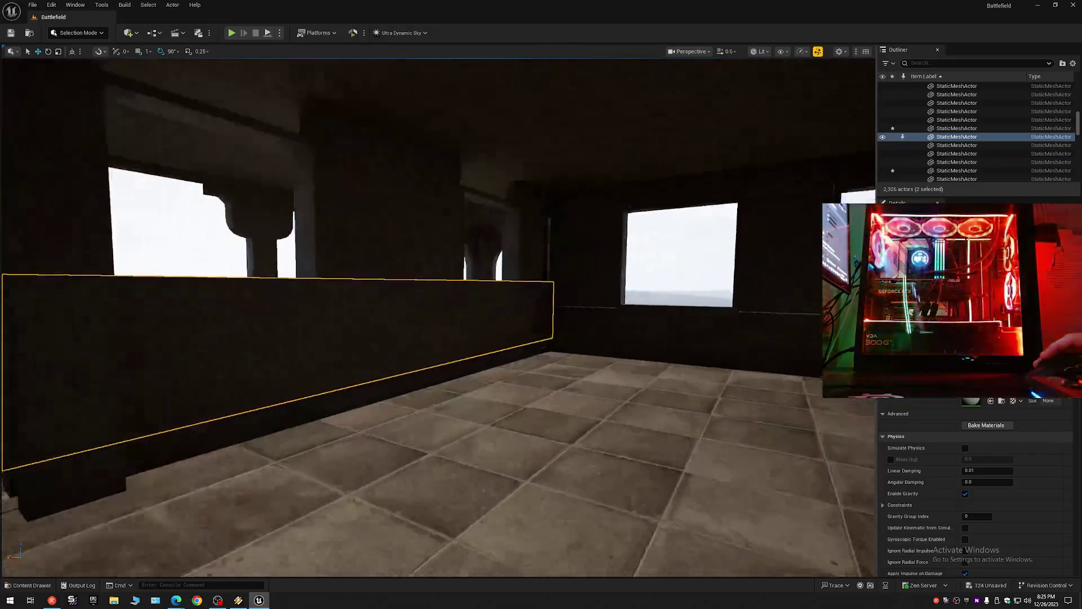
Step: Fly down the corridor and drag the selected wall panel down along Z
drag(467, 337, 398, 335)
drag(294, 324, 487, 320)
mouse_move(558, 272)
mouse_down()
mouse_move(554, 349)
mouse_move(535, 350)
mouse_move(535, 307)
mouse_move(508, 324)
mouse_move(483, 321)
mouse_up()
scroll(513, 318, down, 2)
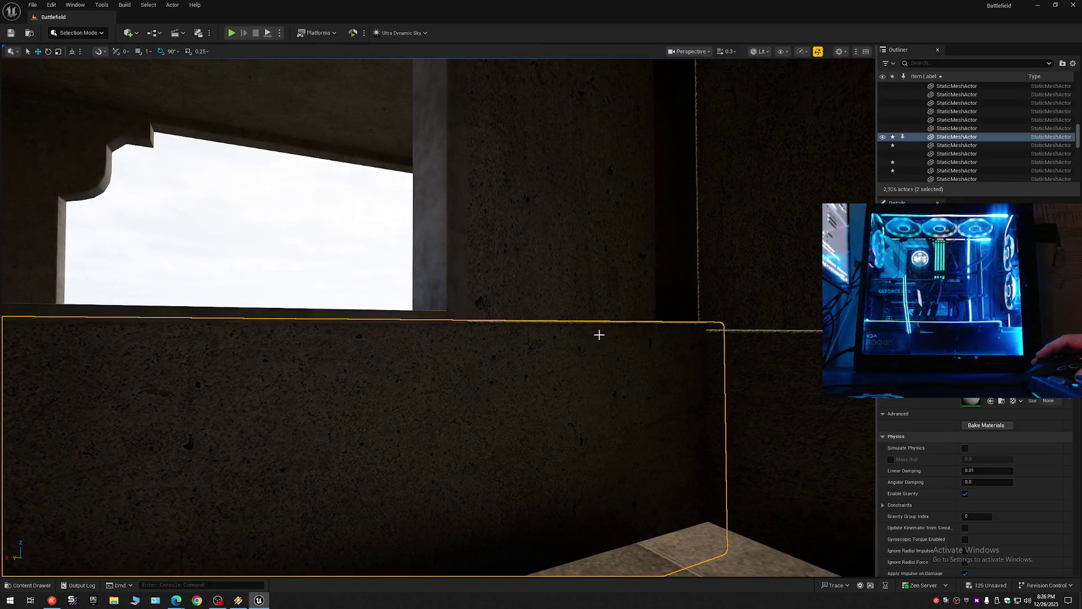
Step: Inspect the lowered panel from the window opening and the dark arched room
mouse_move(599, 309)
mouse_down()
mouse_move(569, 313)
mouse_move(565, 329)
mouse_up()
scroll(581, 311, down, 1)
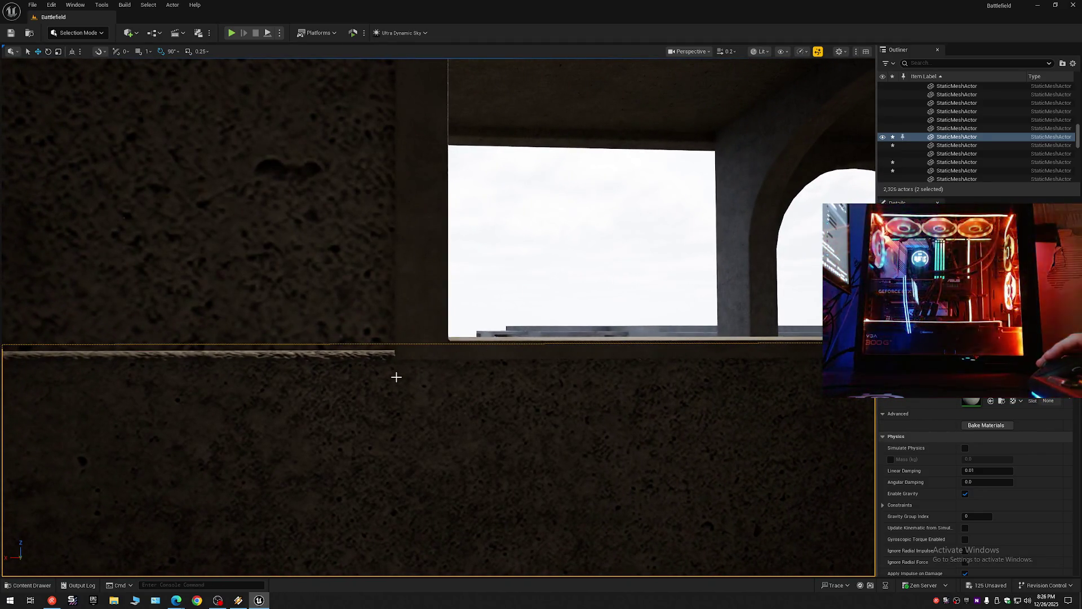
mouse_move(565, 329)
mouse_down()
mouse_move(565, 354)
mouse_move(542, 358)
mouse_move(595, 358)
mouse_up()
scroll(572, 359, down, 1)
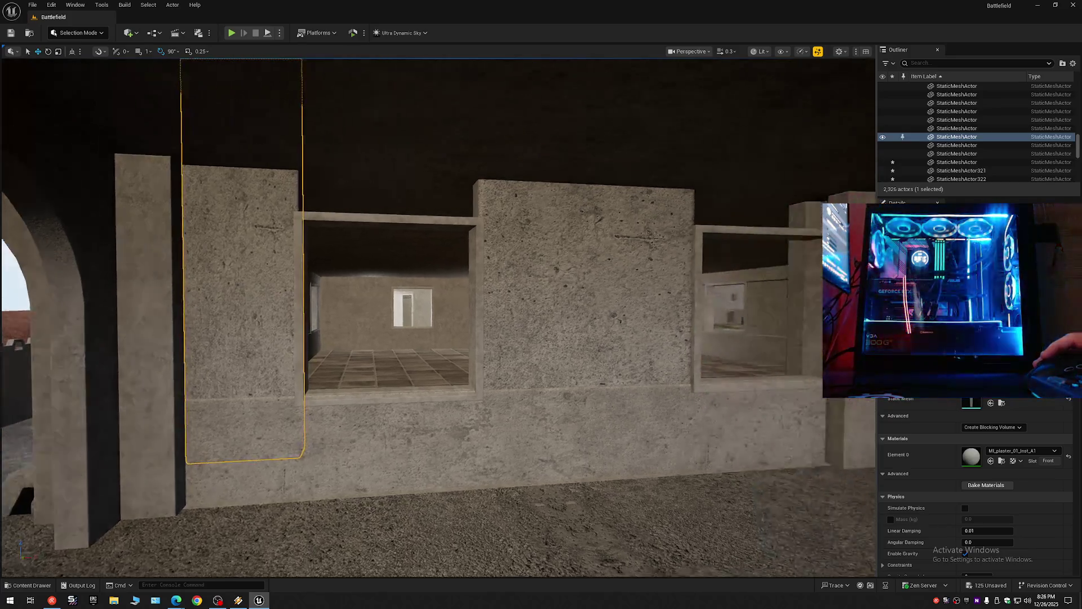
drag(594, 358, 606, 359)
scroll(597, 359, up, 2)
drag(359, 295, 359, 295)
scroll(358, 294, down, 1)
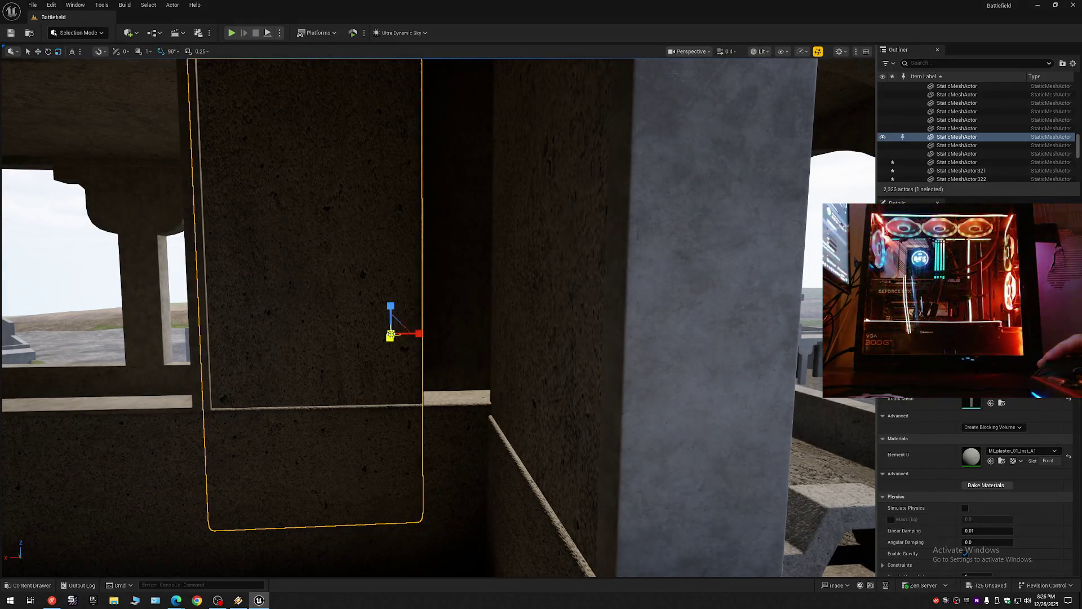
Step: Slide the tall wall panel along X toward the concrete pillar, then frame the corner
mouse_move(417, 332)
mouse_down()
mouse_move(524, 332)
mouse_move(410, 333)
mouse_up()
scroll(524, 332, down, 1)
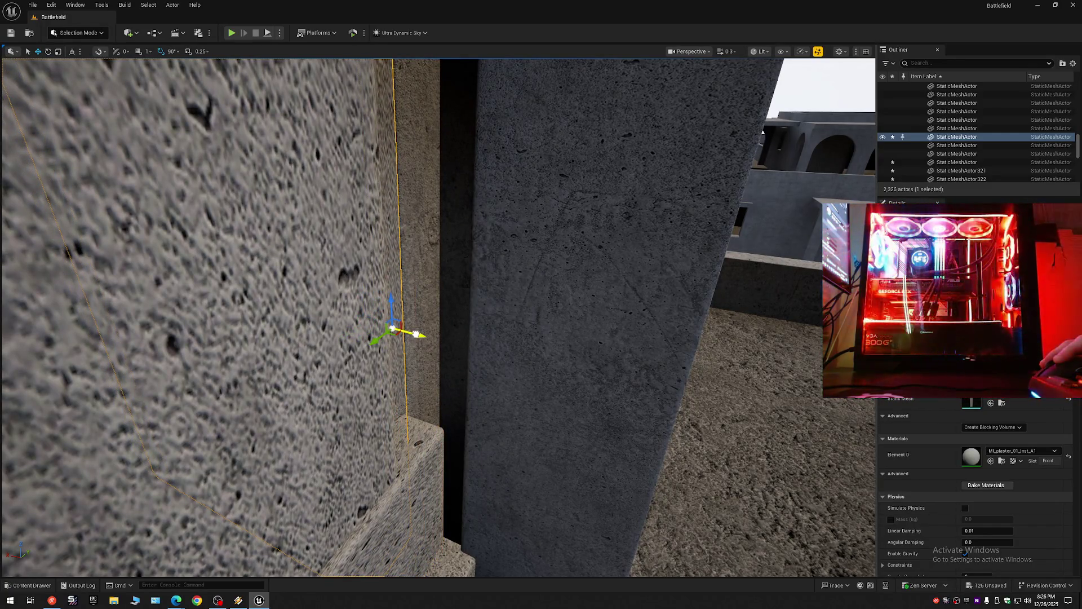
drag(446, 343, 371, 391)
scroll(428, 355, down, 1)
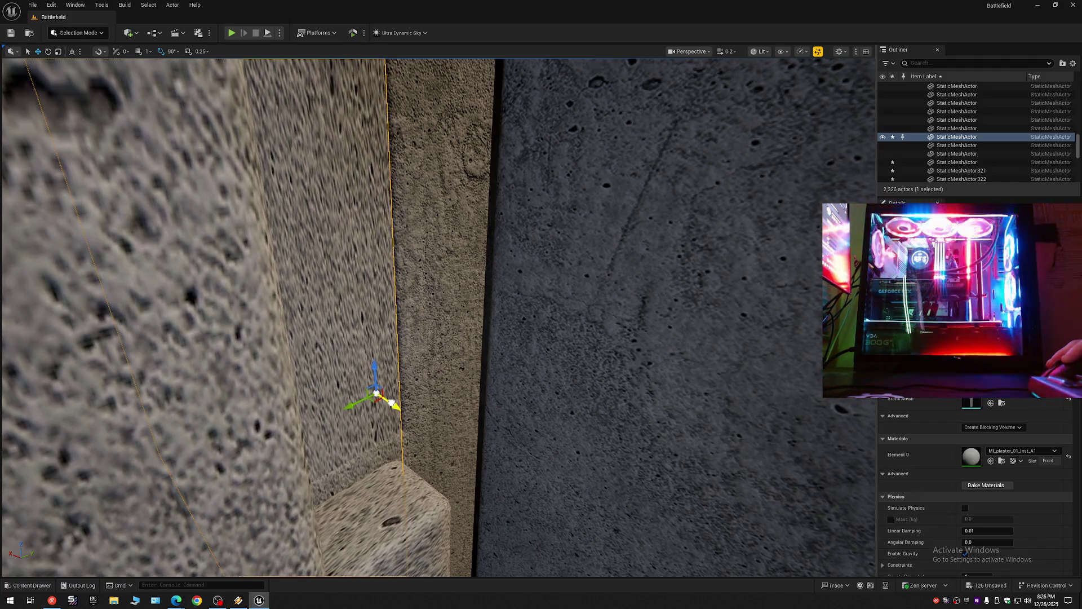
mouse_move(393, 403)
mouse_down()
mouse_move(372, 397)
mouse_move(418, 409)
mouse_move(431, 426)
mouse_up()
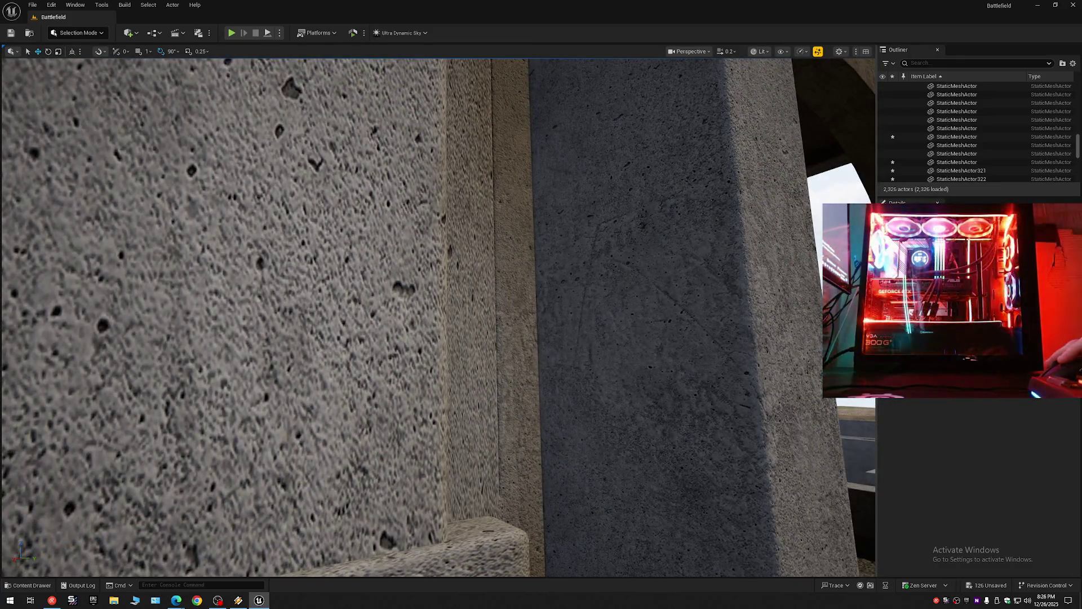
Step: Select the corner and foreground walls to check their fit against the pillars
click(477, 452)
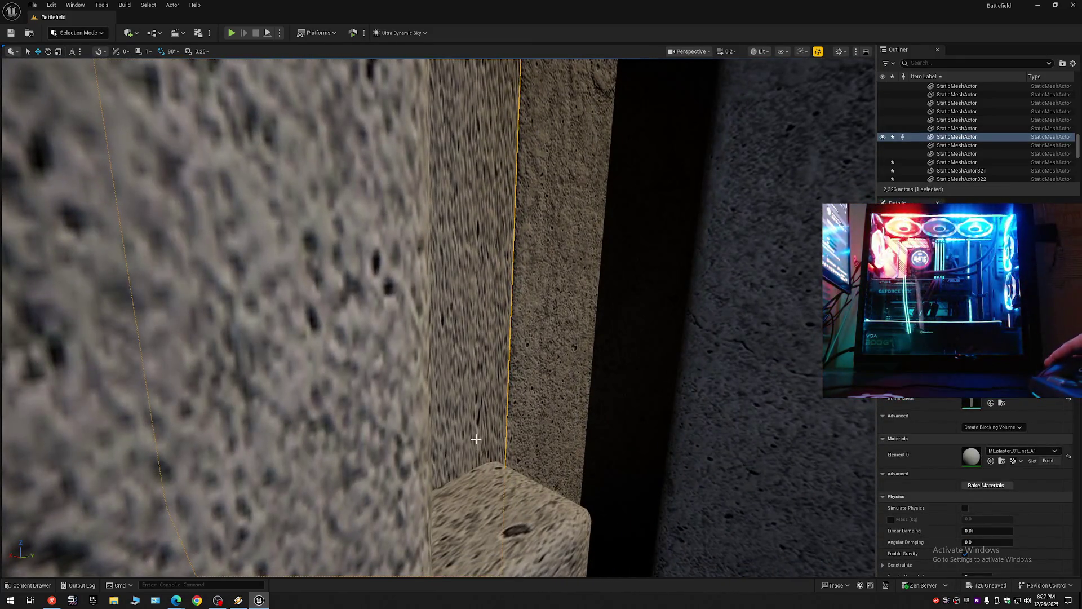
key(Escape)
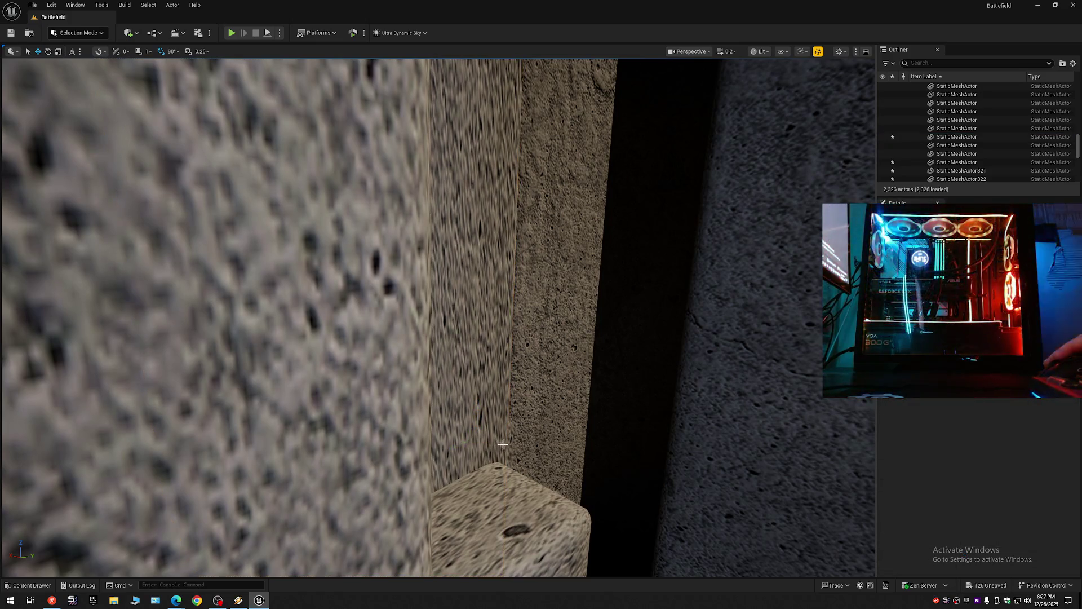
key(ctrl+z)
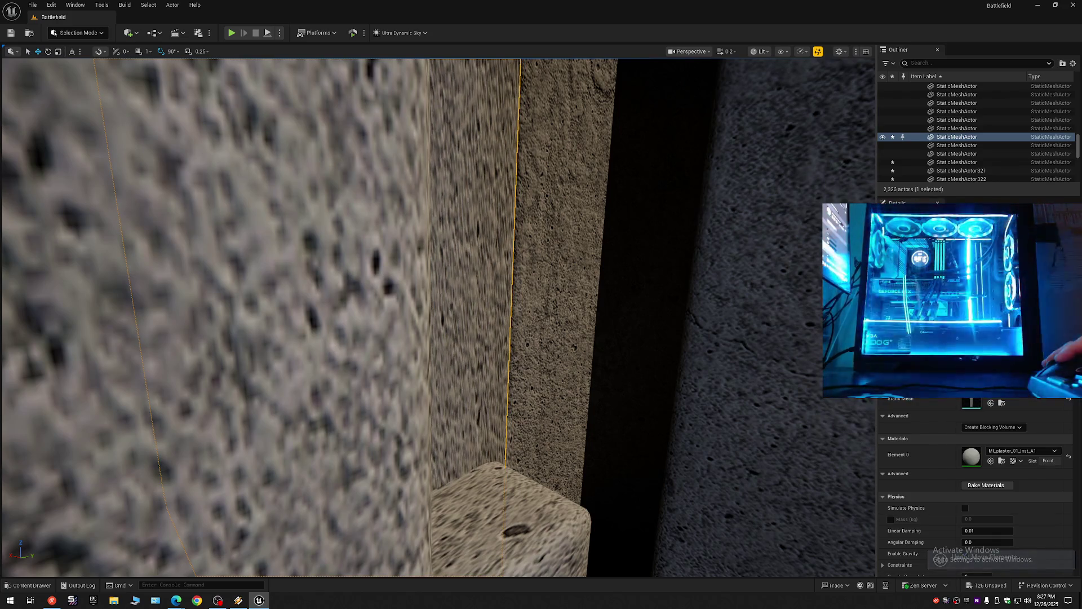
click(107, 385)
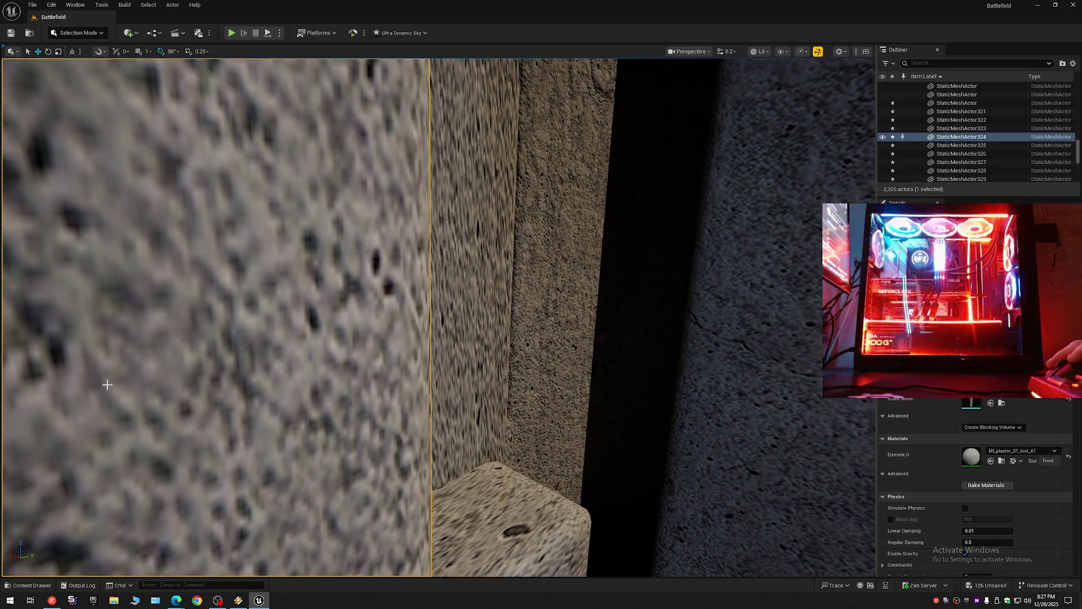
mouse_move(327, 396)
mouse_down()
mouse_move(316, 356)
mouse_move(226, 341)
mouse_move(235, 332)
mouse_up()
scroll(322, 381, down, 1)
scroll(316, 361, up, 1)
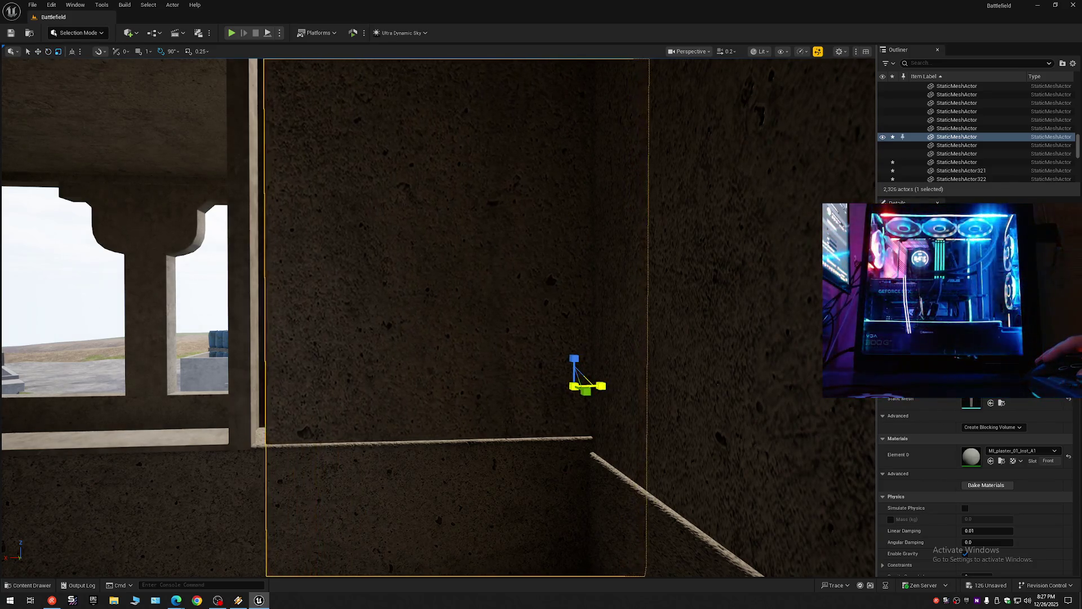
mouse_move(234, 331)
mouse_down()
mouse_move(225, 331)
mouse_move(642, 391)
mouse_move(584, 389)
mouse_move(584, 374)
mouse_up()
scroll(236, 330, up, 1)
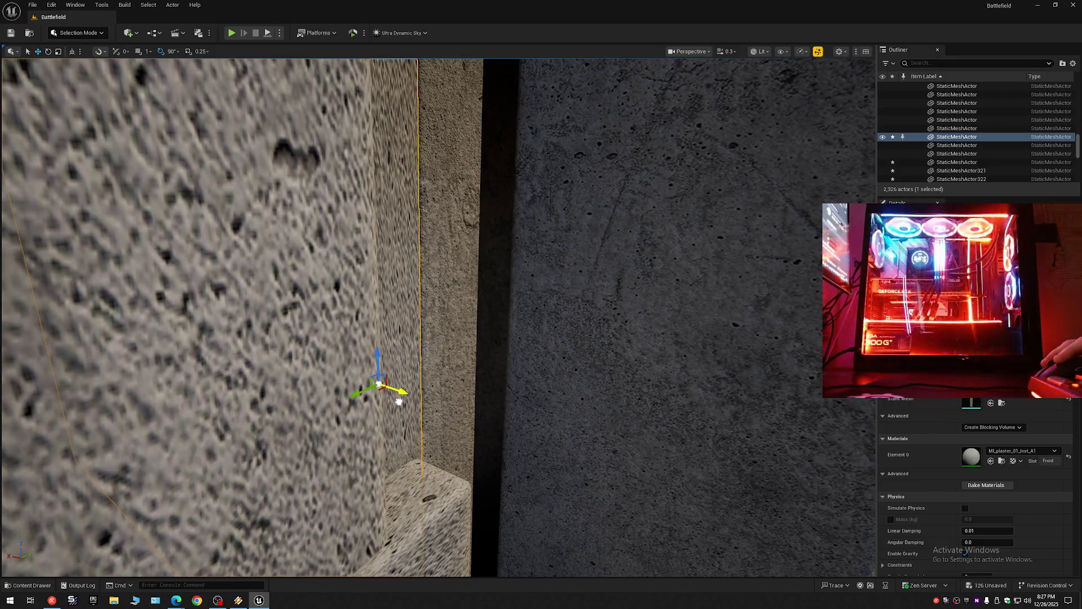
mouse_move(398, 402)
mouse_down()
mouse_move(399, 433)
mouse_move(399, 402)
mouse_up()
mouse_move(300, 381)
mouse_down()
mouse_move(300, 406)
mouse_move(293, 381)
mouse_move(279, 381)
mouse_up()
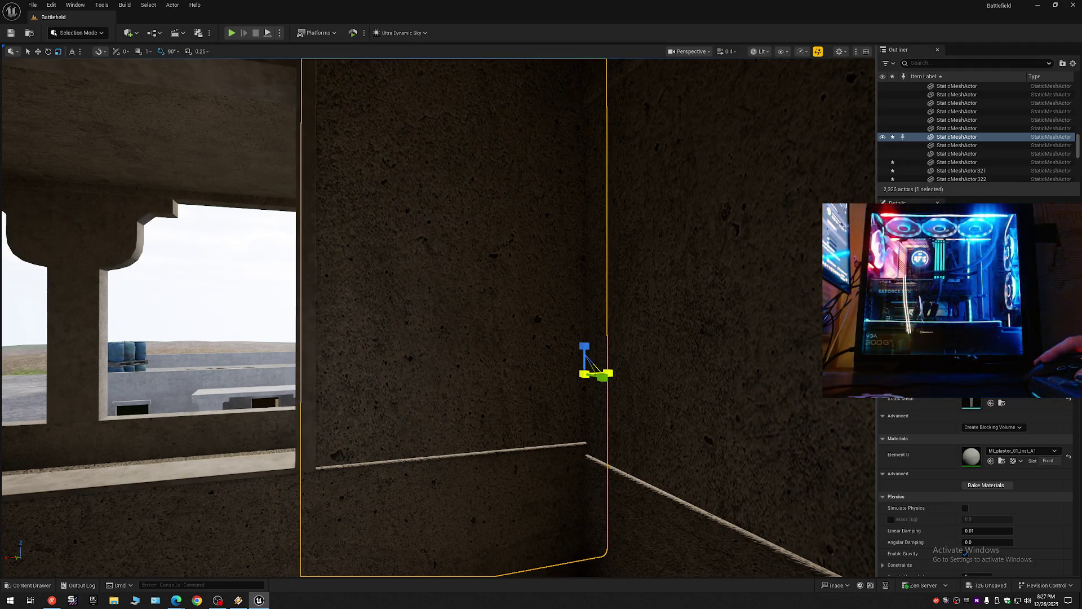
mouse_move(606, 372)
mouse_down()
mouse_move(597, 327)
mouse_move(598, 344)
mouse_move(659, 345)
mouse_move(437, 379)
mouse_move(454, 376)
mouse_up()
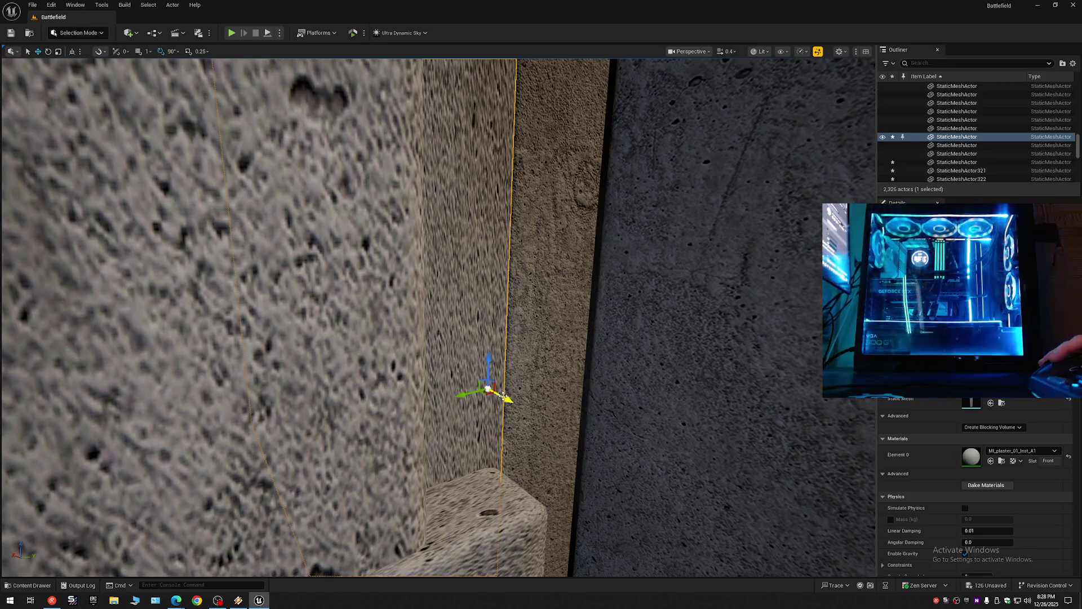
scroll(438, 318, down, 1)
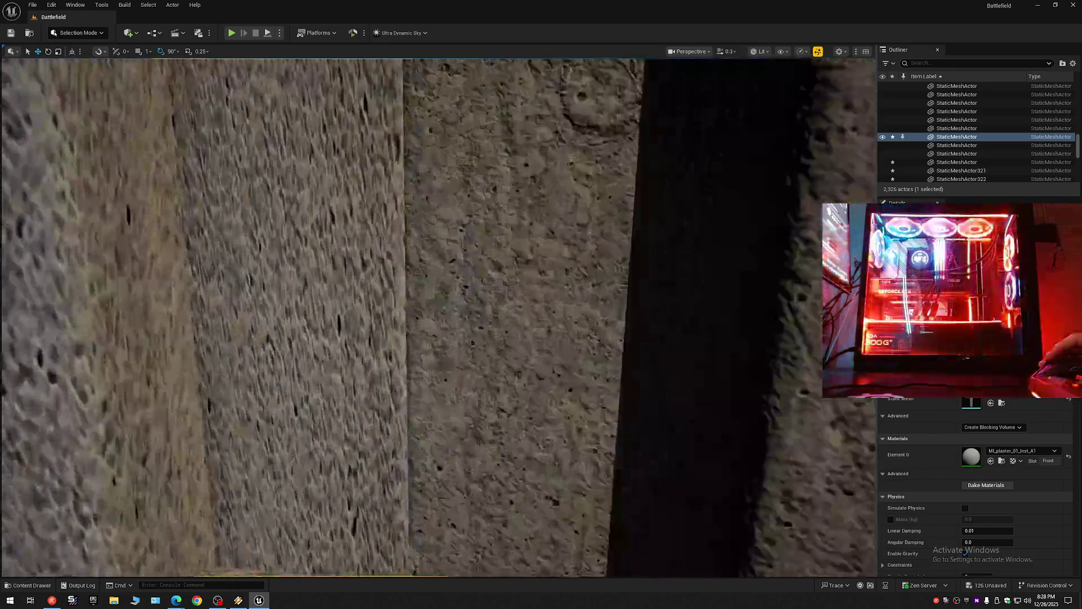
Step: Select the flat wall panel beside the window and hide it with its Outliner eye icon
key(a)
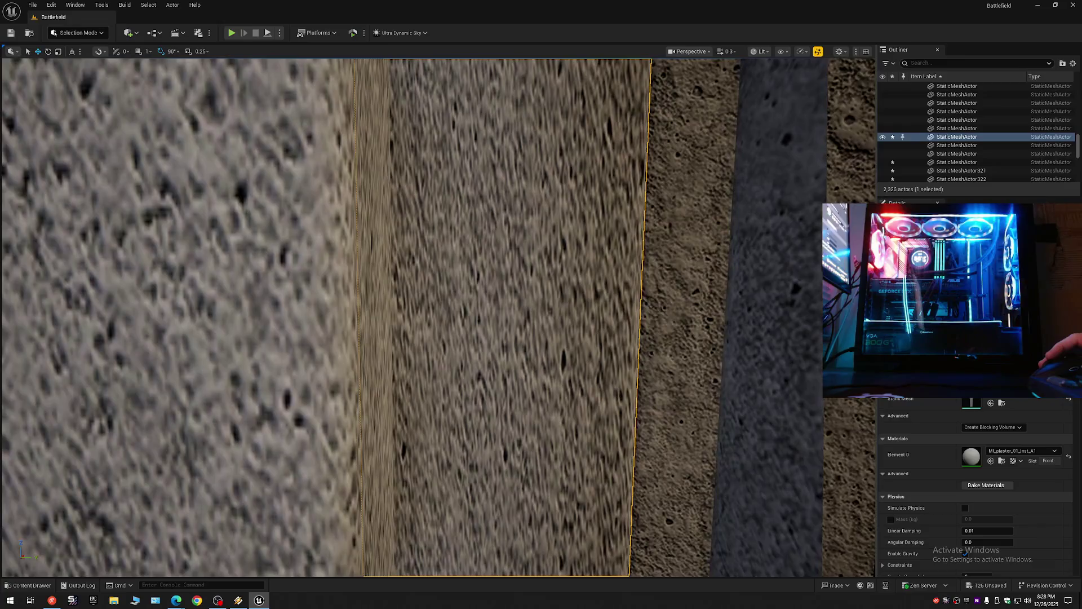
key(s)
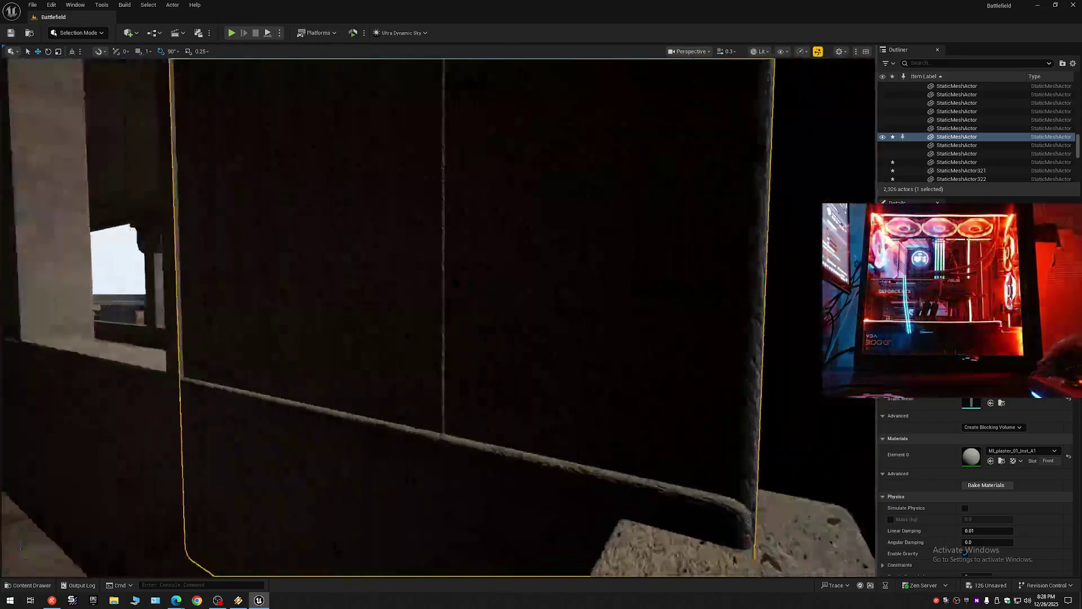
key(w)
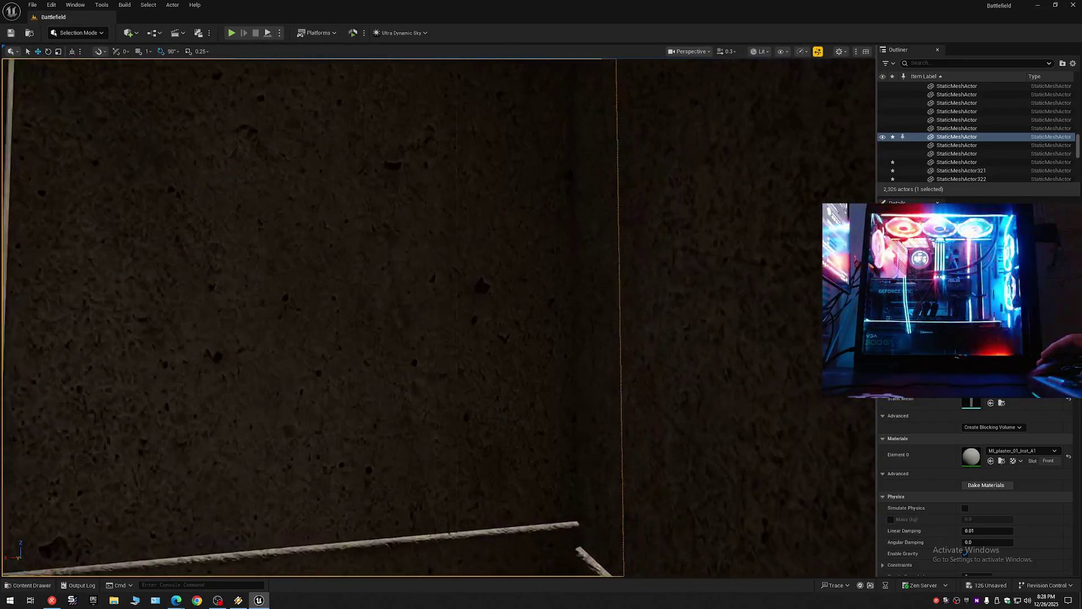
key(s)
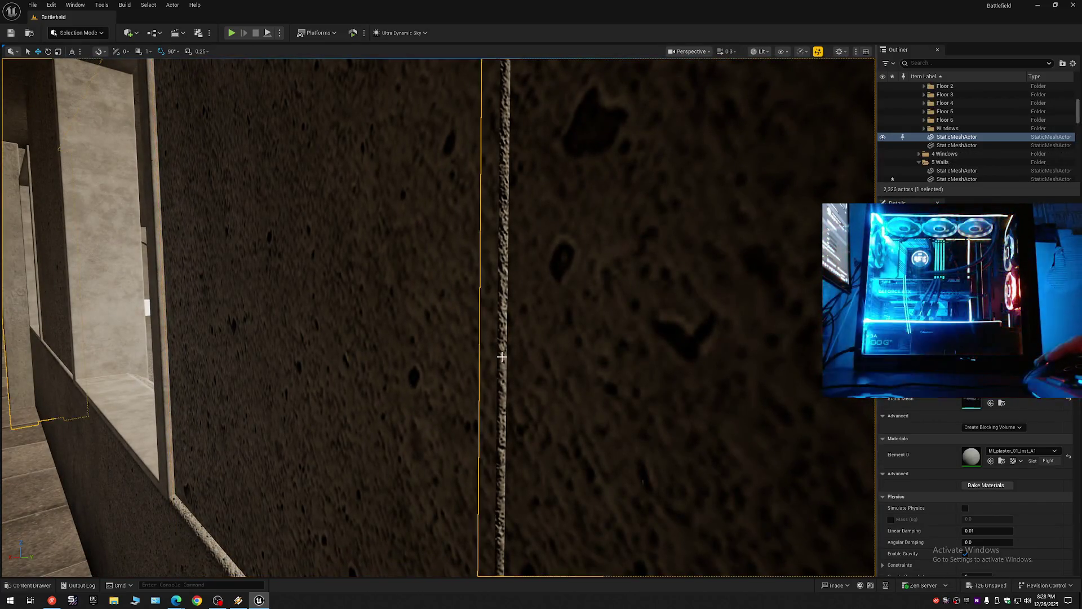
key(w)
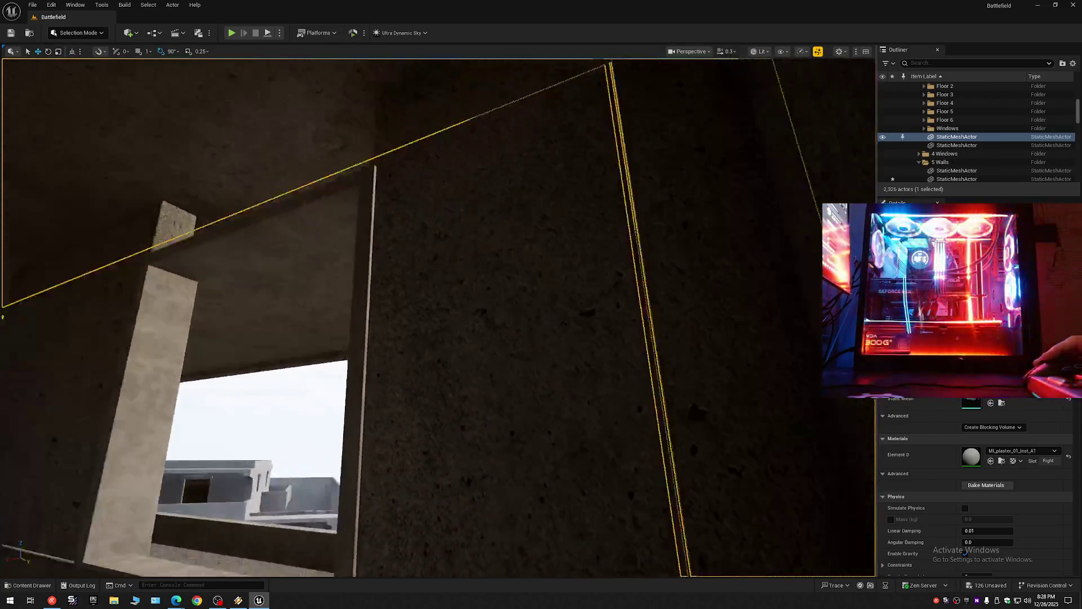
key(s)
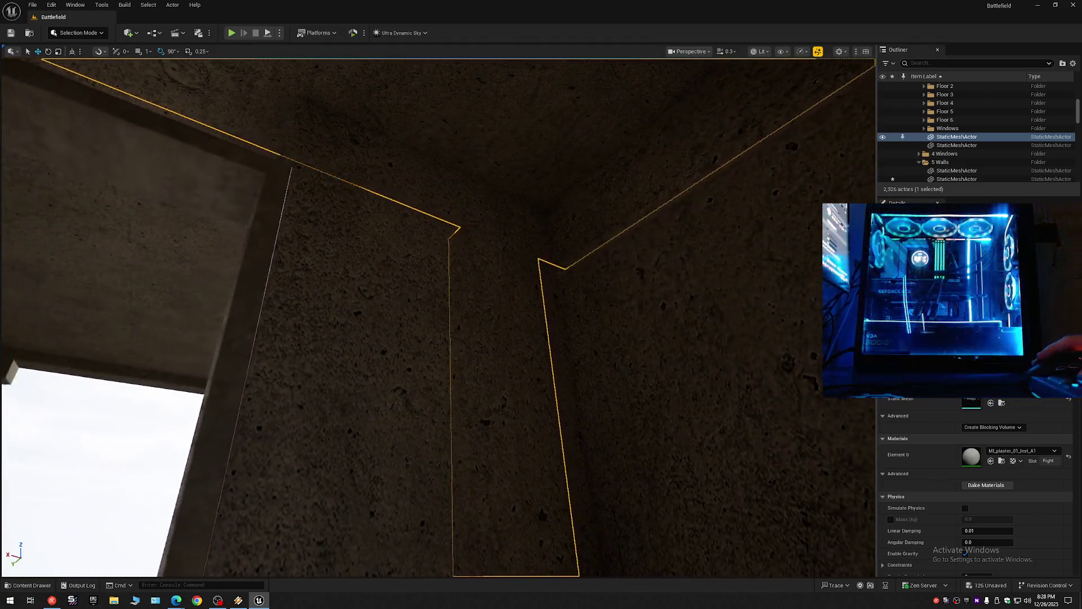
key(s)
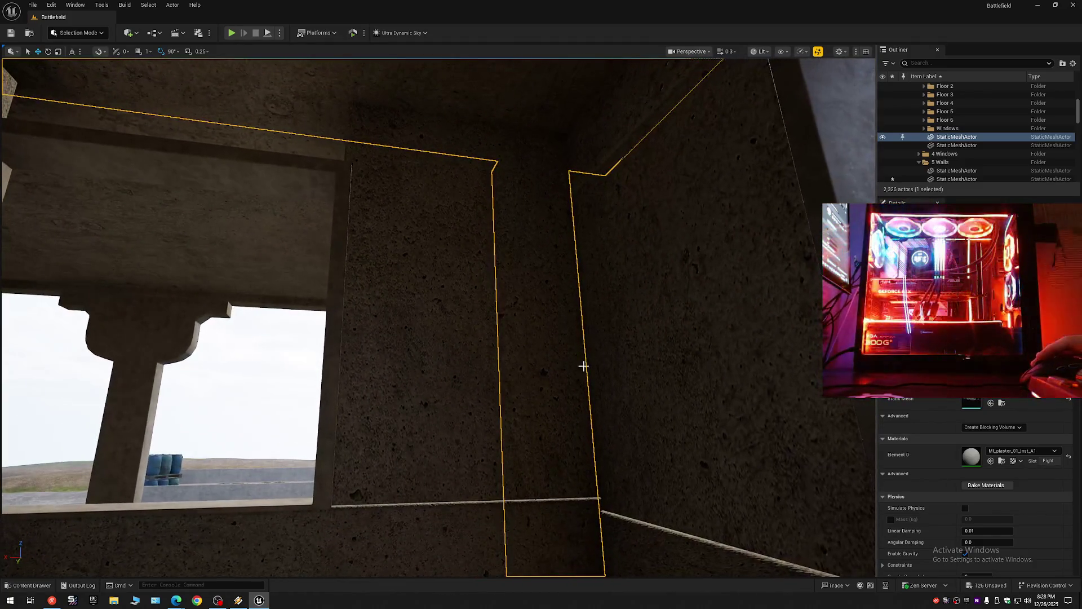
click(473, 316)
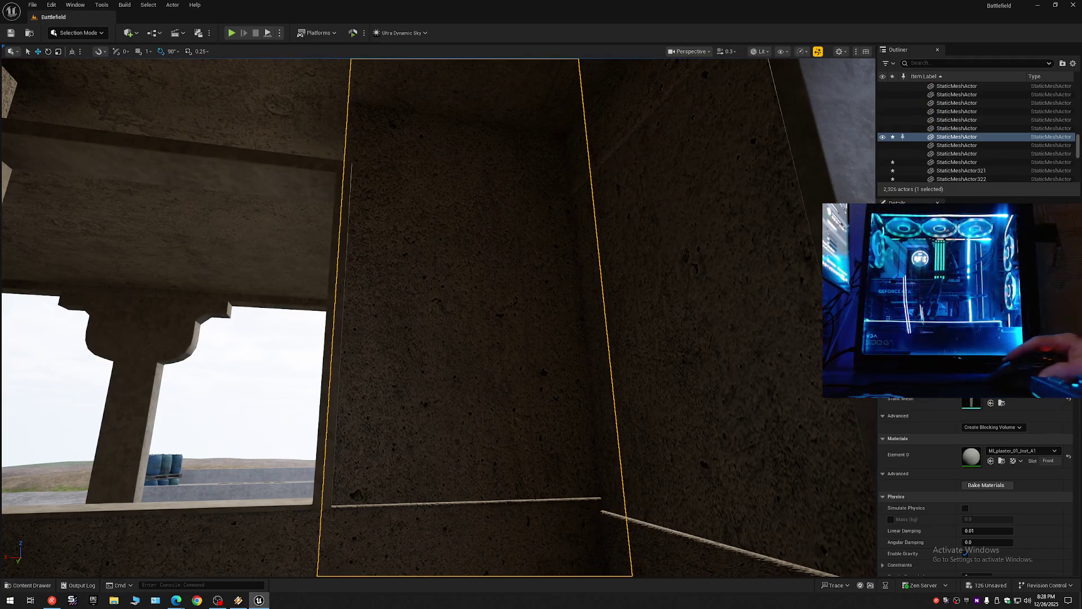
click(883, 138)
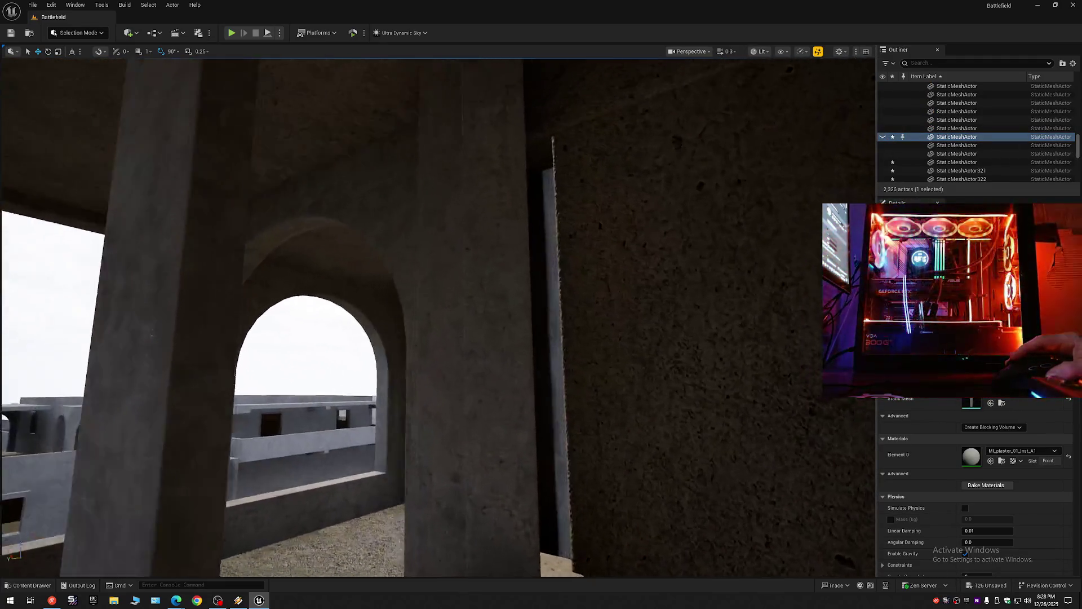
Step: Select the pillar beside the arch and open the editor modes list
drag(613, 319, 613, 319)
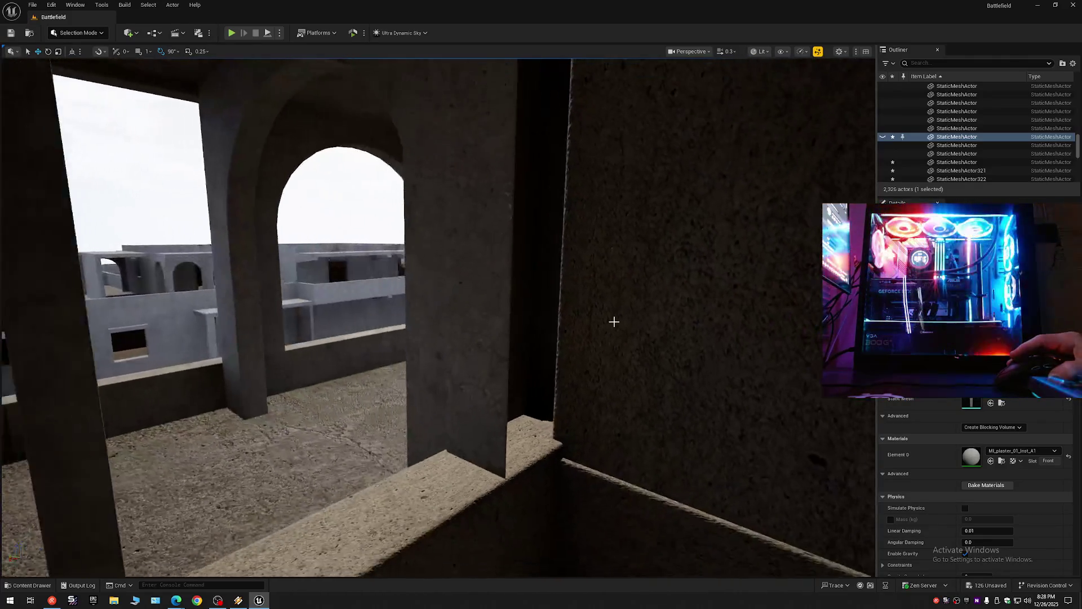
click(518, 312)
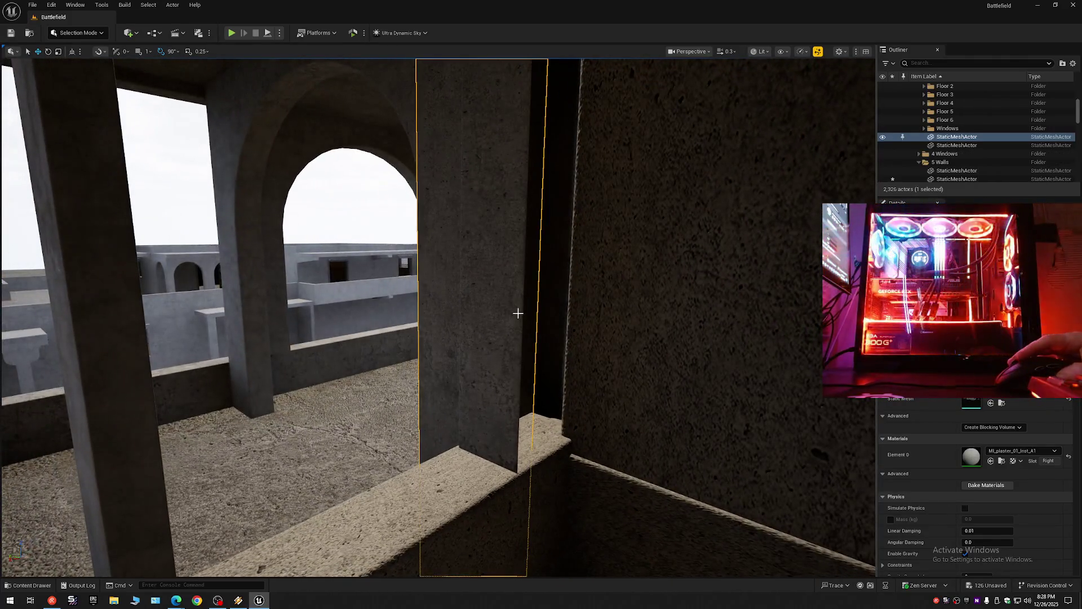
click(92, 35)
key(Escape)
key(shift+5)
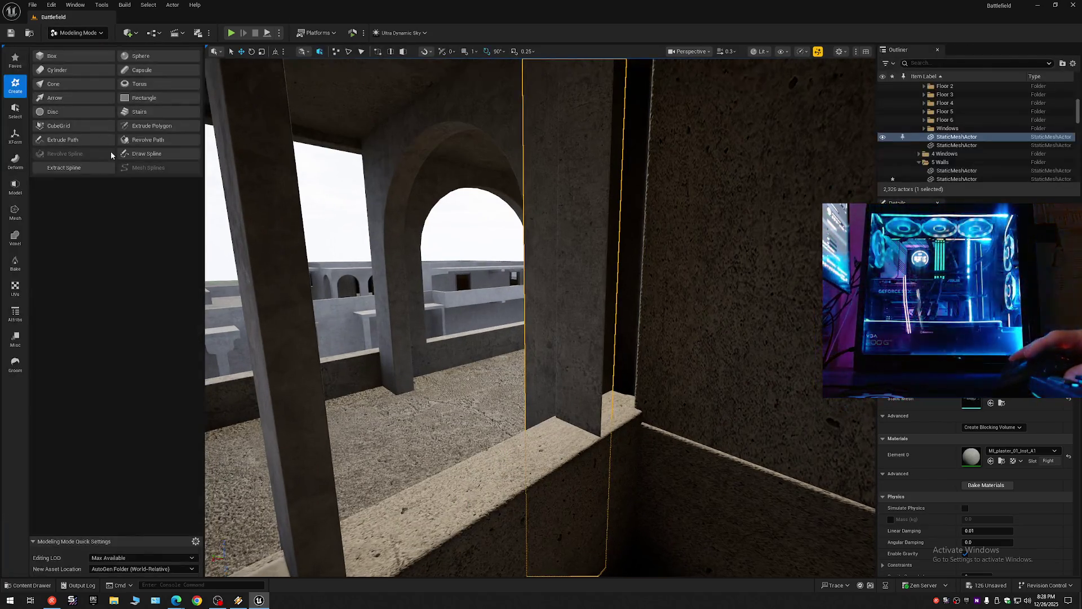
click(6, 57)
click(45, 59)
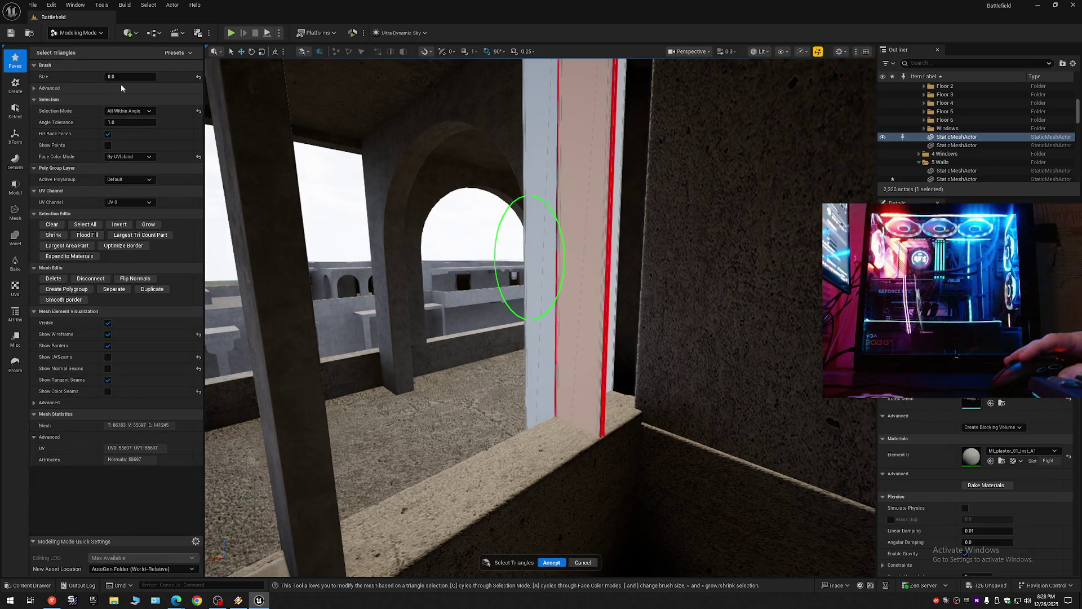
click(127, 111)
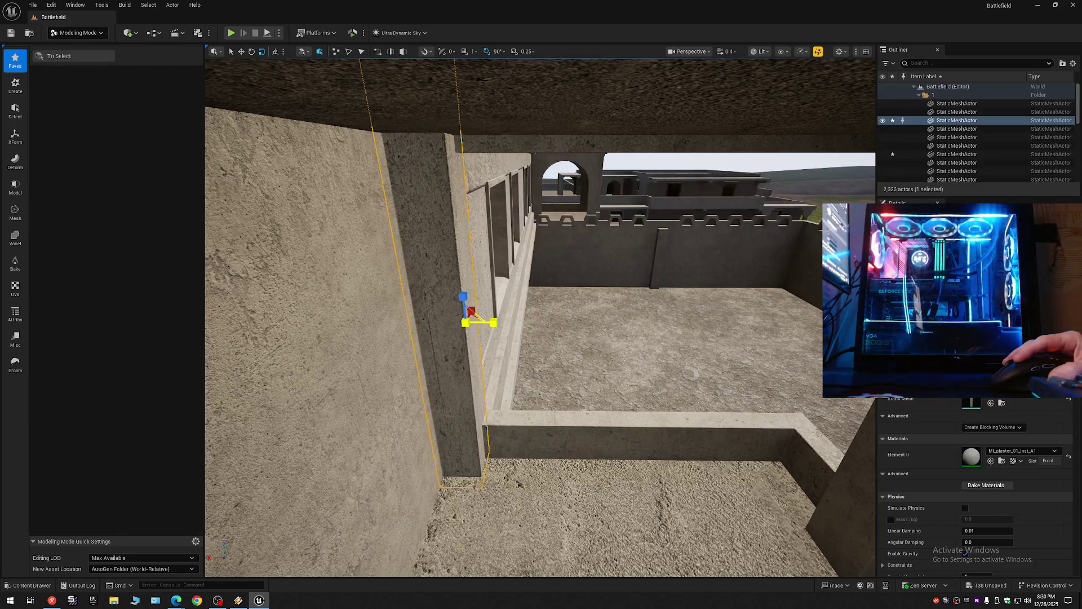
key(w)
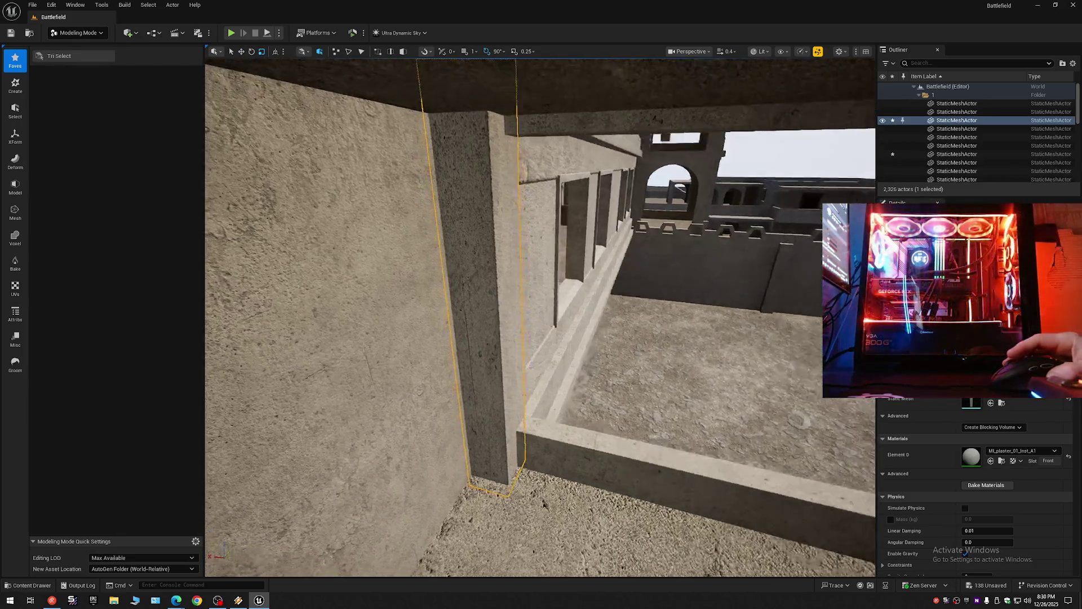
key(s)
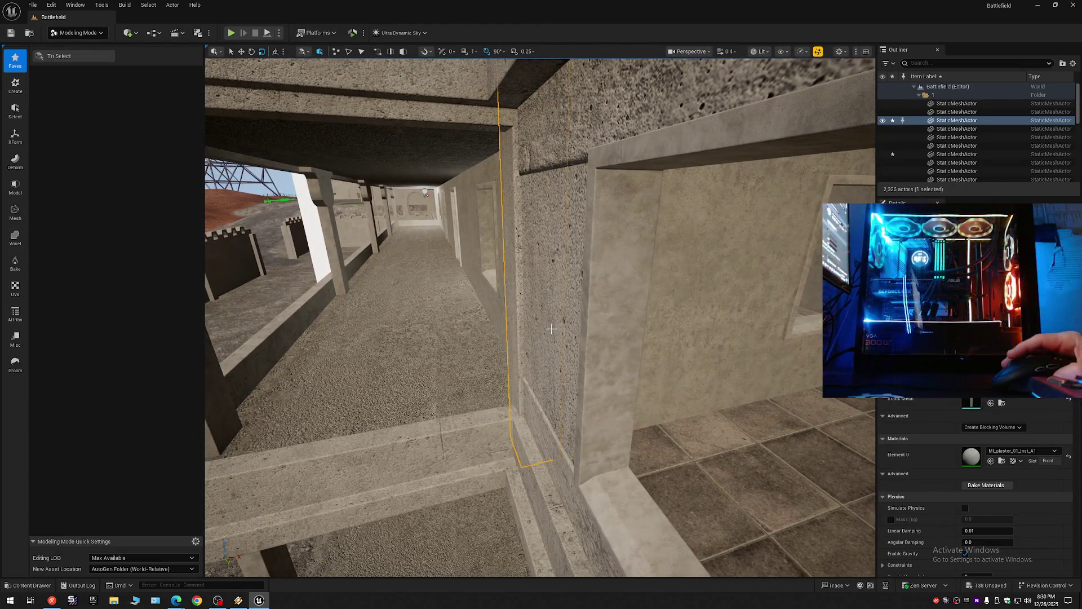
key(w)
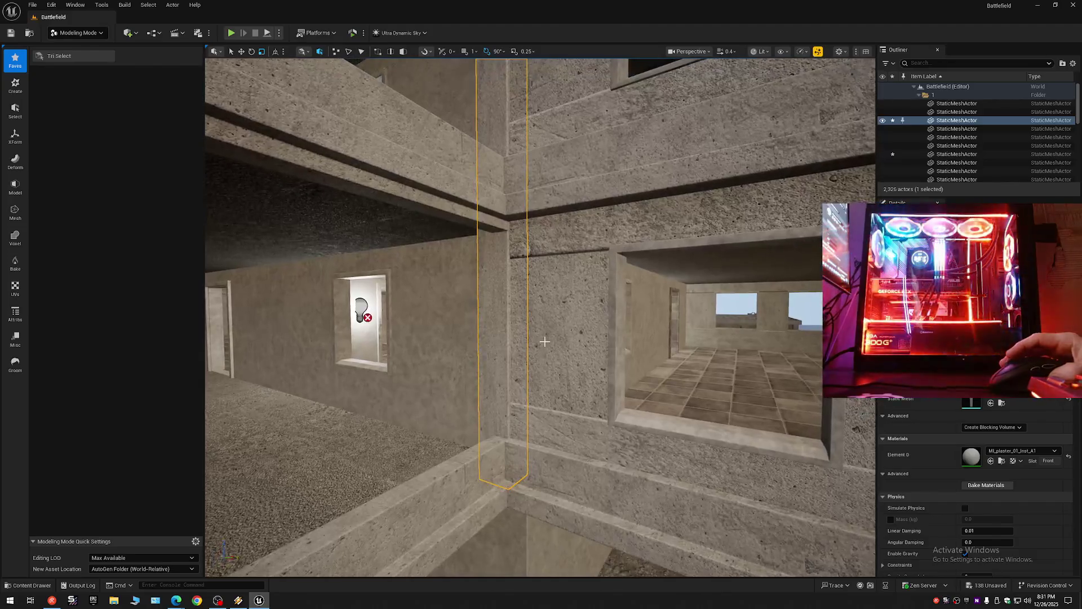
key(Escape)
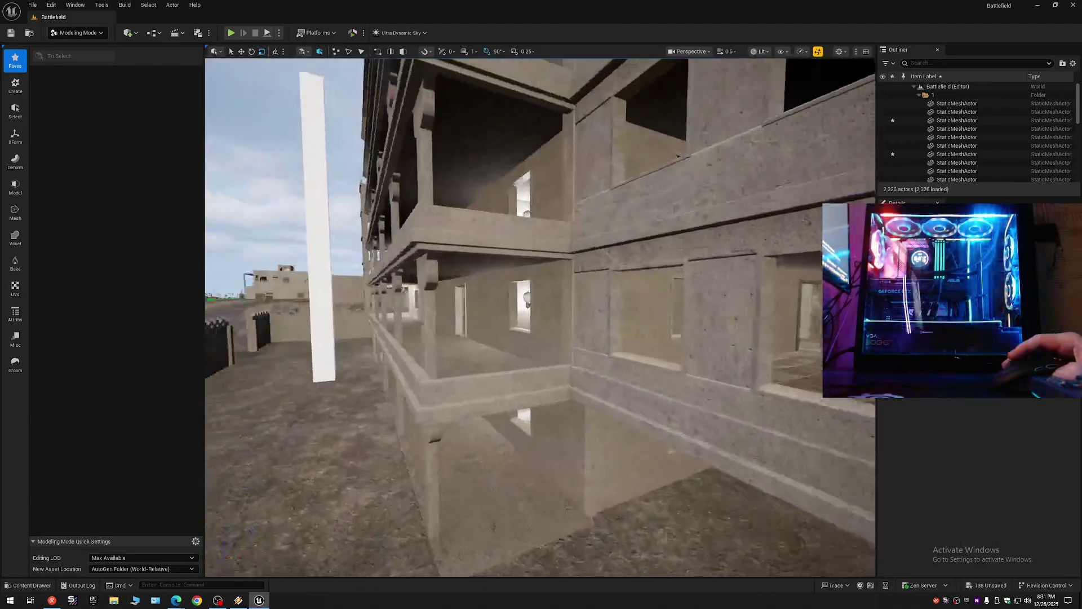
Step: Select the corner wall panel and nudge it along Y to sit flush
scroll(540, 317, down, 2)
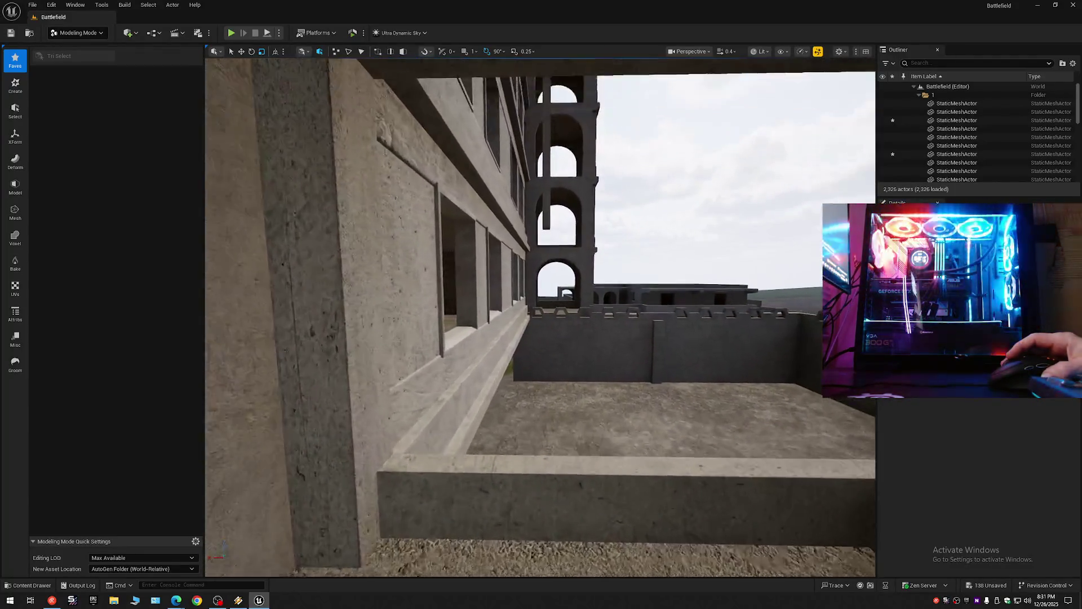
click(410, 426)
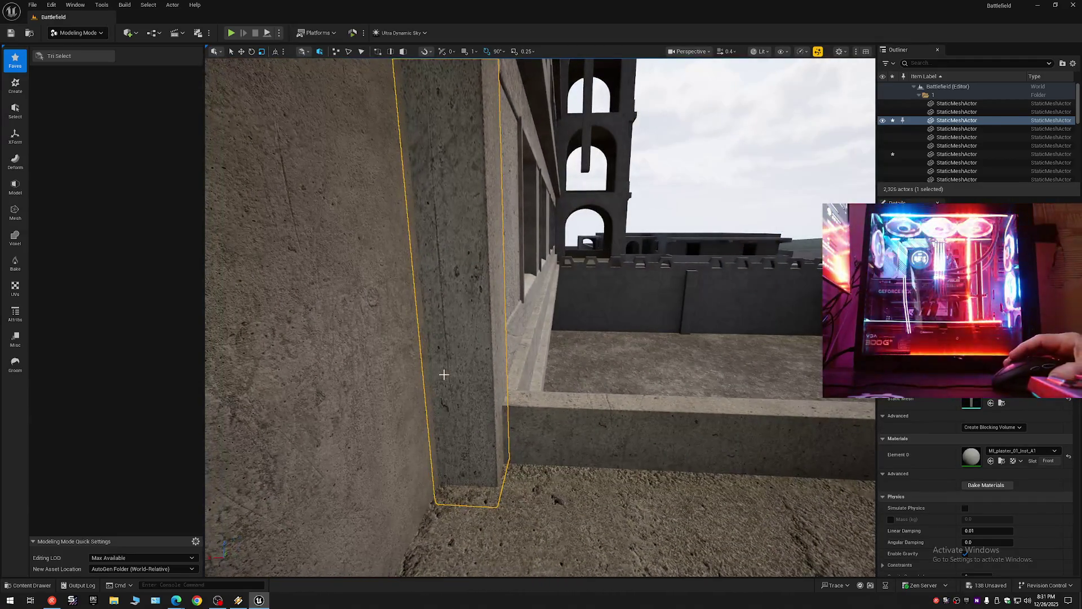
click(466, 321)
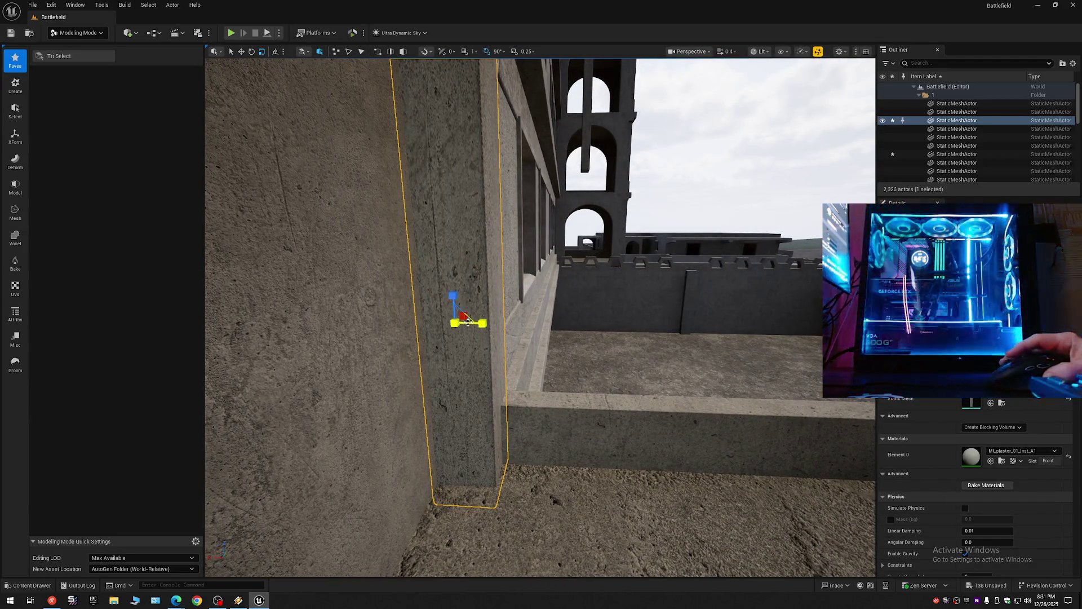
drag(492, 325, 482, 326)
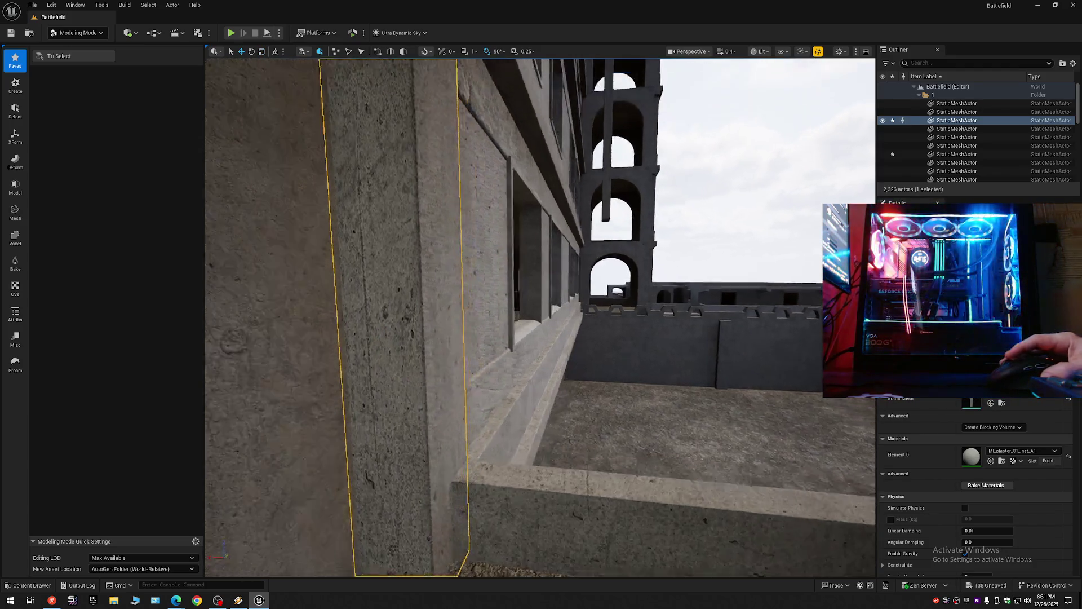
click(515, 335)
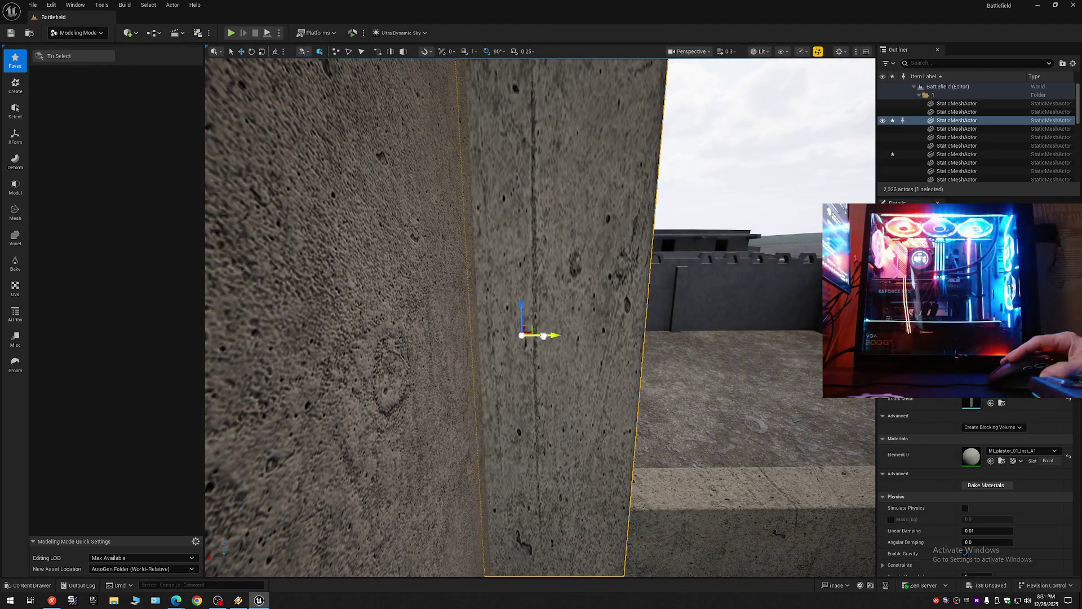
Step: Fly back along the facade and undo the accidental ledge beam move
scroll(540, 316, up, 1)
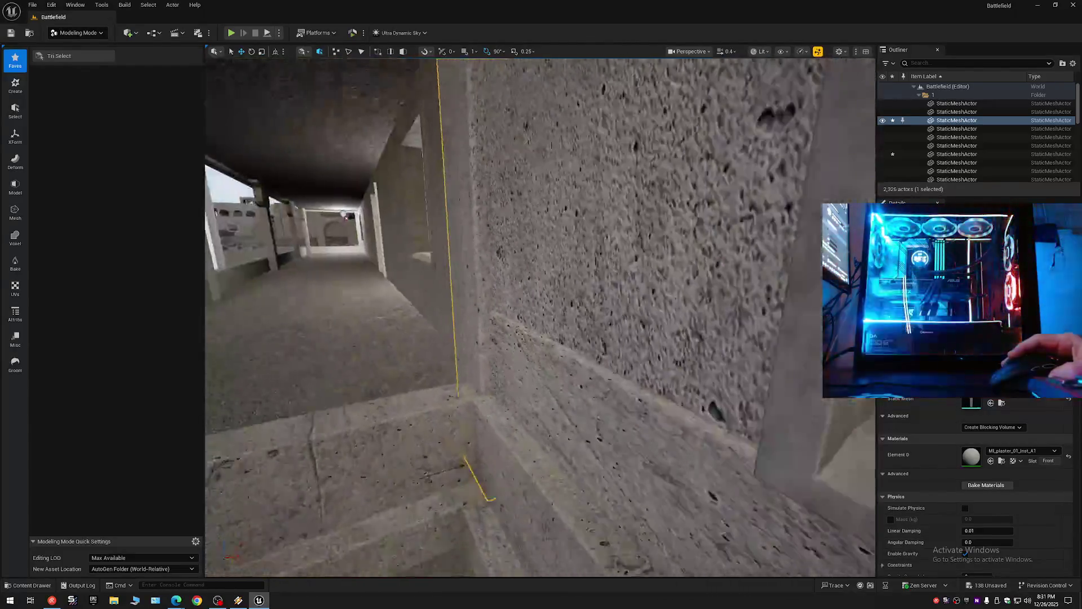
scroll(540, 316, up, 1)
key(Escape)
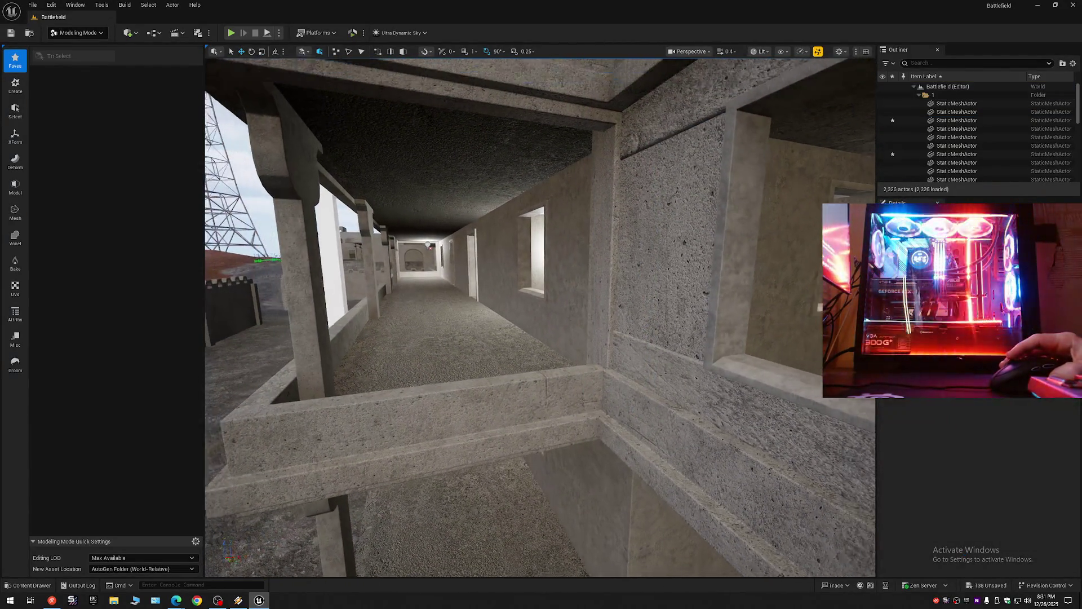
key(d)
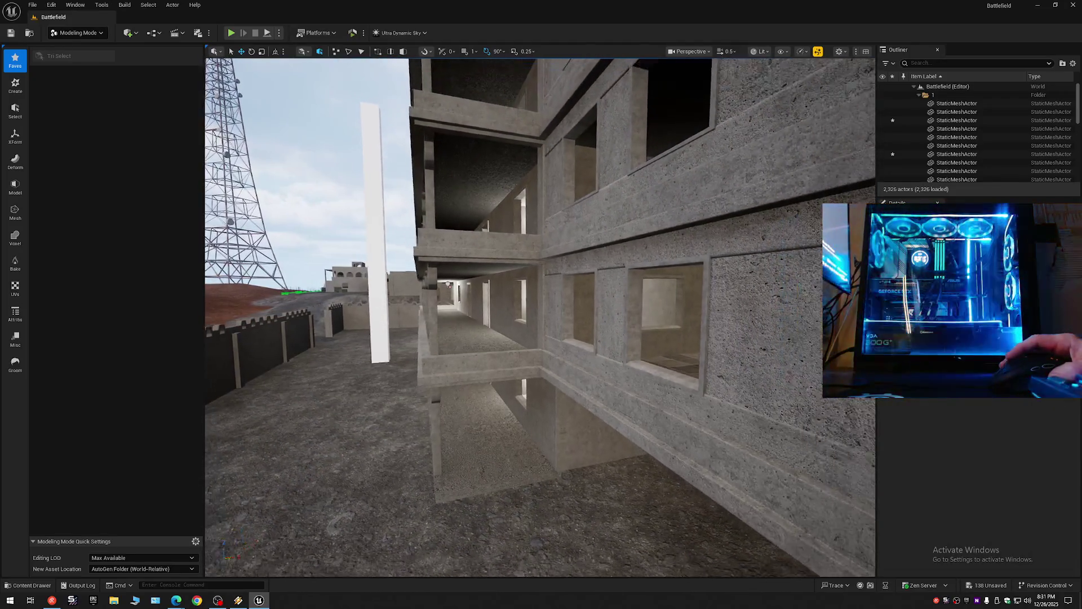
key(w)
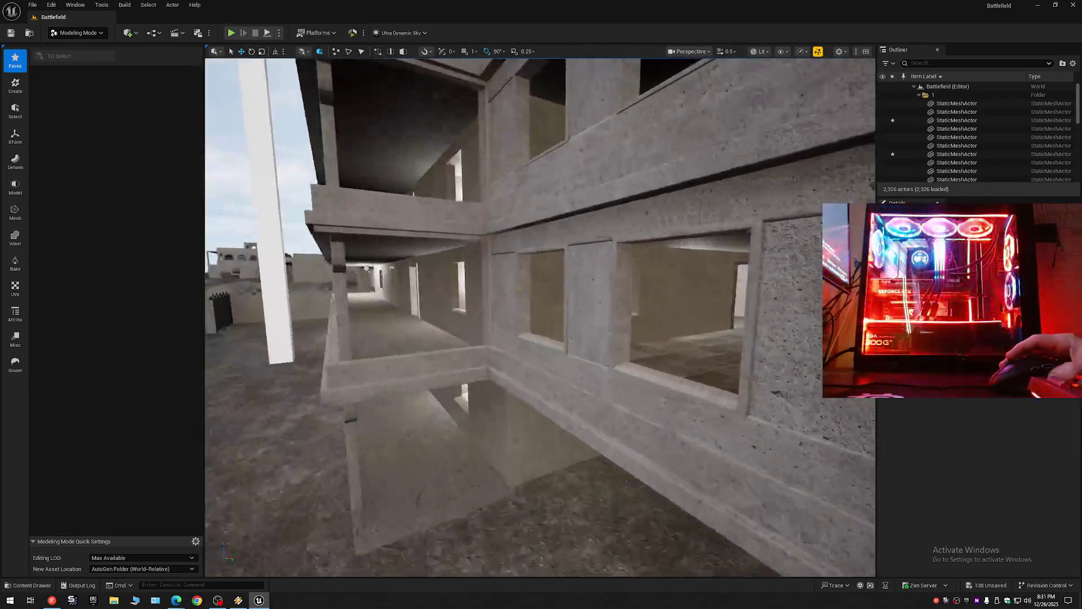
key(w)
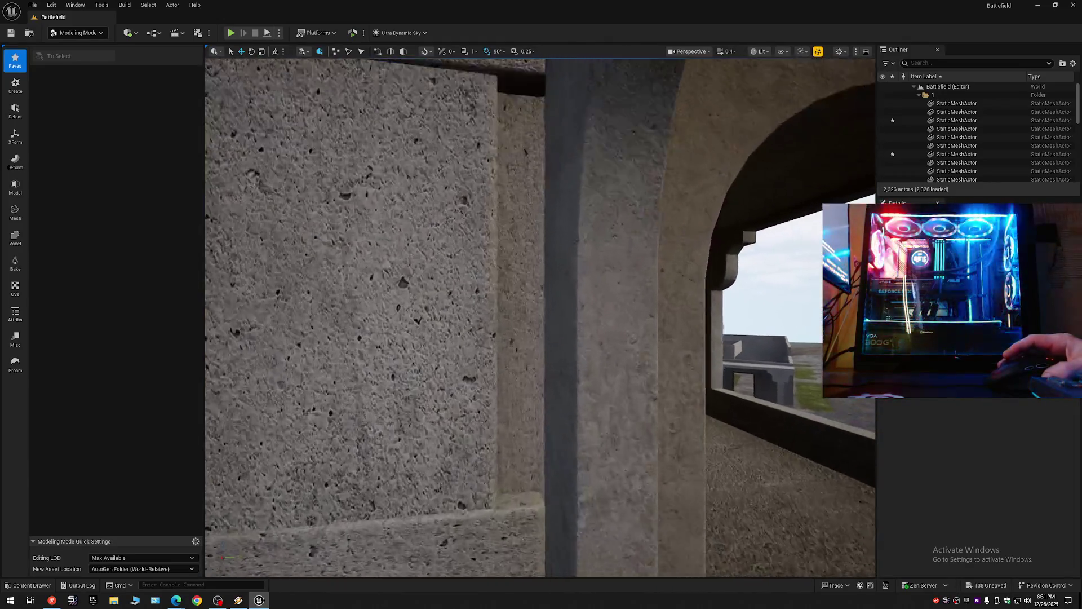
scroll(540, 316, down, 1)
key(s)
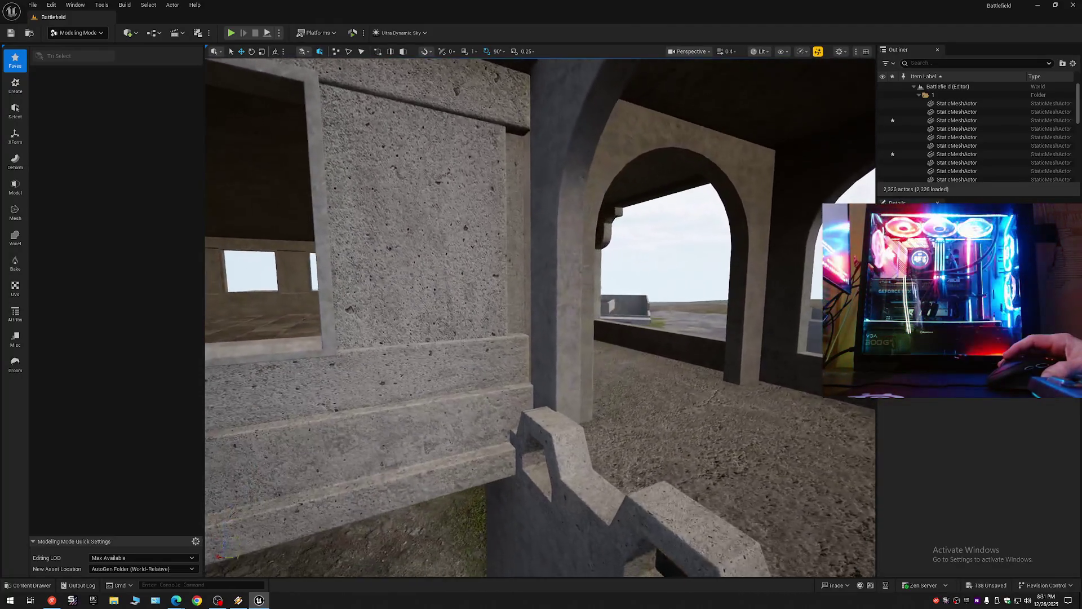
key(s)
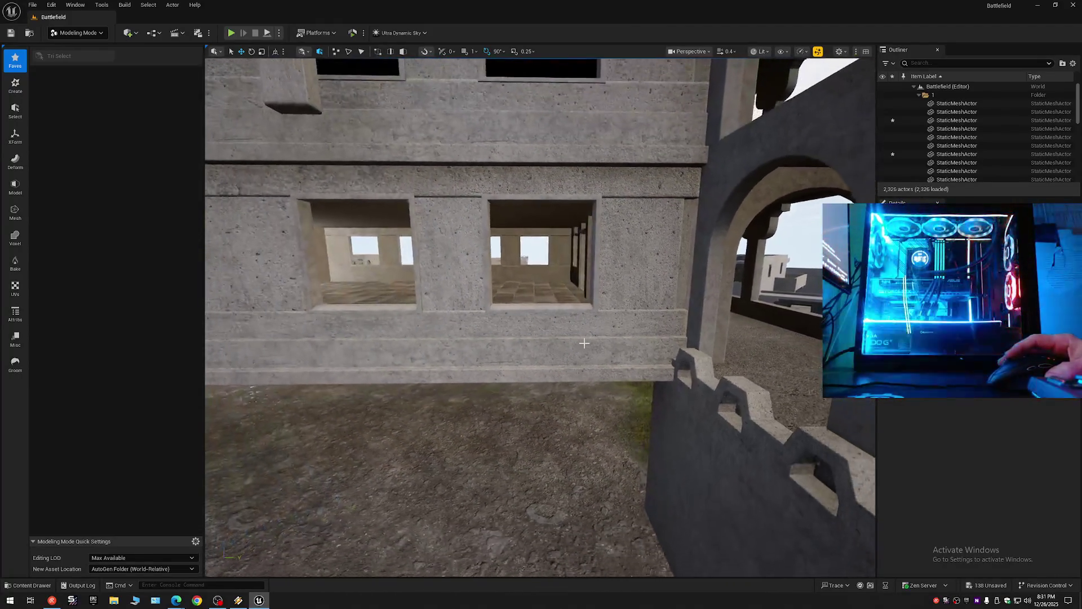
click(483, 349)
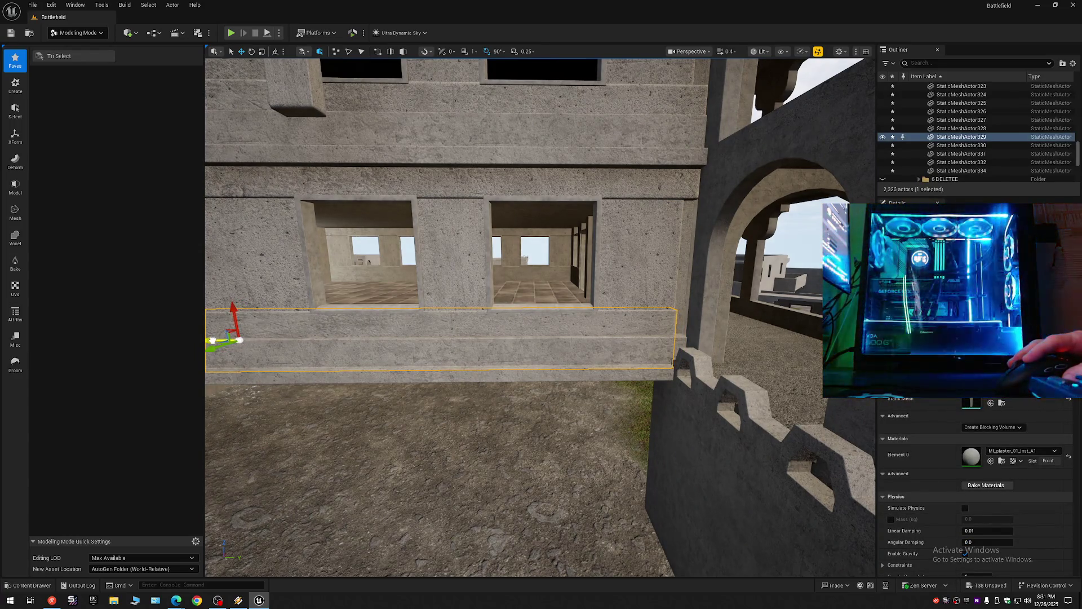
key(Escape)
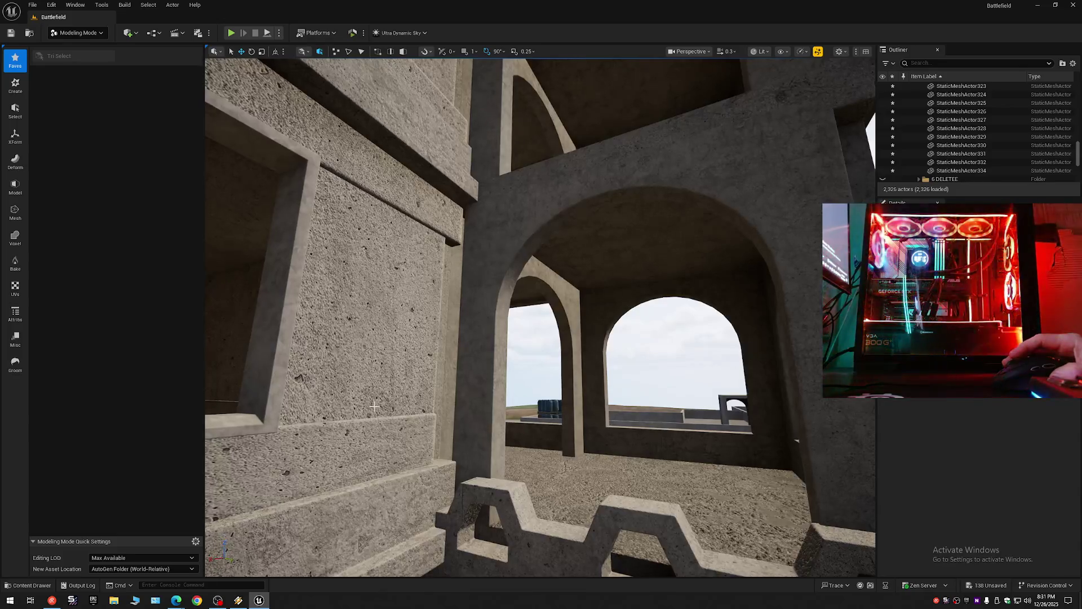
key(ctrl+z)
Step: Frame the facade's ledge beams and Ctrl-click the next storey's beam into the selection
key(w)
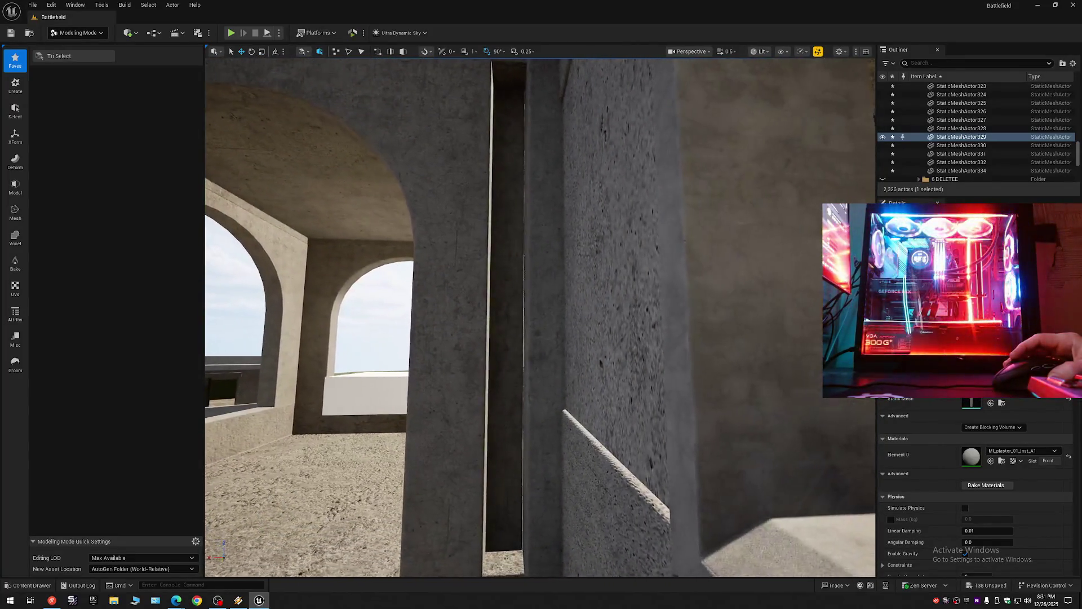
key(w)
key(s)
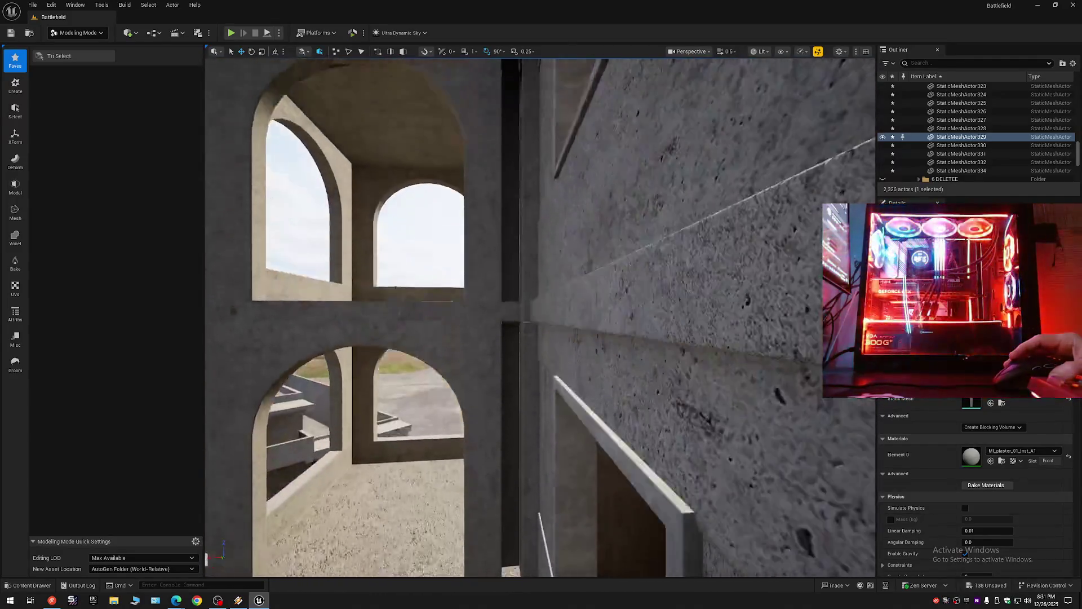
key(w)
scroll(540, 316, up, 2)
key(a)
key(a)
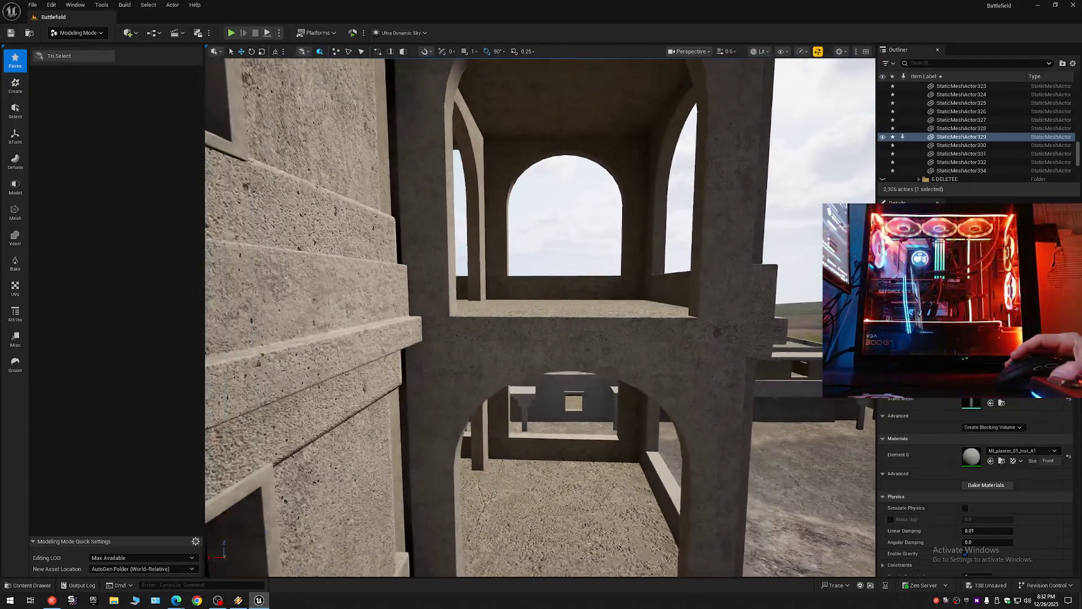
key(a)
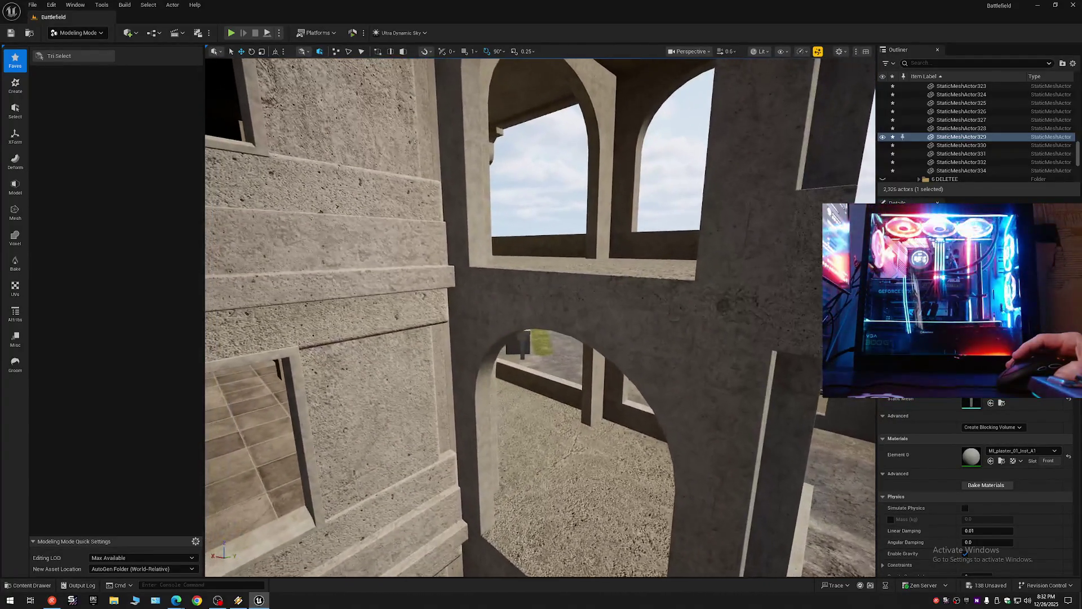
key(a)
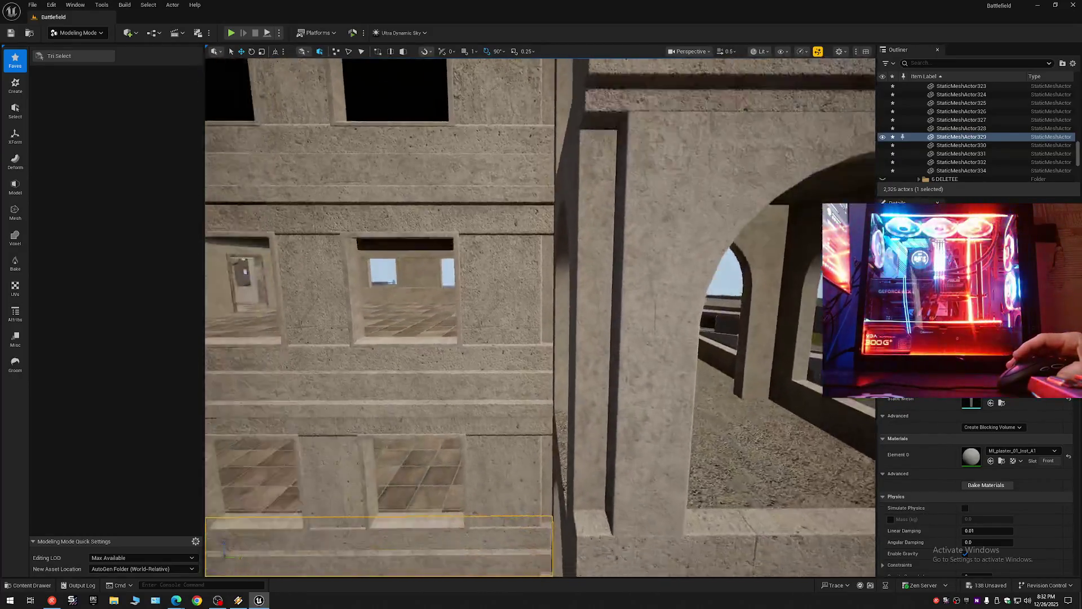
key(a)
key(w)
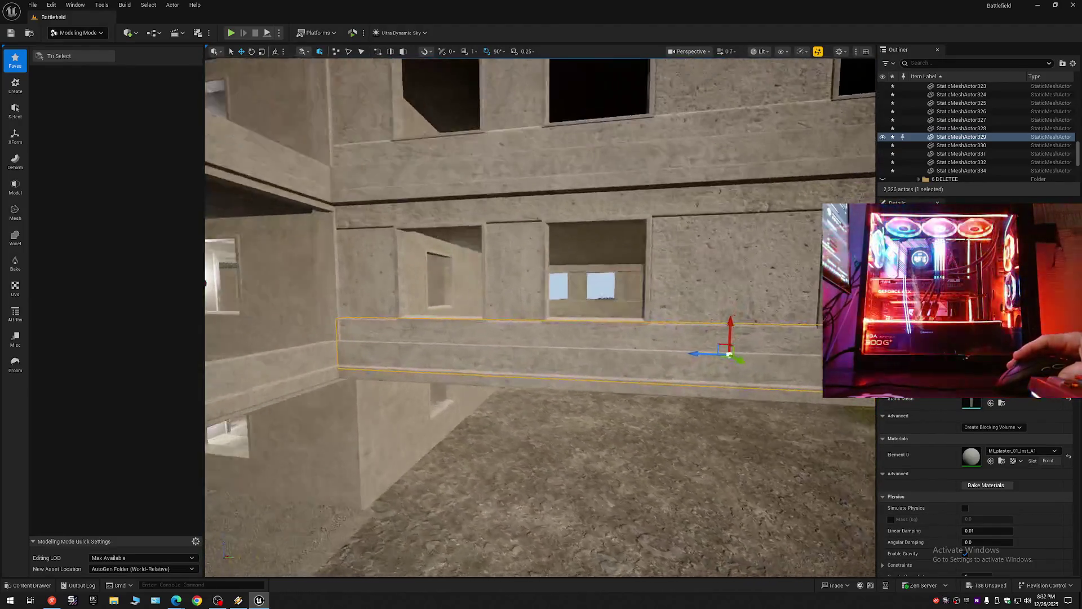
key(s)
key(d)
key(w)
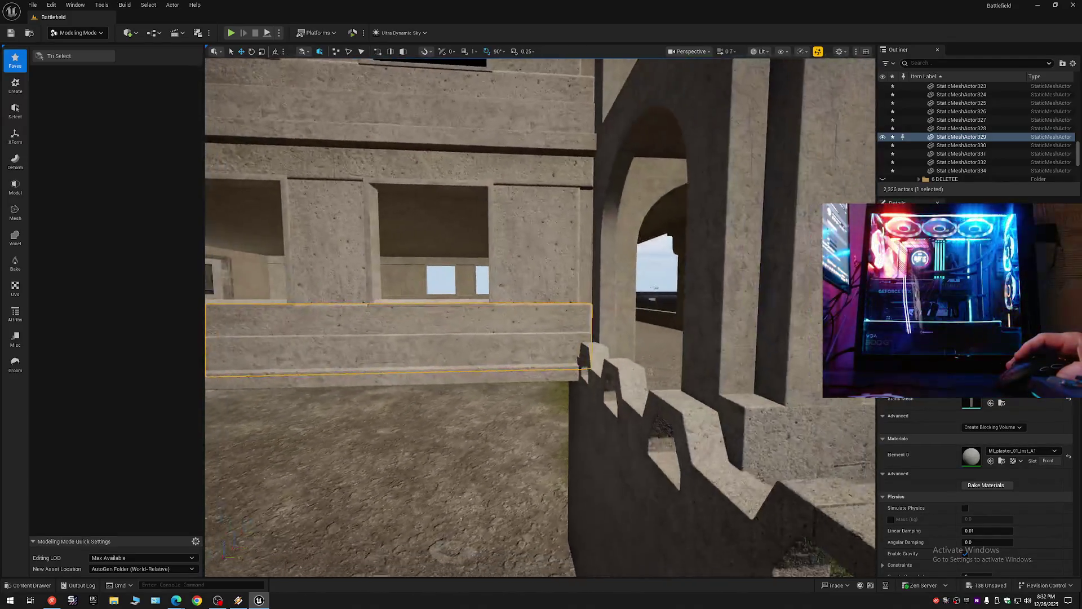
key(s)
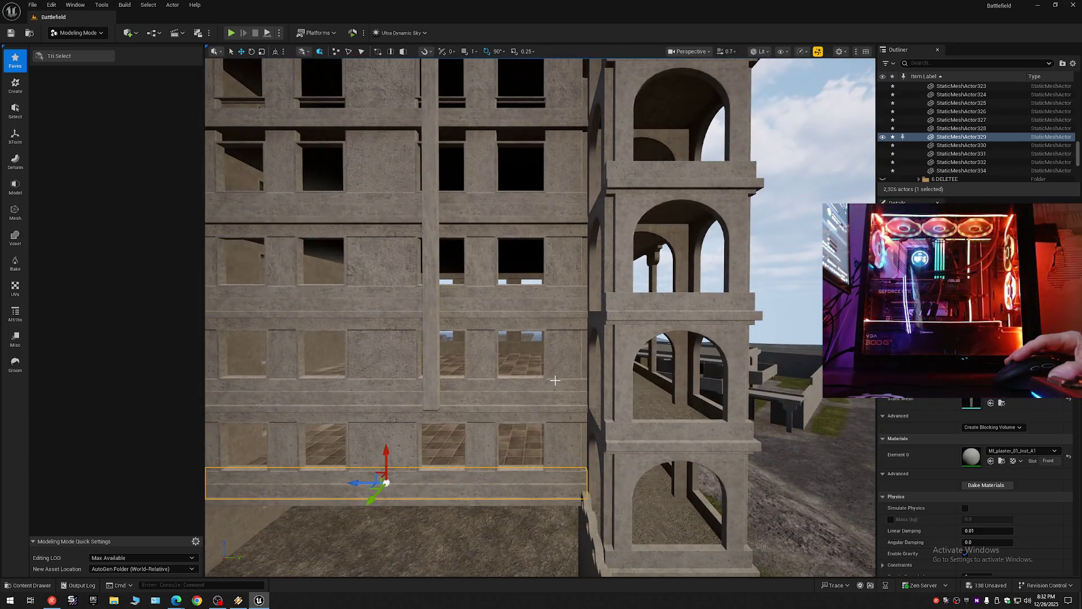
ctrl+click(556, 384)
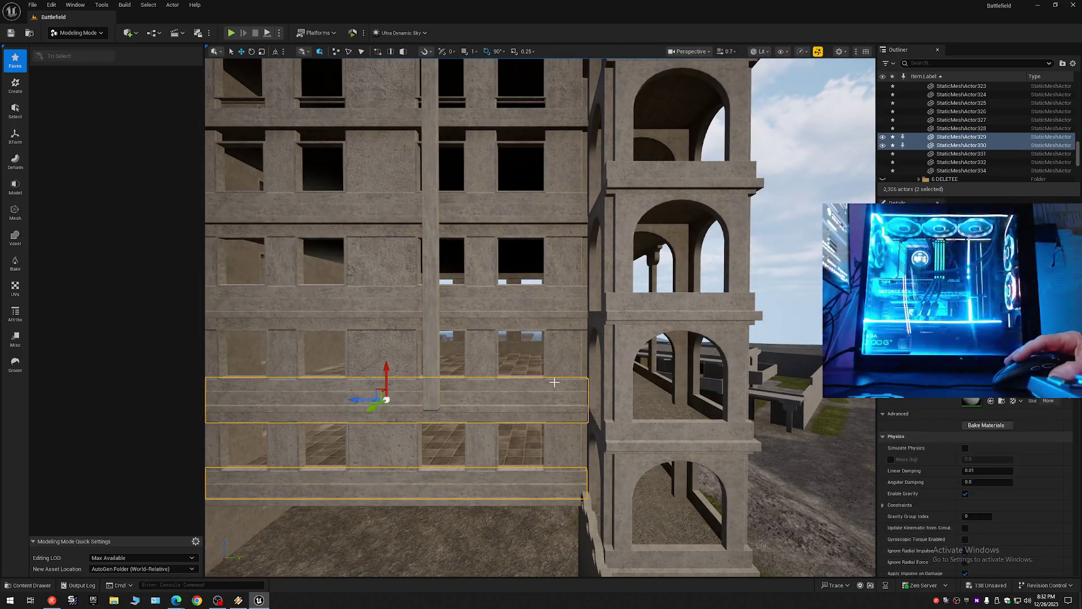
ctrl+click(554, 295)
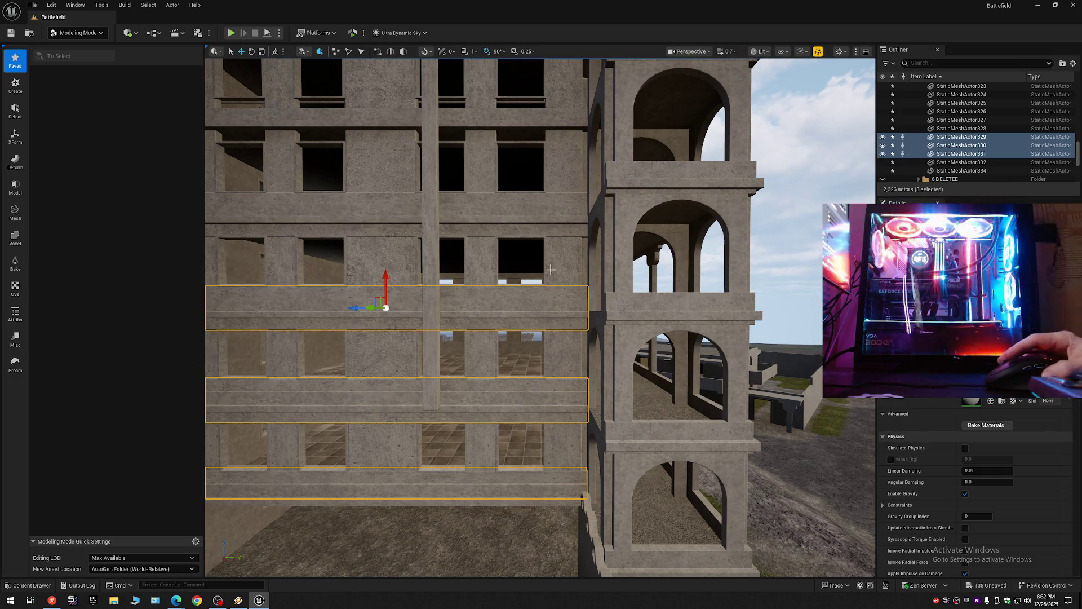
ctrl+click(556, 197)
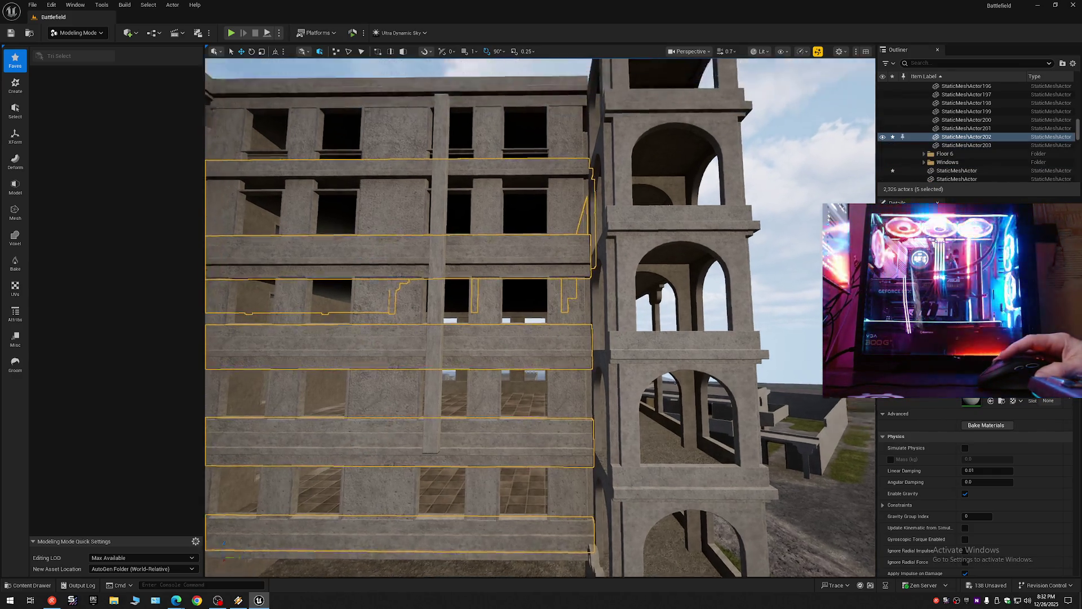
ctrl+click(556, 187)
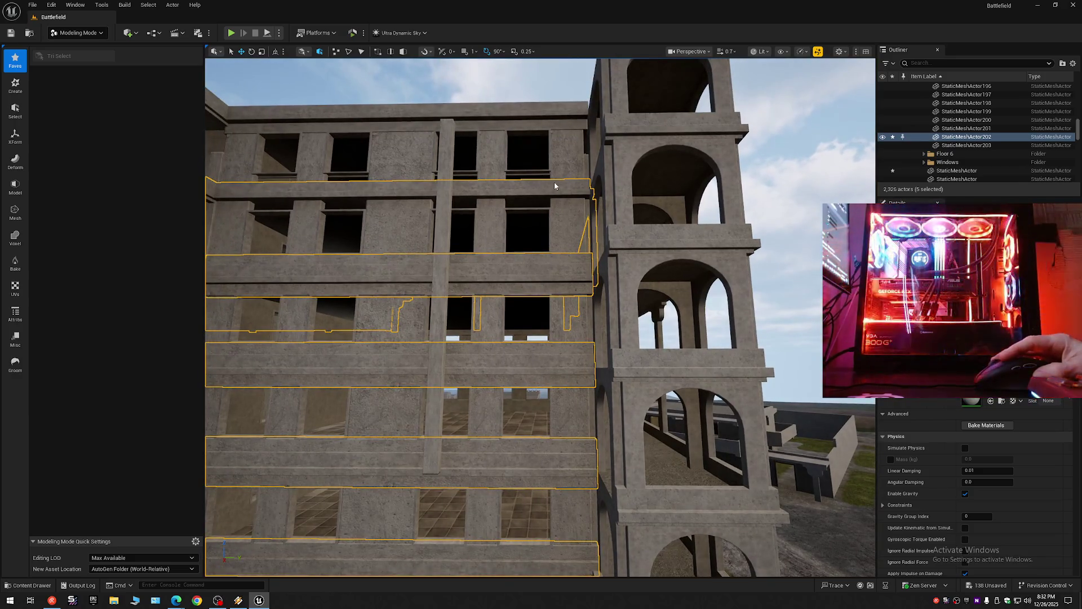
ctrl+click(555, 186)
ctrl+click(550, 126)
mouse_move(550, 248)
mouse_down()
mouse_move(528, 162)
mouse_move(537, 195)
mouse_move(615, 273)
mouse_up()
alt+middle_click(624, 334)
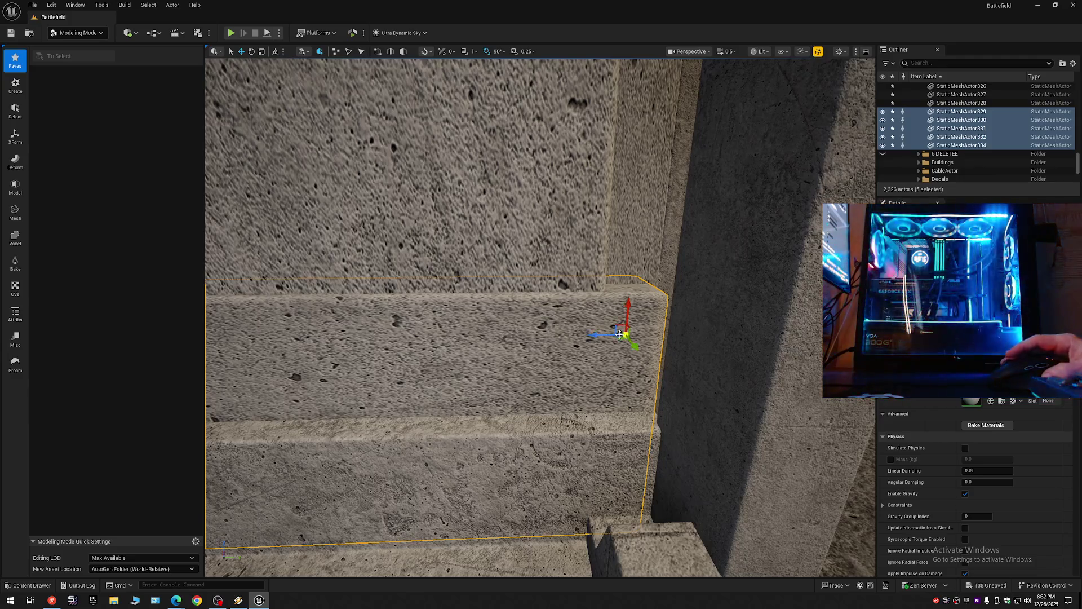
drag(551, 336, 564, 330)
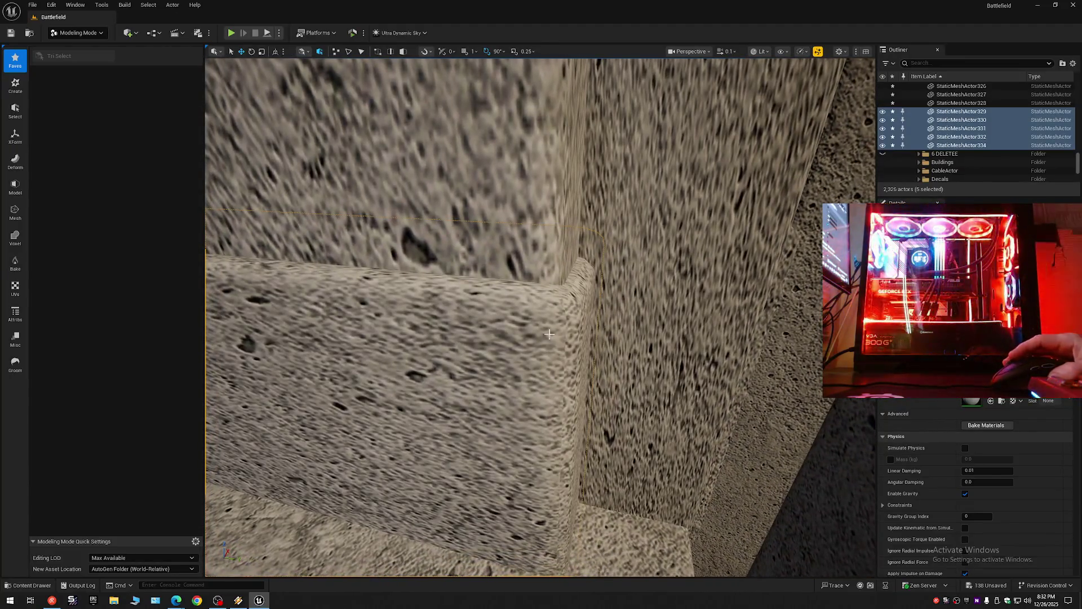
drag(549, 334, 552, 332)
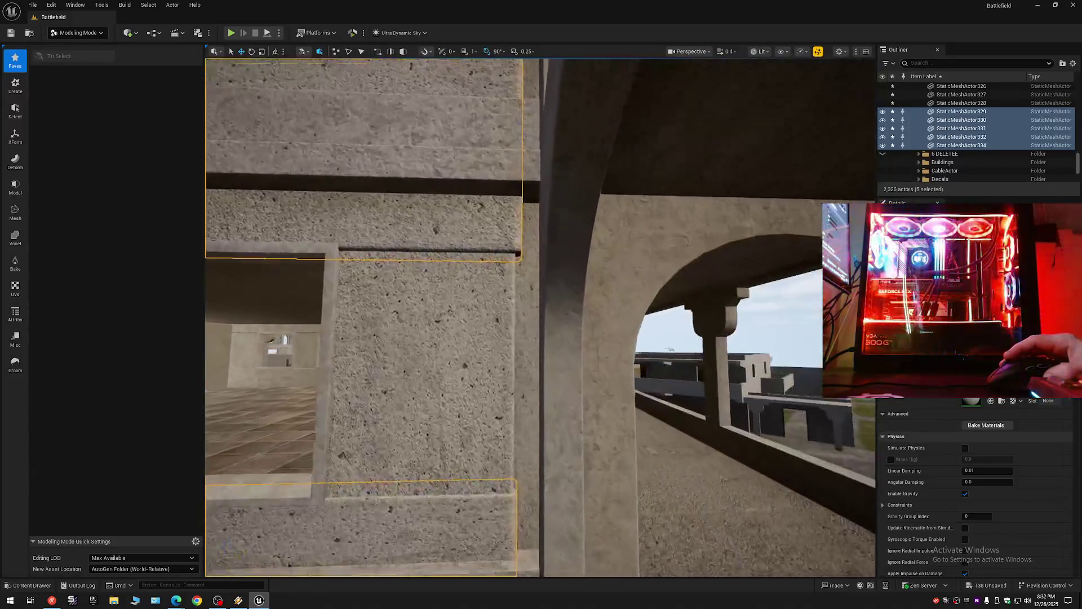
drag(553, 332, 552, 321)
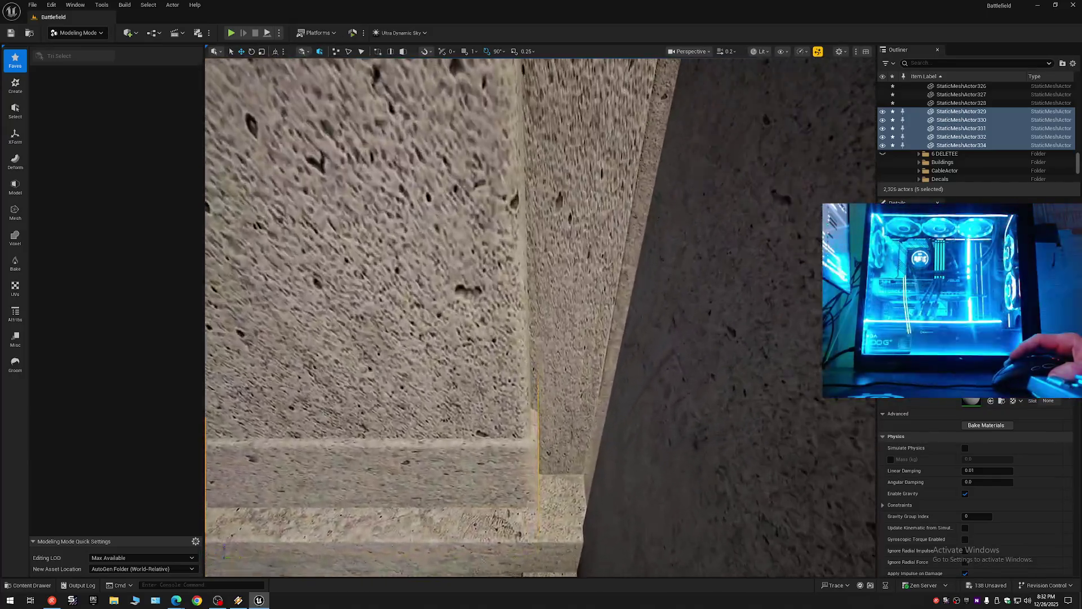
drag(553, 321, 561, 316)
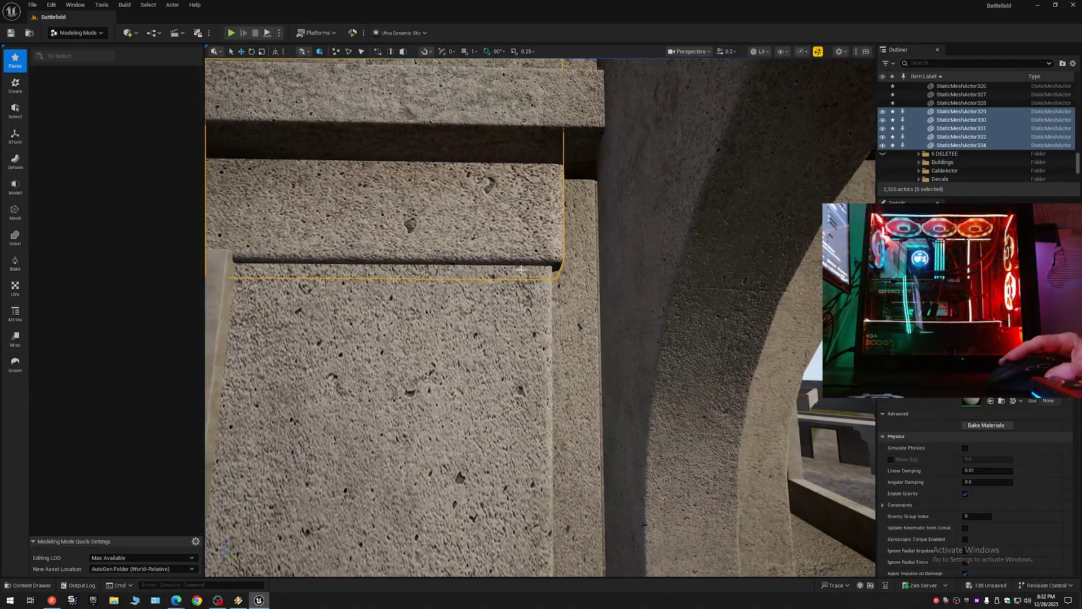
click(528, 244)
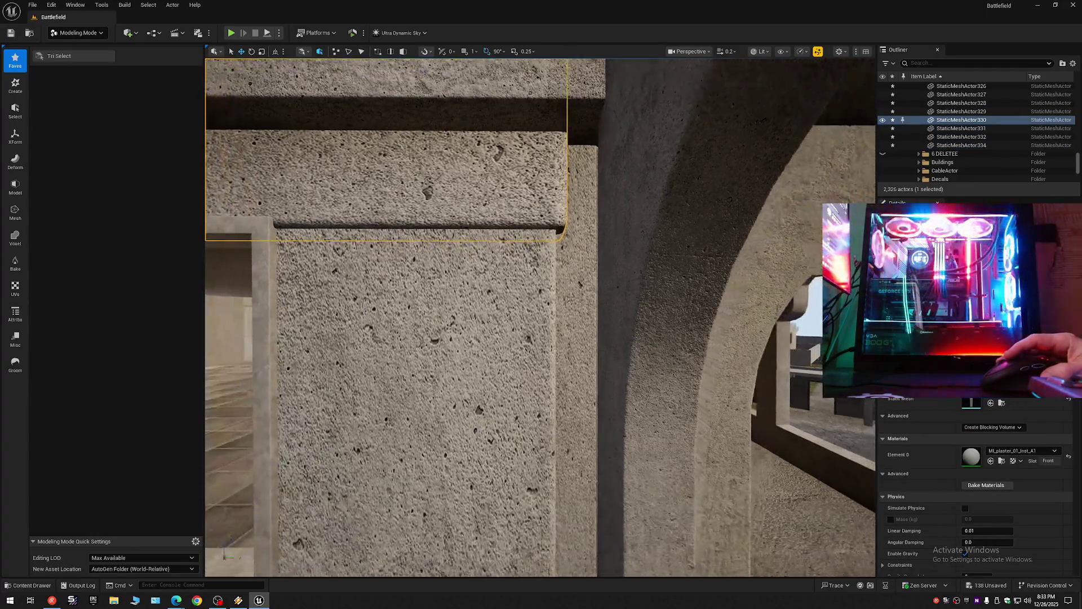
key(w)
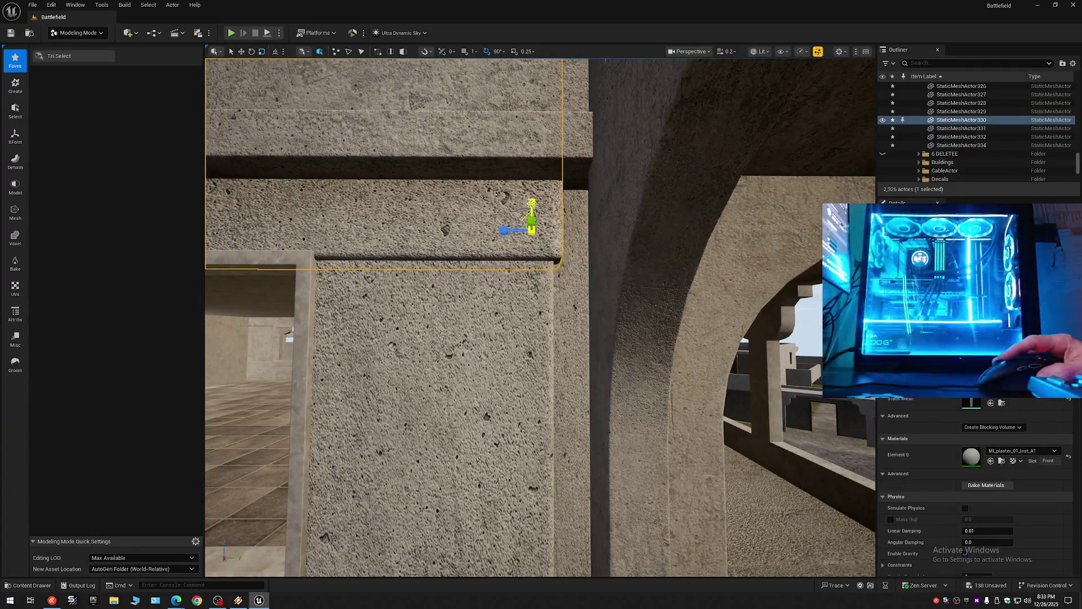
drag(530, 218, 530, 273)
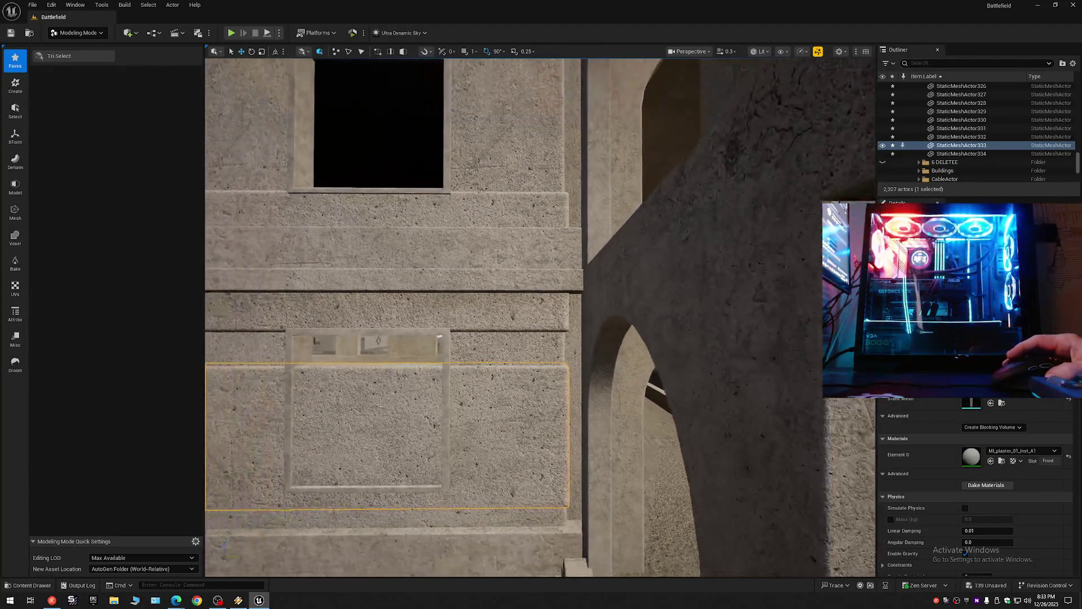
click(547, 398)
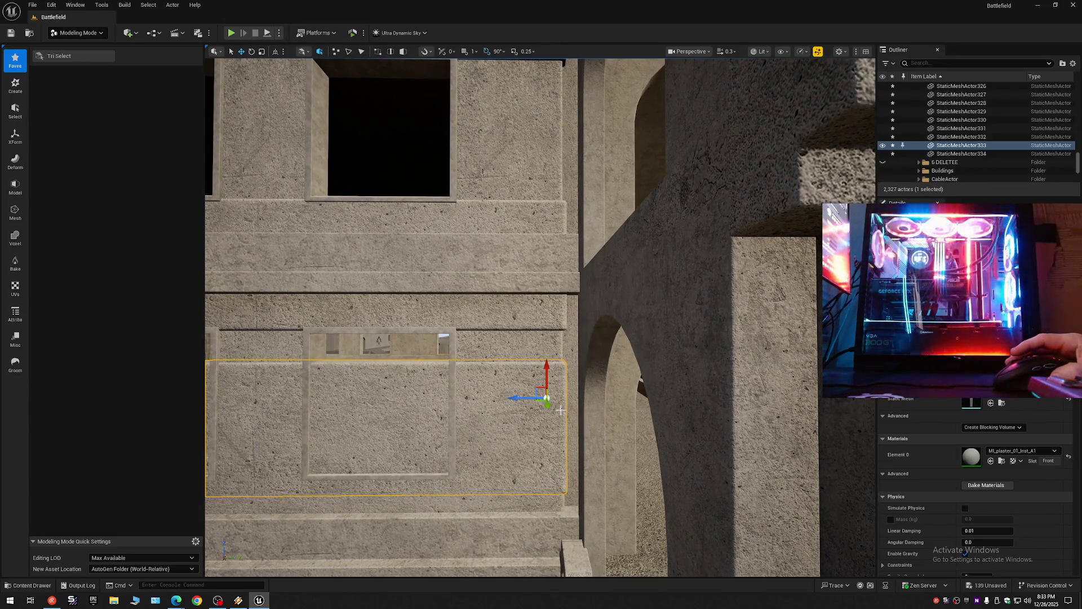
key(ctrl+z)
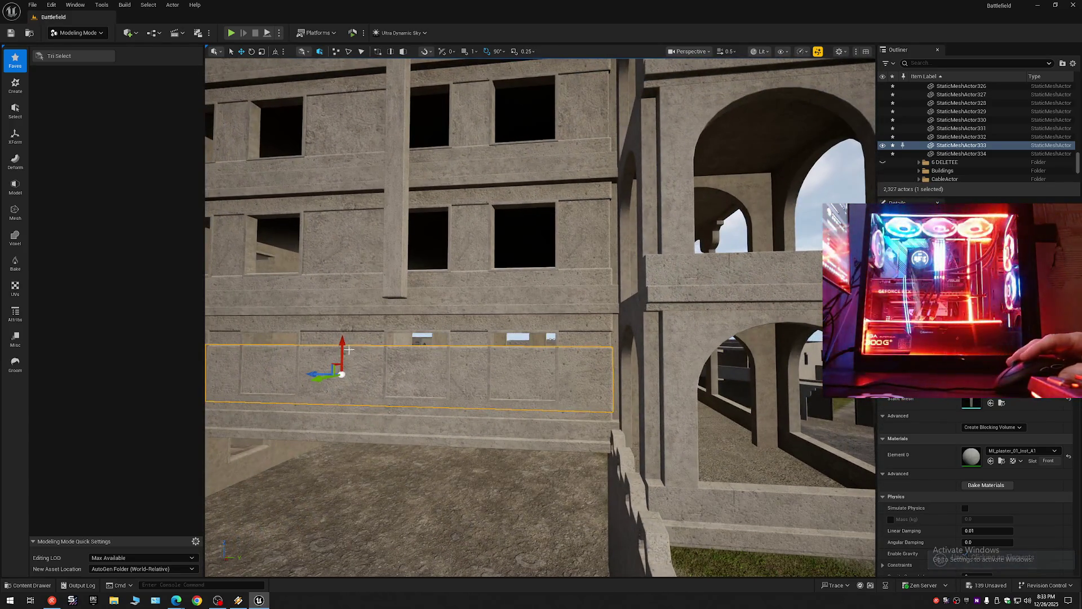
drag(342, 345, 346, 237)
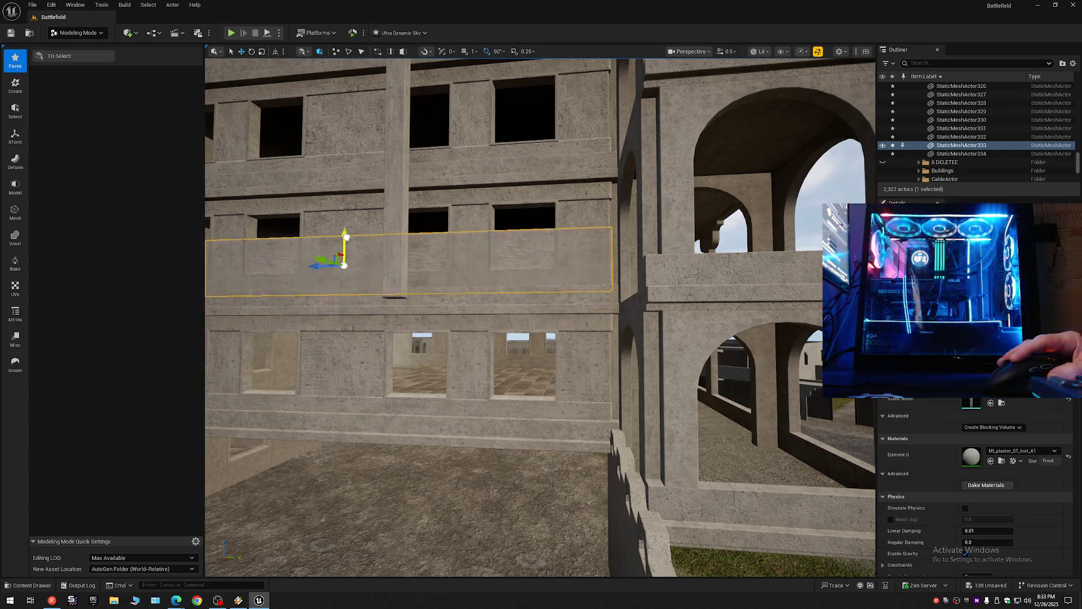
drag(345, 194, 345, 148)
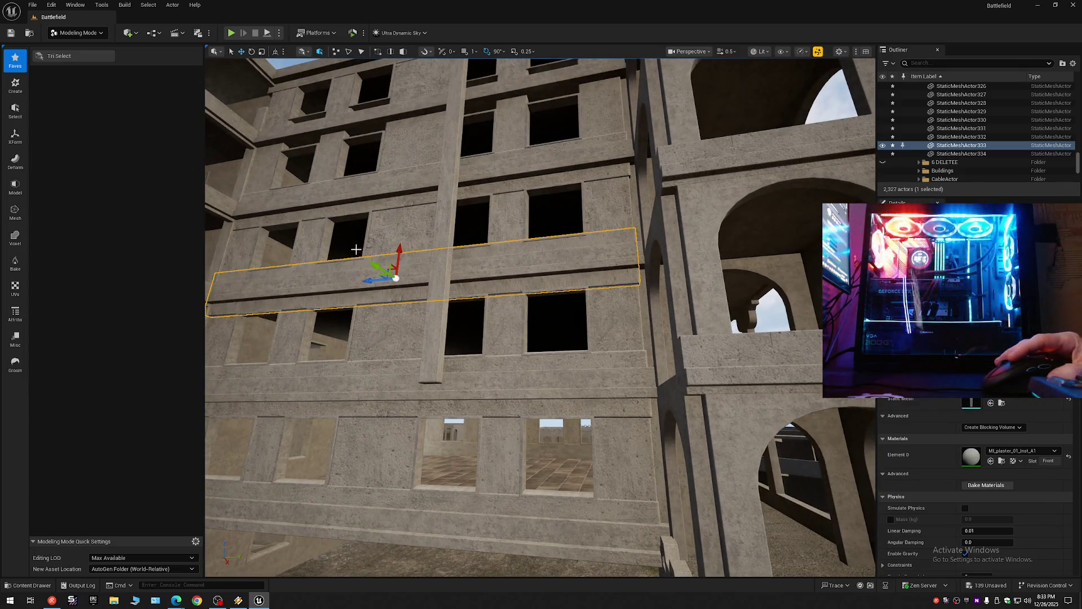
drag(403, 251, 403, 201)
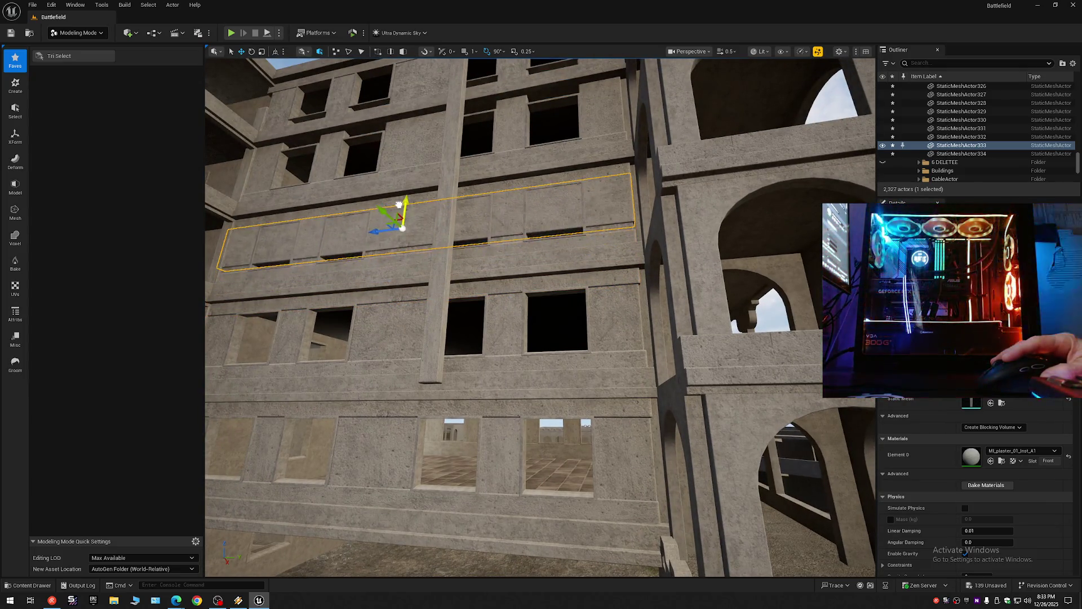
key(w)
scroll(486, 220, up, 1)
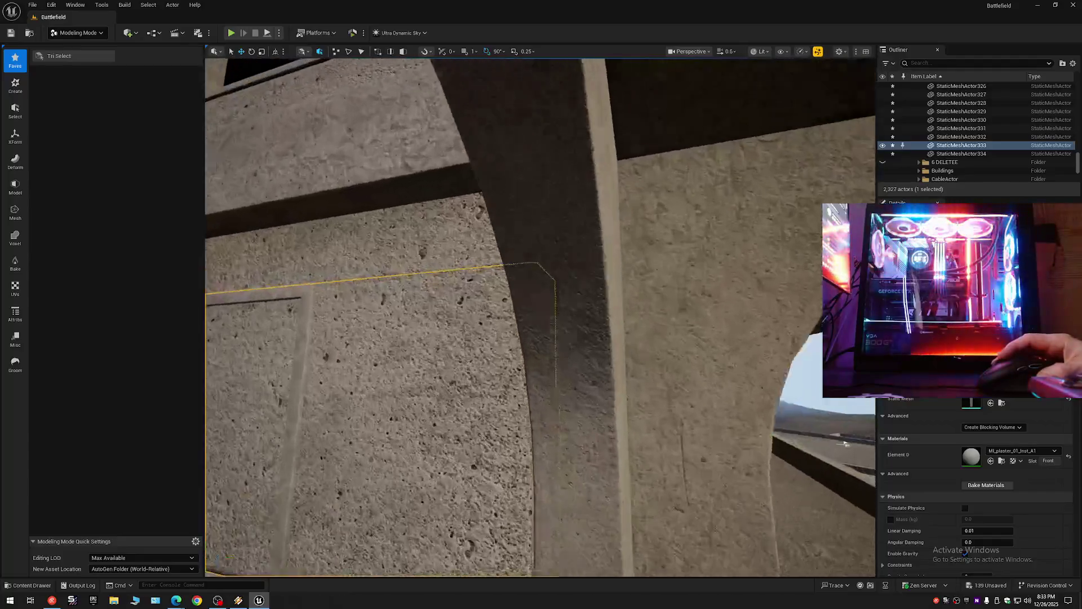
key(s)
scroll(387, 304, up, 1)
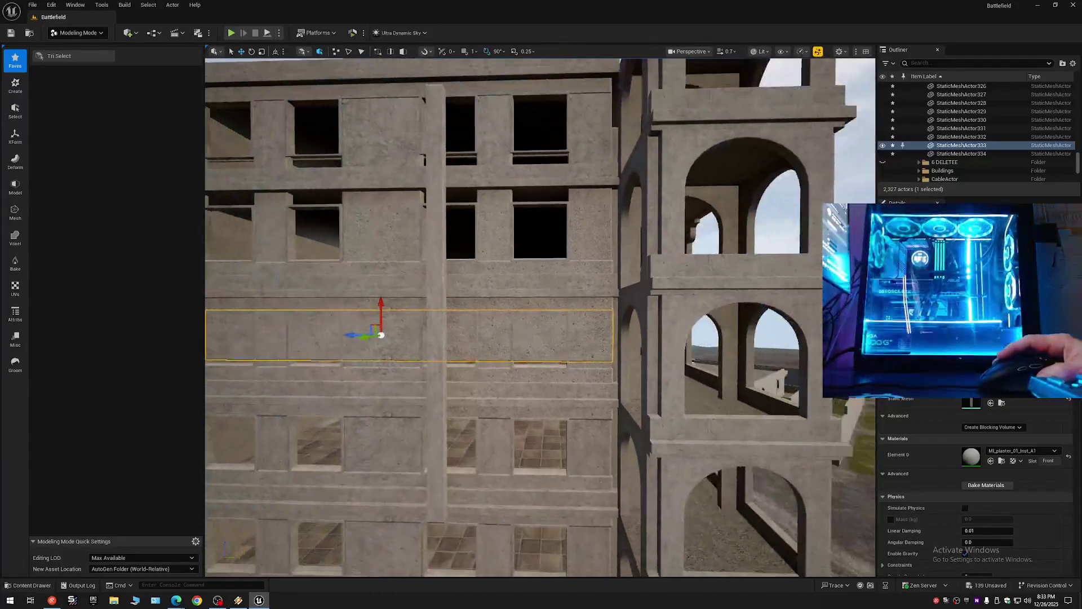
drag(387, 305, 376, 166)
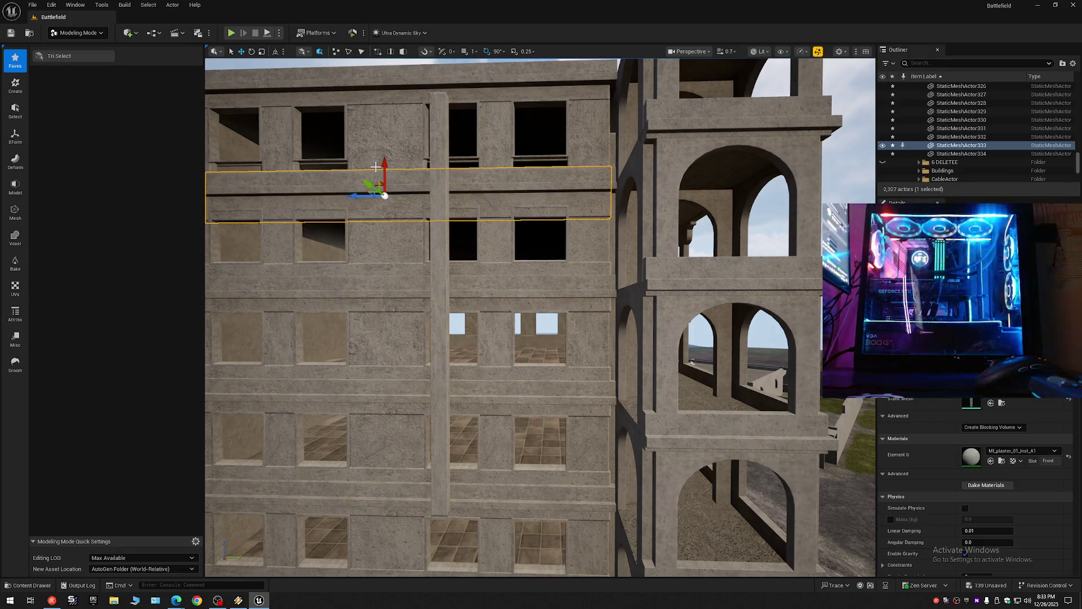
key(Delete)
key(w)
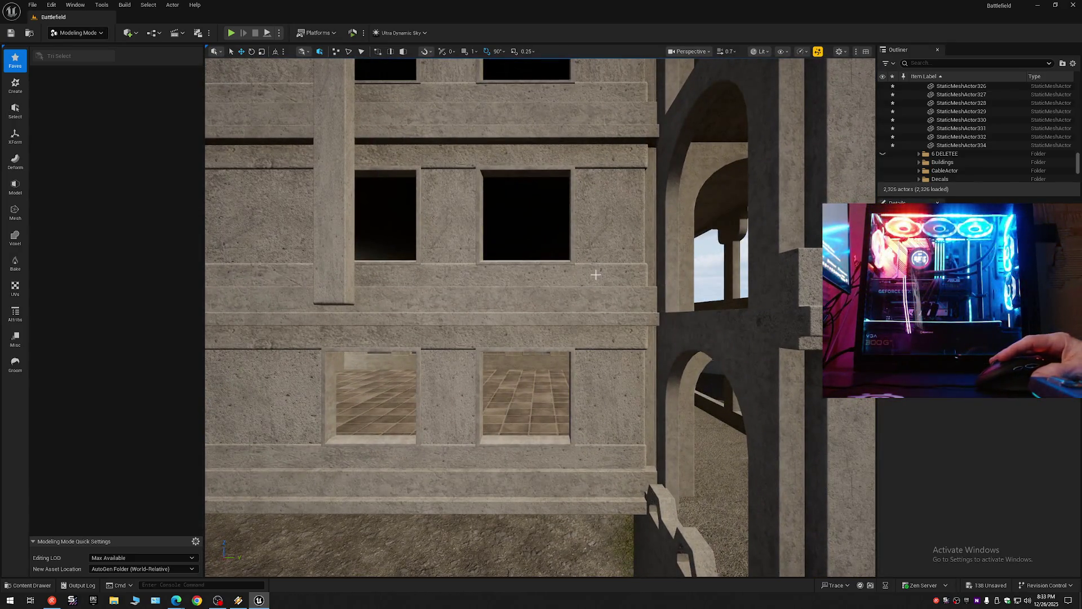
click(593, 278)
drag(593, 278, 474, 380)
ctrl+click(473, 380)
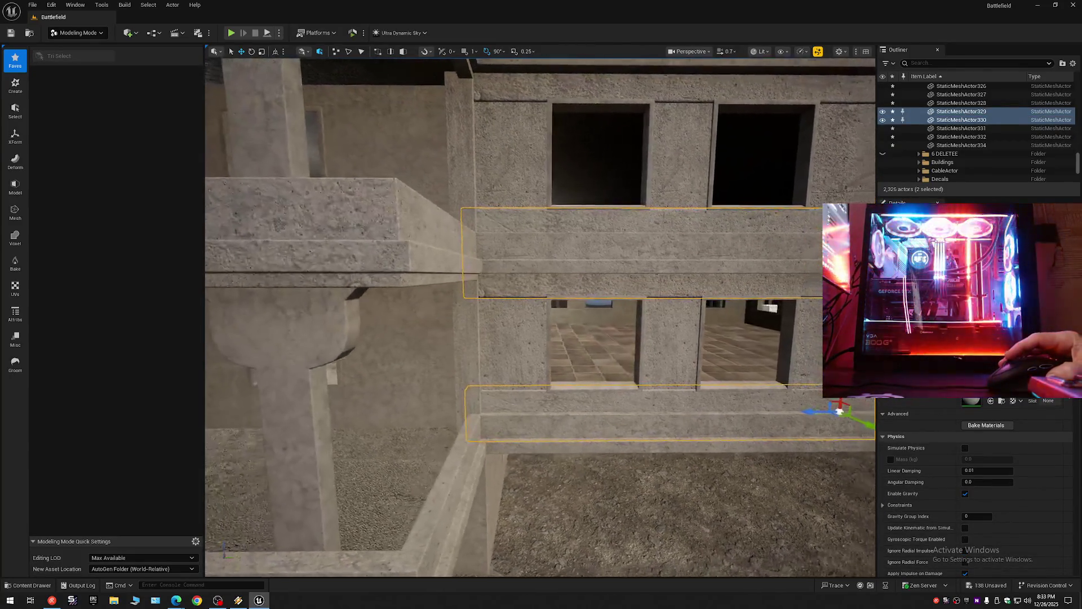
mouse_move(513, 390)
mouse_down()
mouse_move(533, 420)
mouse_move(513, 391)
mouse_up()
click(488, 377)
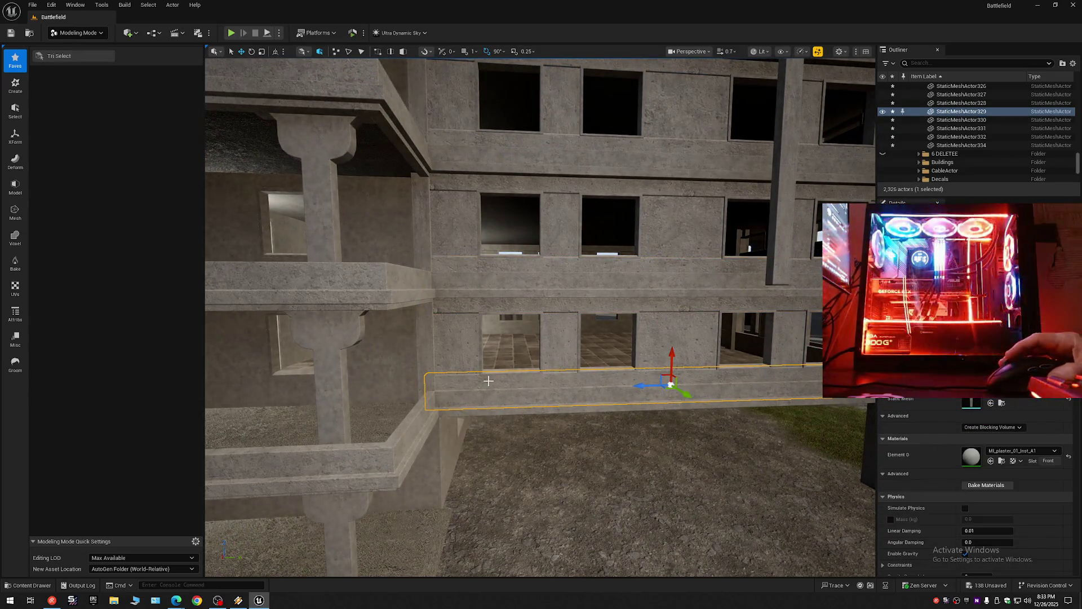
click(428, 341)
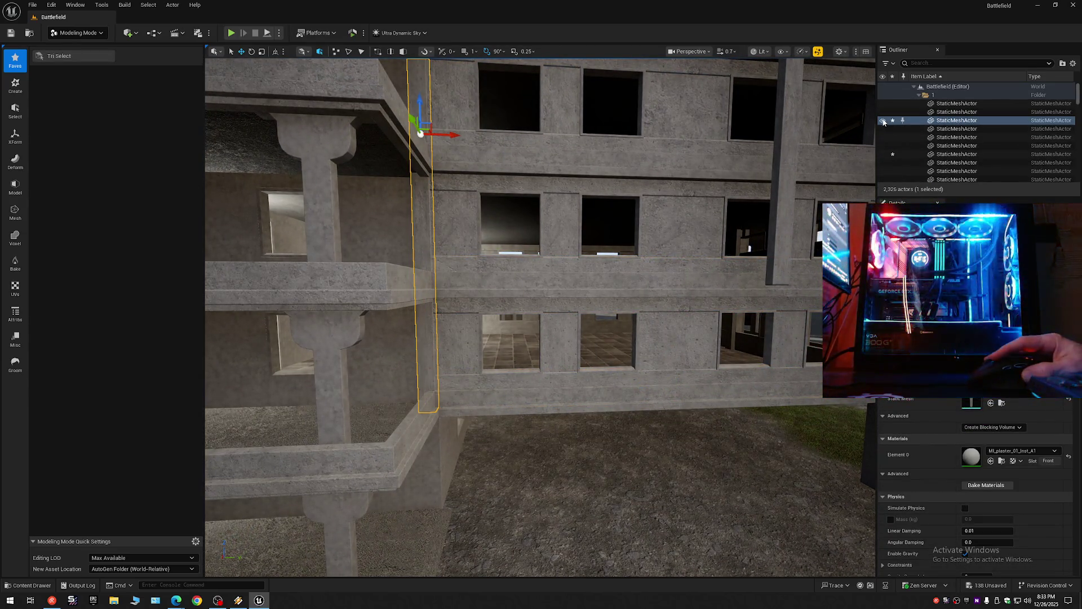
click(568, 381)
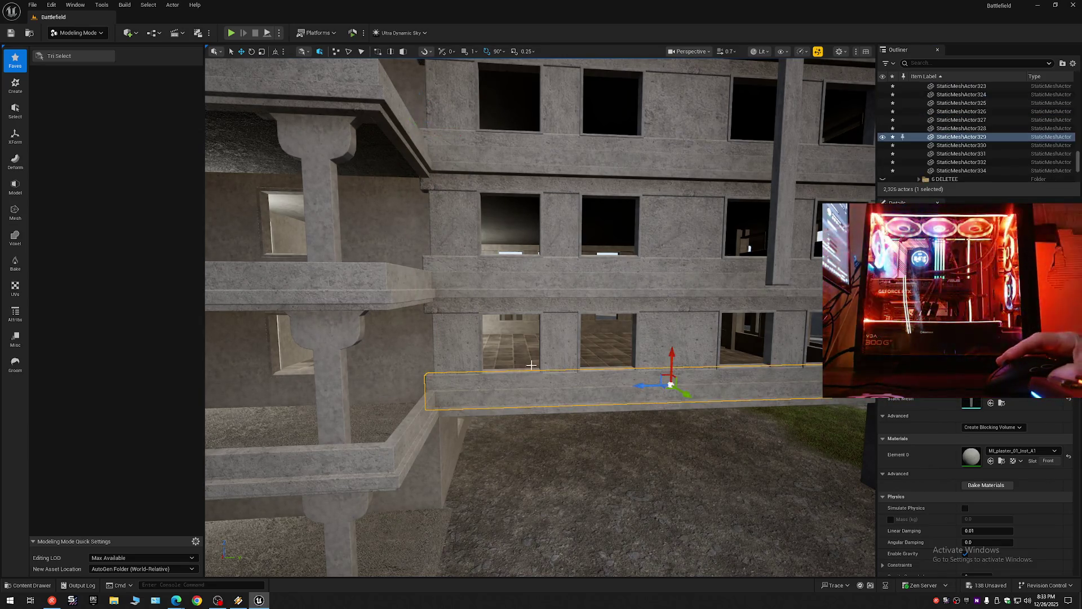
alt+drag(669, 359, 660, 317)
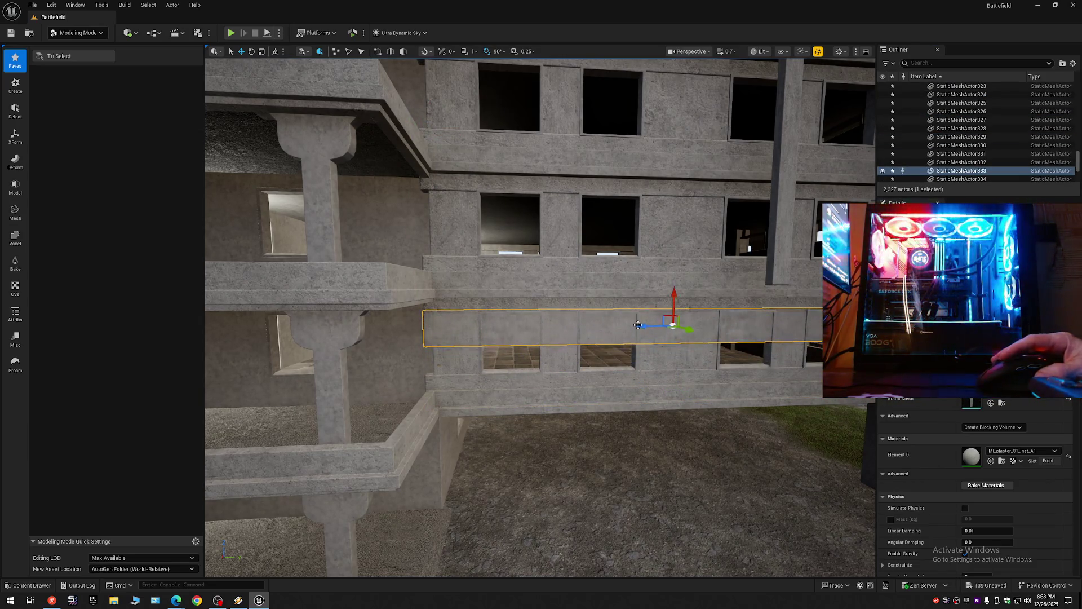
key(w)
scroll(655, 302, down, 1)
scroll(540, 317, down, 2)
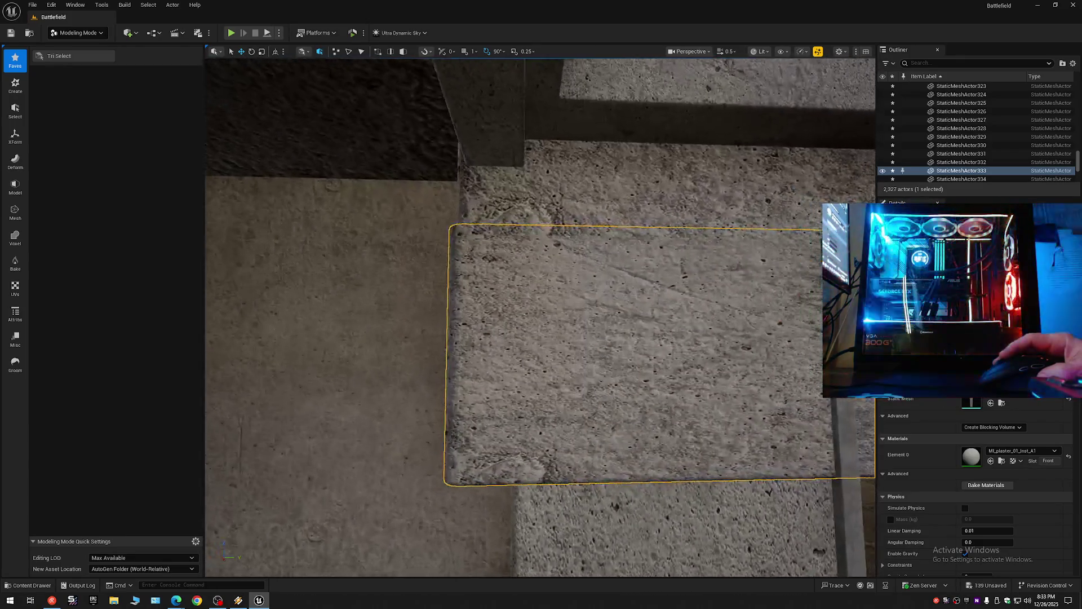
key(s)
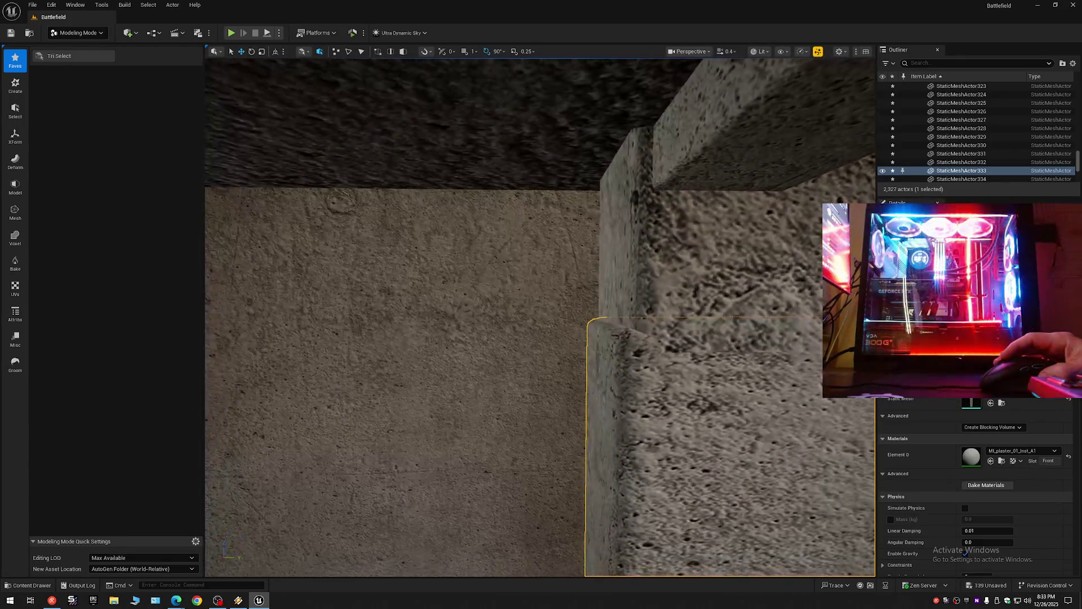
key(s)
scroll(617, 337, up, 2)
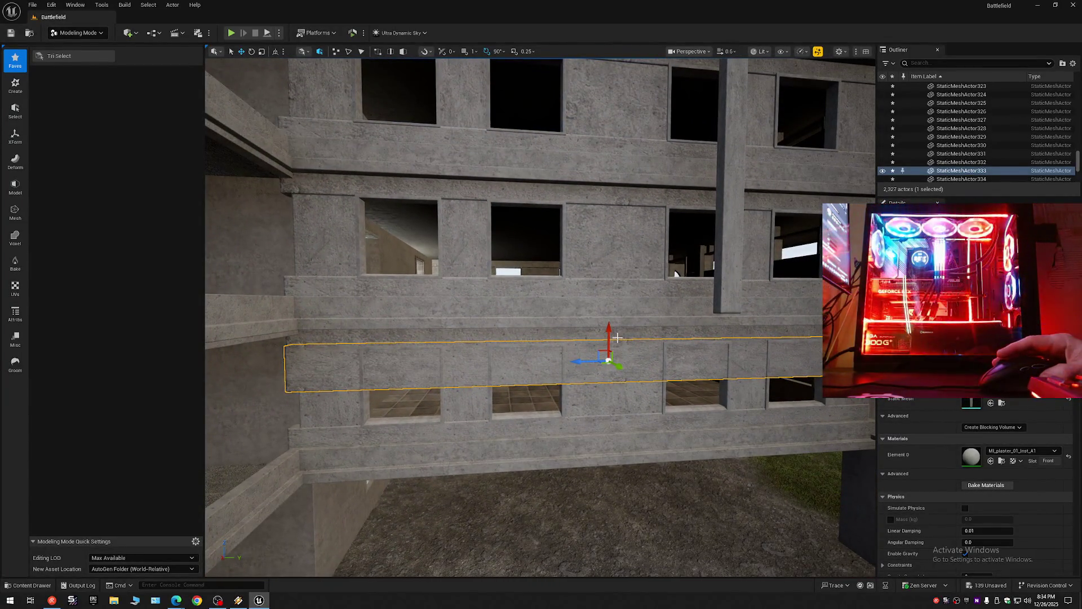
key(ctrl+z)
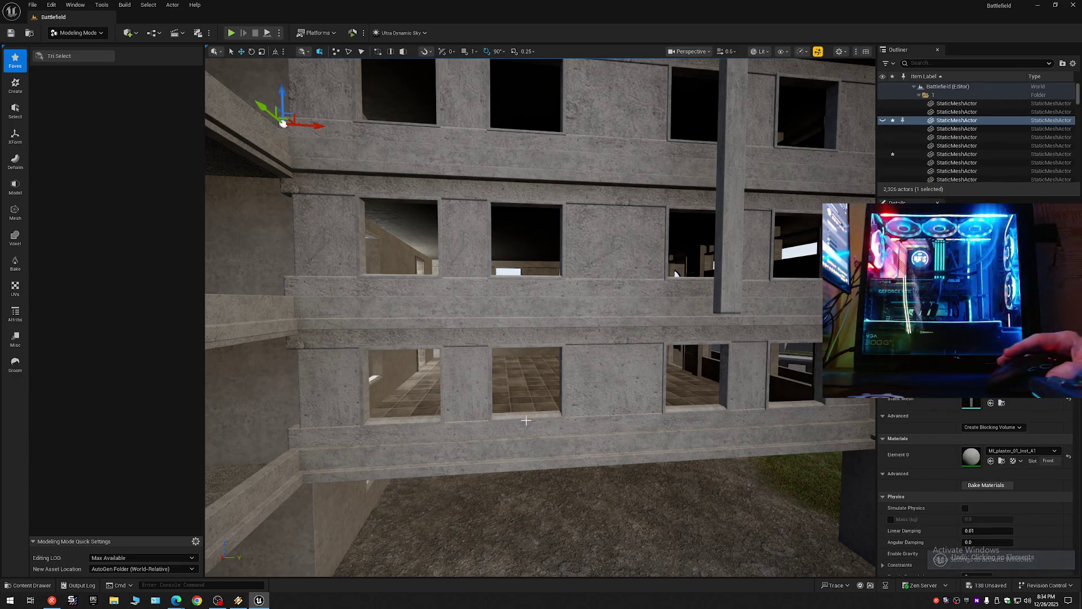
Step: Revert a trial move of the lower ledge and place a copy of the upper ledge lower
click(418, 428)
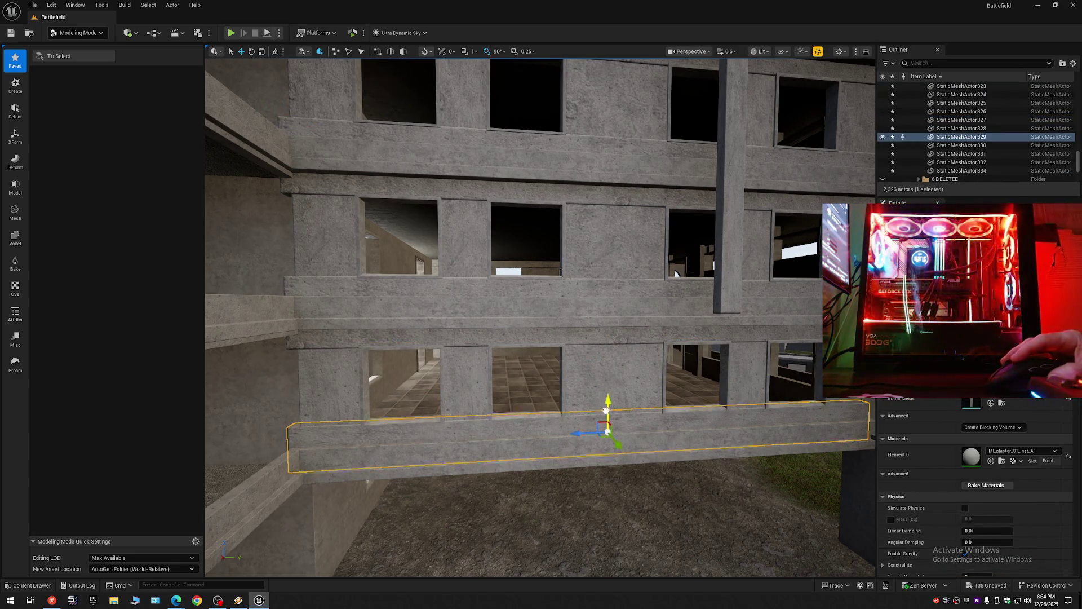
drag(599, 403, 598, 319)
key(ctrl+z)
drag(677, 273, 767, 270)
mouse_move(563, 366)
mouse_down()
mouse_move(547, 333)
mouse_move(539, 351)
mouse_up()
click(518, 318)
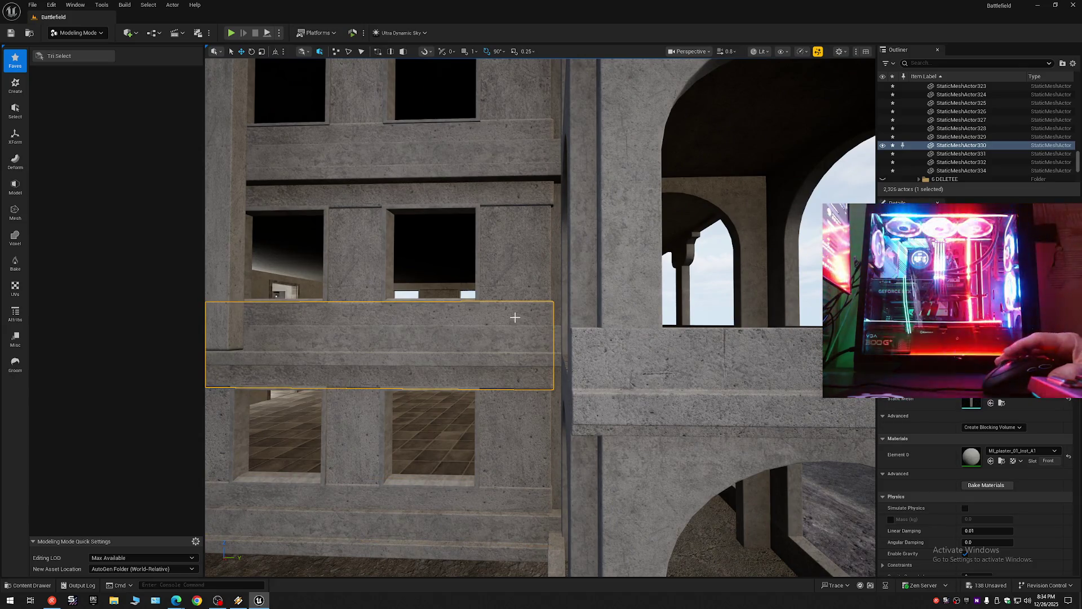
key(f)
mouse_move(447, 287)
alt+mouse_down()
mouse_move(455, 345)
mouse_move(446, 298)
mouse_move(457, 307)
alt+mouse_up()
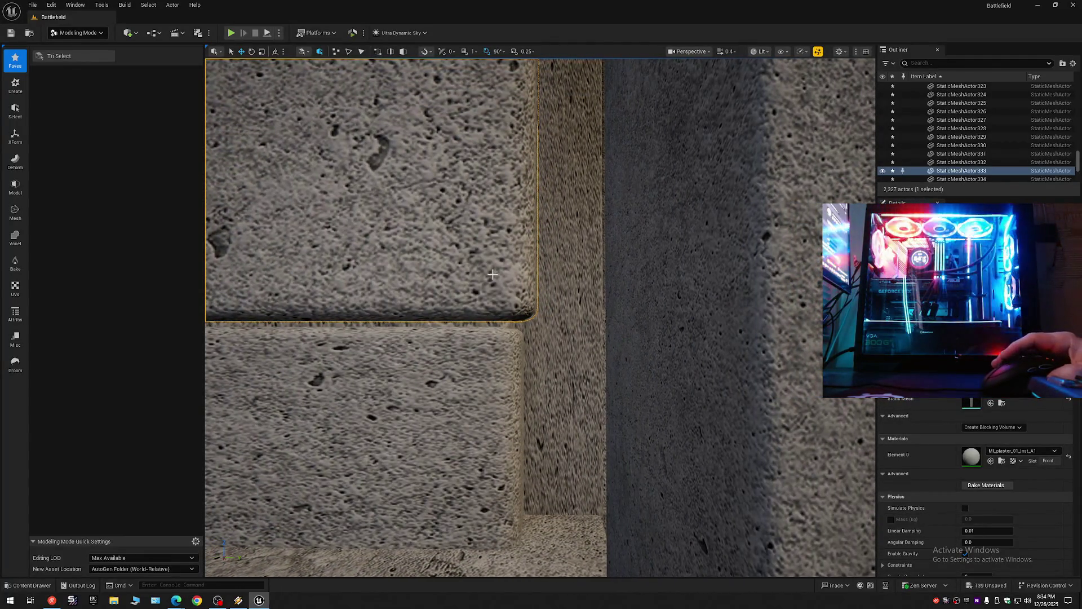
Step: Align the corner wall pieces: lower brick slid right, upper panel lowered to close the gap
drag(491, 254, 484, 286)
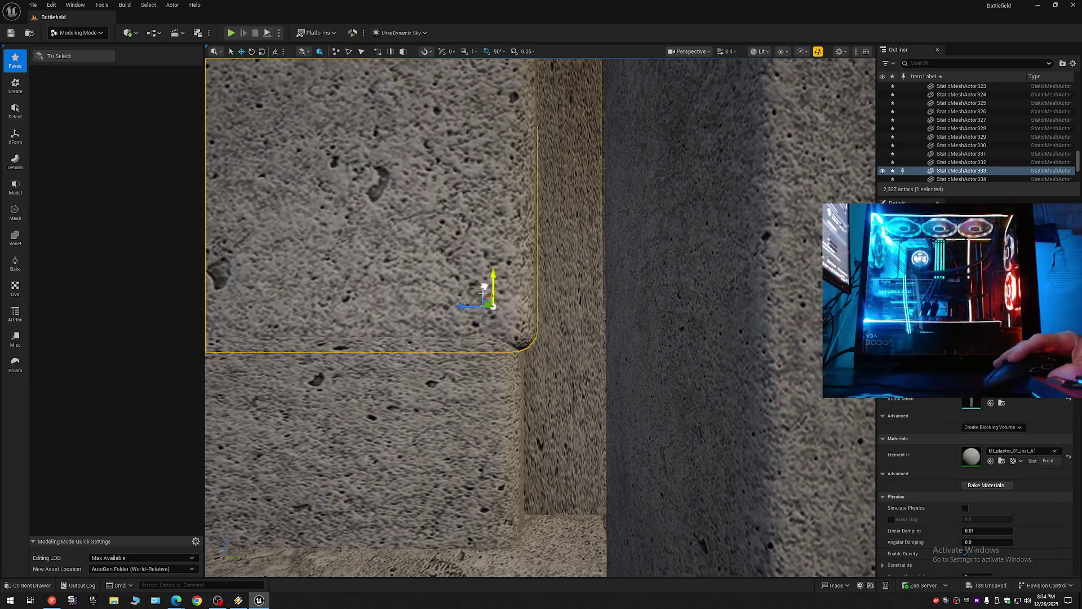
click(490, 379)
drag(465, 378, 490, 379)
scroll(490, 380, down, 2)
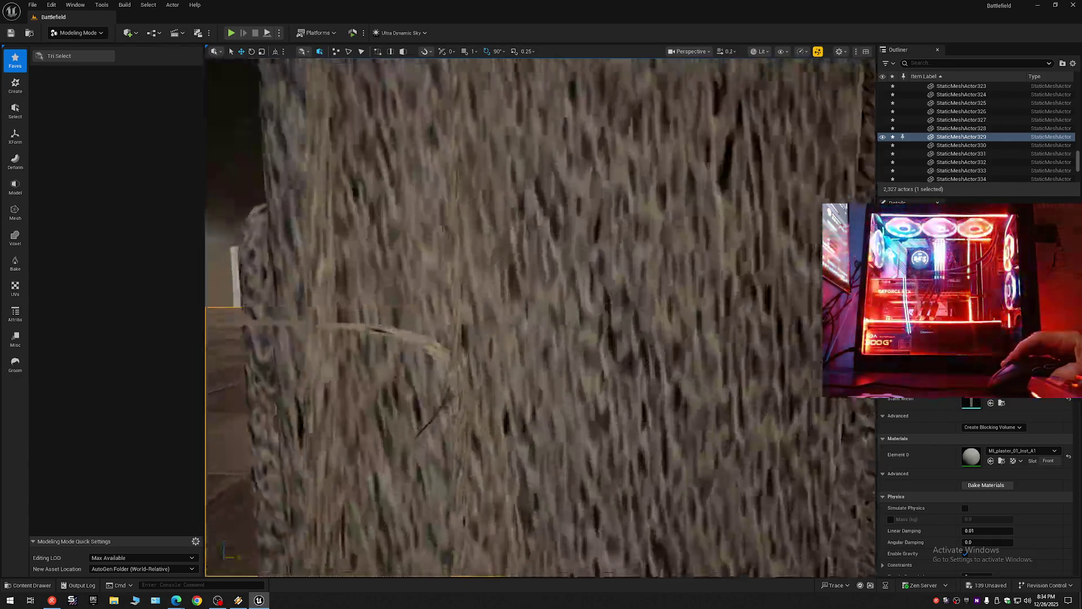
scroll(540, 317, down, 1)
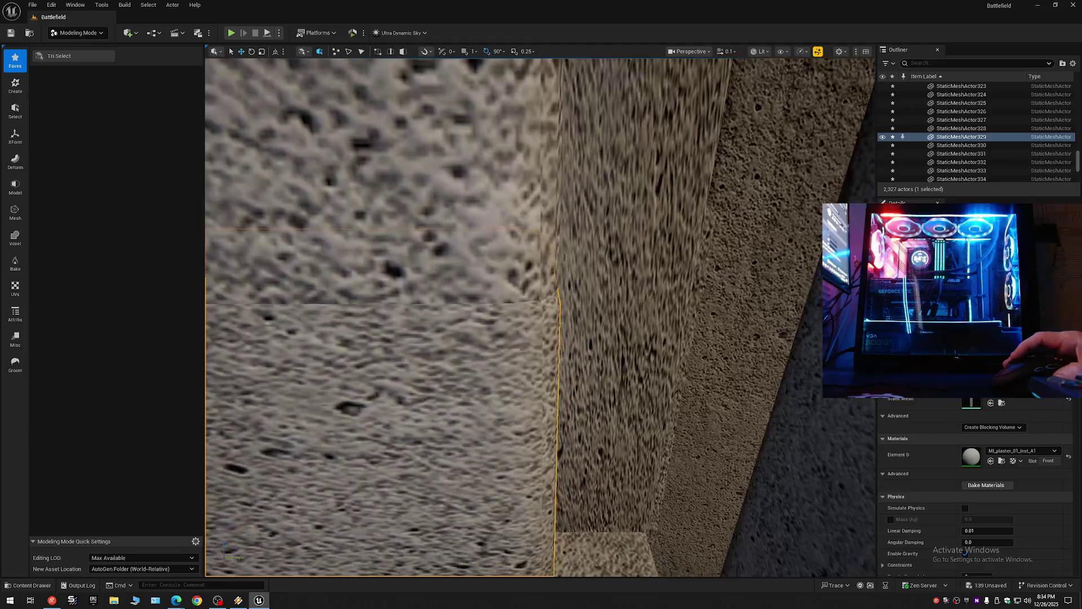
click(463, 215)
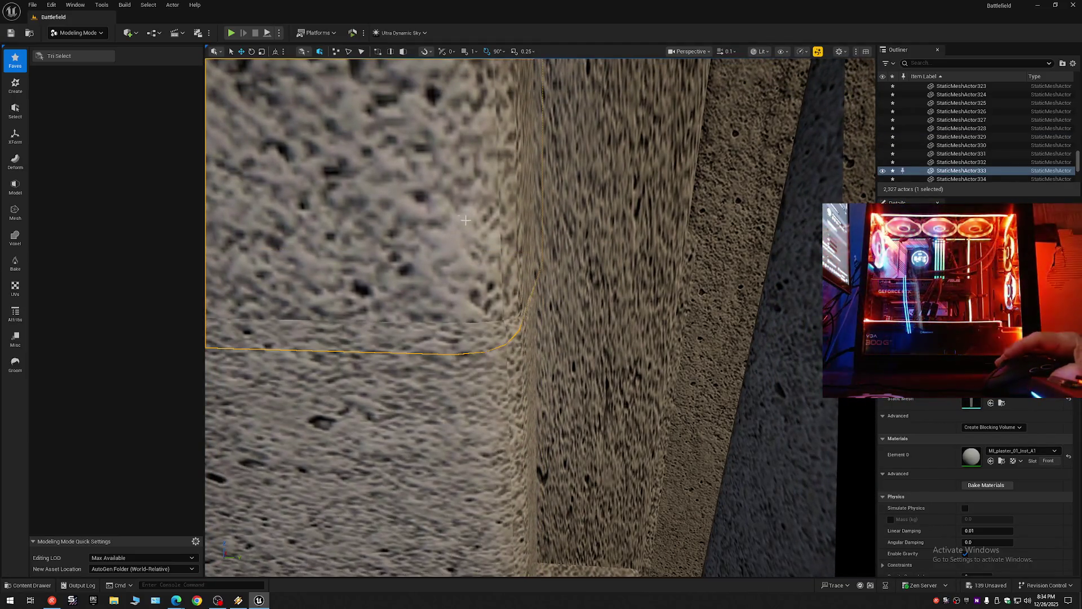
drag(471, 210, 473, 263)
Step: Delete the extra plaster panel covering the window opening
click(497, 416)
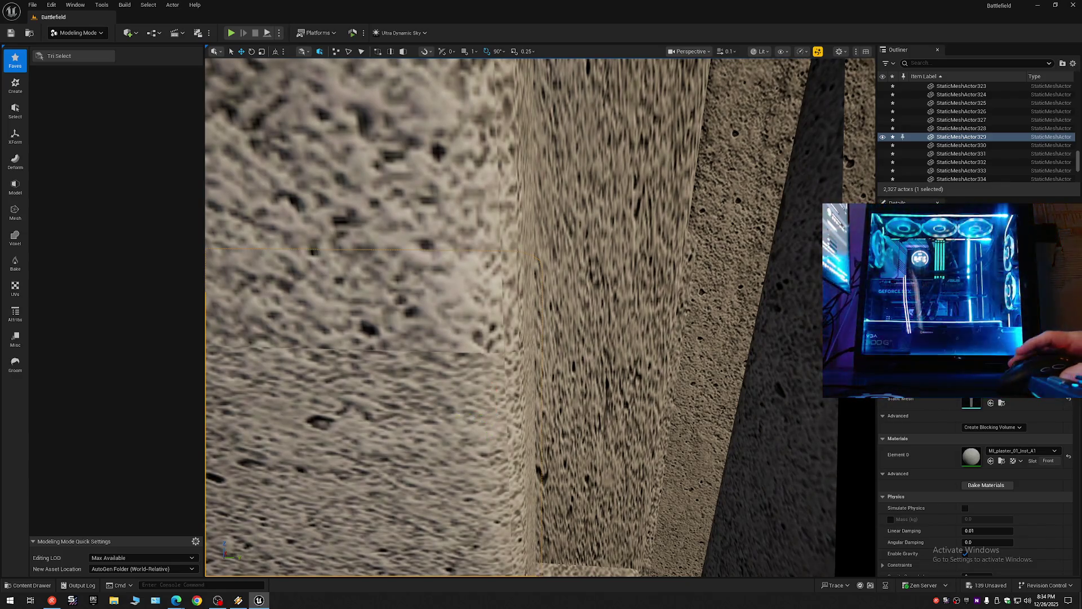
scroll(526, 355, down, 5)
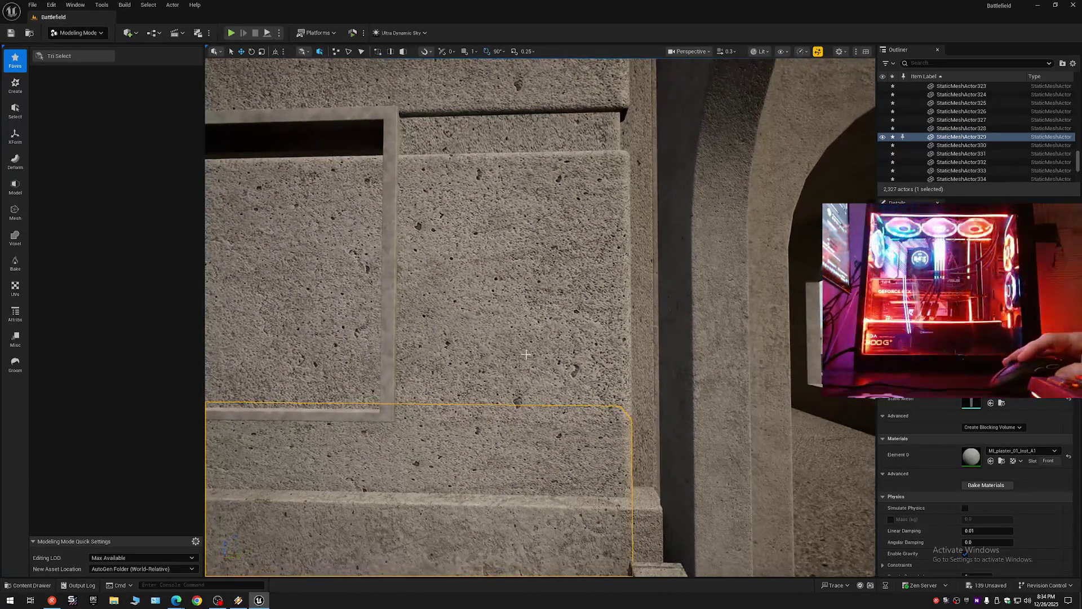
click(525, 352)
key(Delete)
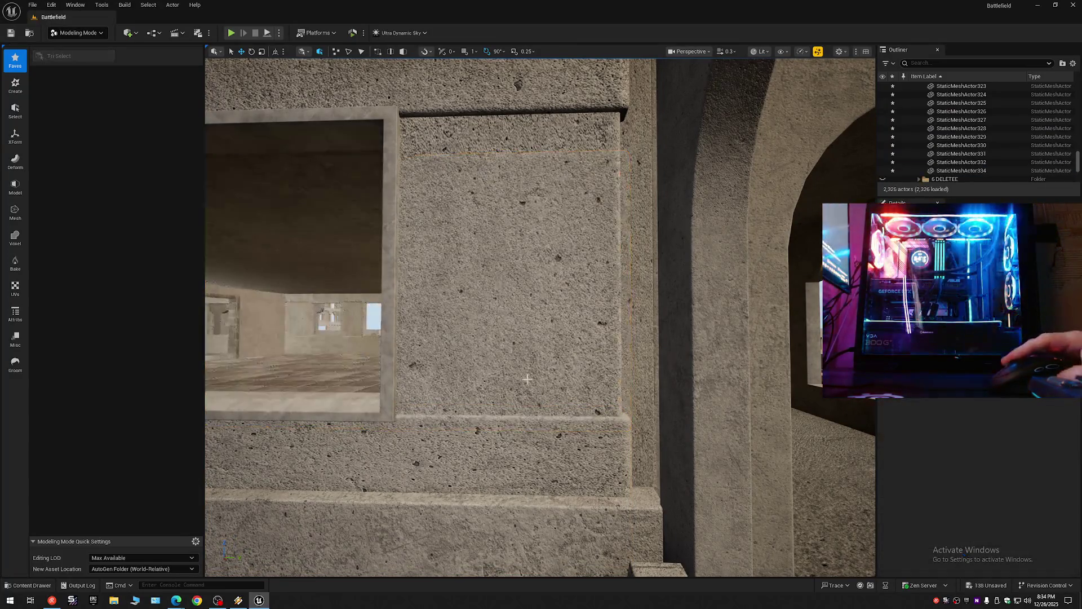
scroll(540, 317, down, 5)
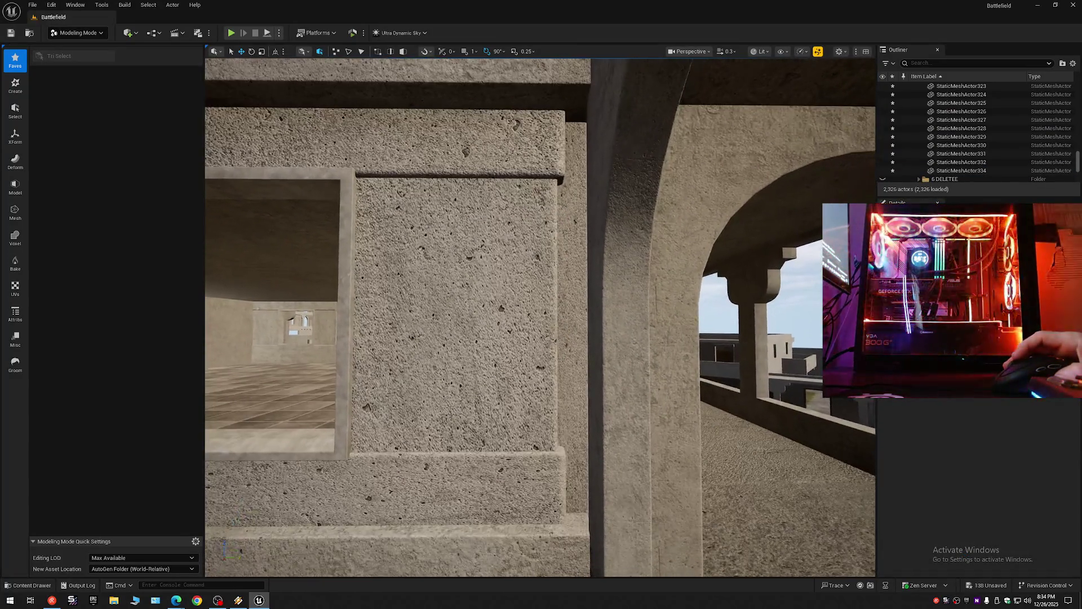
key(s)
scroll(540, 316, up, 1)
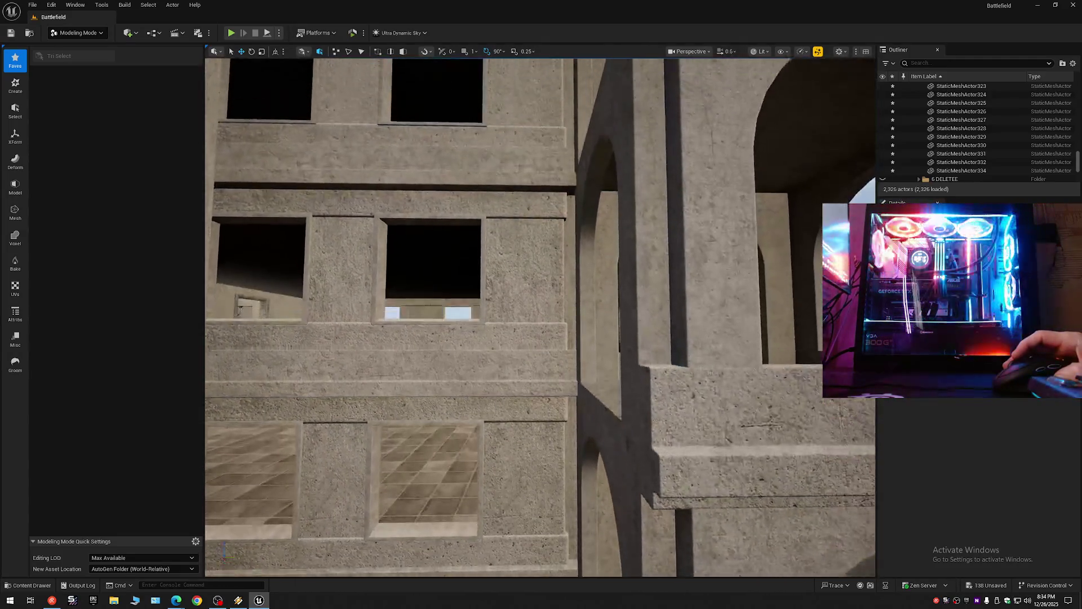
key(s)
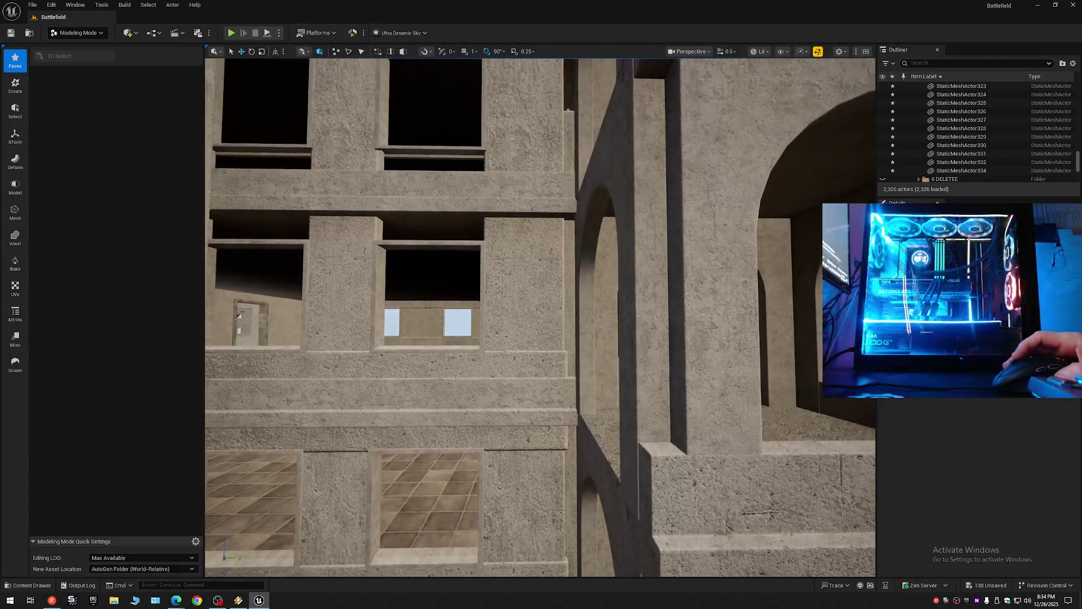
key(e)
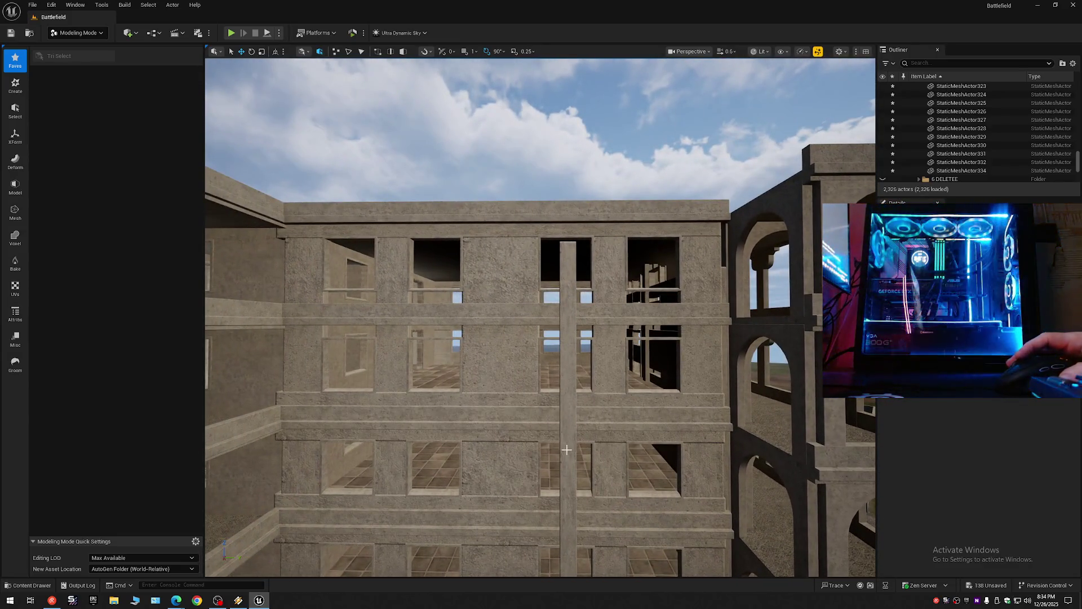
click(491, 503)
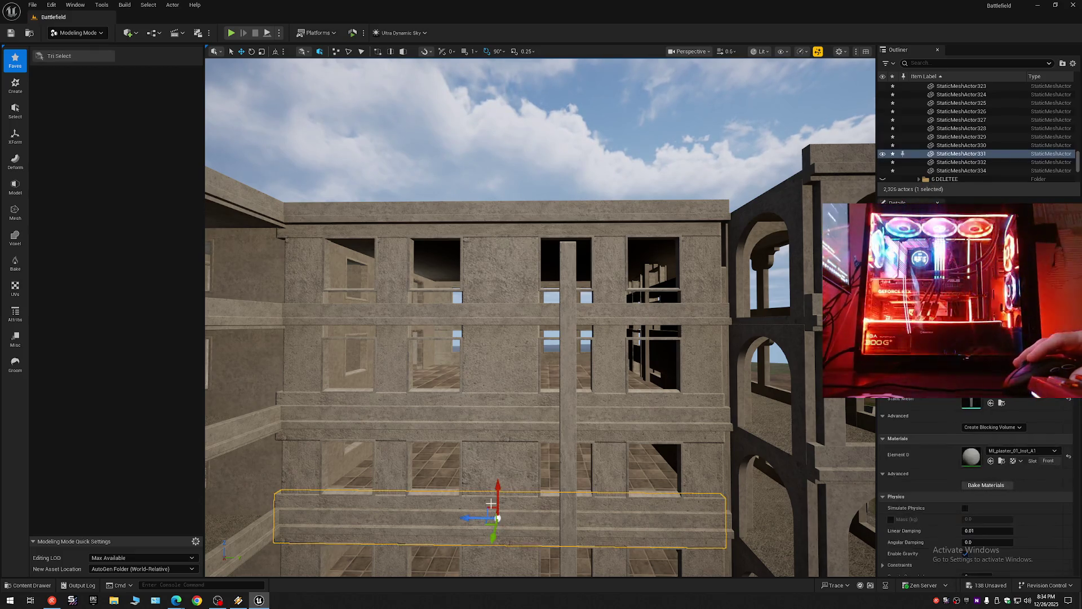
Step: Alt-drag a copy of the lower ledge up the Z axis onto the next floor
alt+drag(498, 493, 489, 319)
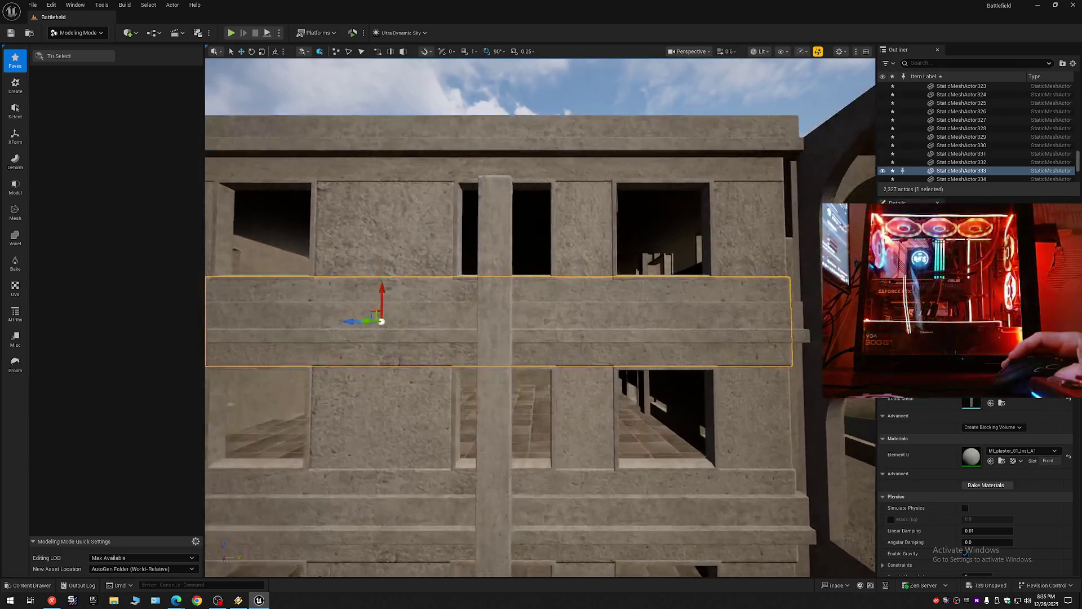
key(w)
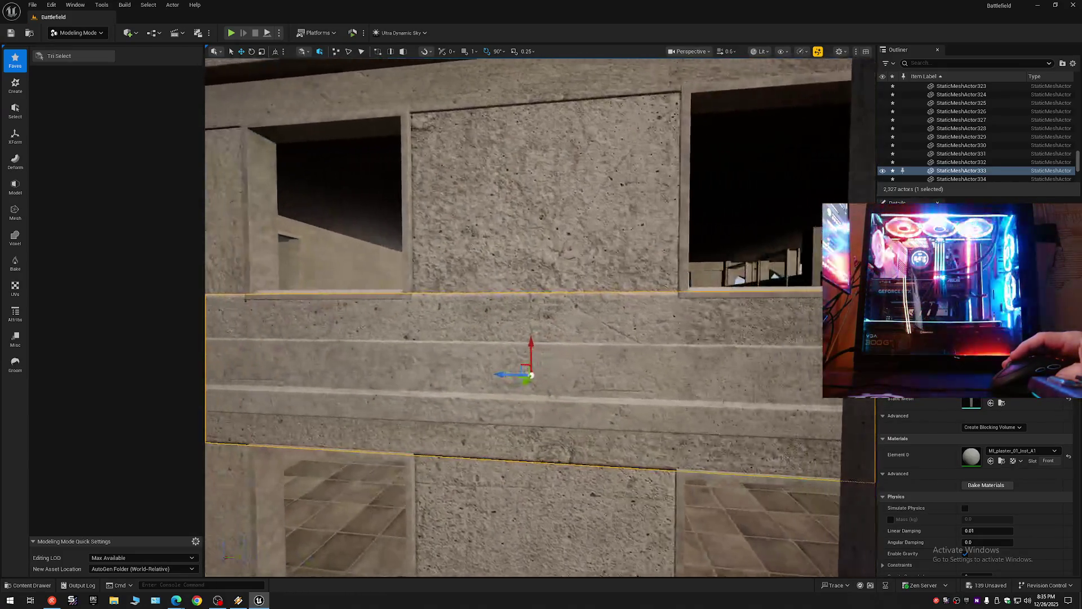
key(s)
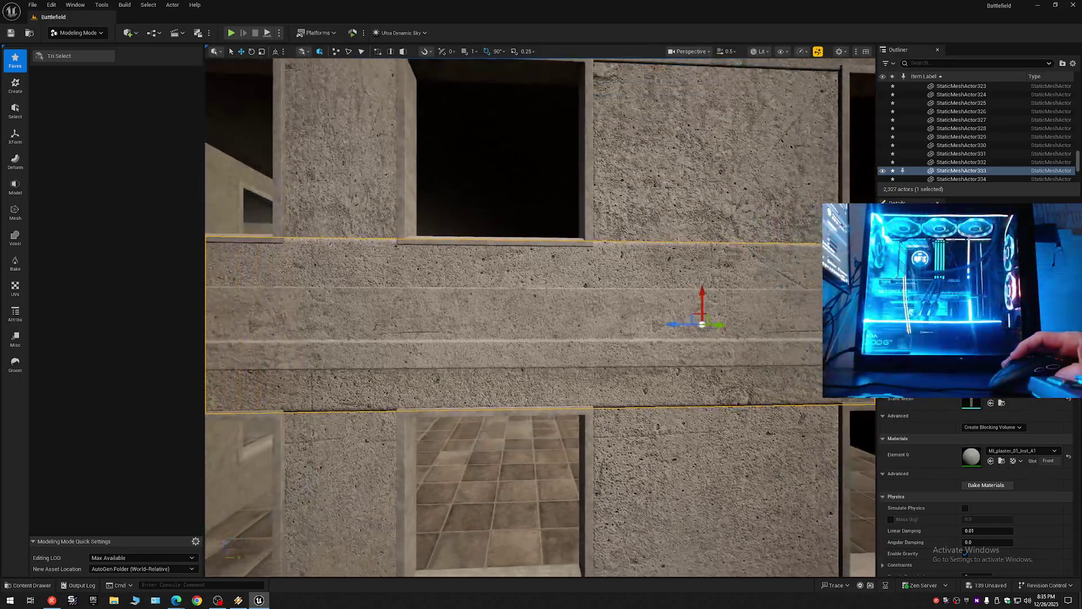
key(w)
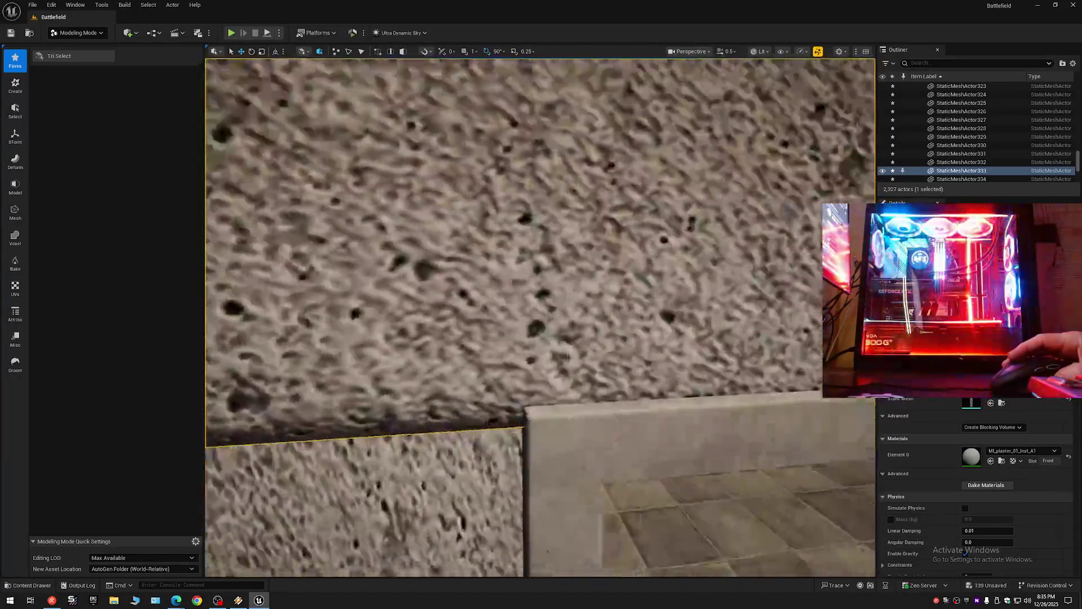
key(s)
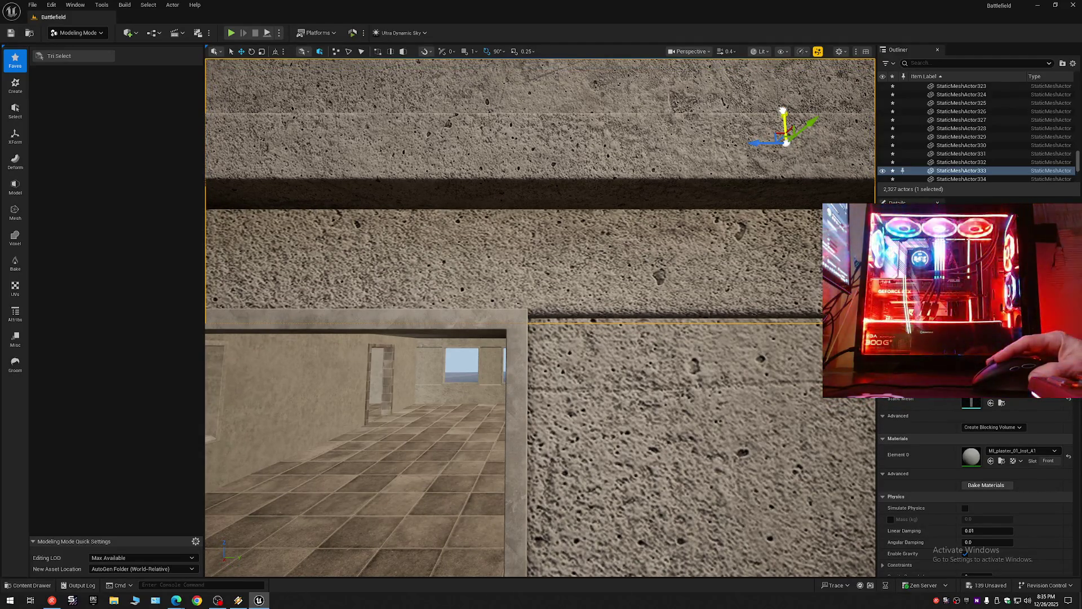
key(q)
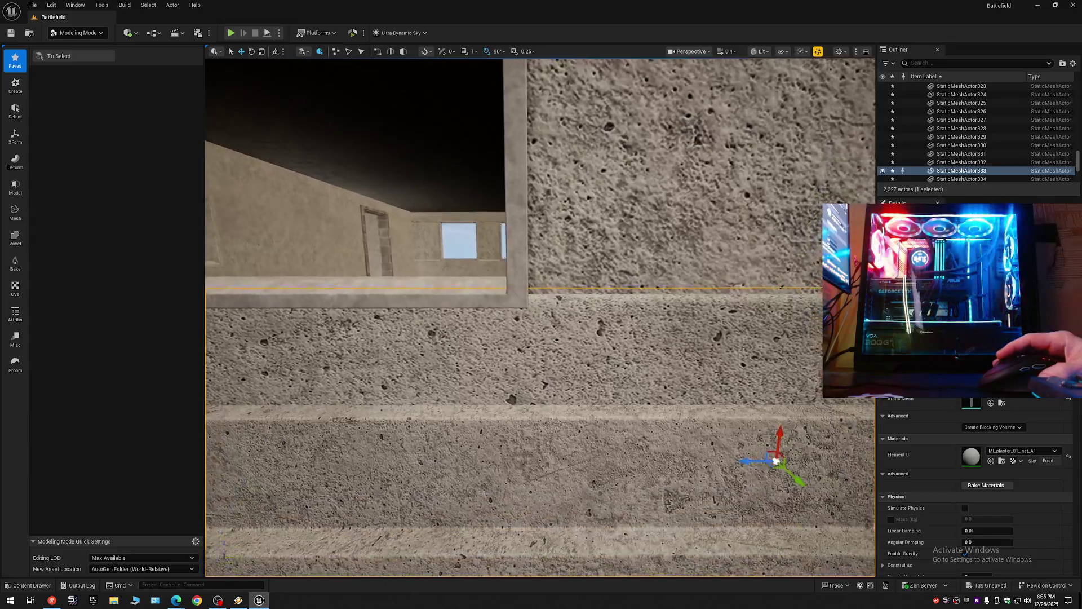
key(e)
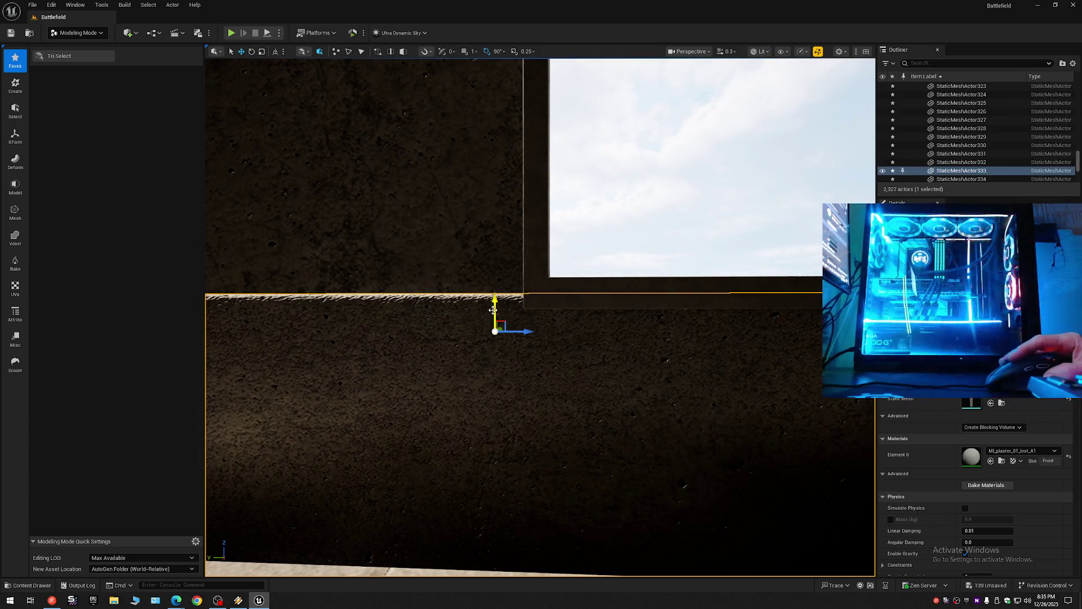
Step: Check the new ledge band's top and window corner, then pull back for a wide view
key(e)
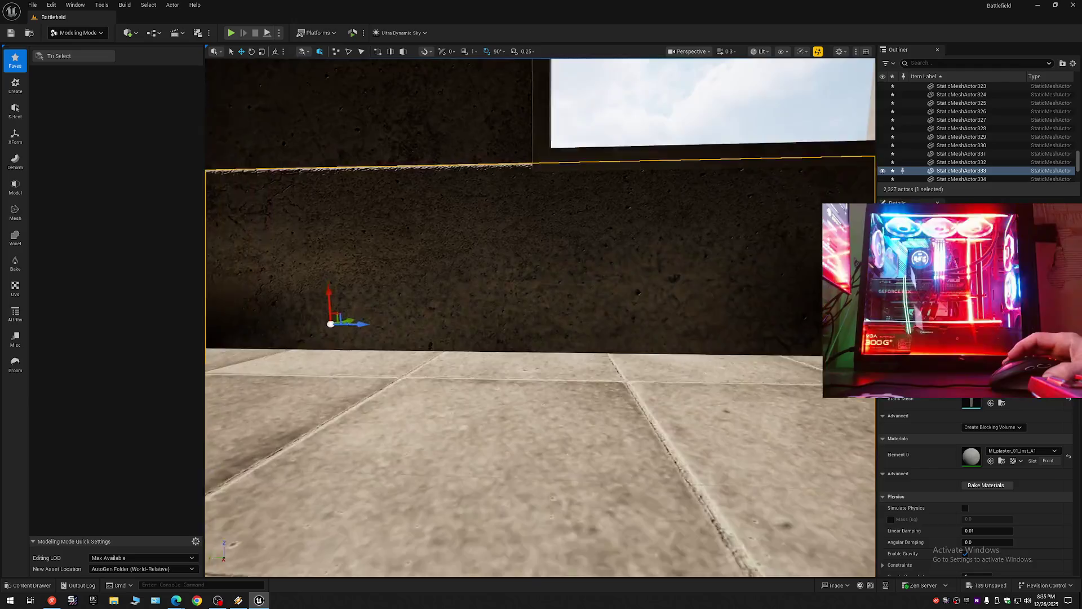
key(q)
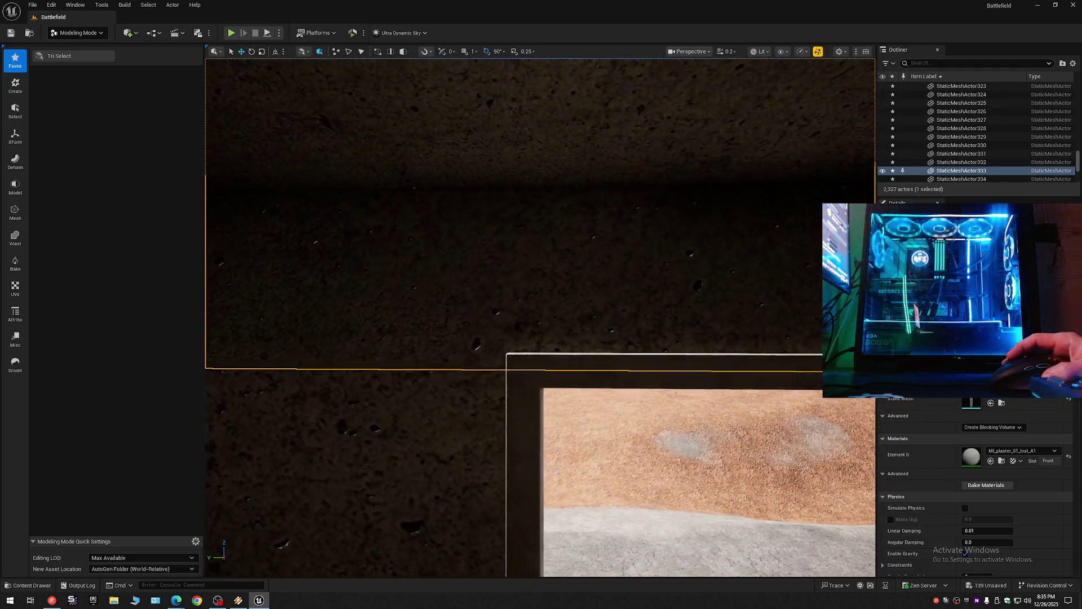
key(q)
scroll(540, 317, down, 1)
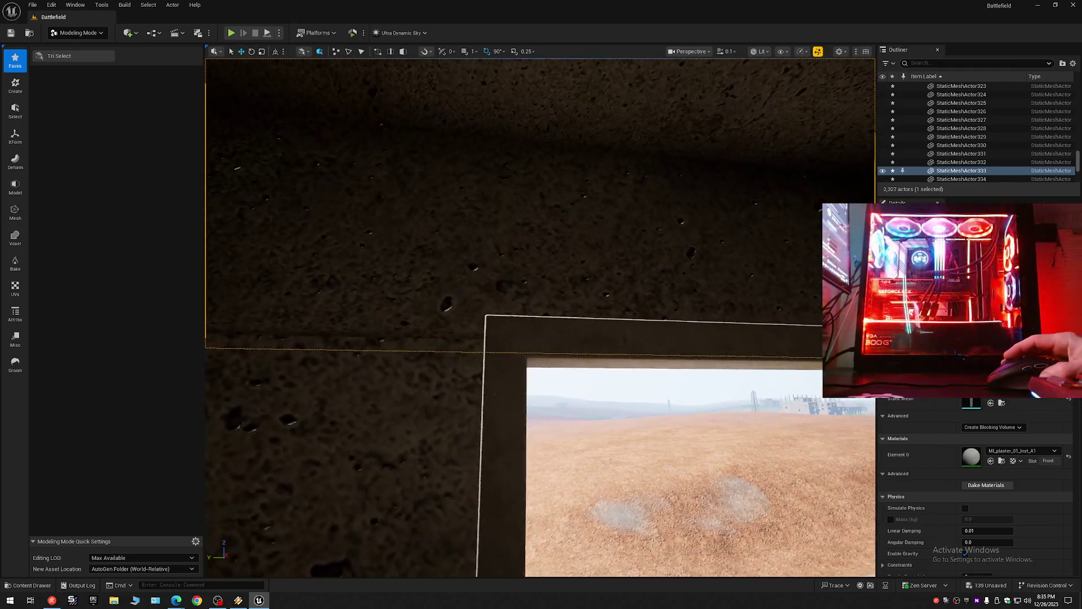
drag(575, 338, 575, 338)
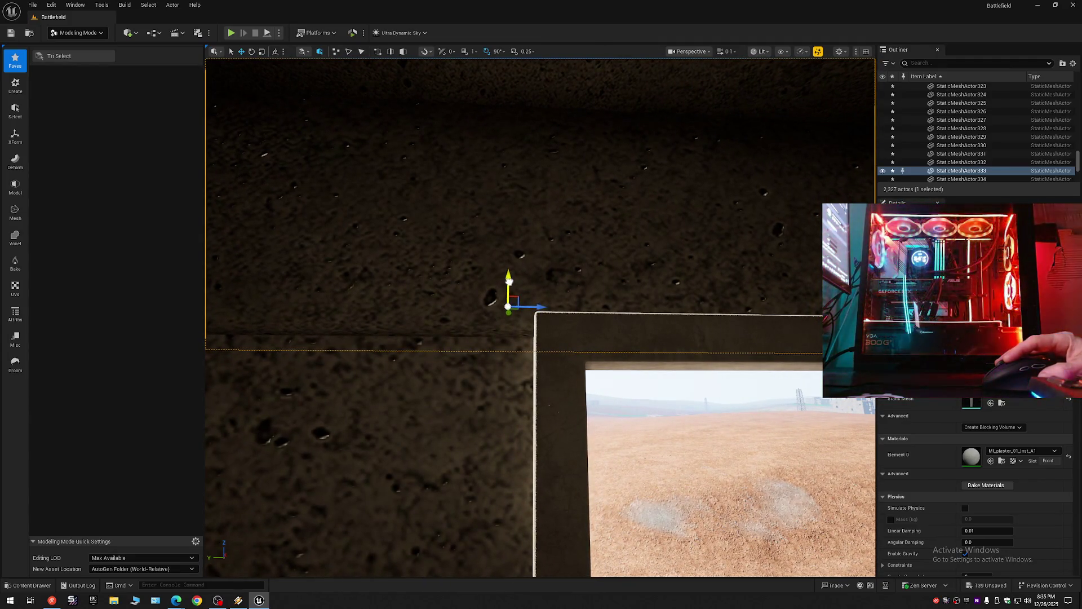
scroll(540, 318, up, 5)
key(s)
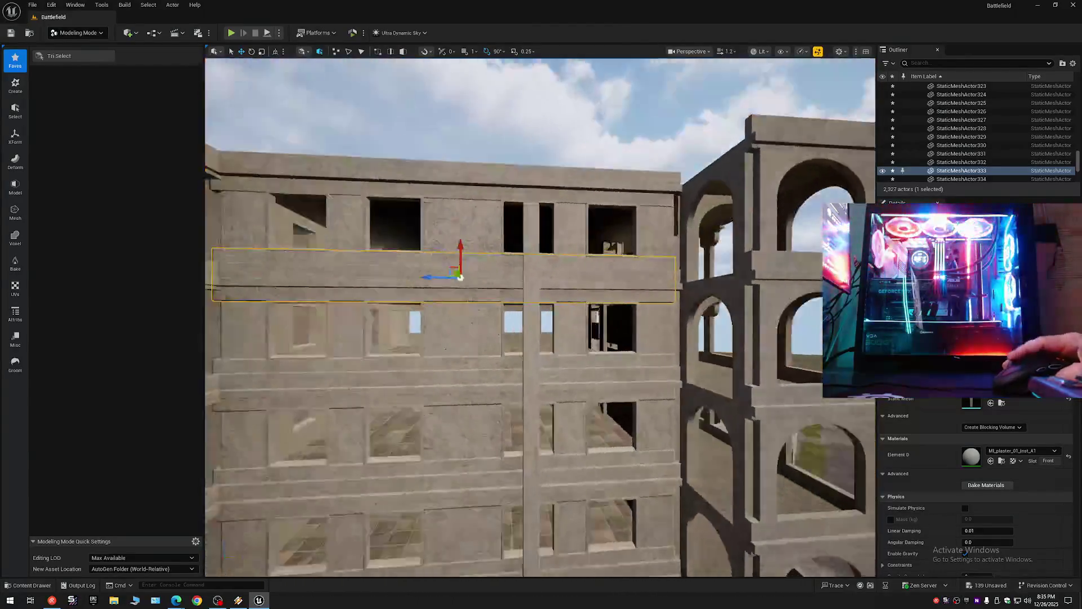
click(1073, 63)
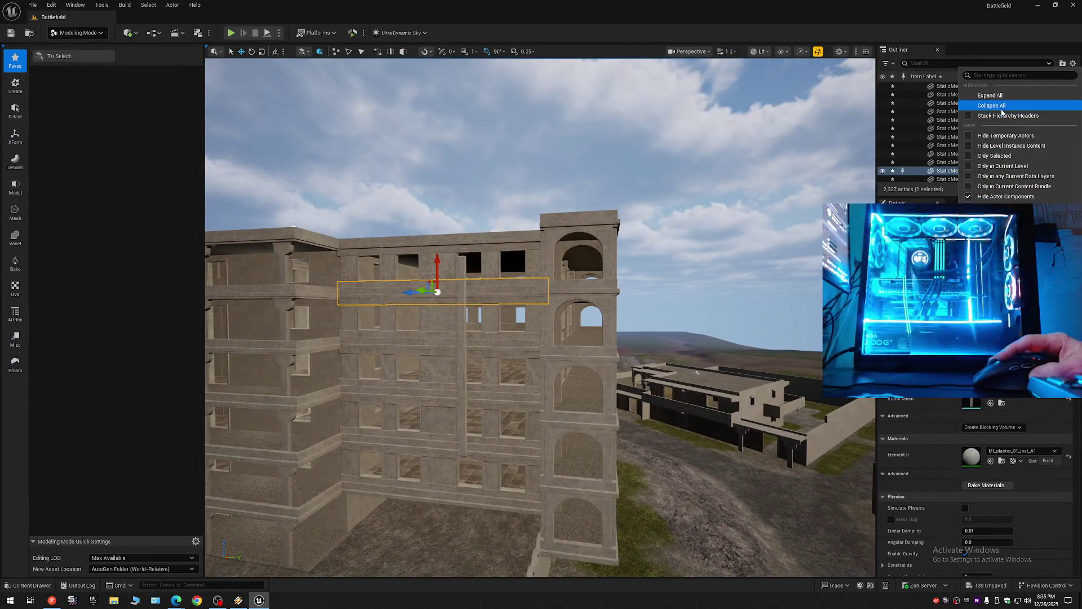
click(994, 106)
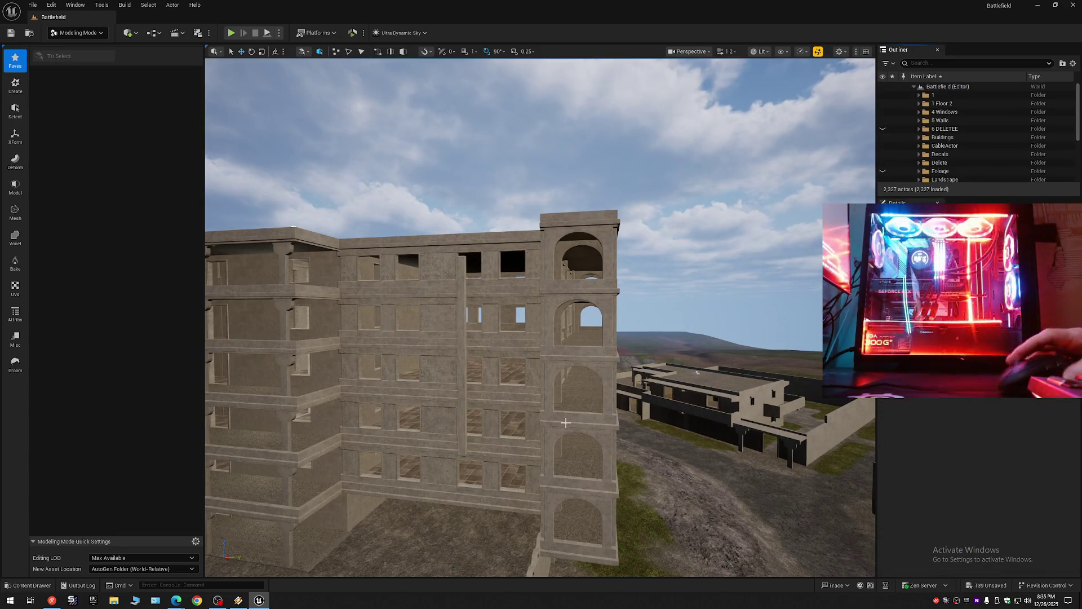
key(w)
scroll(566, 422, down, 2)
key(s)
key(w)
key(s)
key(w)
key(s)
click(546, 241)
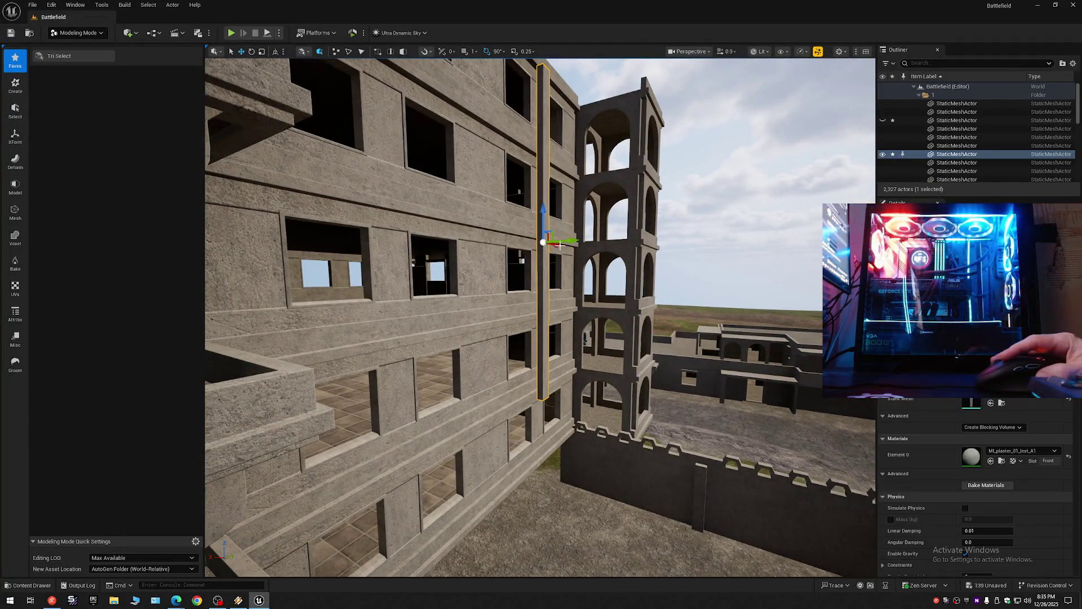
key(a)
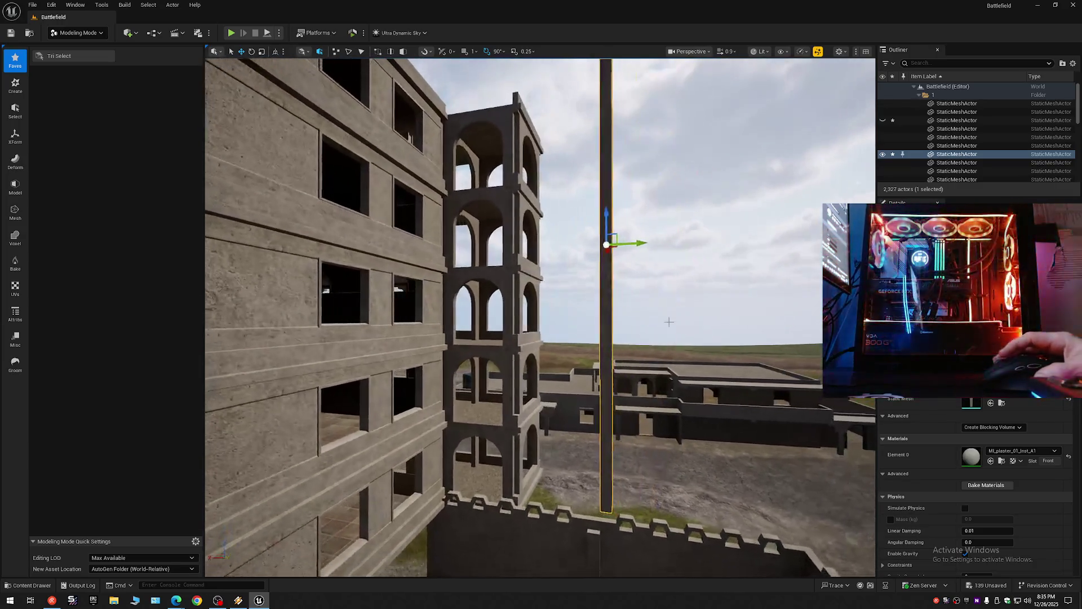
key(w)
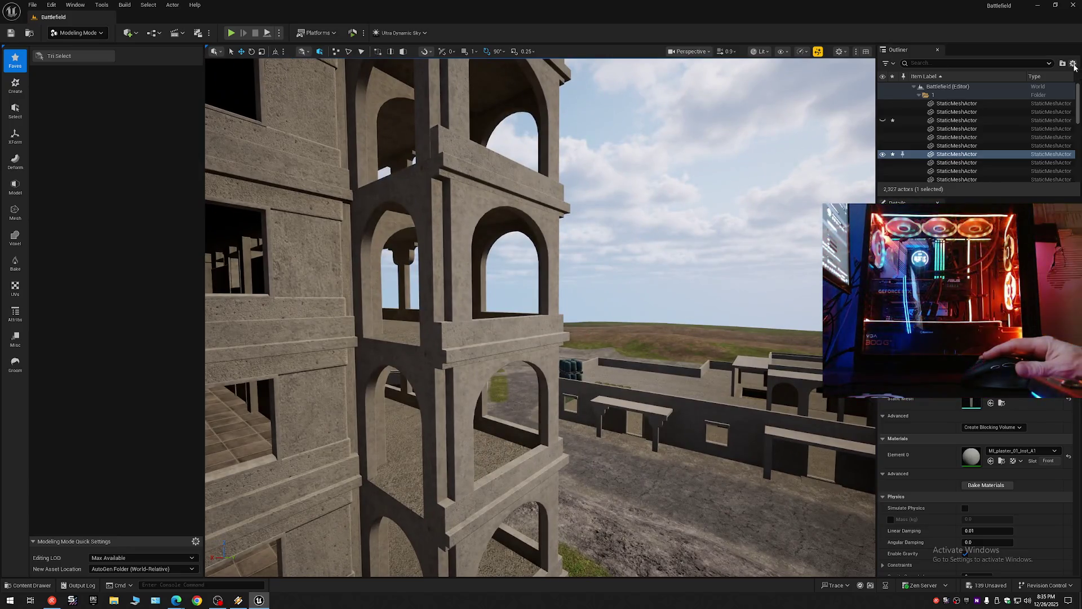
click(1074, 65)
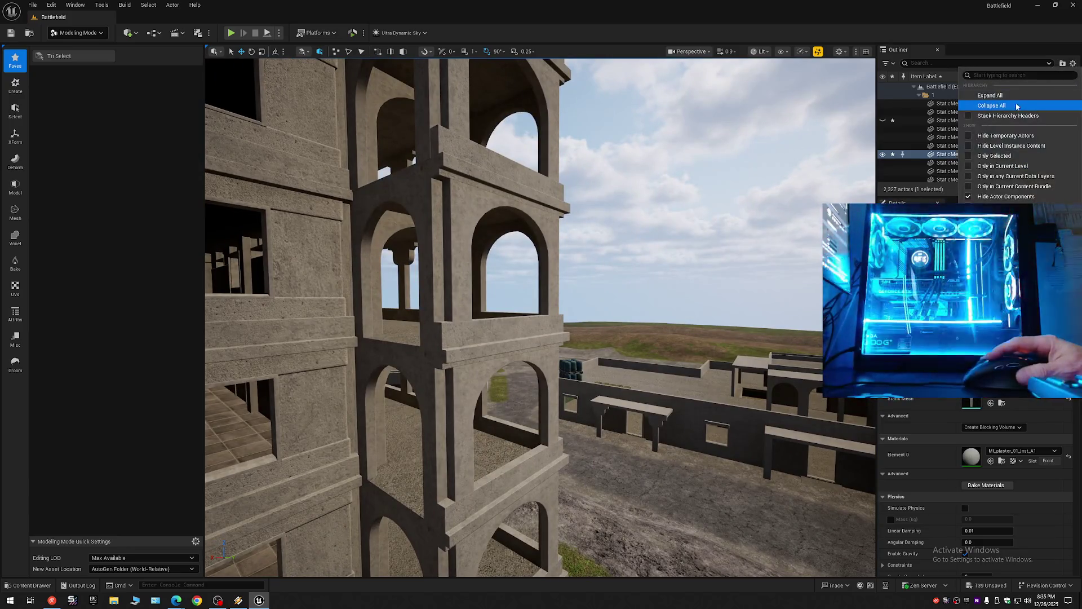
click(950, 107)
key(w)
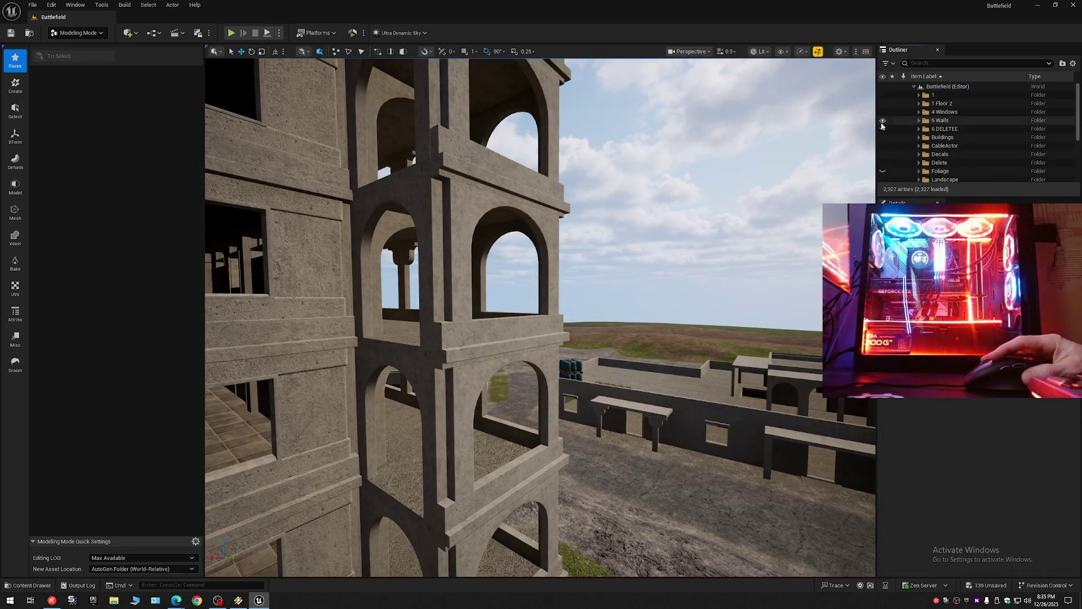
key(w)
scroll(540, 316, down, 2)
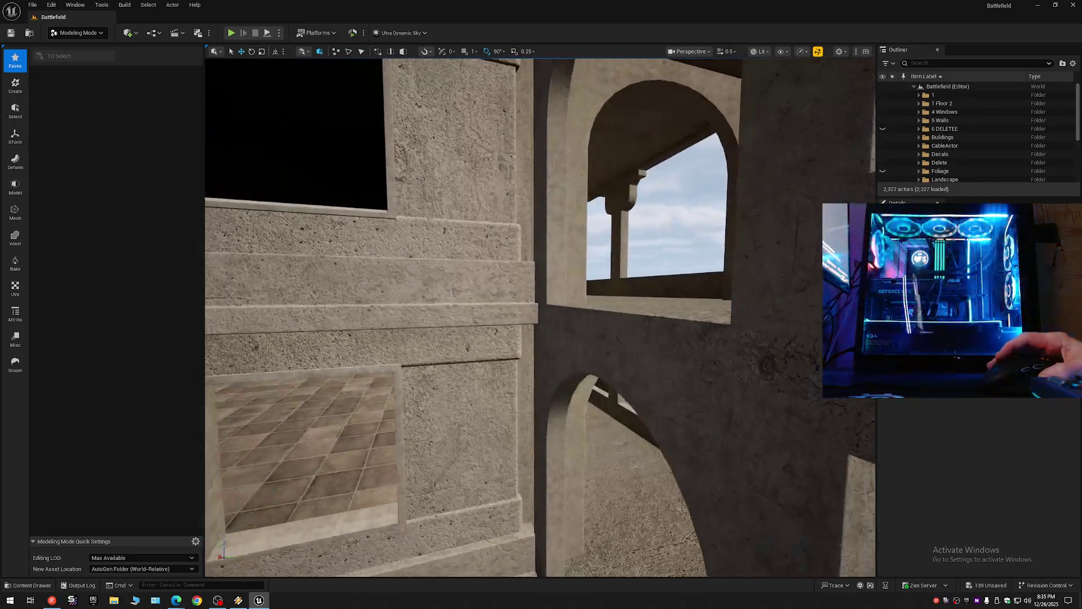
scroll(540, 317, down, 1)
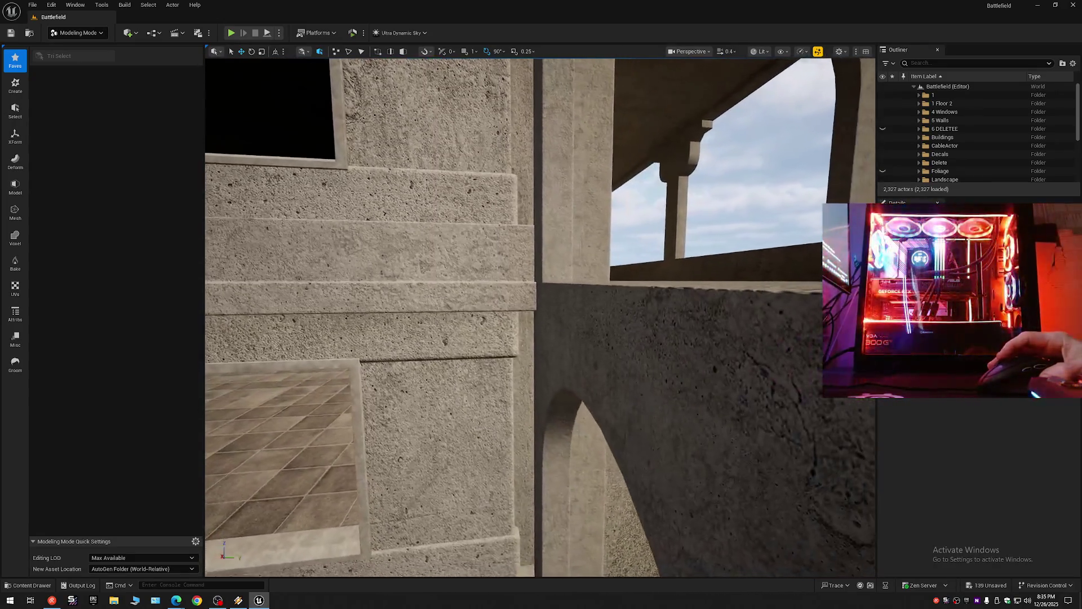
key(w)
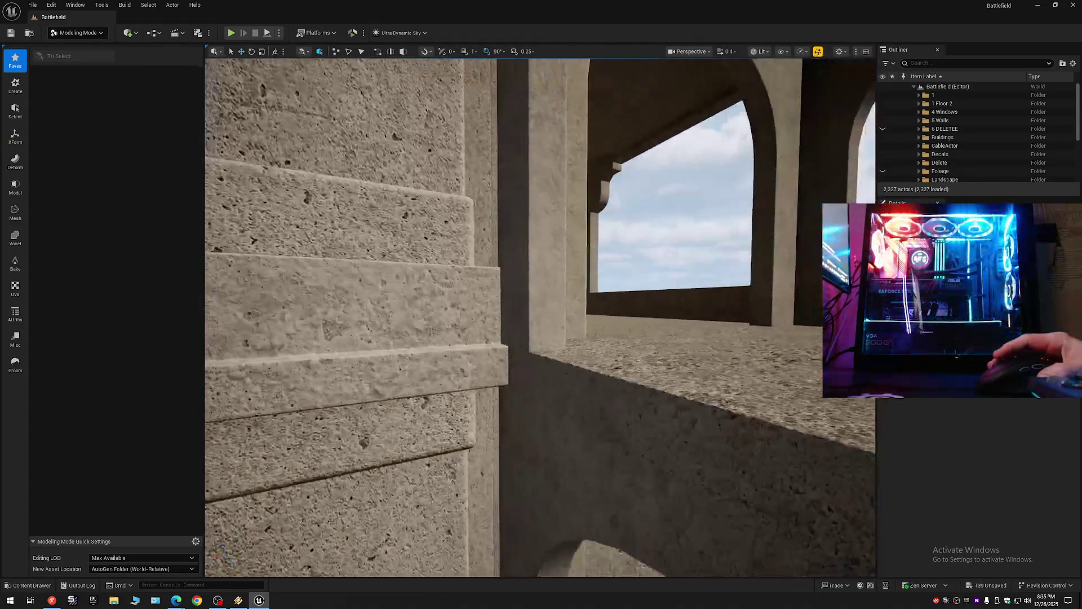
scroll(540, 317, down, 1)
scroll(540, 317, down, 1)
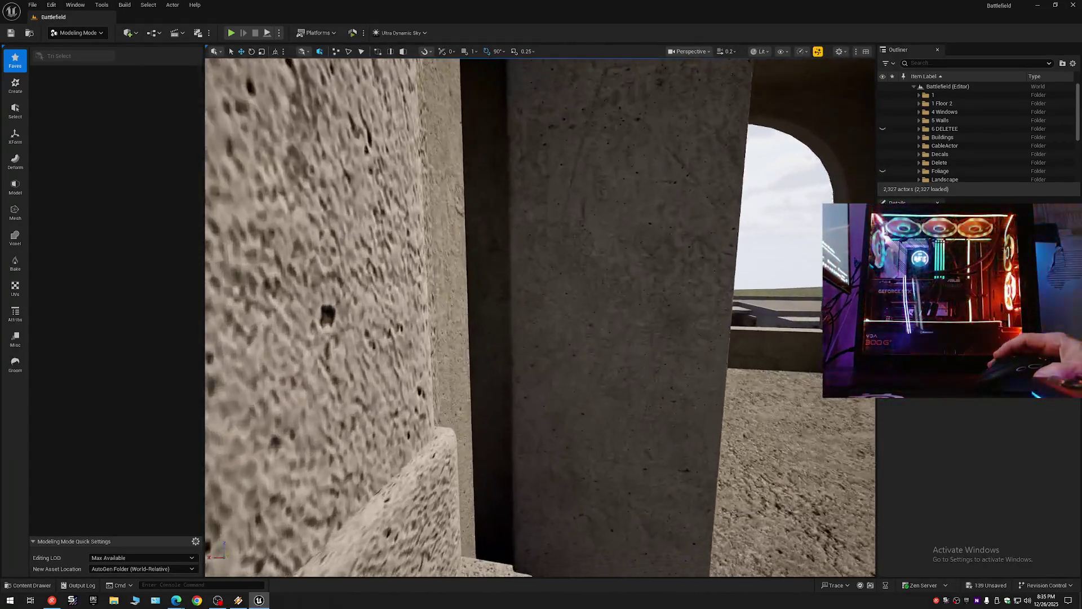
scroll(540, 317, up, 1)
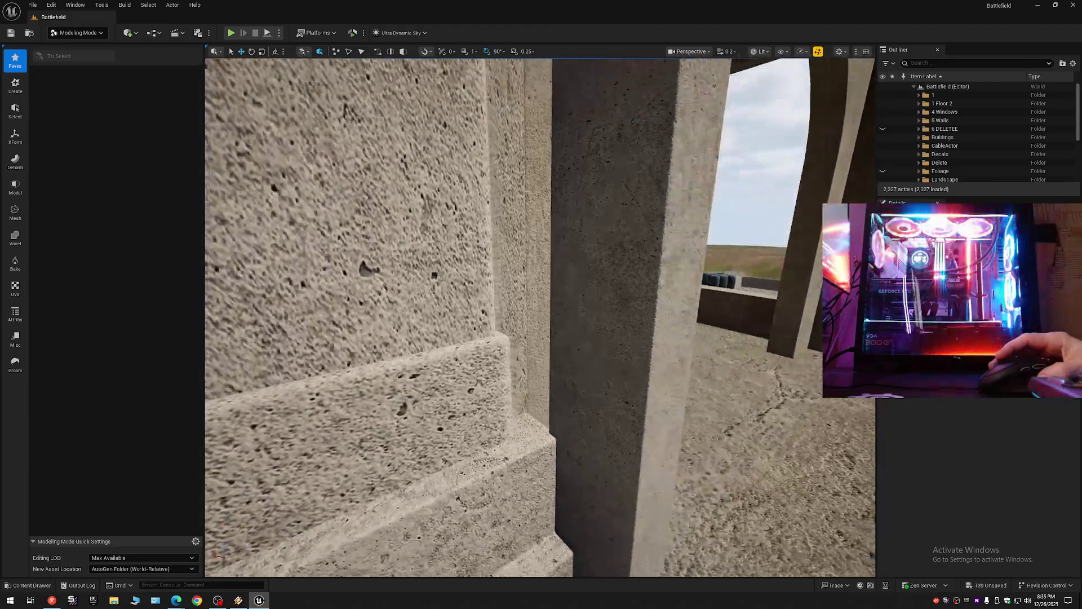
scroll(641, 264, up, 4)
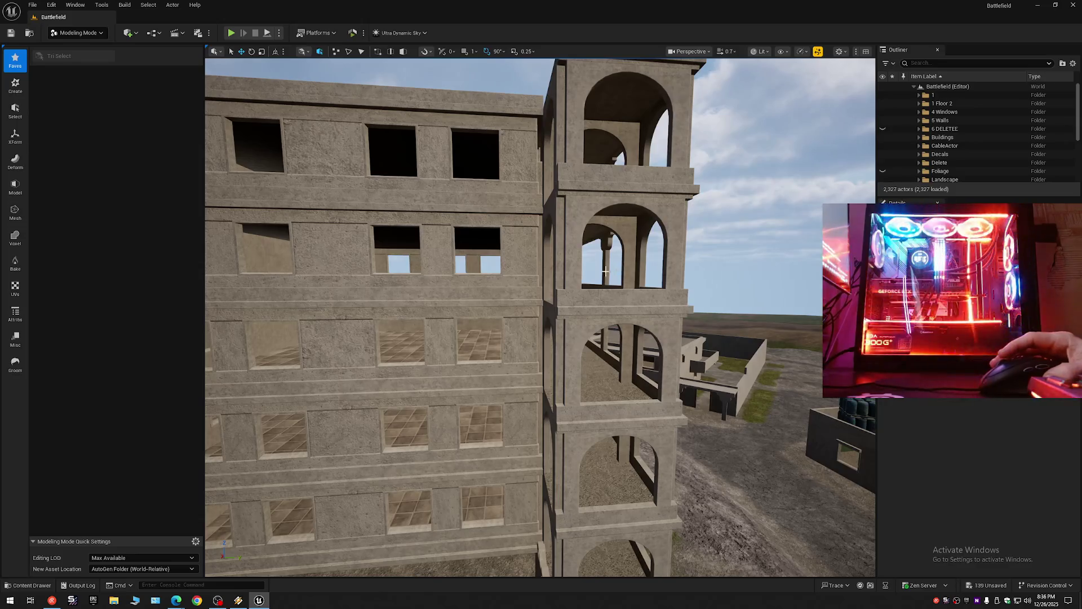
Step: Select the tall column beside the tower and undo its Scale Elements change
click(513, 144)
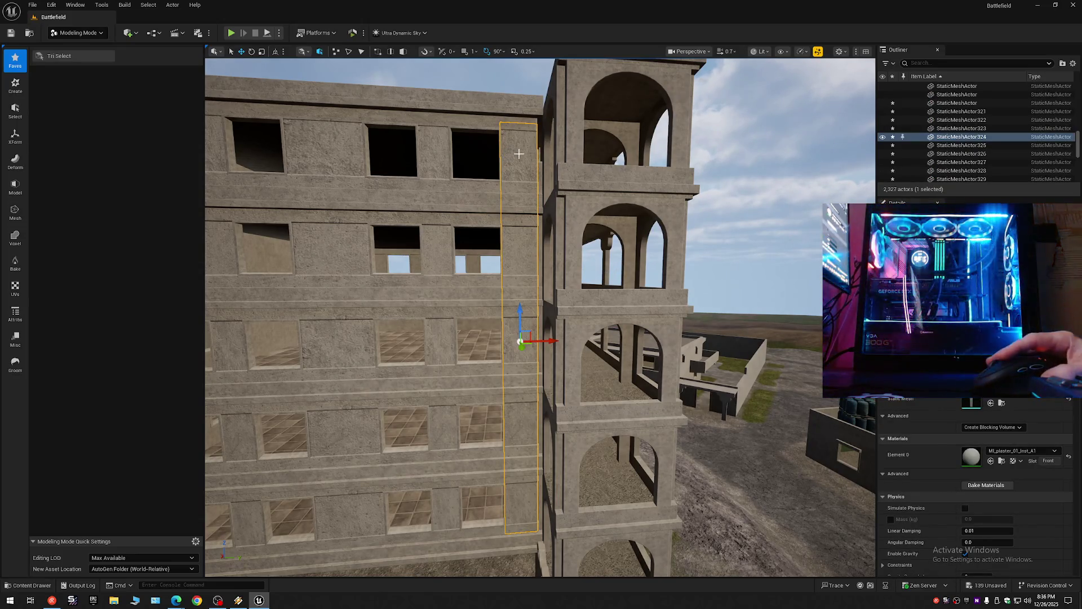
scroll(539, 219, up, 2)
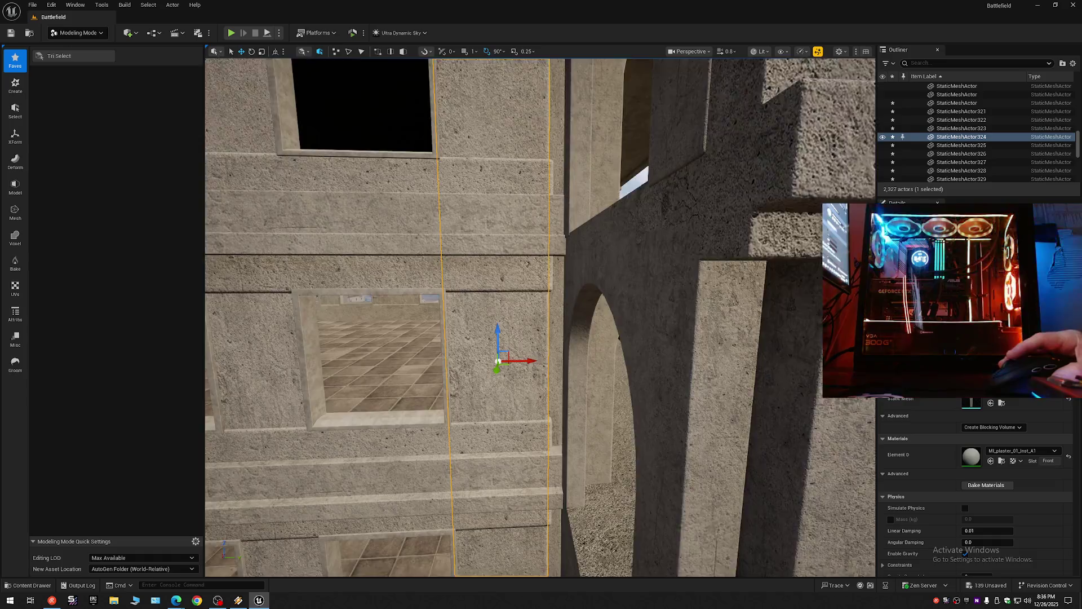
scroll(528, 332, down, 5)
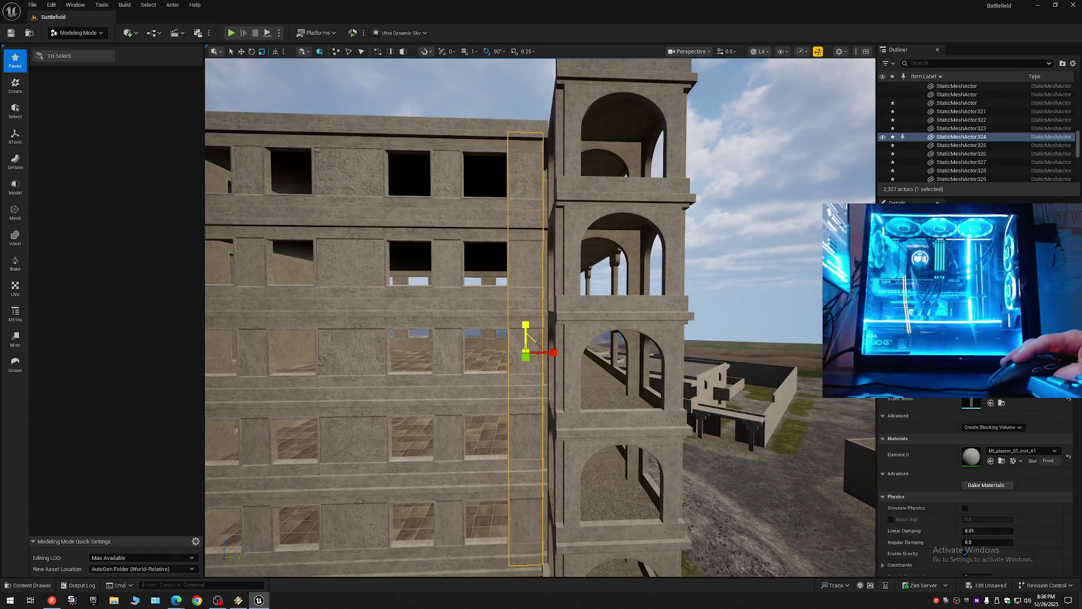
key(ctrl+z)
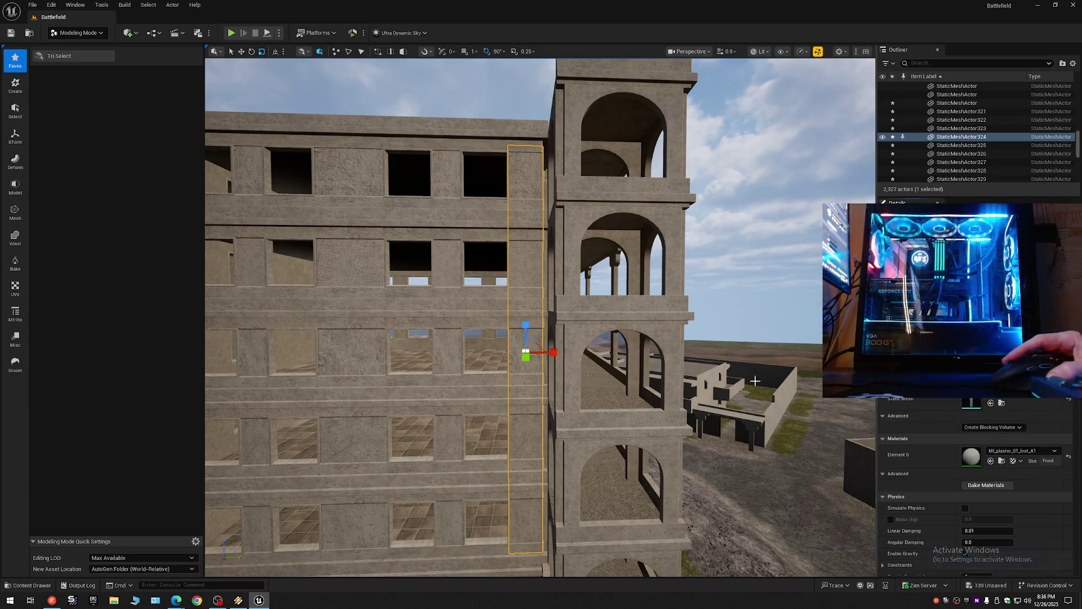
Step: Turn toward the windows and select the first wall piece between them
scroll(770, 384, up, 10)
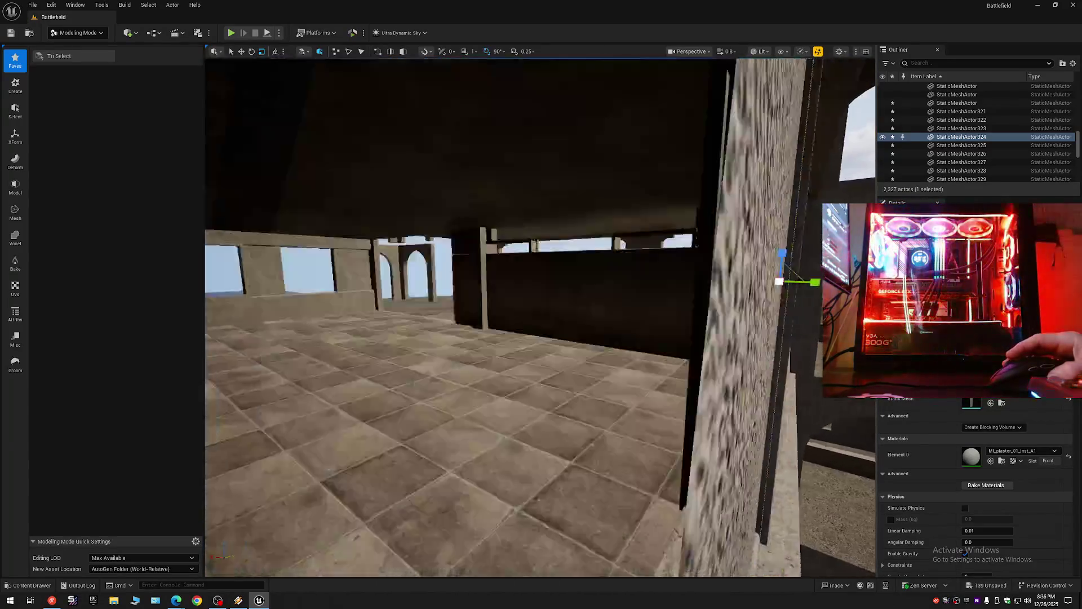
scroll(540, 317, down, 1)
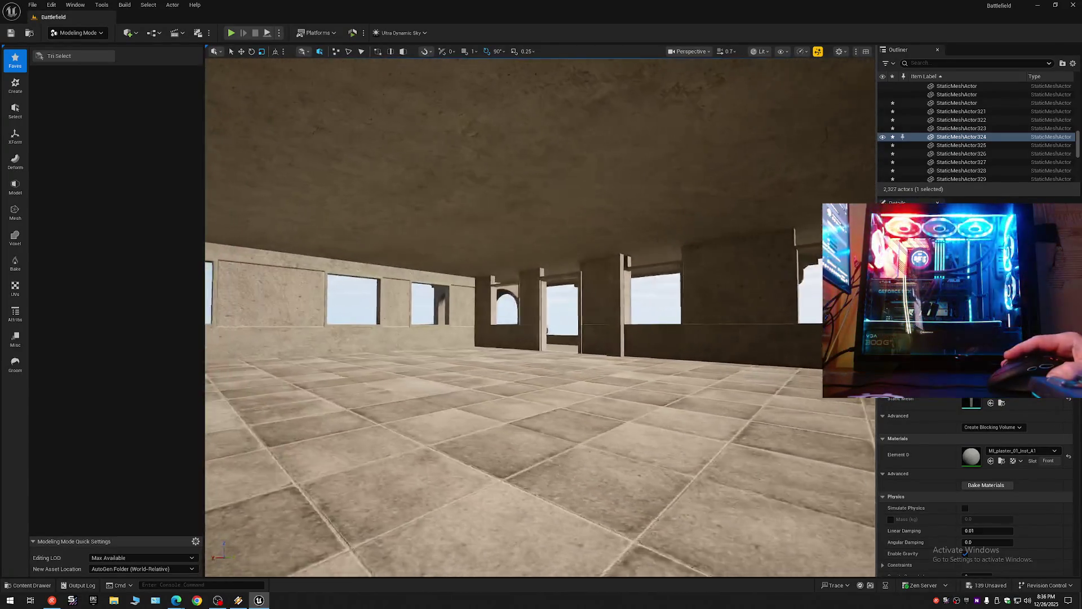
drag(540, 317, 598, 299)
drag(273, 309, 273, 309)
click(273, 308)
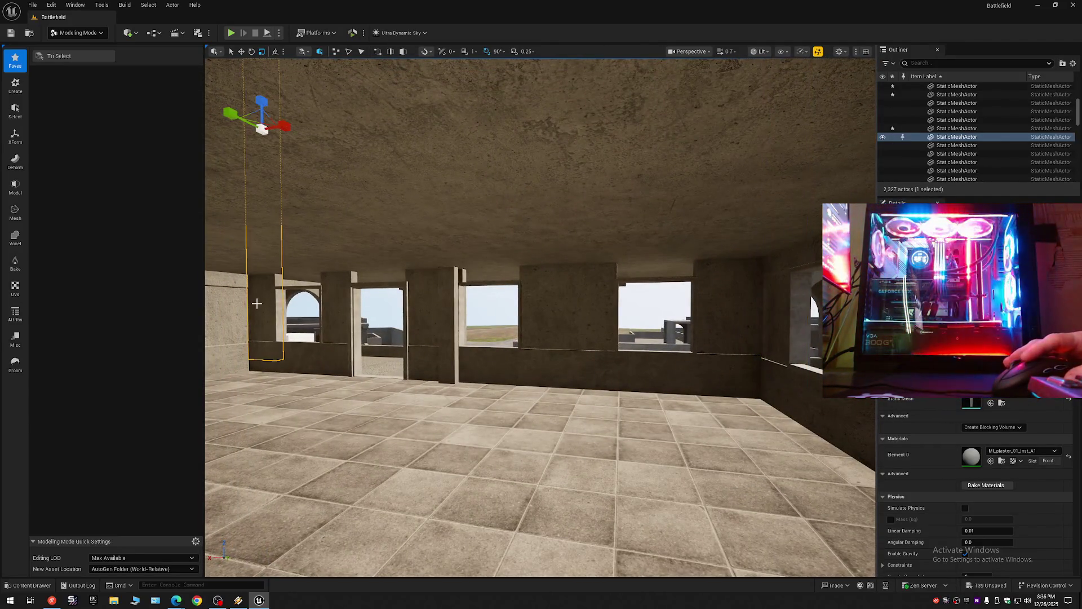
Step: Add two more wall pieces, undo the bad scale, and stretch them up to the ceiling
ctrl+click(327, 304)
ctrl+click(442, 304)
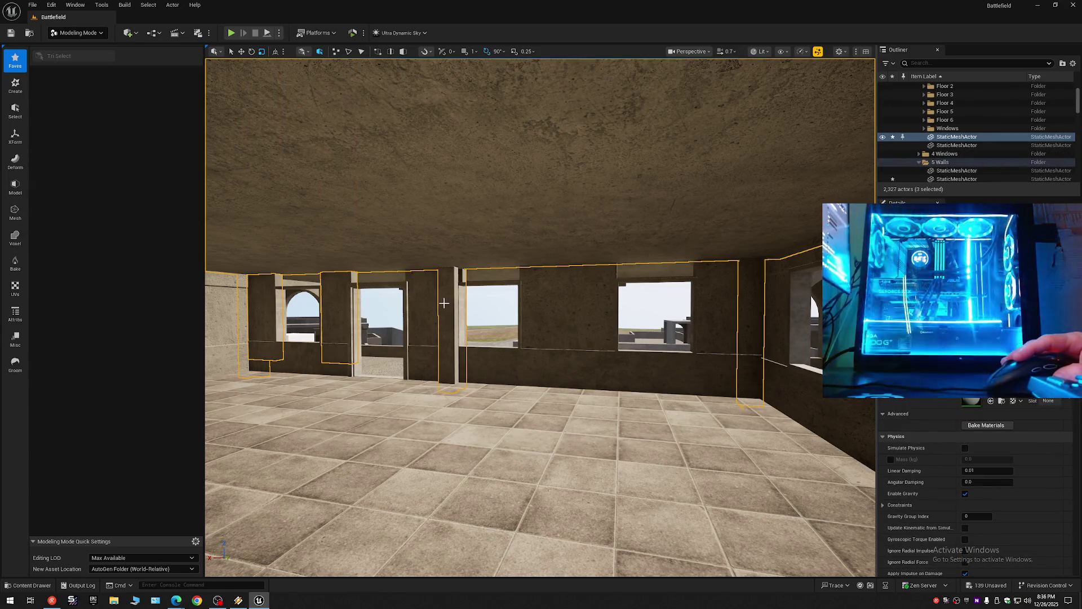
key(ctrl+z)
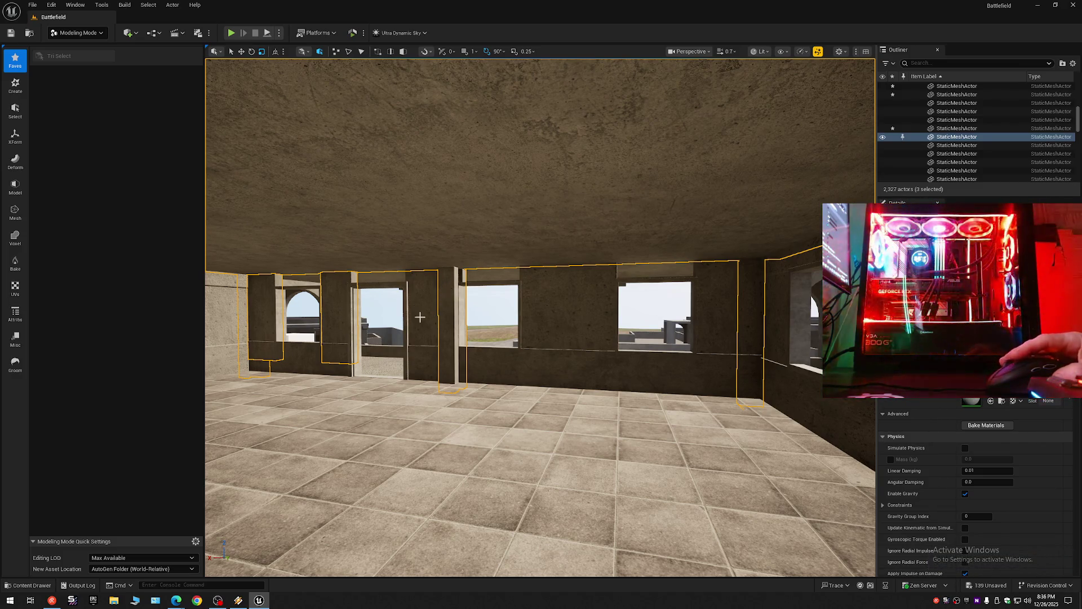
mouse_move(337, 308)
mouse_down()
mouse_move(401, 287)
mouse_move(556, 304)
mouse_up()
Step: Add the centre and right pillars and snap all five pieces to the floor with End
ctrl+click(556, 304)
ctrl+click(725, 306)
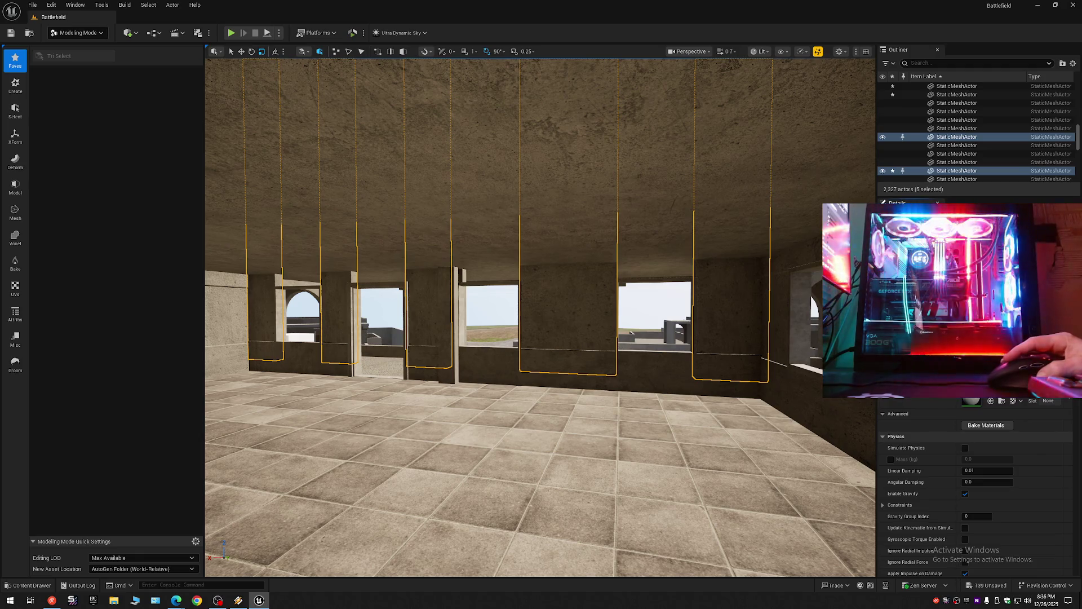
key(End)
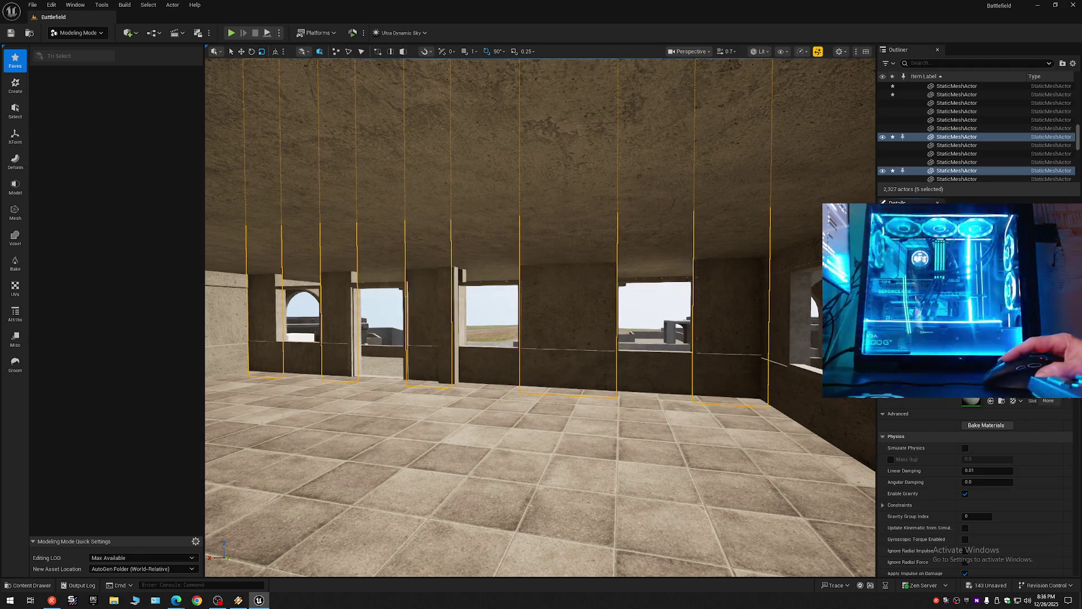
scroll(661, 354, up, 1)
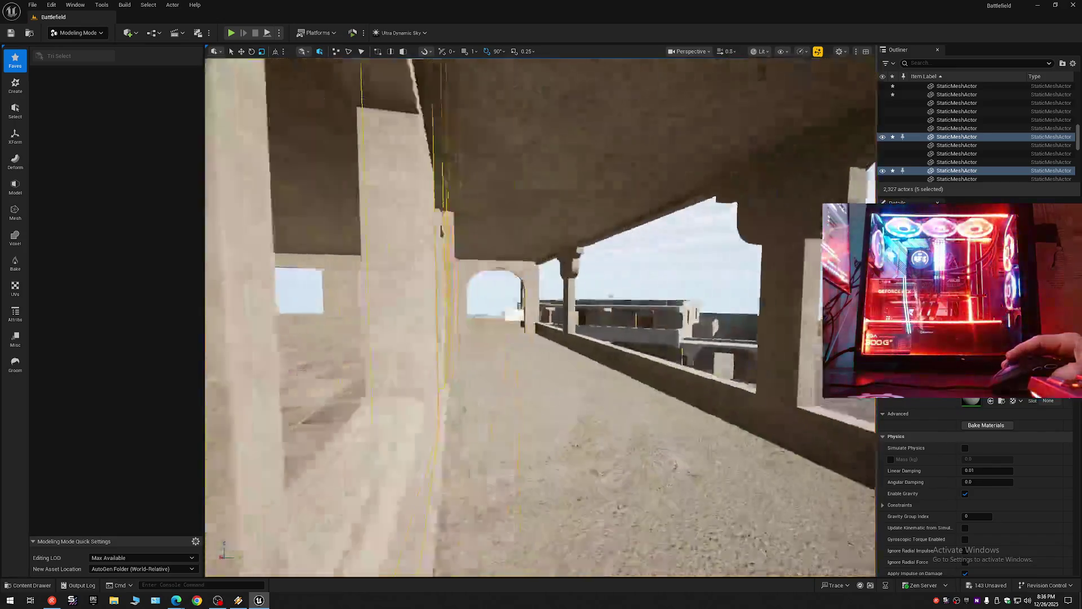
scroll(661, 353, down, 1)
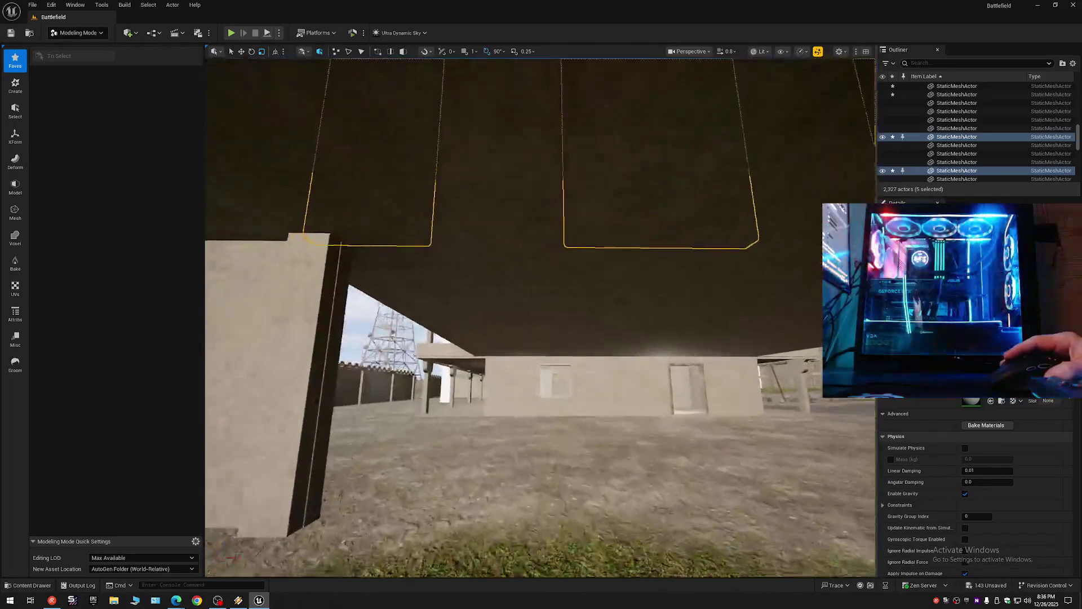
scroll(661, 354, up, 1)
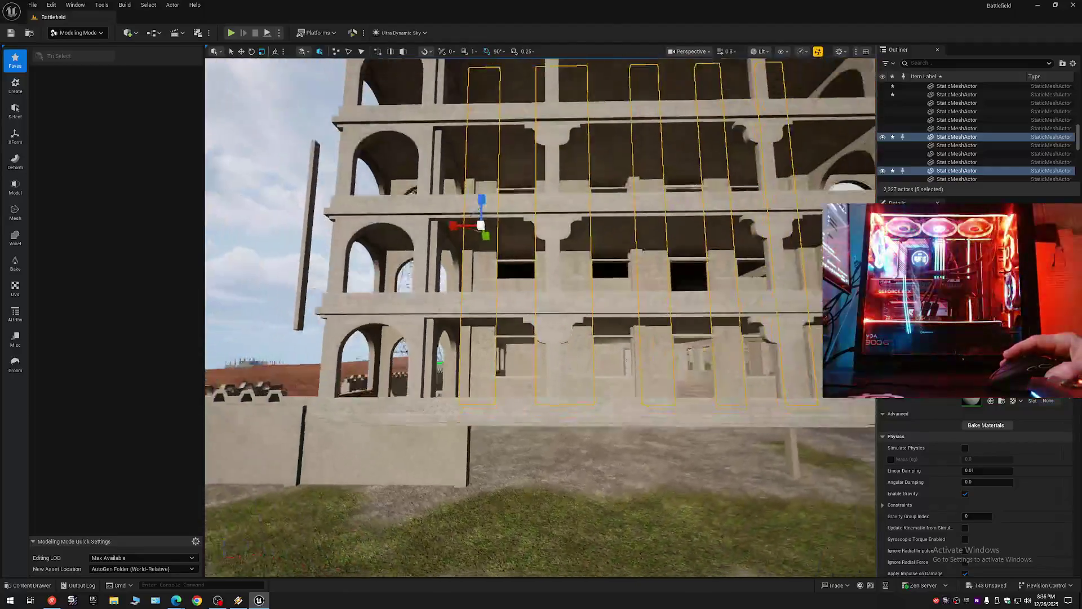
key(w)
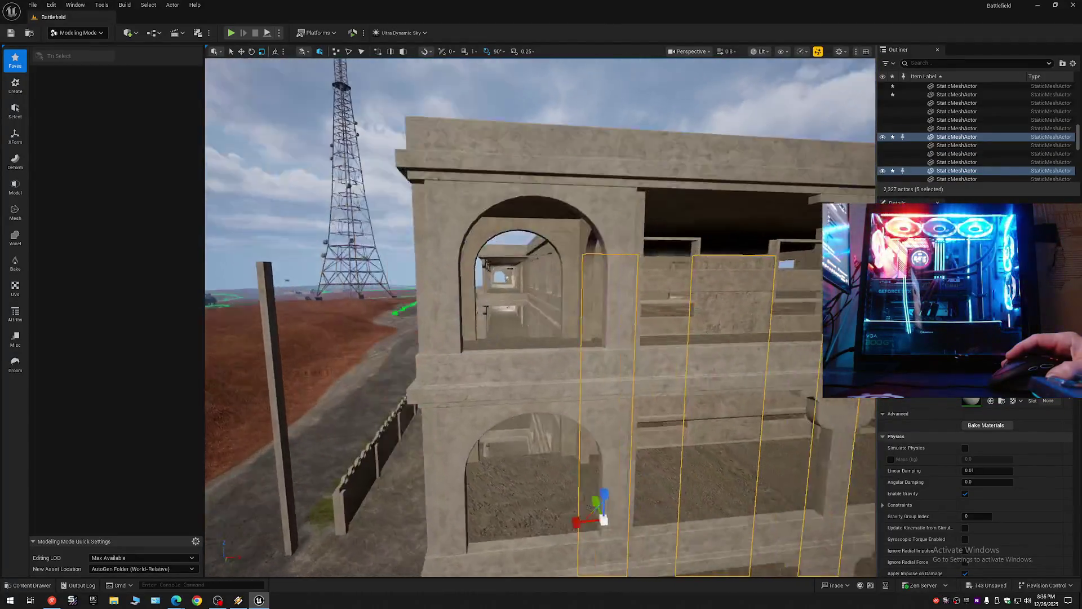
key(f)
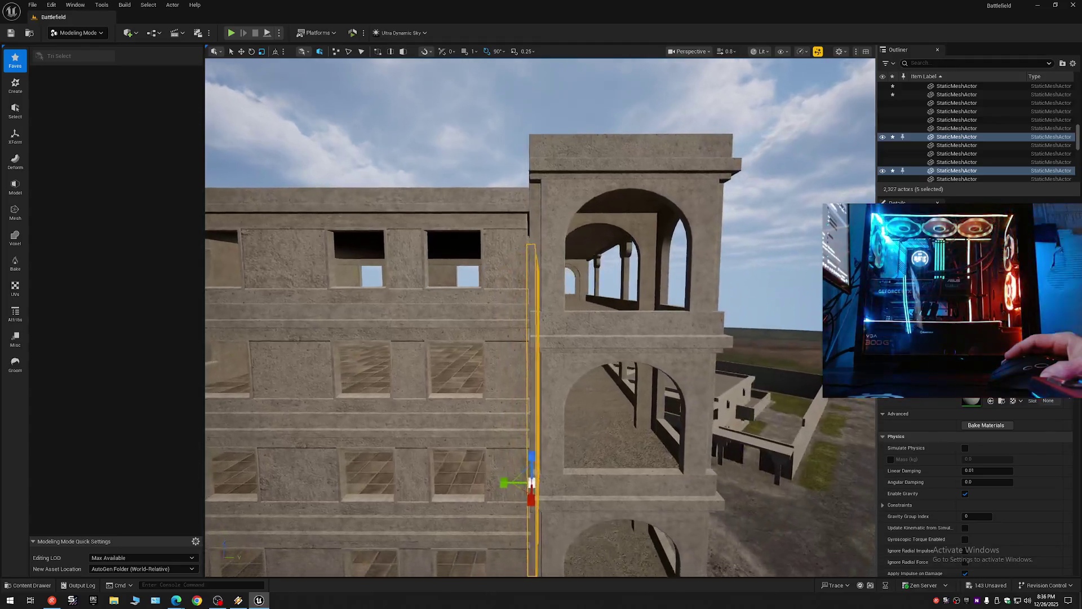
key(q)
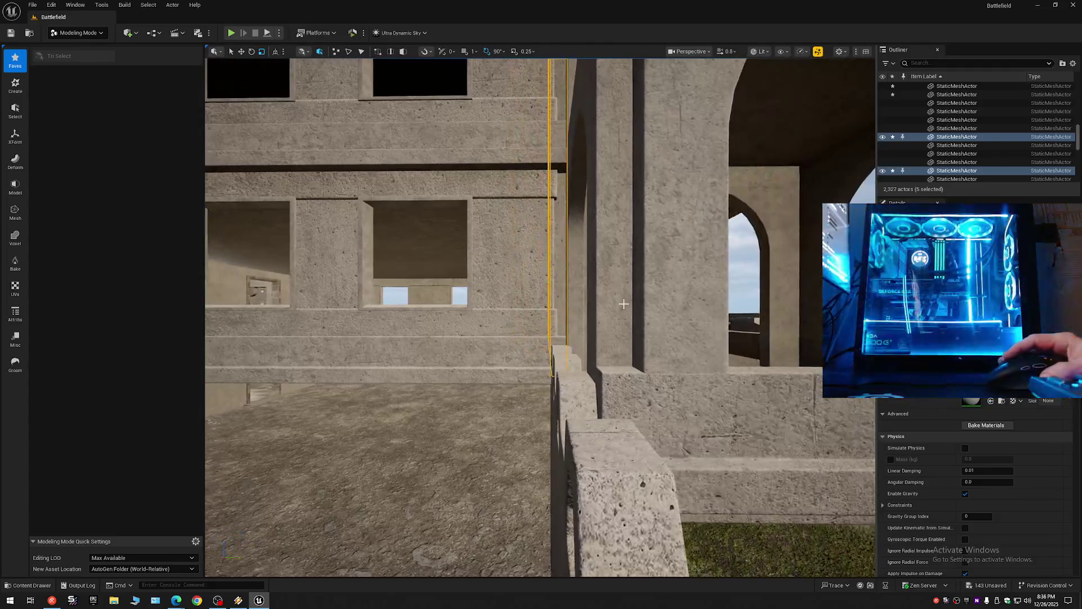
key(ctrl+z)
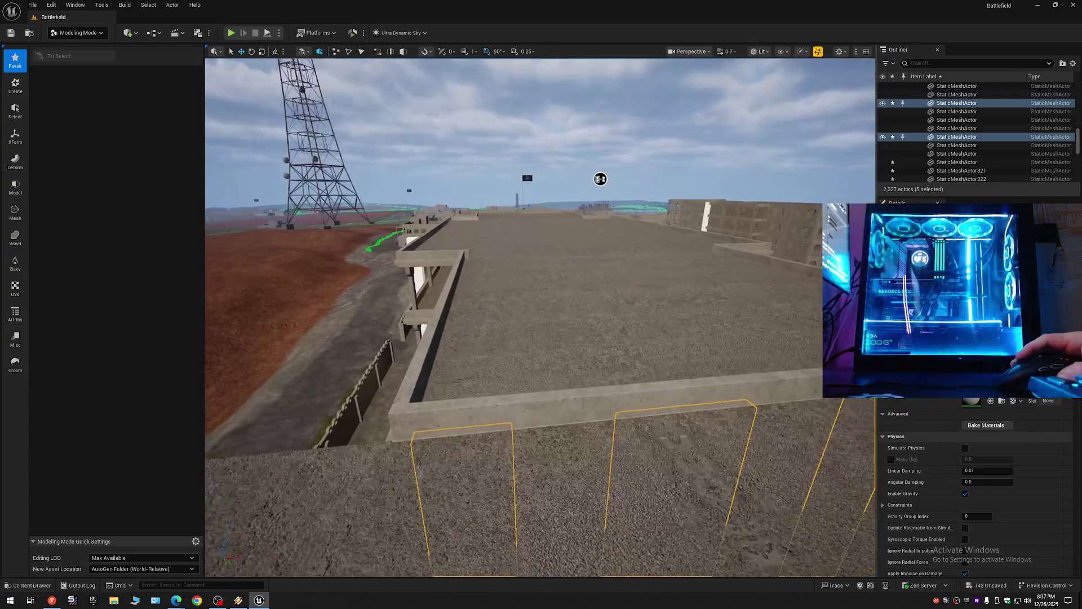
mouse_move(601, 178)
mouse_down()
mouse_move(336, 193)
mouse_move(230, 214)
mouse_up()
scroll(230, 215, up, 2)
scroll(231, 215, up, 1)
scroll(230, 214, up, 2)
drag(474, 308, 474, 307)
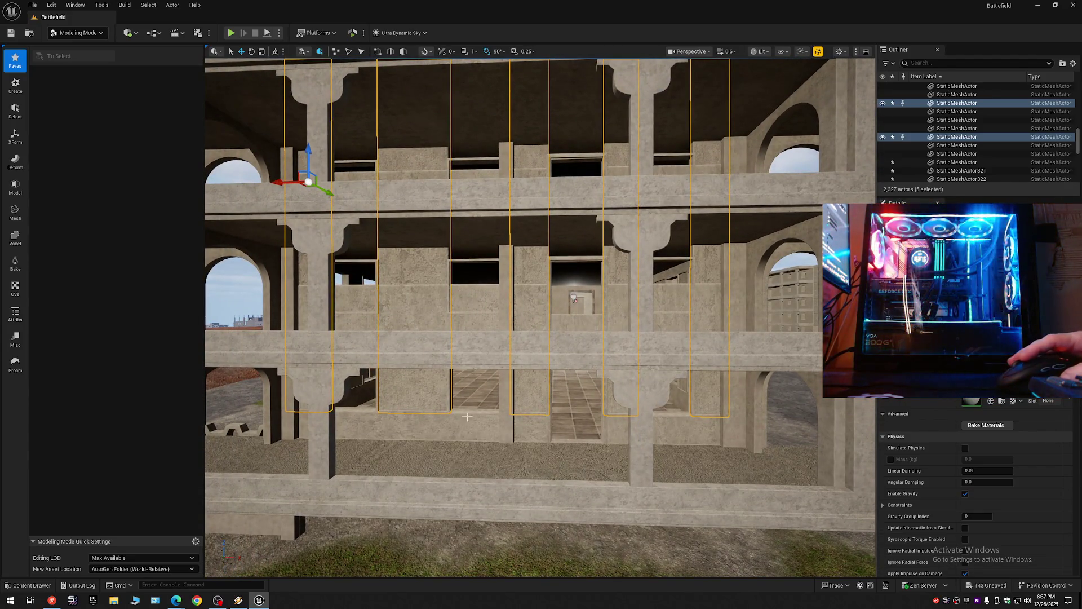
click(414, 389)
drag(414, 389, 415, 389)
drag(508, 430, 508, 429)
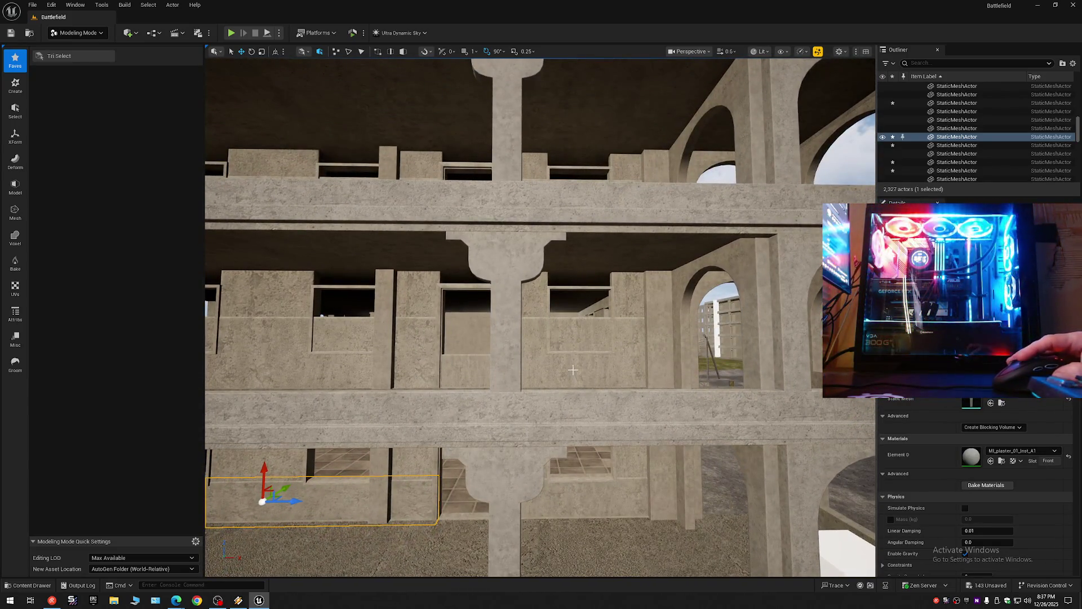
click(575, 326)
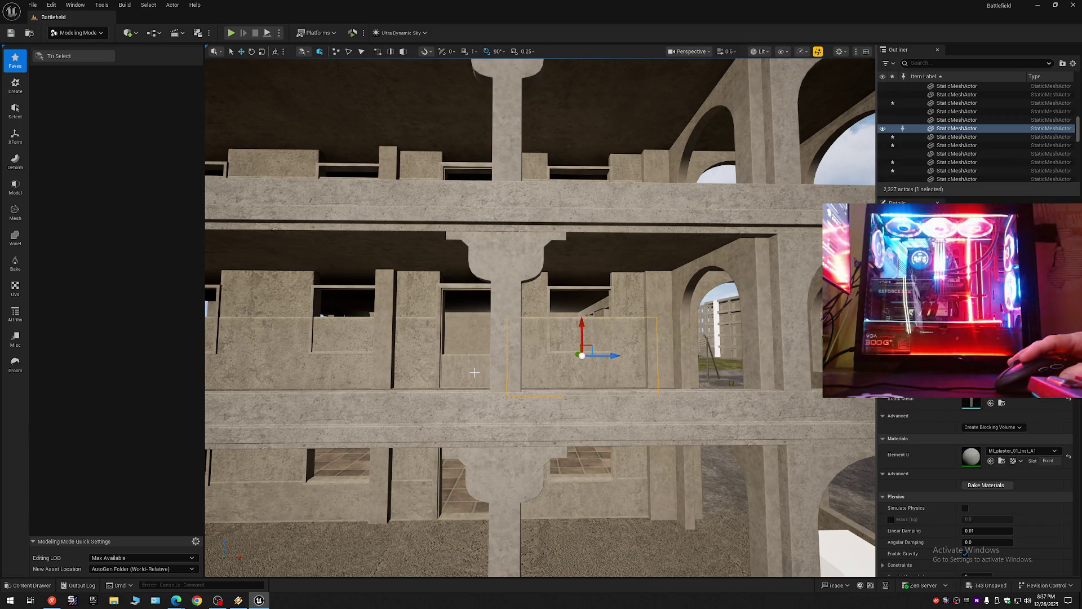
click(474, 372)
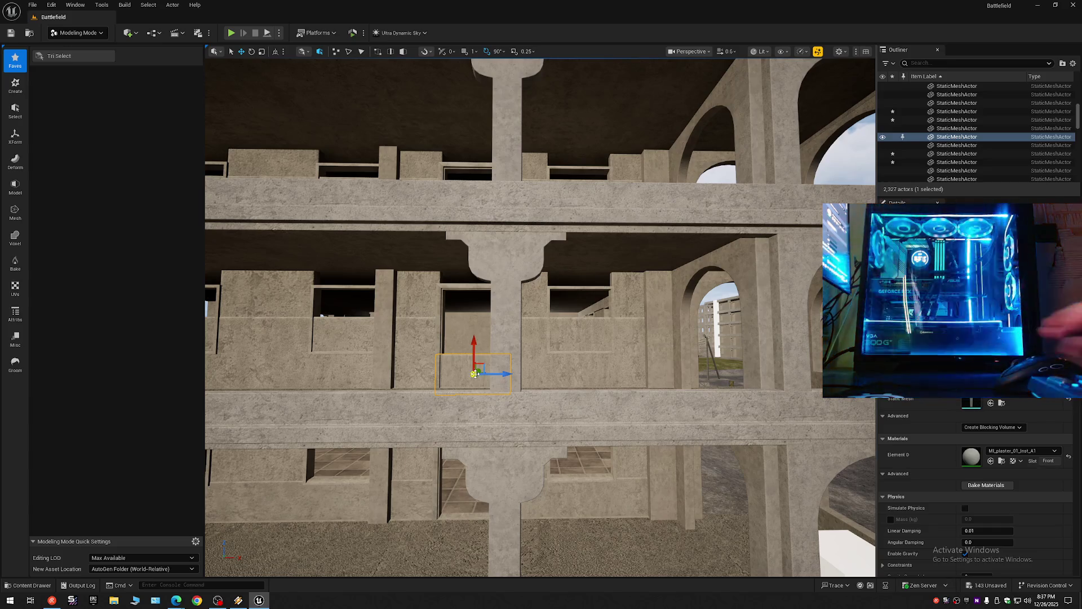
key(Delete)
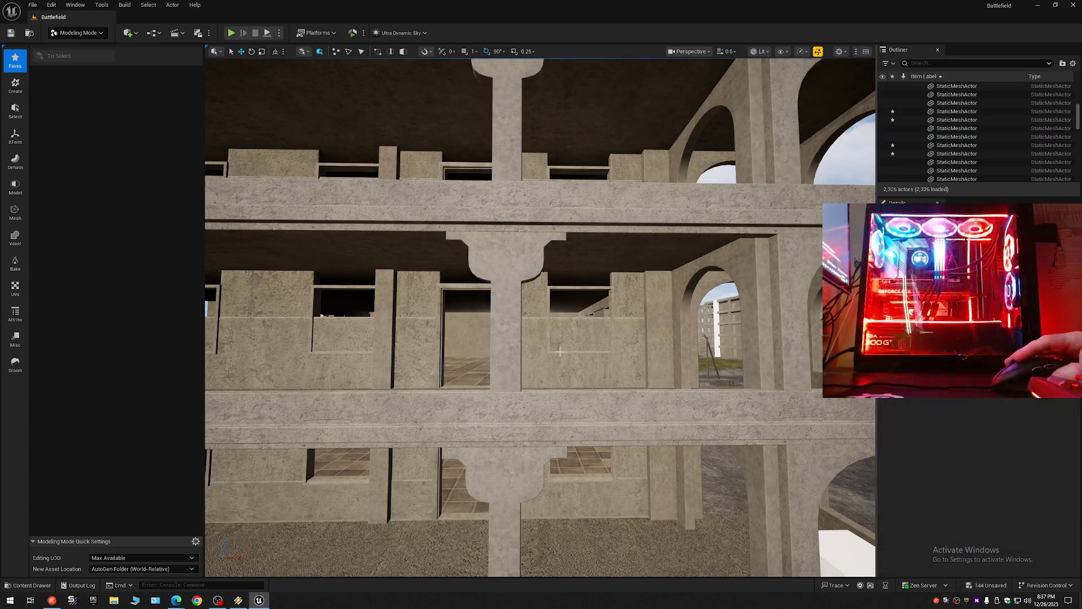
key(w)
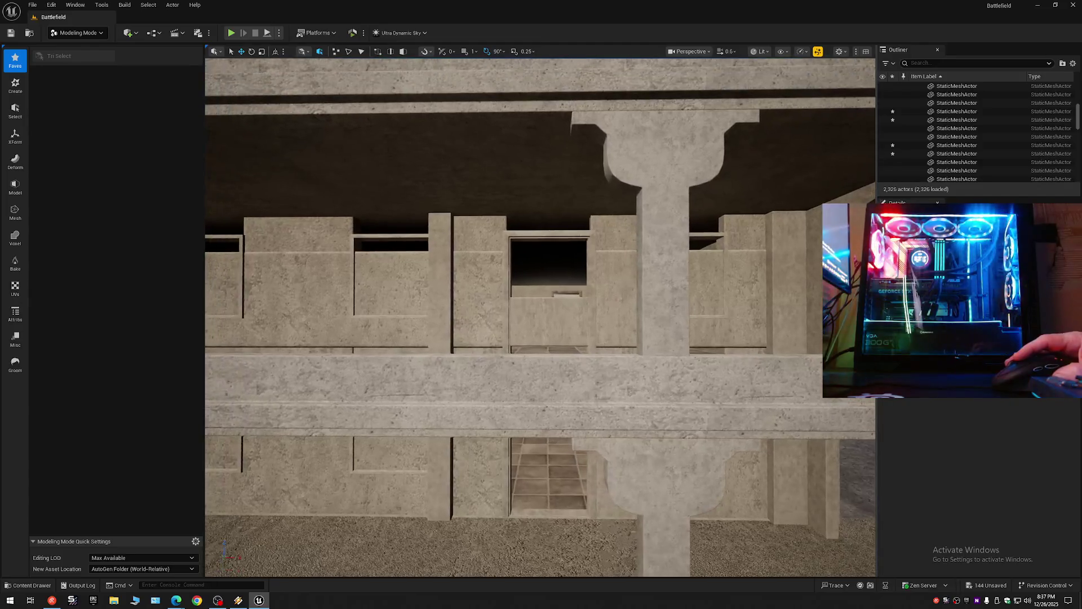
key(ctrl+z)
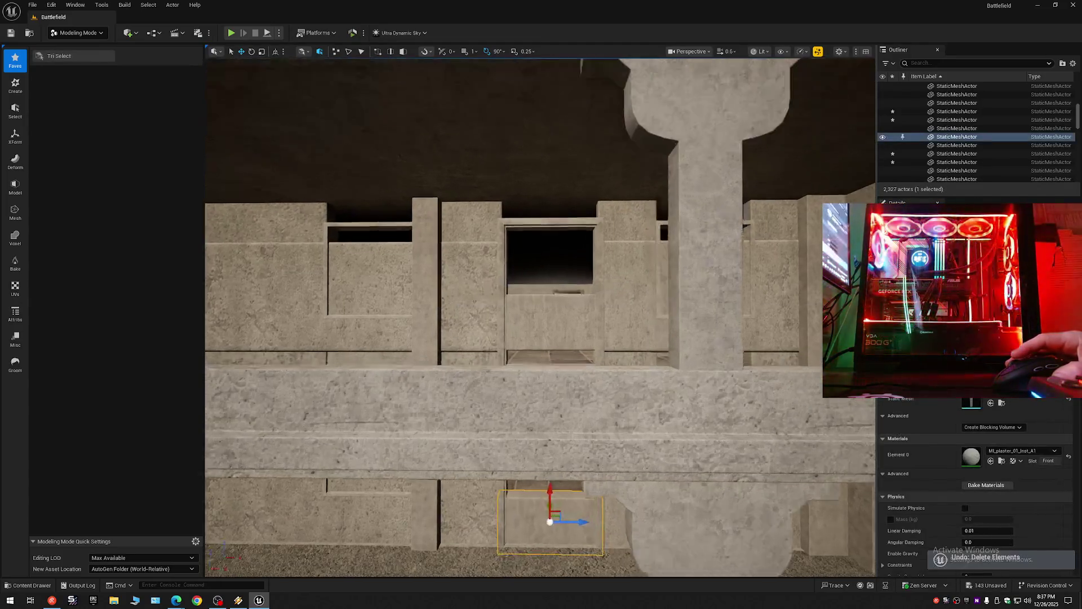
key(w)
key(s)
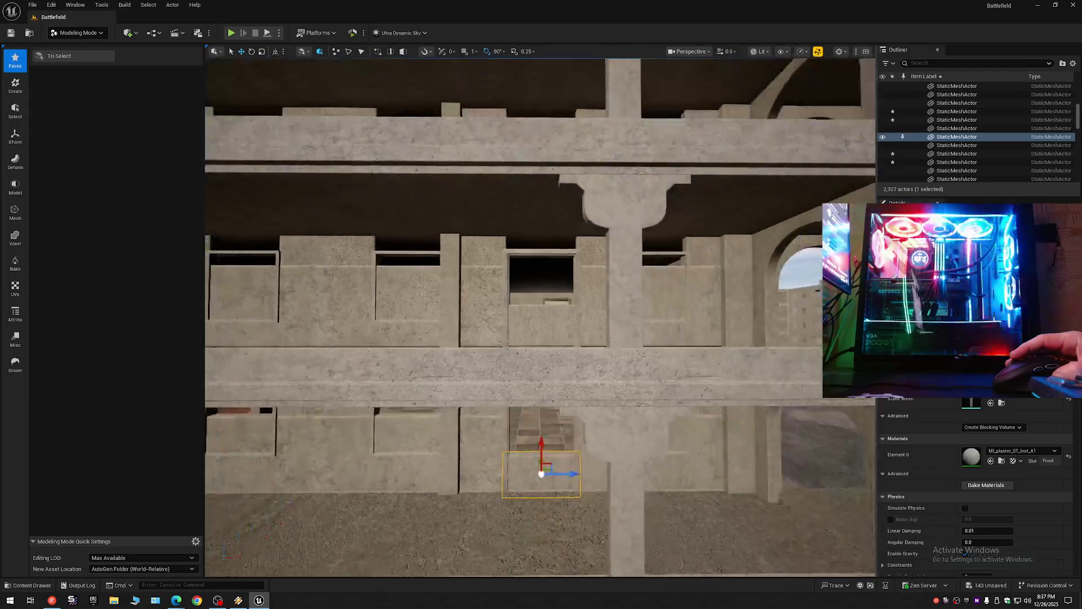
key(w)
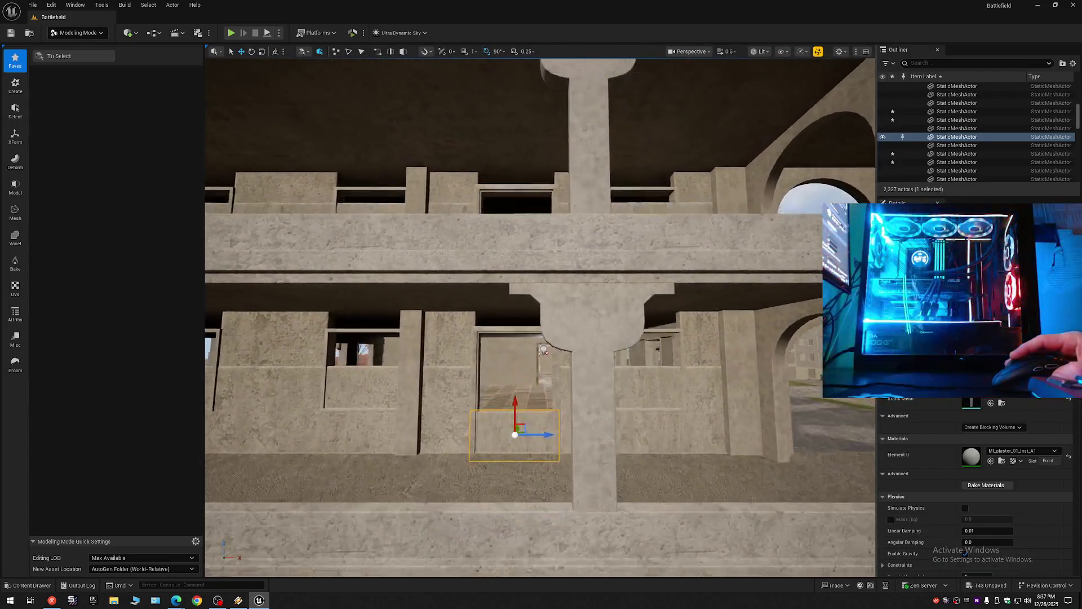
key(s)
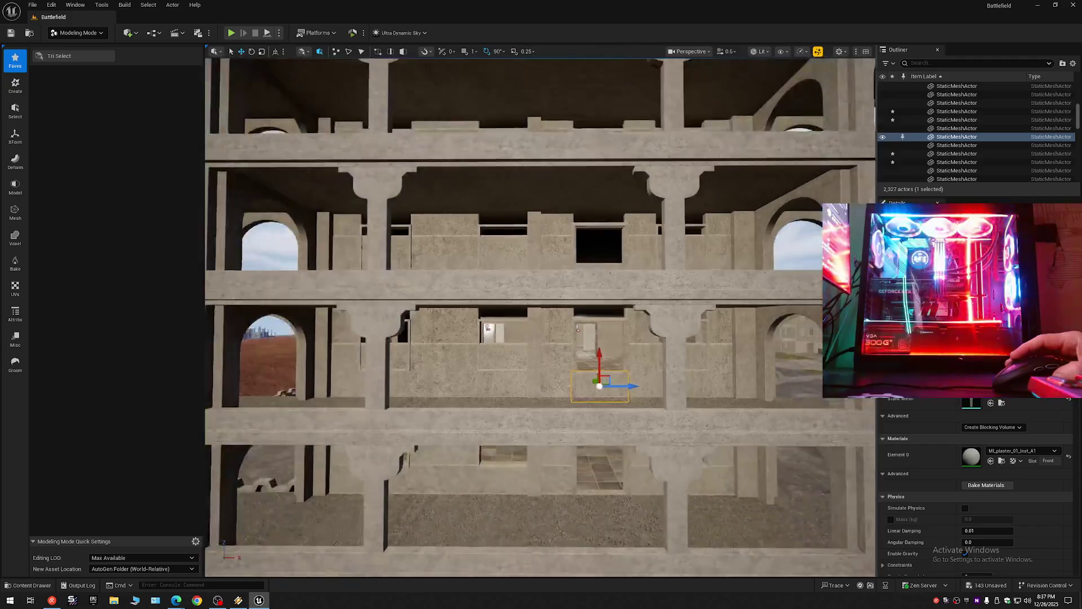
key(w)
key(w)
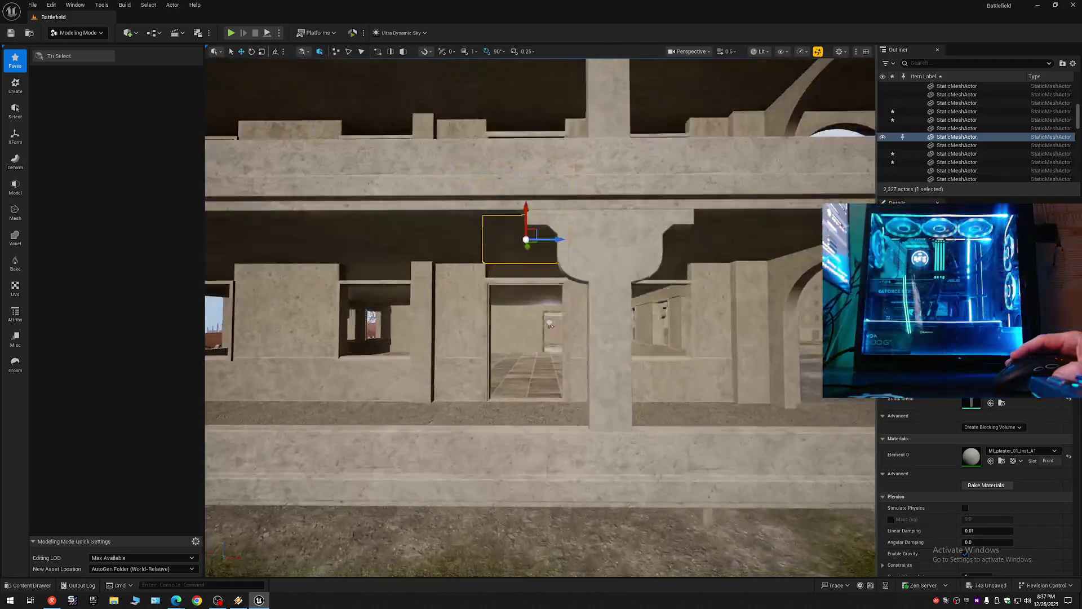
key(s)
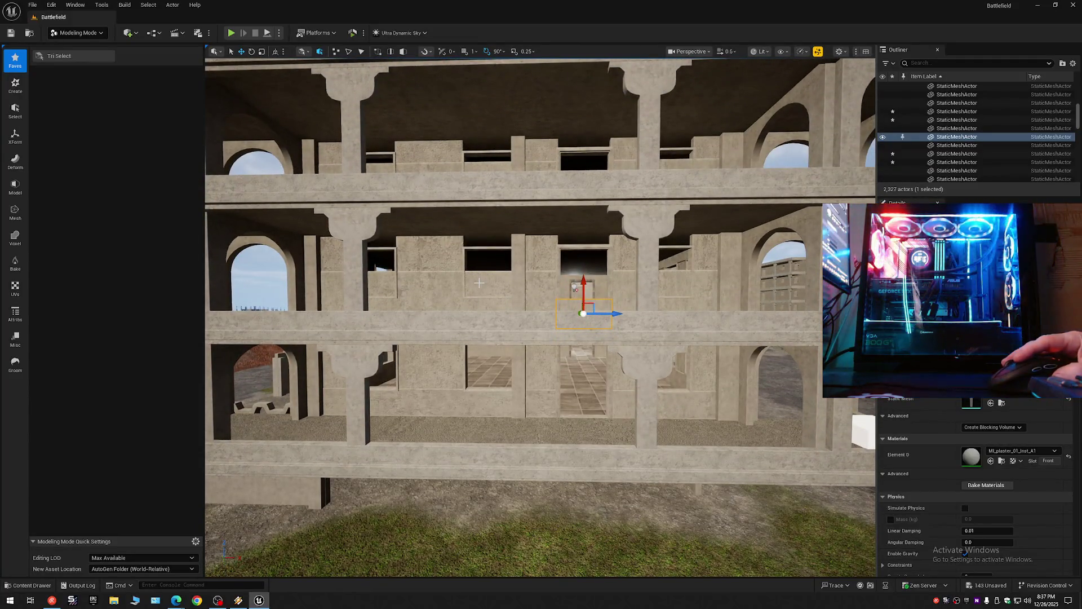
key(w)
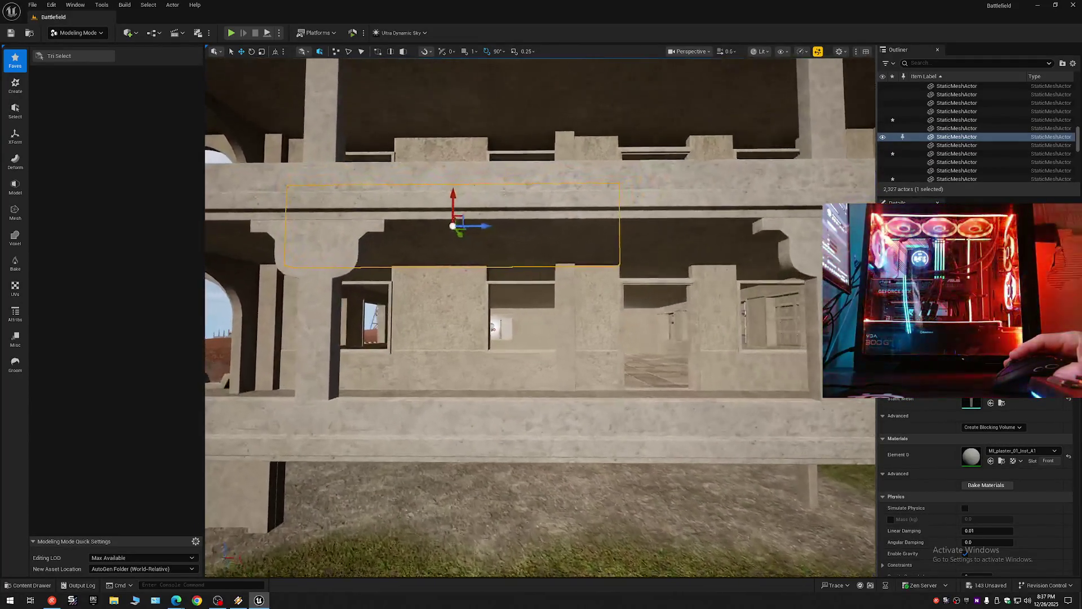
key(s)
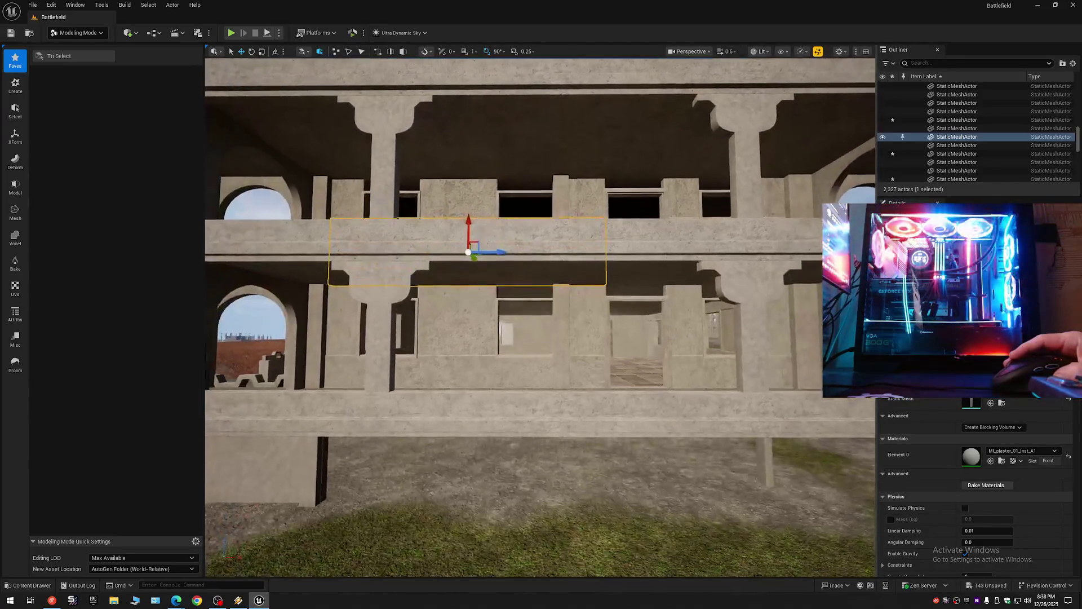
key(e)
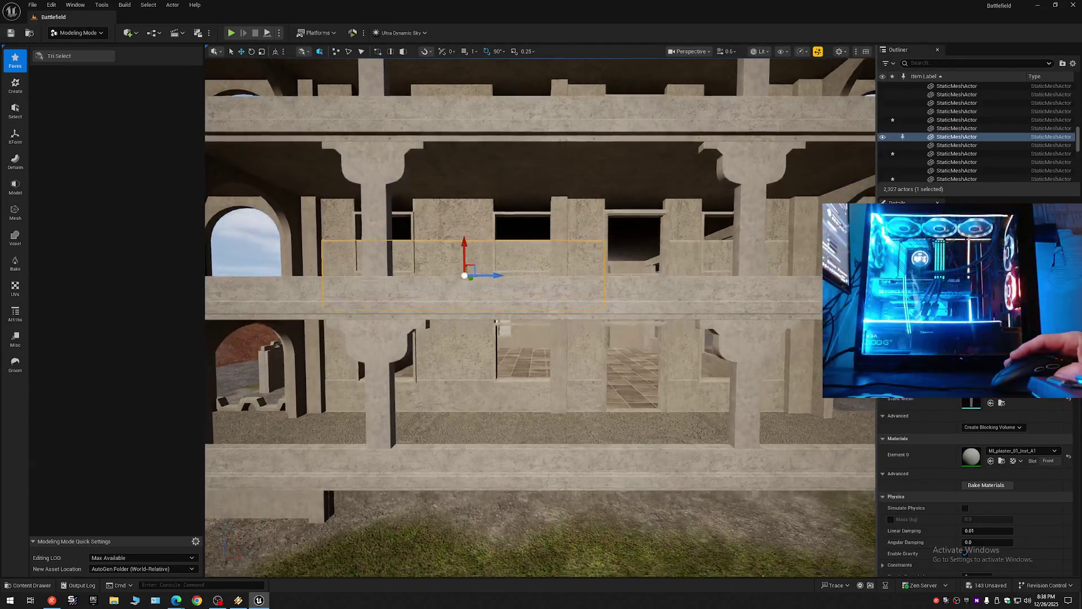
key(q)
click(486, 382)
drag(457, 365, 461, 280)
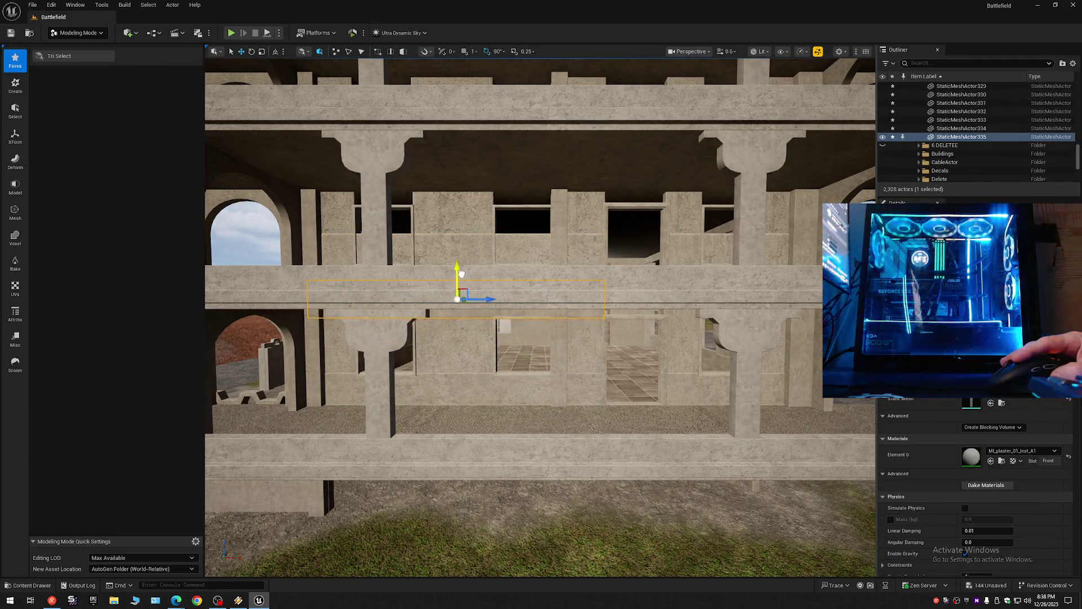
key(e)
key(e)
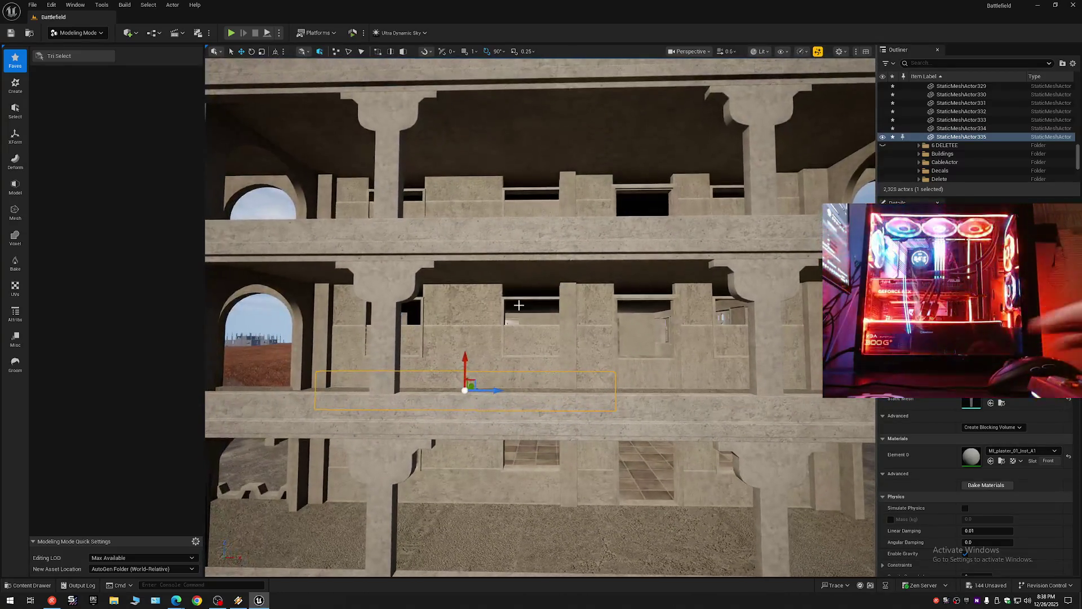
key(Delete)
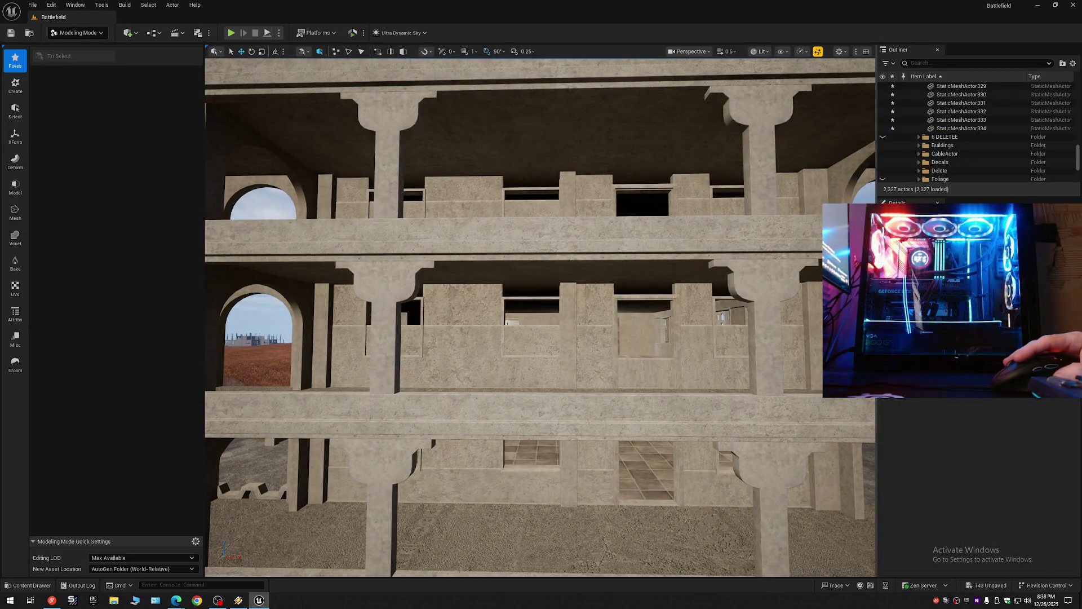
click(556, 344)
ctrl+click(729, 346)
key(f)
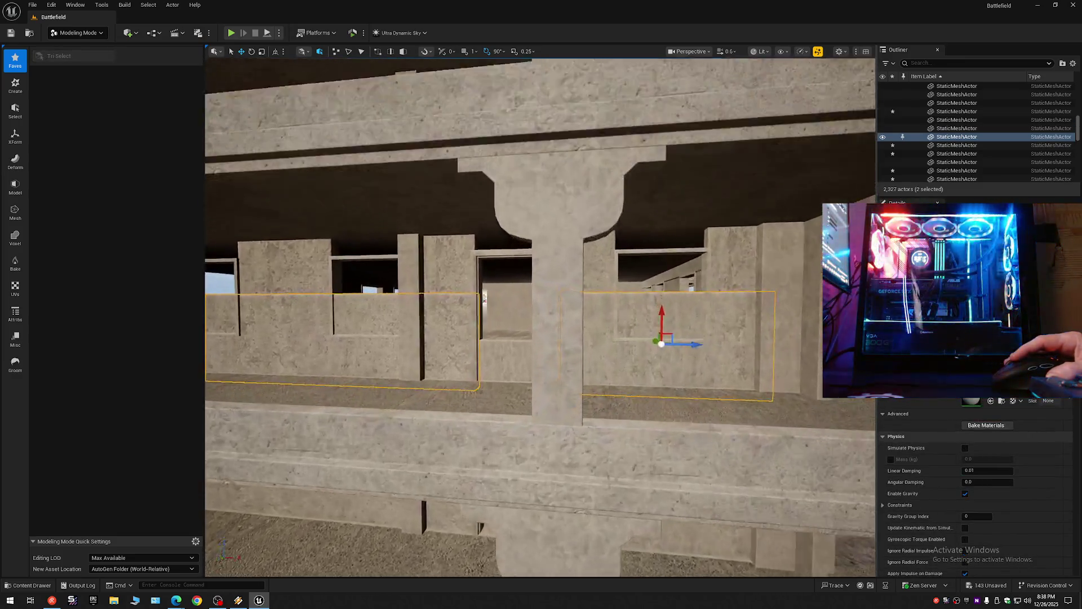
Step: Select the left, middle and right wall panels below the windows
mouse_move(540, 315)
mouse_down()
mouse_move(473, 279)
mouse_move(530, 309)
mouse_move(544, 298)
mouse_up()
click(601, 346)
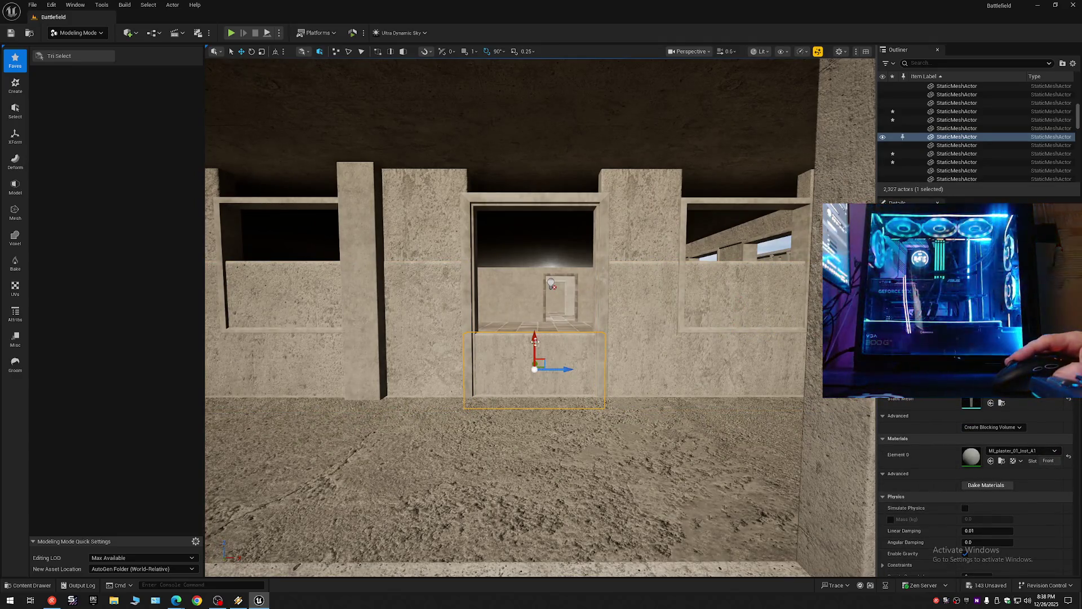
click(416, 329)
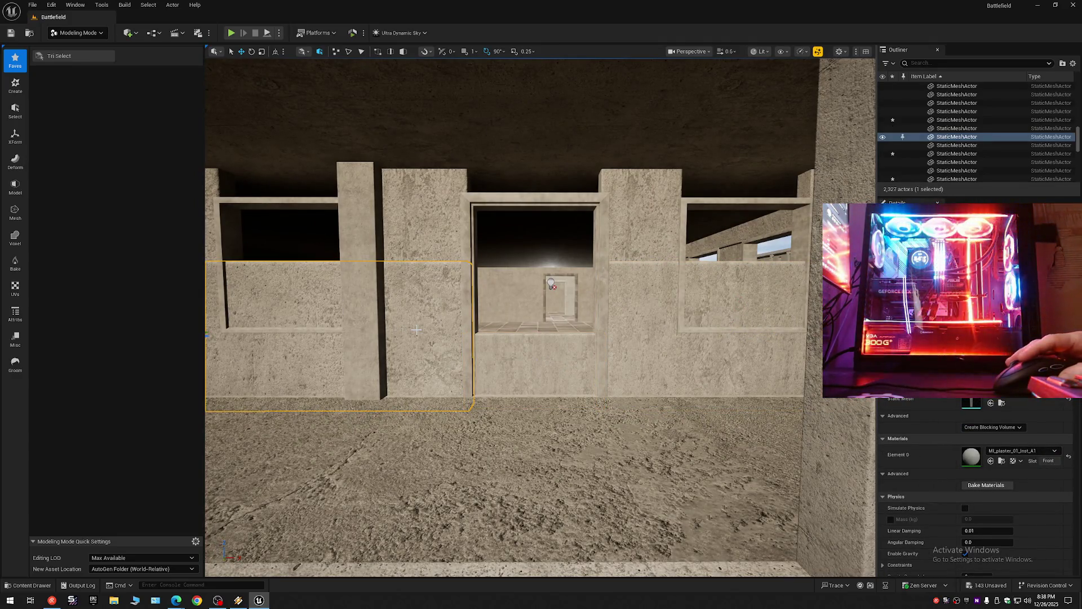
ctrl+click(522, 357)
ctrl+click(733, 333)
drag(733, 333, 721, 282)
scroll(540, 315, down, 5)
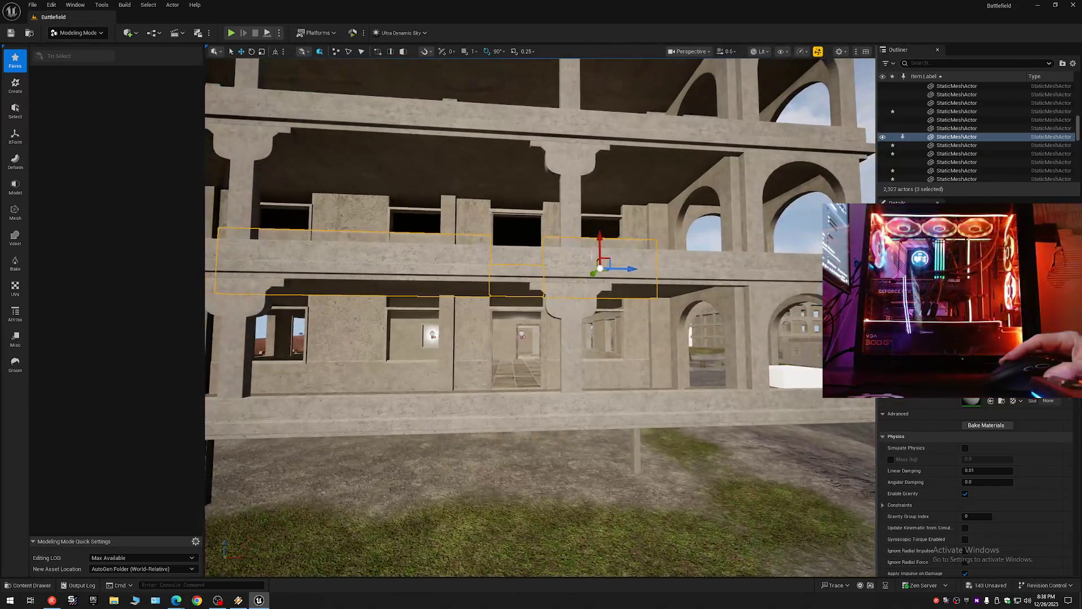
Step: Drag the three panels down one storey on Z, inspect, then lift them back up
drag(596, 239, 602, 320)
scroll(600, 383, up, 8)
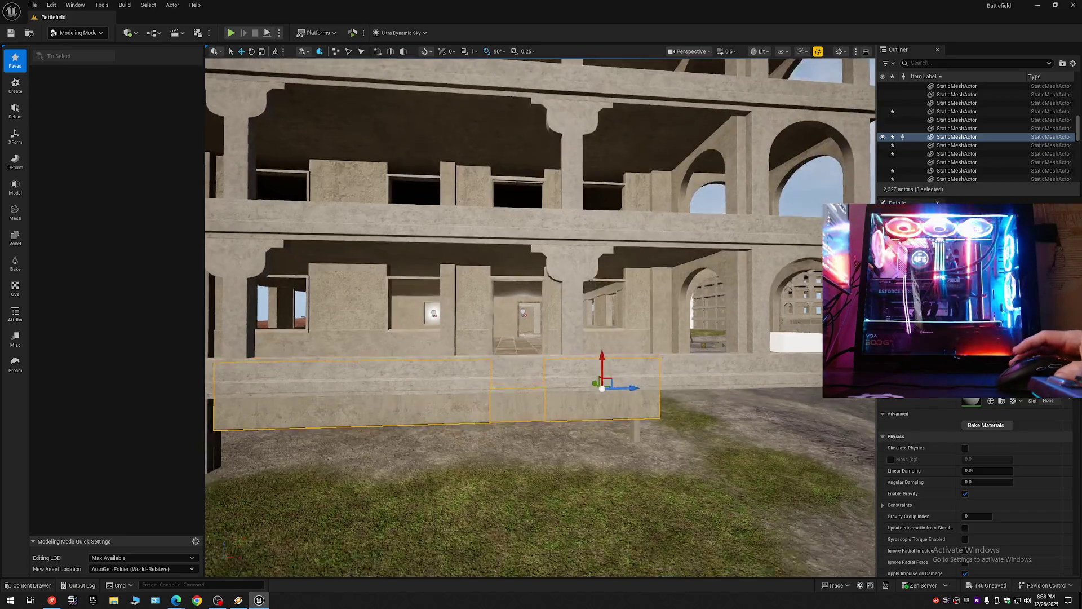
scroll(540, 316, up, 5)
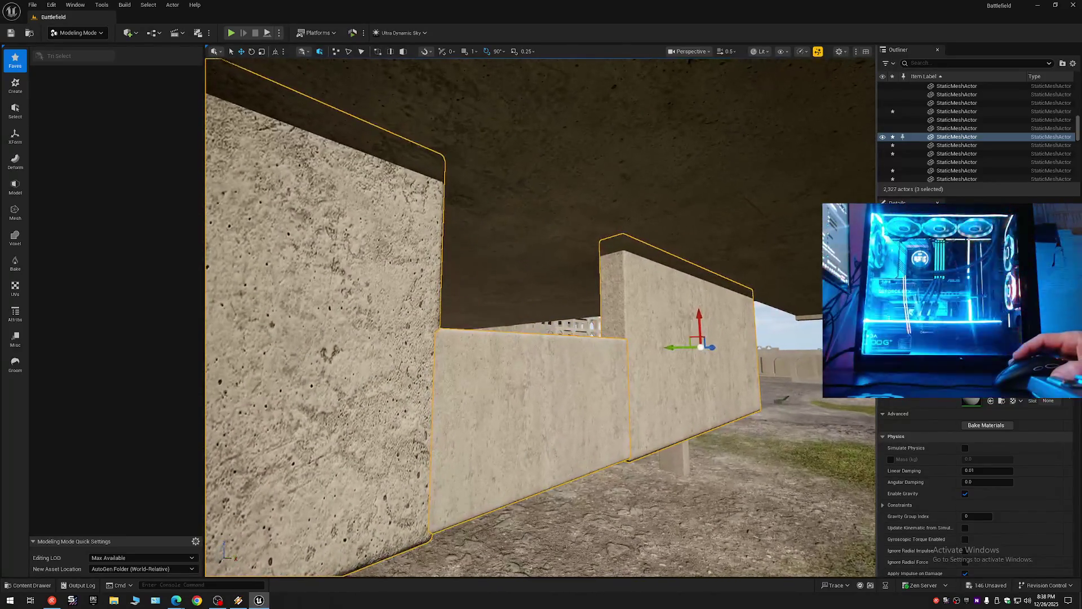
scroll(540, 316, up, 4)
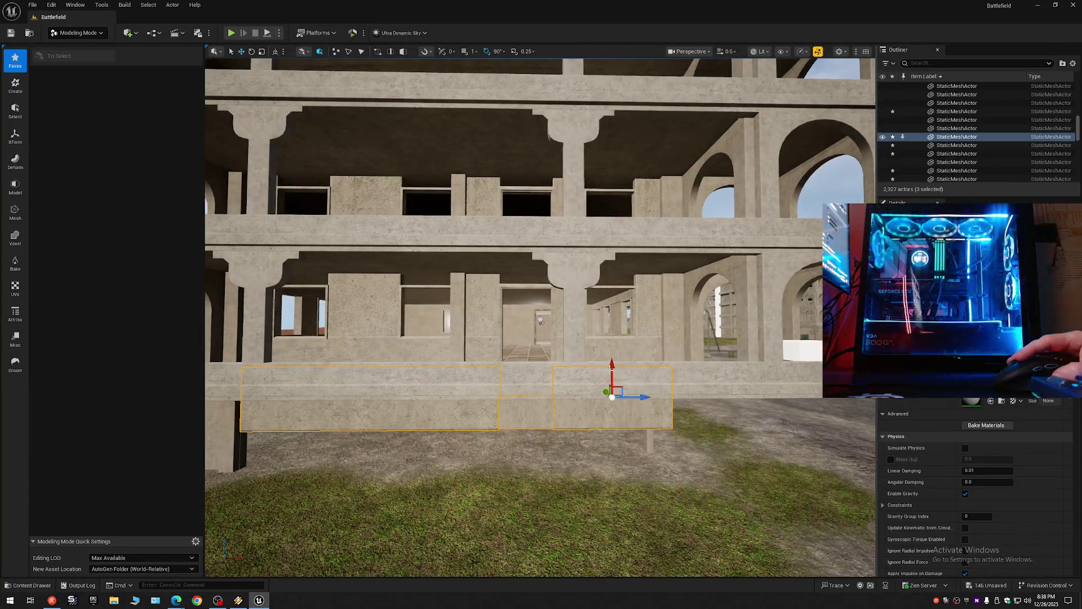
drag(595, 243, 593, 236)
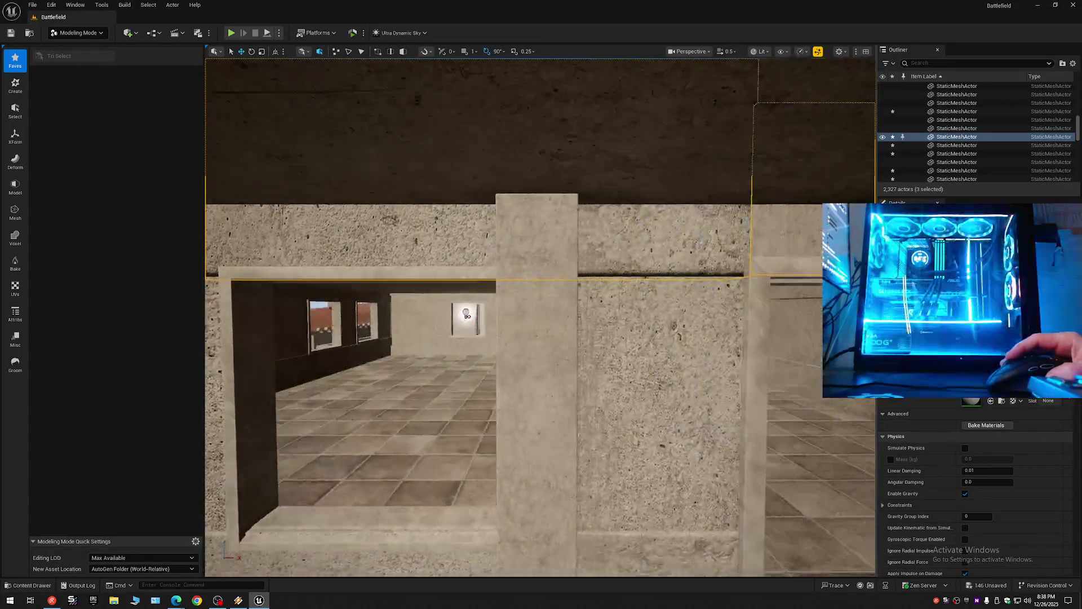
key(d)
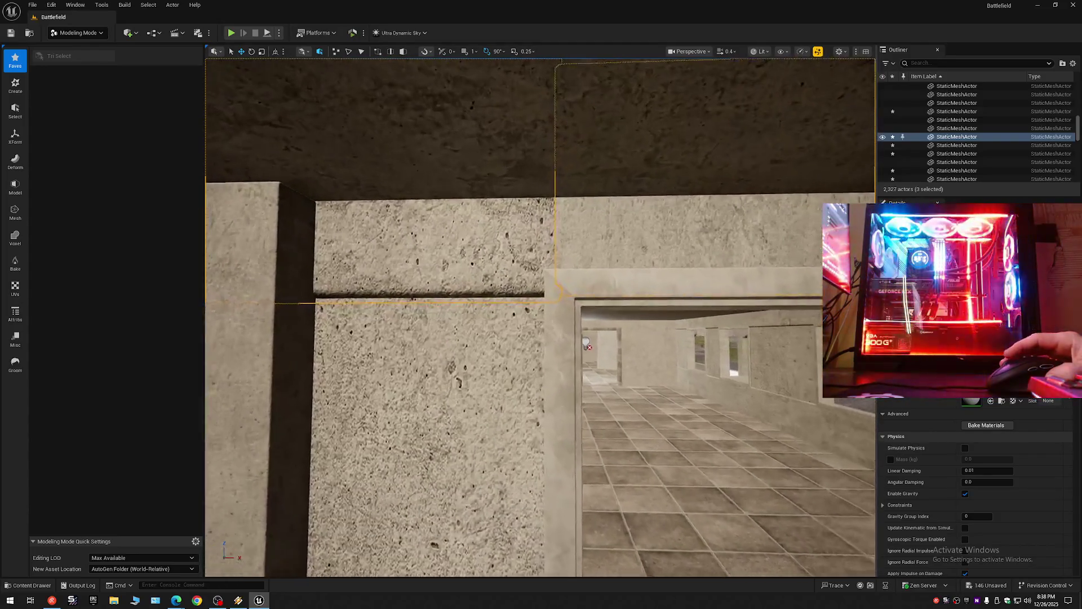
key(w)
click(517, 289)
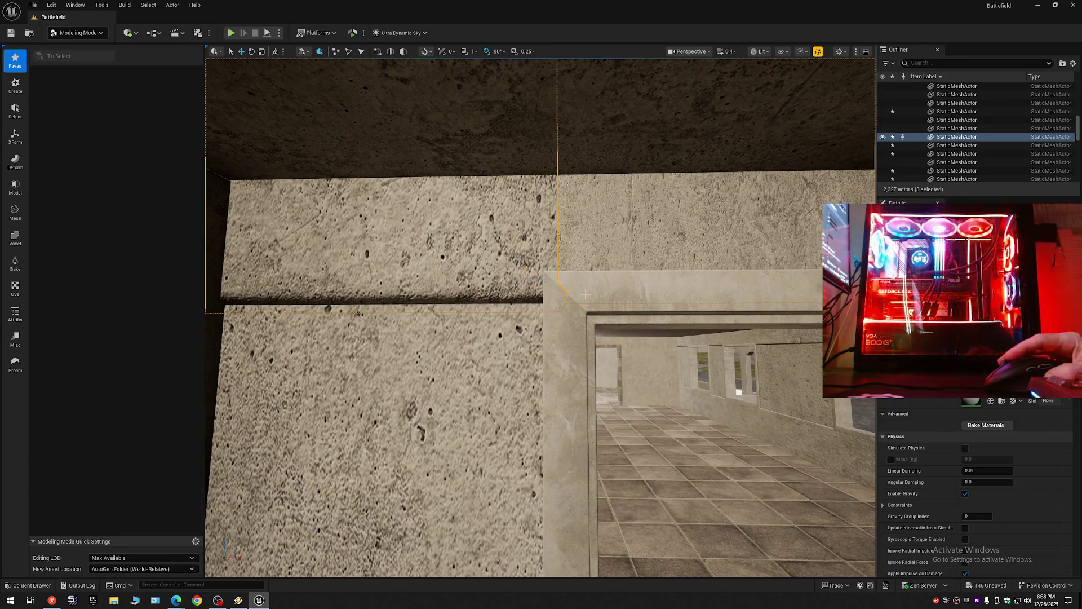
key(d)
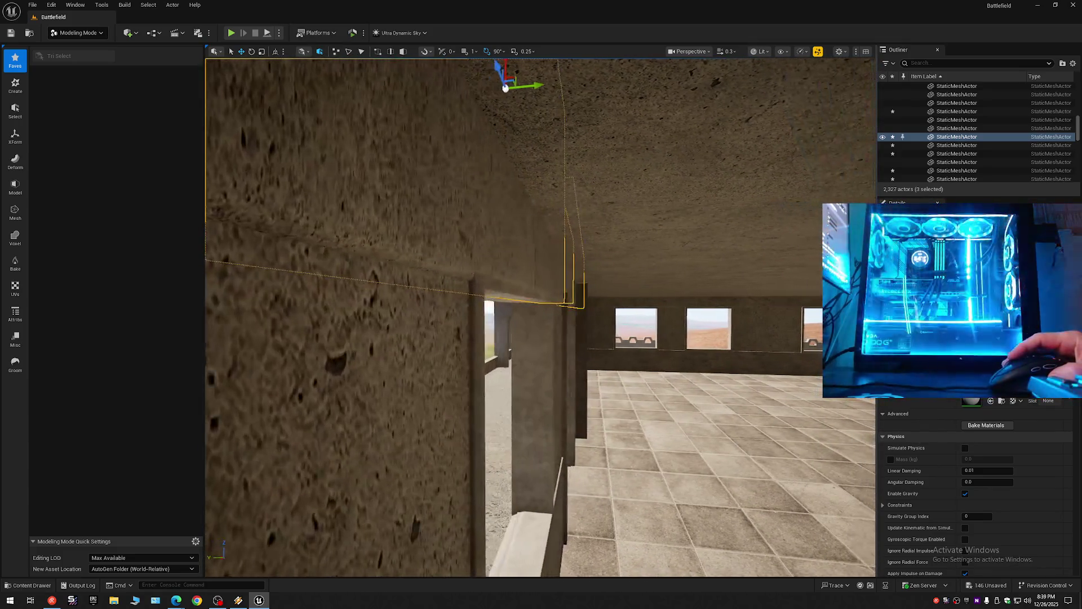
drag(540, 316, 378, 313)
scroll(476, 311, up, 2)
scroll(496, 312, down, 1)
scroll(482, 316, up, 1)
scroll(465, 314, down, 1)
scroll(440, 314, up, 2)
scroll(428, 314, down, 2)
scroll(417, 314, down, 1)
scroll(406, 314, up, 2)
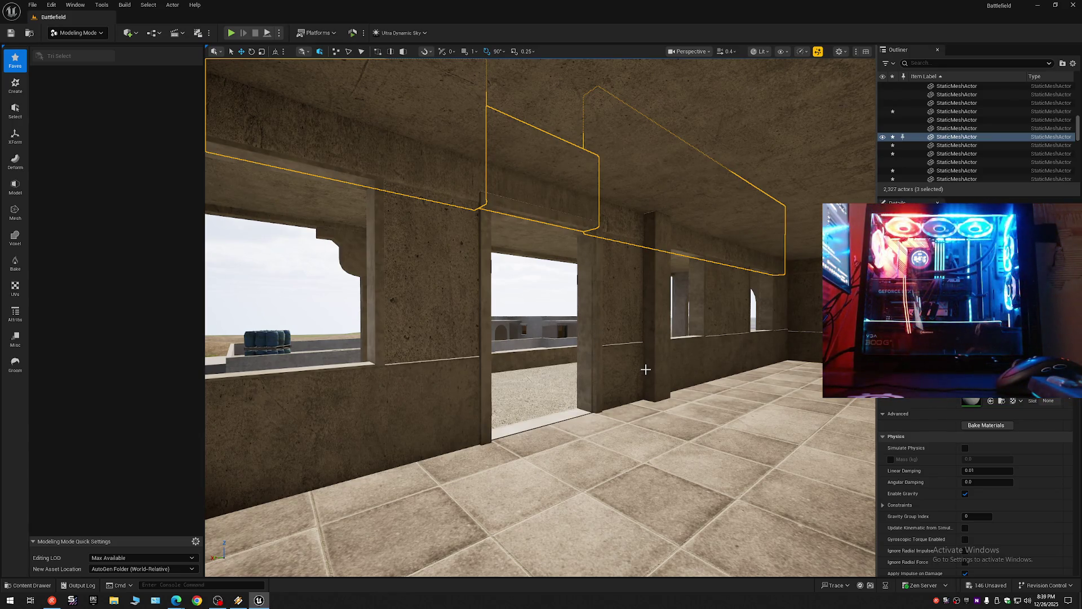
key(Delete)
click(635, 367)
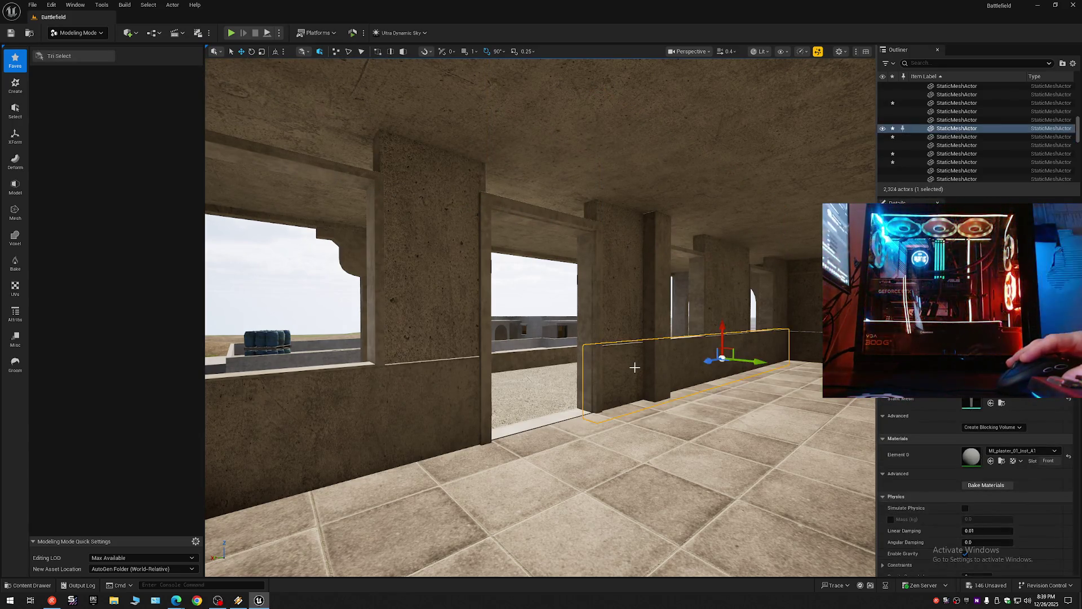
ctrl+click(442, 402)
key(f)
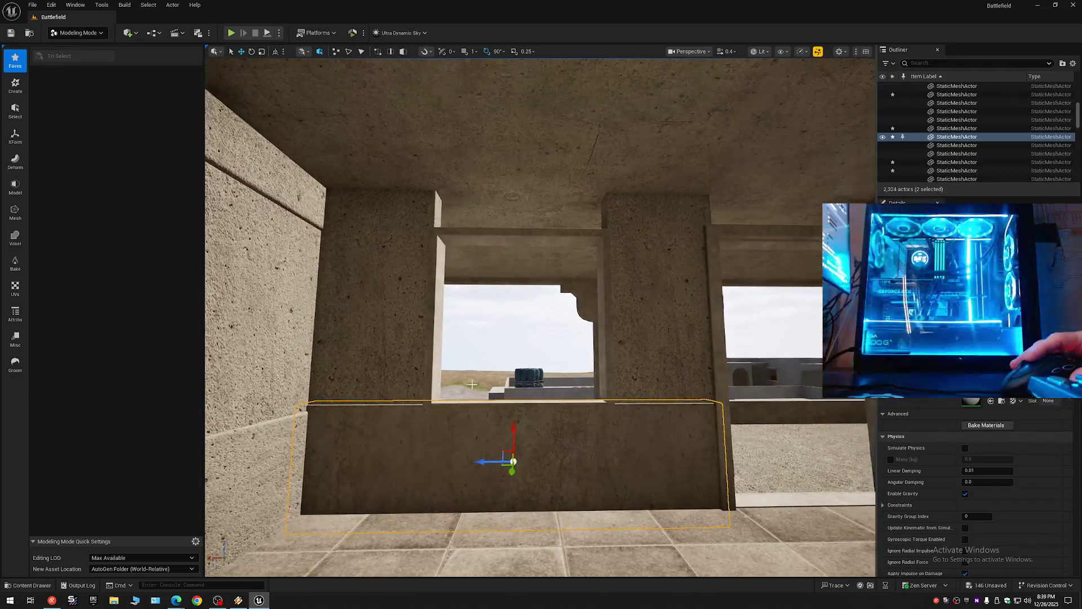
ctrl+click(374, 340)
ctrl+click(661, 346)
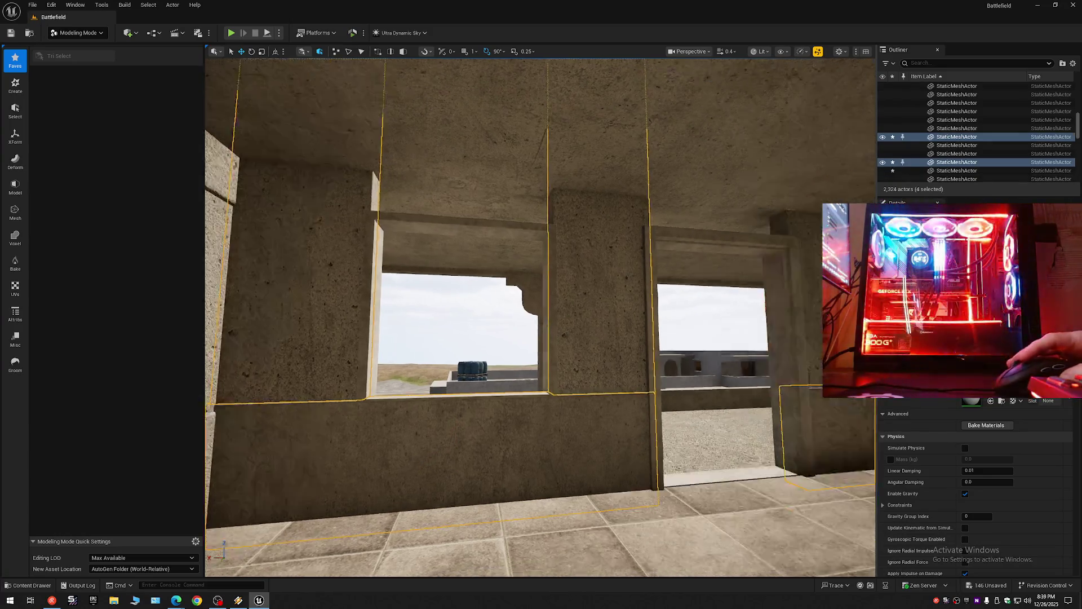
ctrl+click(660, 351)
ctrl+click(765, 344)
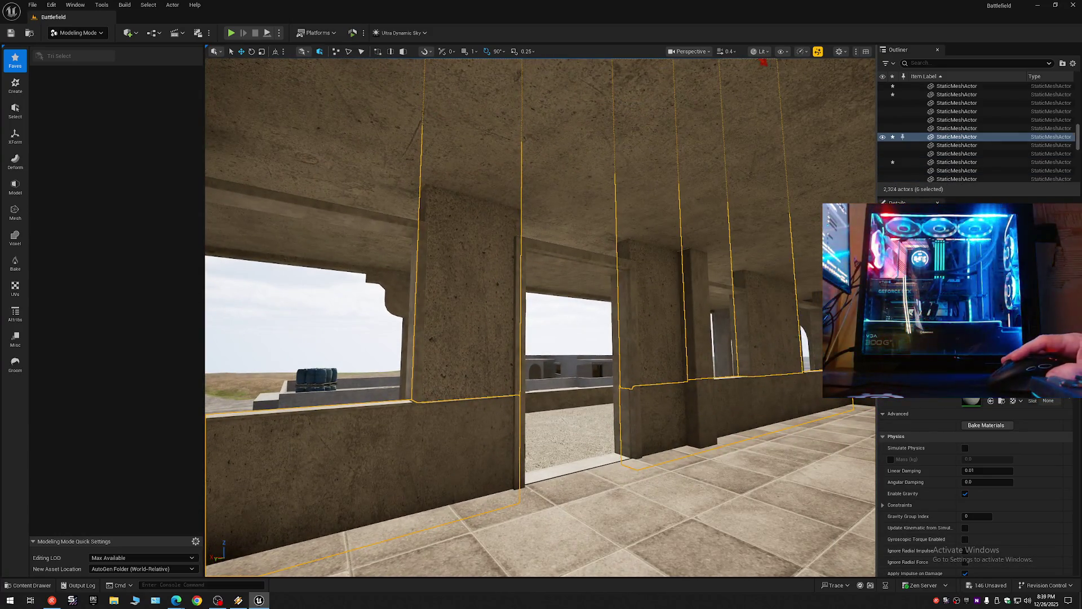
ctrl+click(764, 62)
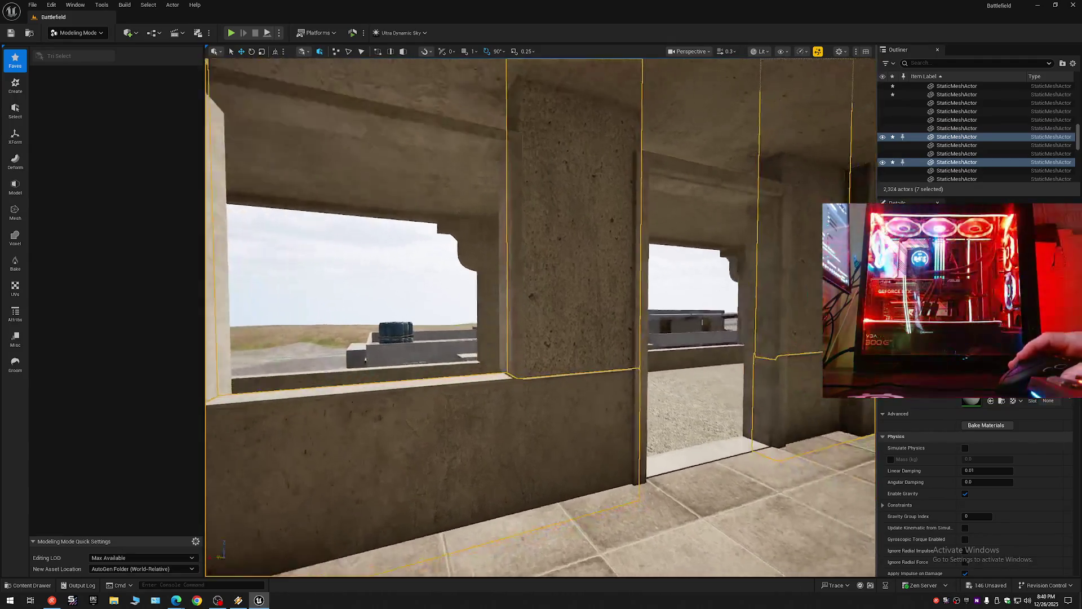
key(w)
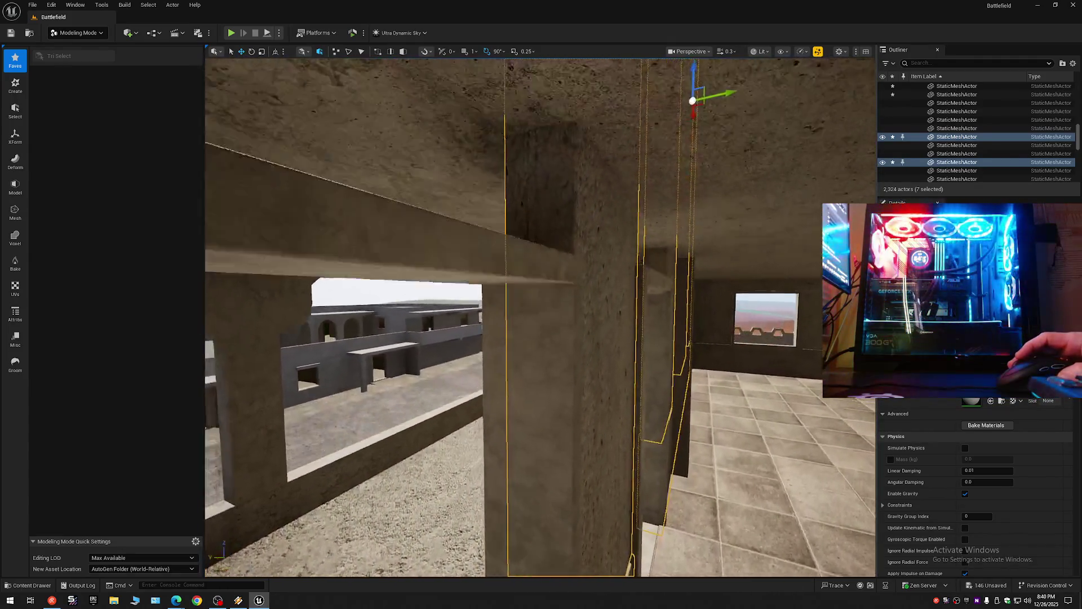
key(w)
scroll(540, 318, down, 1)
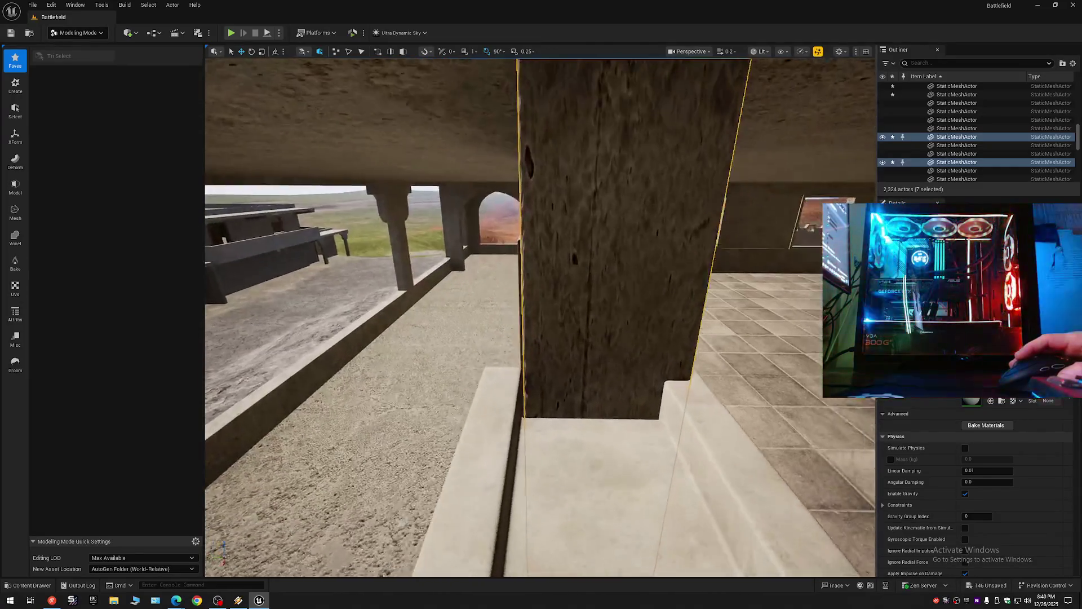
key(s)
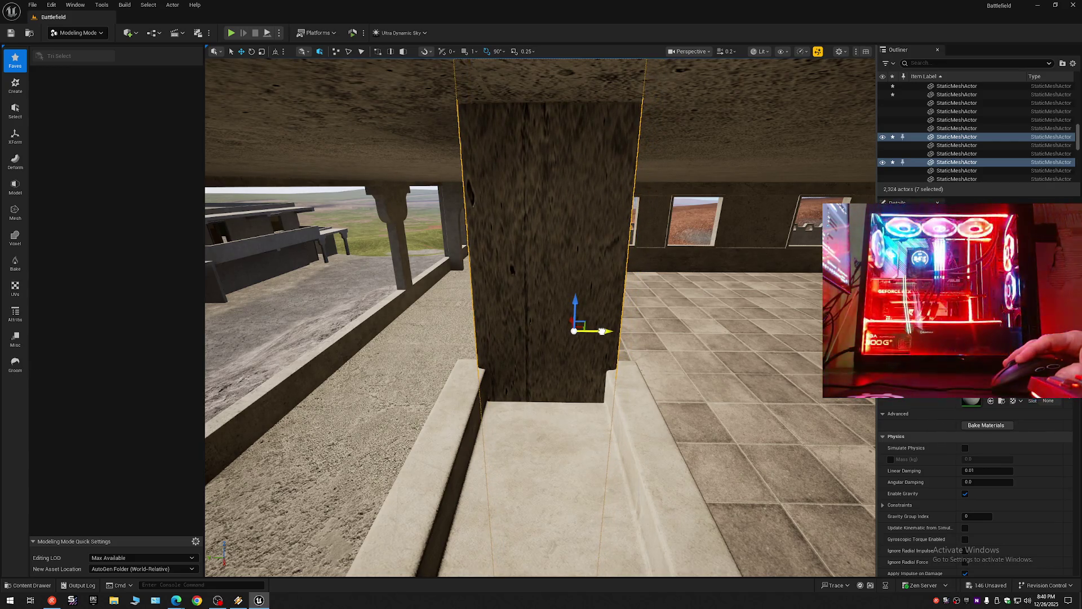
key(d)
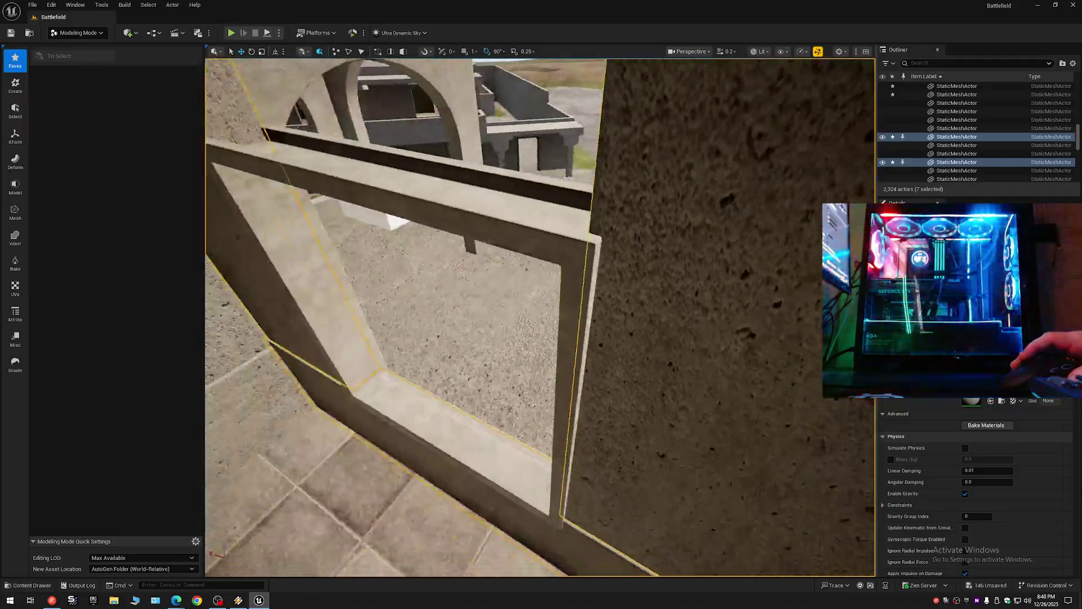
key(s)
scroll(540, 317, up, 1)
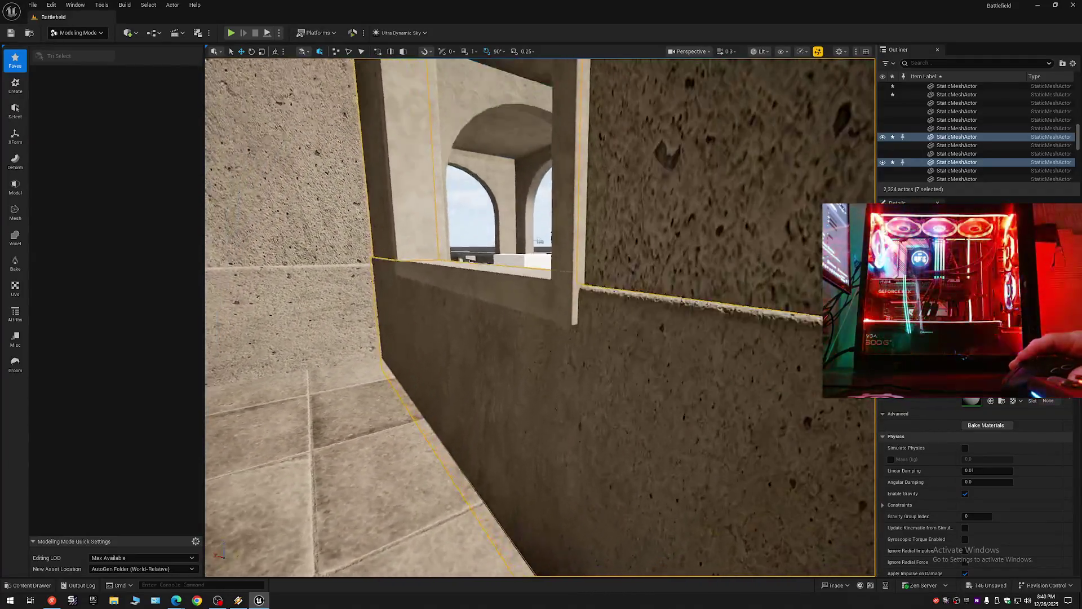
key(e)
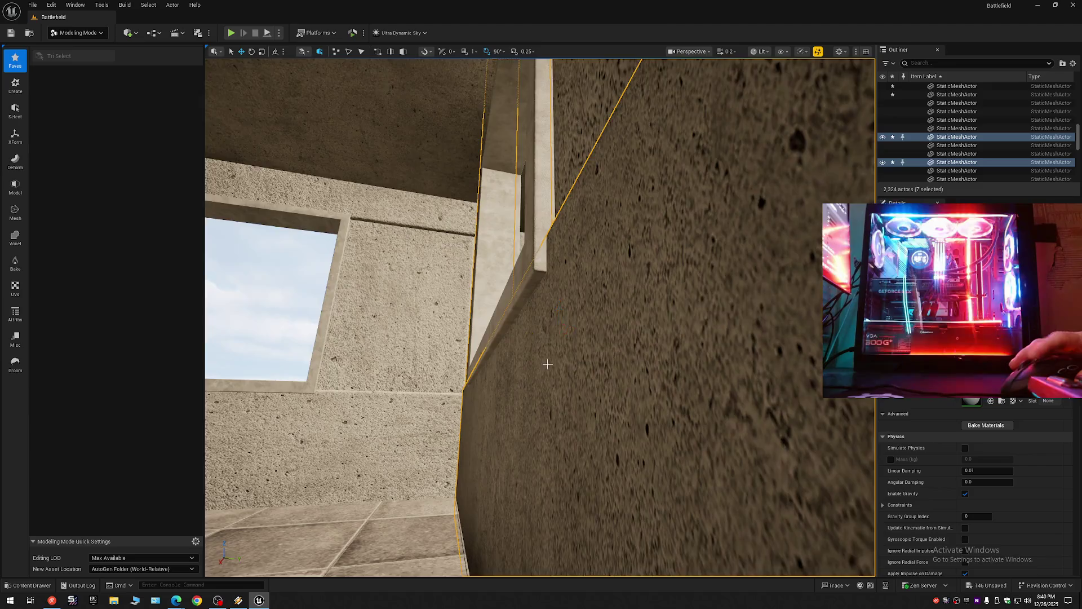
key(s)
scroll(542, 359, down, 1)
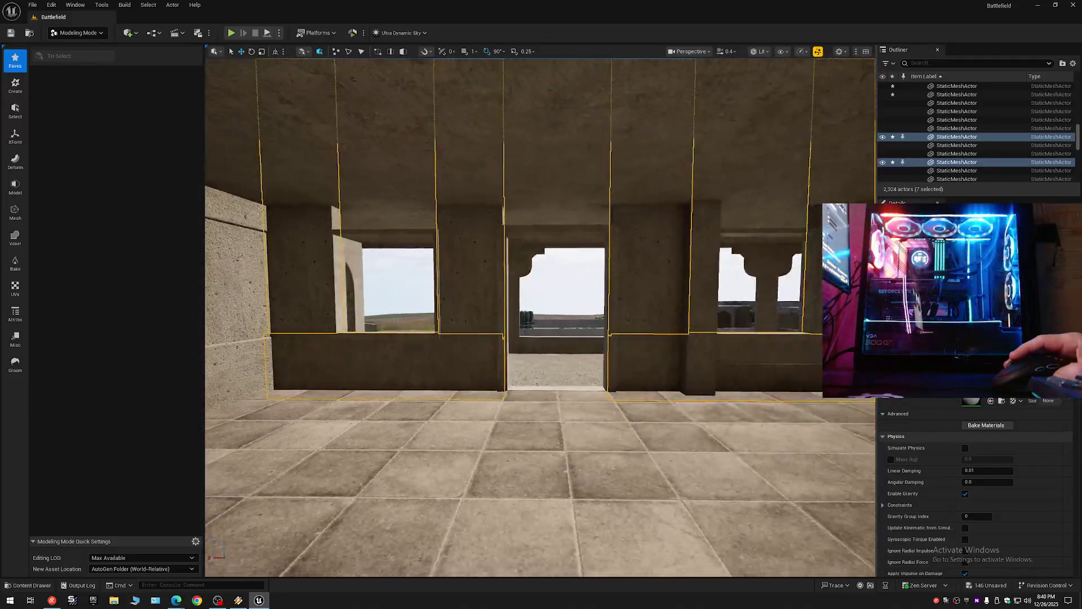
click(360, 361)
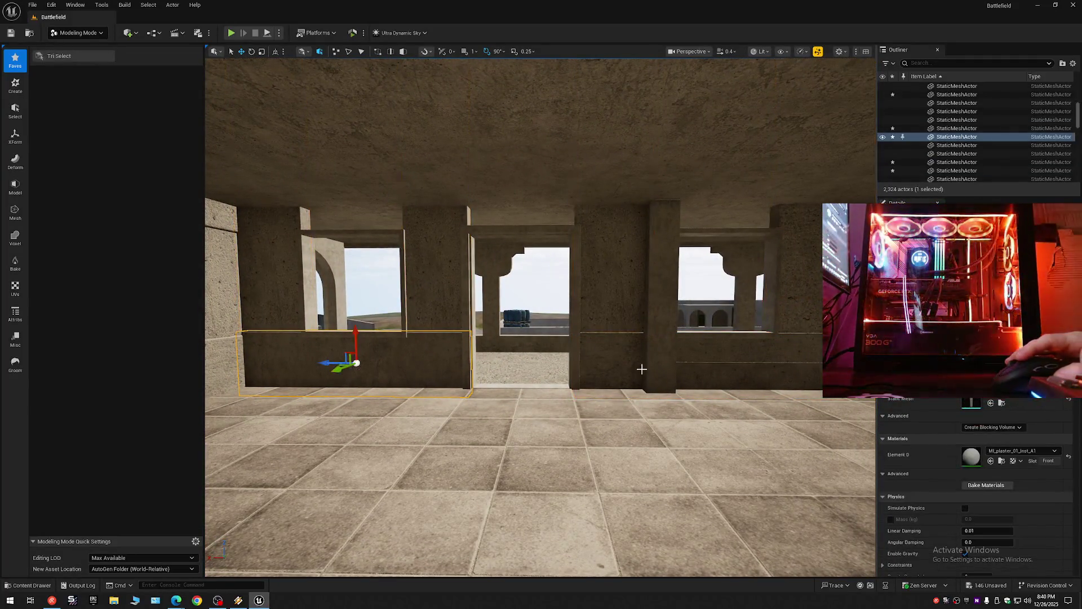
ctrl+click(728, 347)
drag(541, 395, 501, 293)
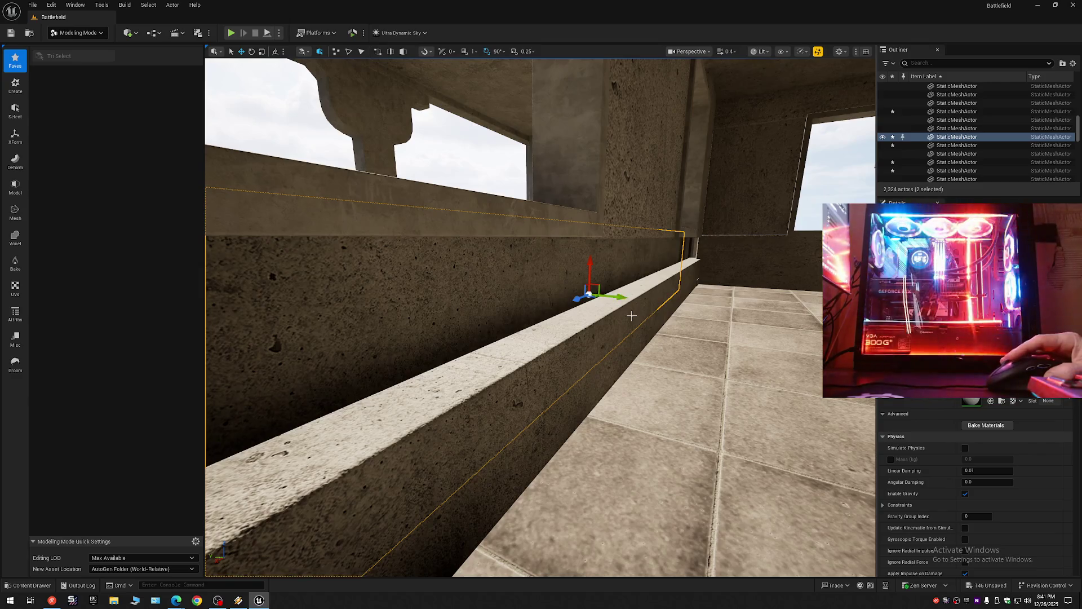
key(ctrl+z)
key(ctrl+z)
key(ctrl+z)
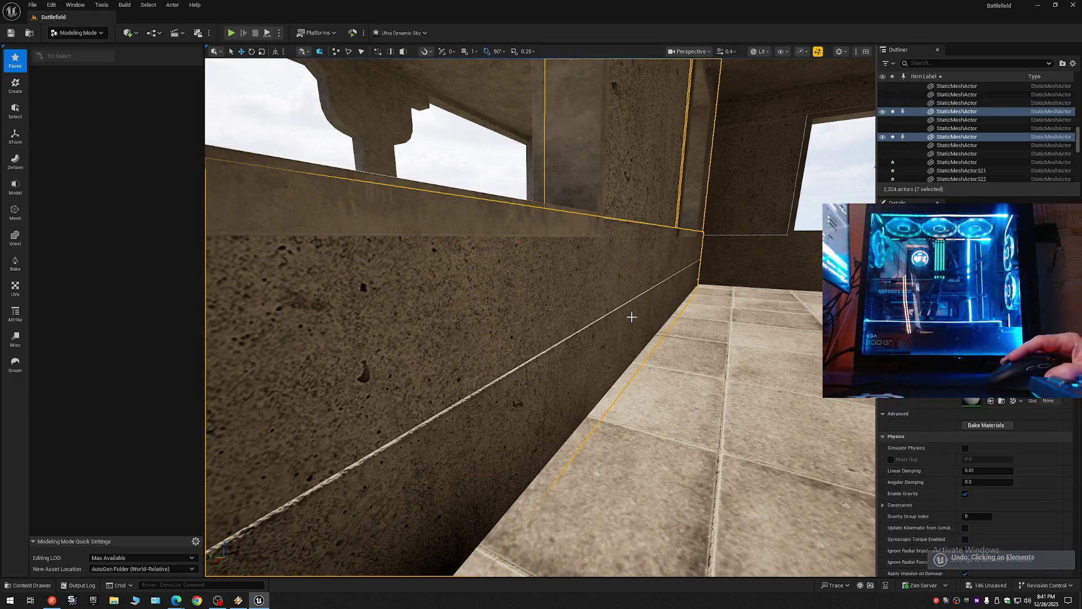
mouse_move(616, 367)
mouse_down()
mouse_move(616, 343)
mouse_move(491, 298)
mouse_up()
click(587, 375)
mouse_move(587, 375)
mouse_down()
mouse_move(580, 395)
mouse_move(584, 372)
mouse_move(629, 372)
mouse_up()
mouse_move(575, 348)
mouse_down()
mouse_move(473, 350)
mouse_move(496, 349)
mouse_up()
key(ctrl+z)
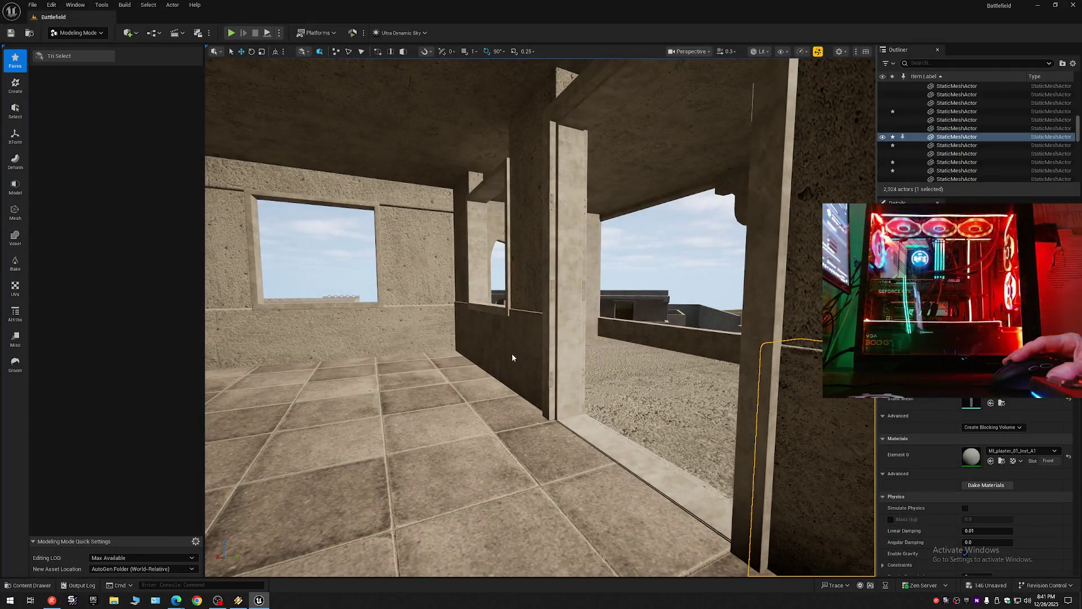
Step: Ctrl-select the outer wall, pillars and interior room walls together to inspect them
ctrl+click(512, 354)
ctrl+click(522, 274)
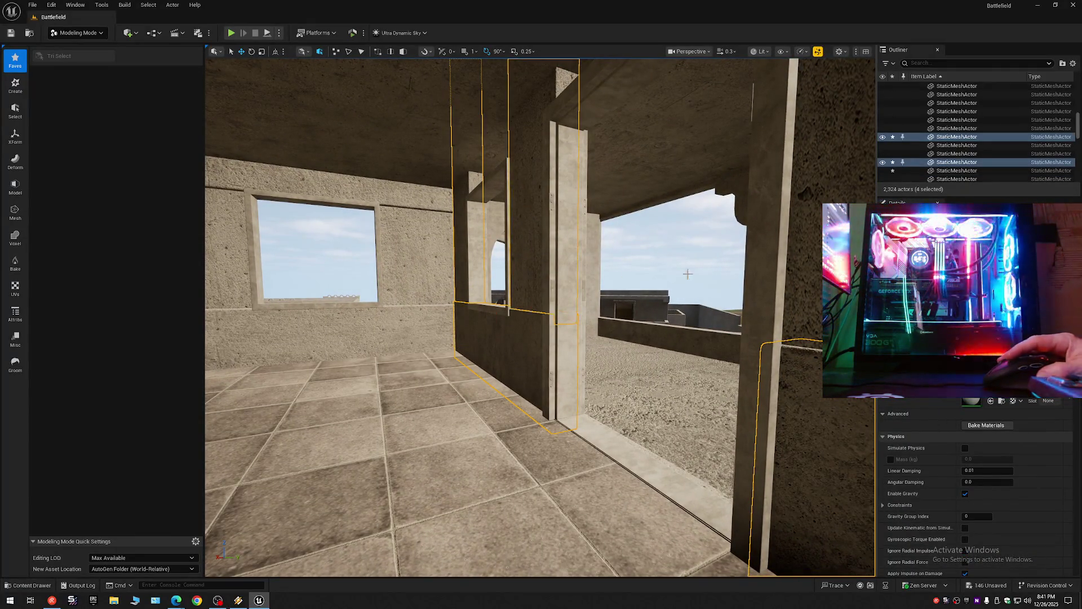
drag(507, 349, 473, 349)
ctrl+click(508, 395)
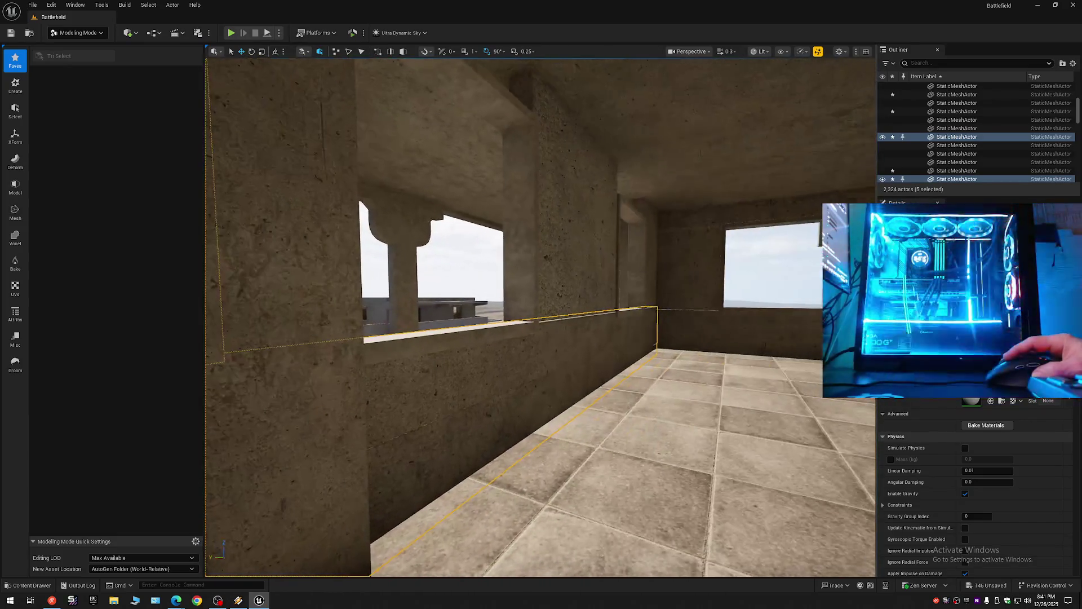
ctrl+click(584, 287)
ctrl+click(651, 273)
mouse_move(651, 274)
mouse_down()
mouse_move(566, 274)
mouse_move(522, 316)
mouse_up()
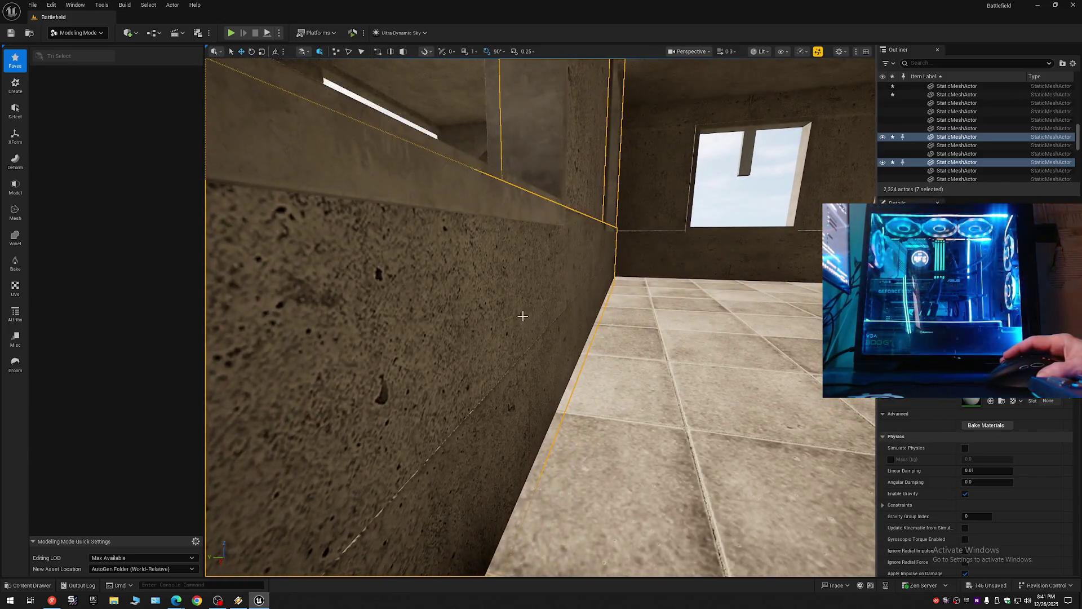
Step: Narrow the selection to a single wall and fly along it toward the pillars
click(495, 334)
drag(517, 335, 517, 335)
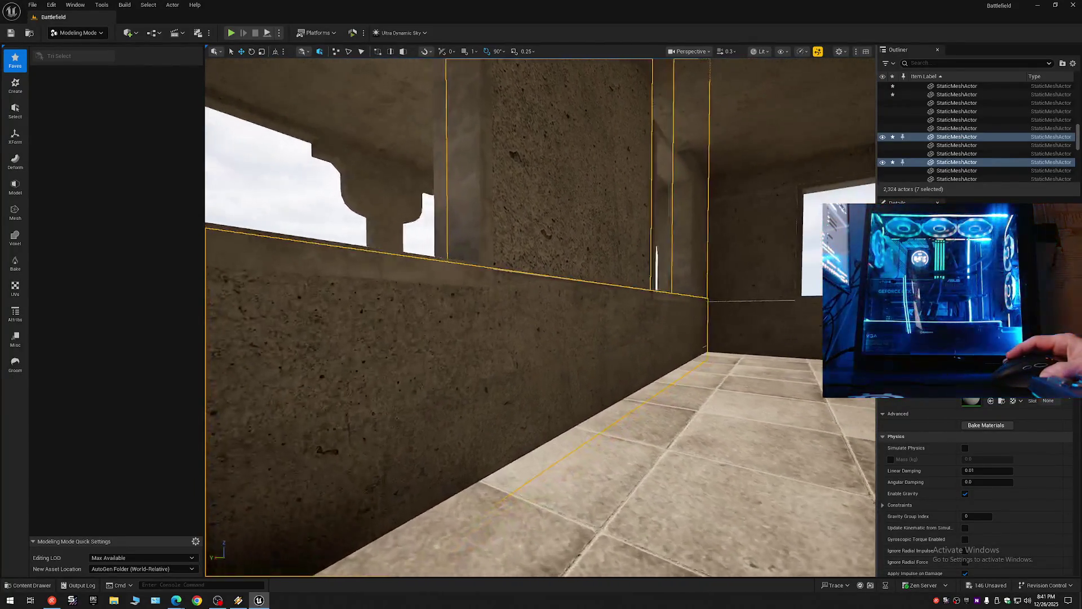
drag(453, 354, 454, 354)
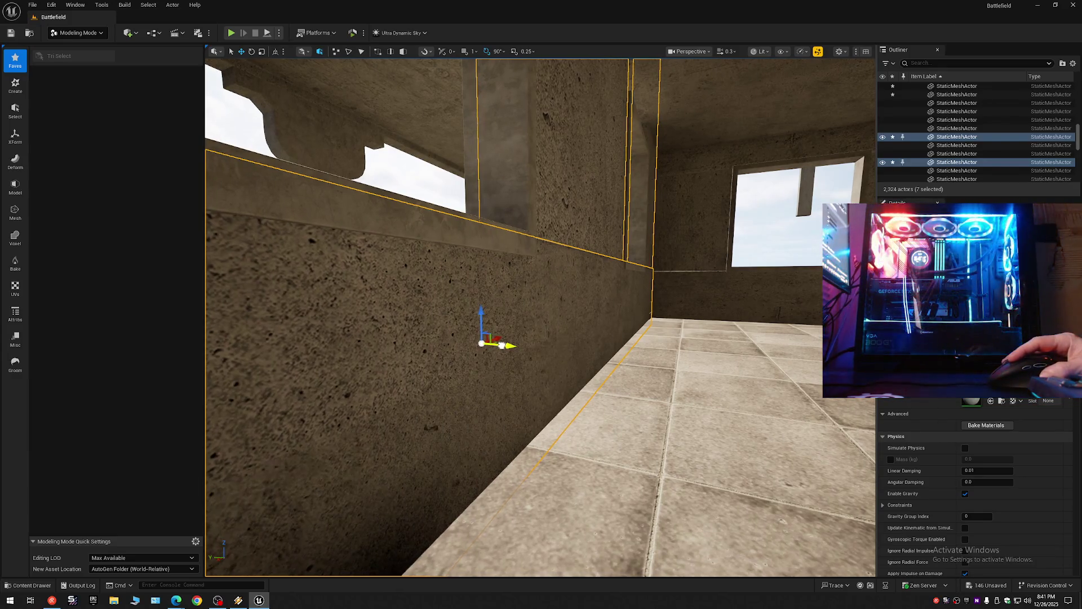
click(502, 345)
drag(502, 345, 540, 317)
Step: Collapse all Outliner folders from the settings menu, clearing the selection
click(1072, 63)
click(990, 104)
scroll(540, 317, down, 2)
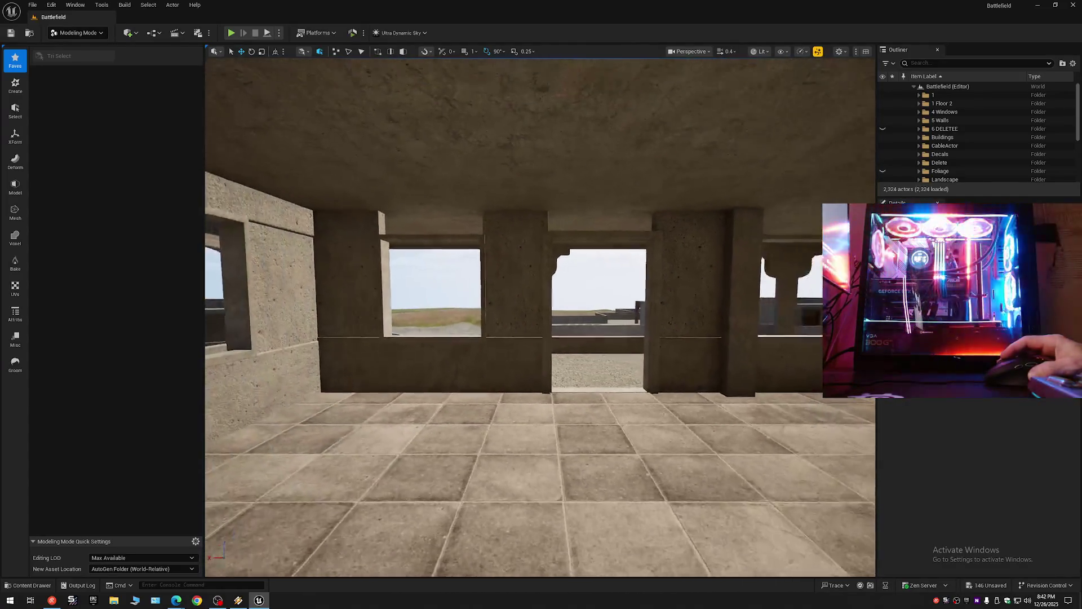
Step: Select both low wall panels and Alt-drag copies up above the windows
drag(687, 239, 687, 239)
click(452, 350)
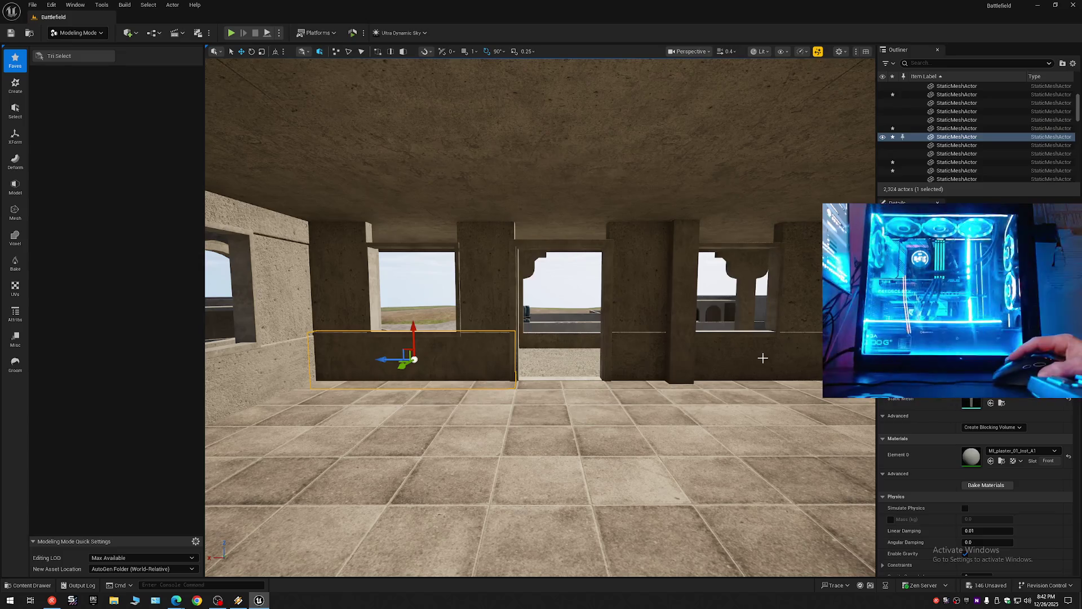
ctrl+click(742, 357)
mouse_move(728, 363)
mouse_down()
mouse_move(712, 387)
mouse_move(674, 257)
mouse_up()
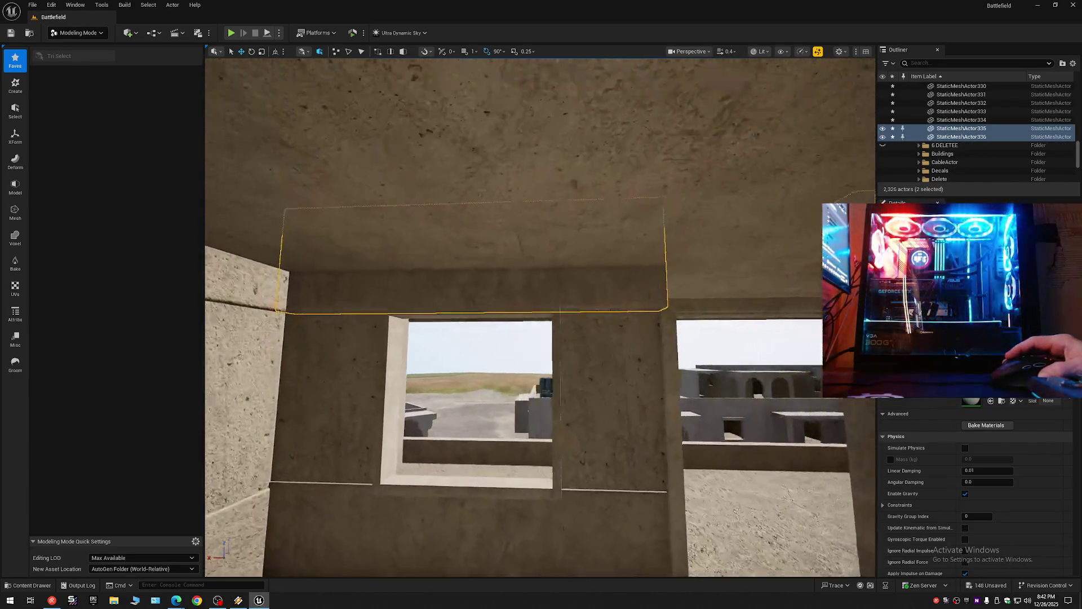
Step: Fly down and around the copied panels to check alignment with the windows
scroll(540, 317, down, 2)
key(w)
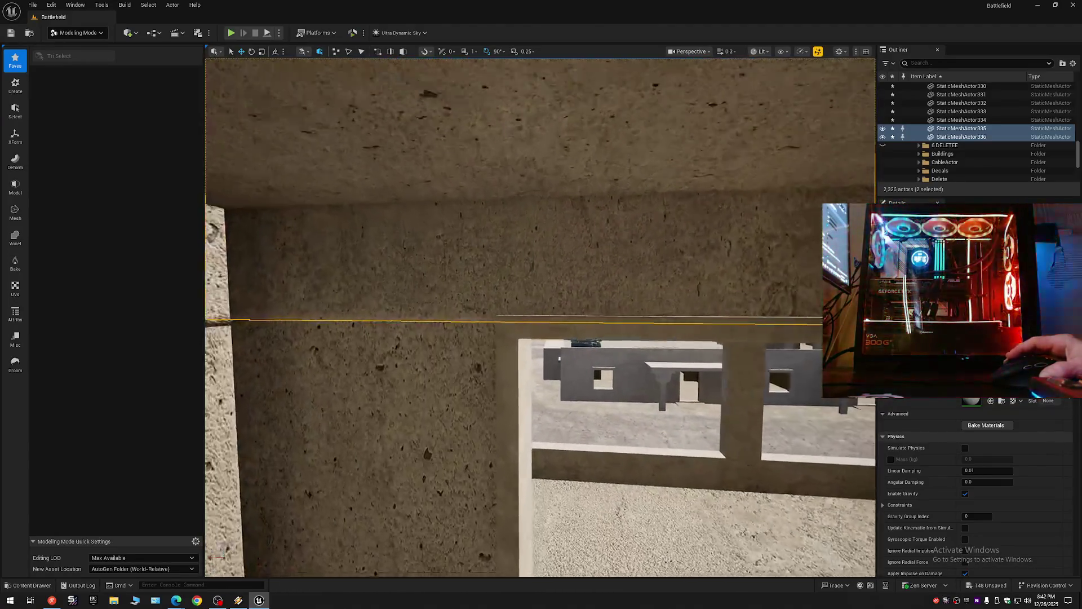
key(a)
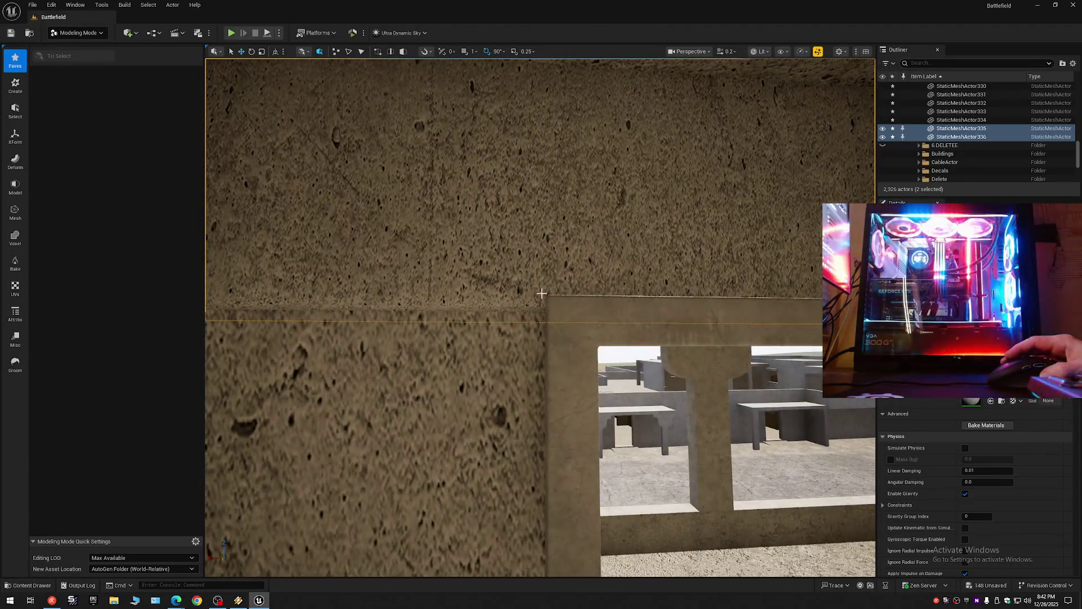
key(q)
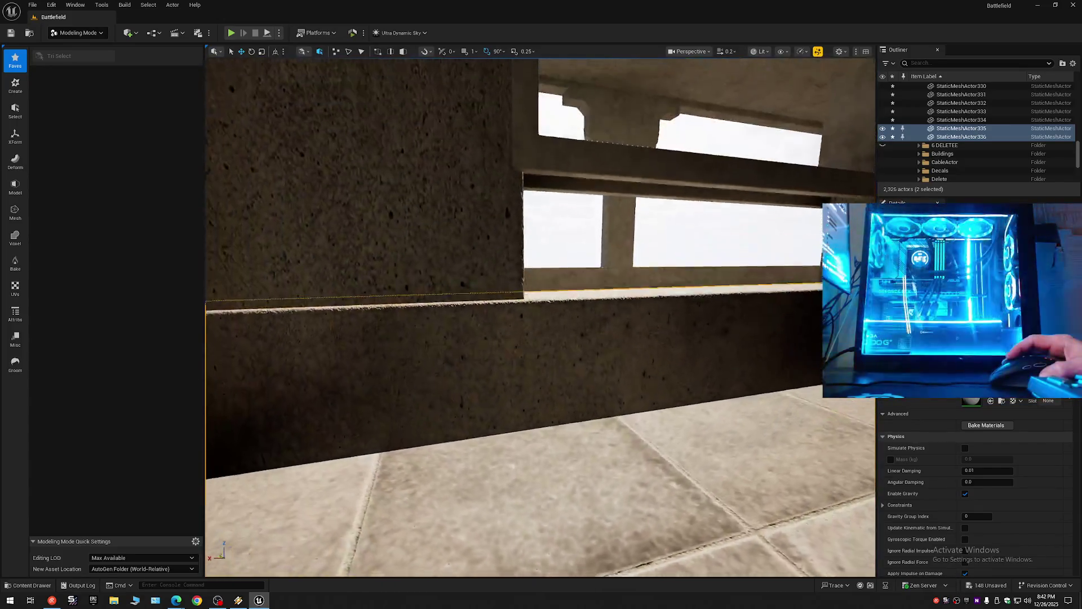
scroll(540, 317, up, 2)
key(s)
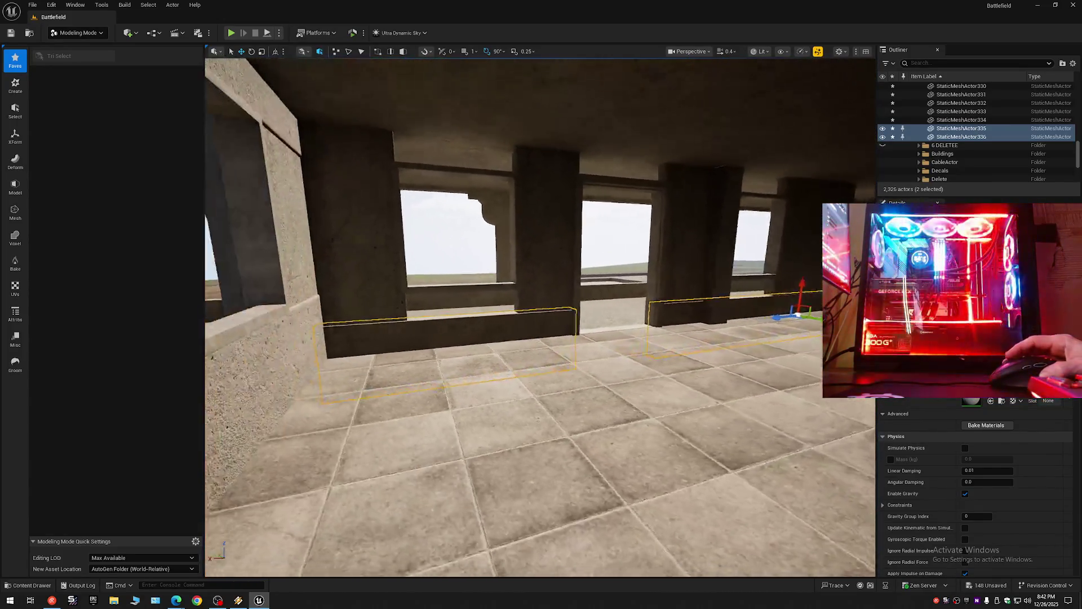
key(e)
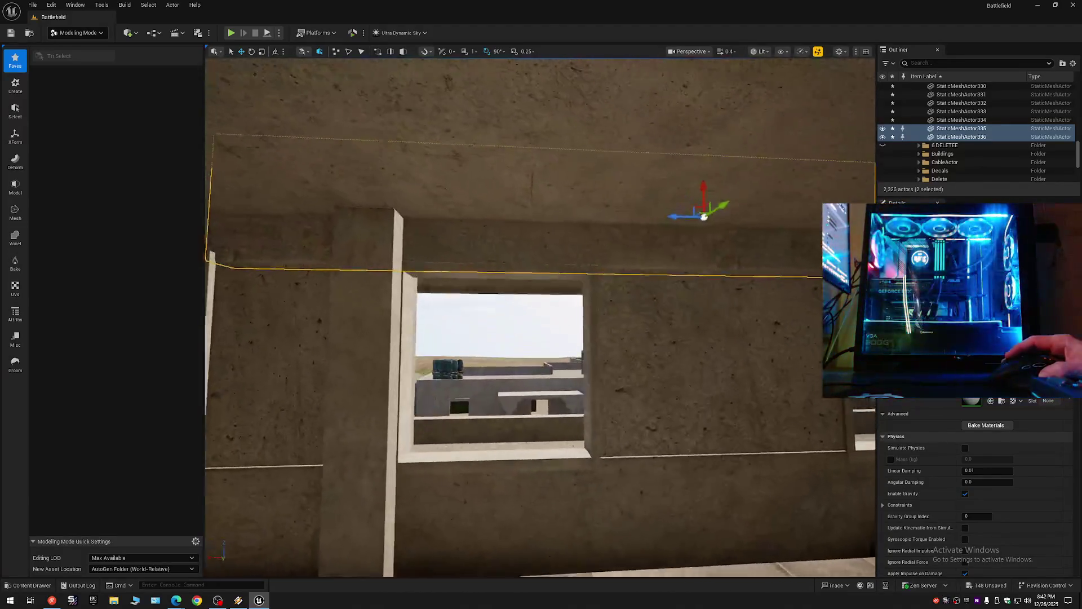
key(w)
Step: View the two-window wall from further back and select one new beam
scroll(540, 317, down, 1)
key(d)
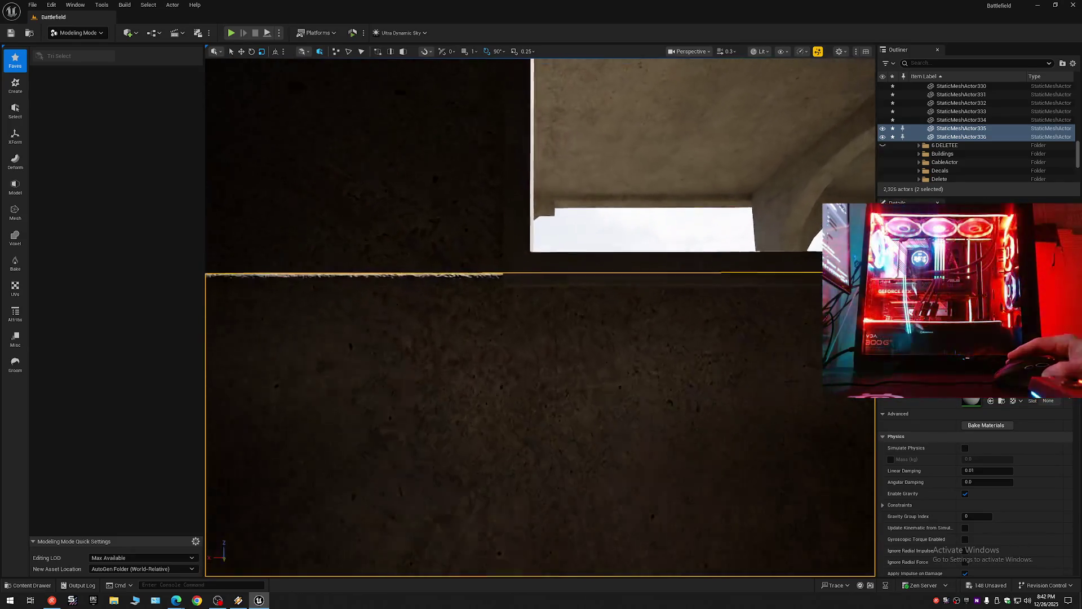
scroll(541, 317, up, 1)
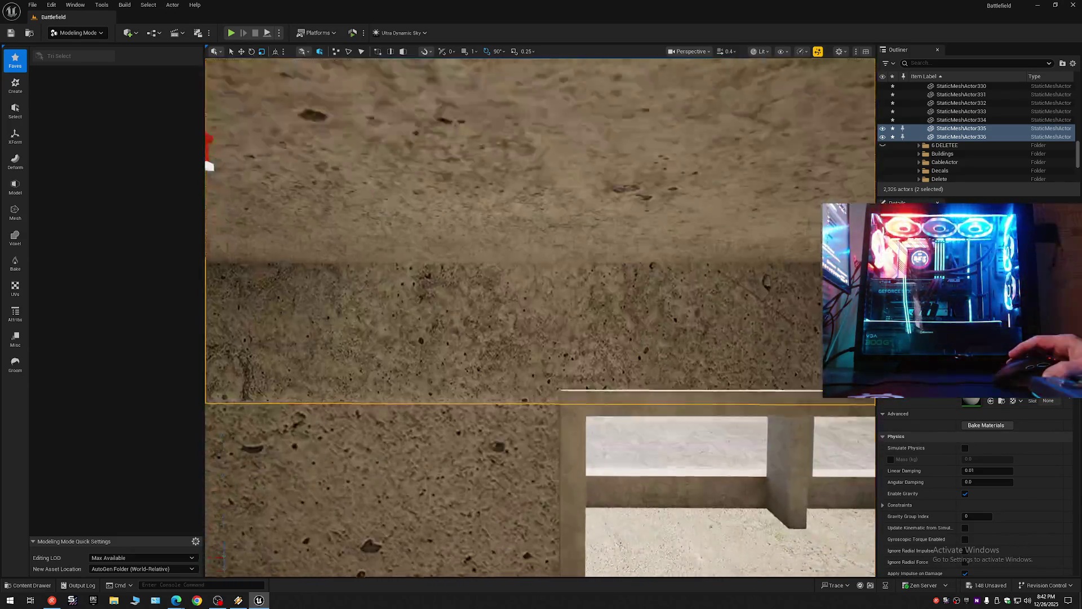
key(s)
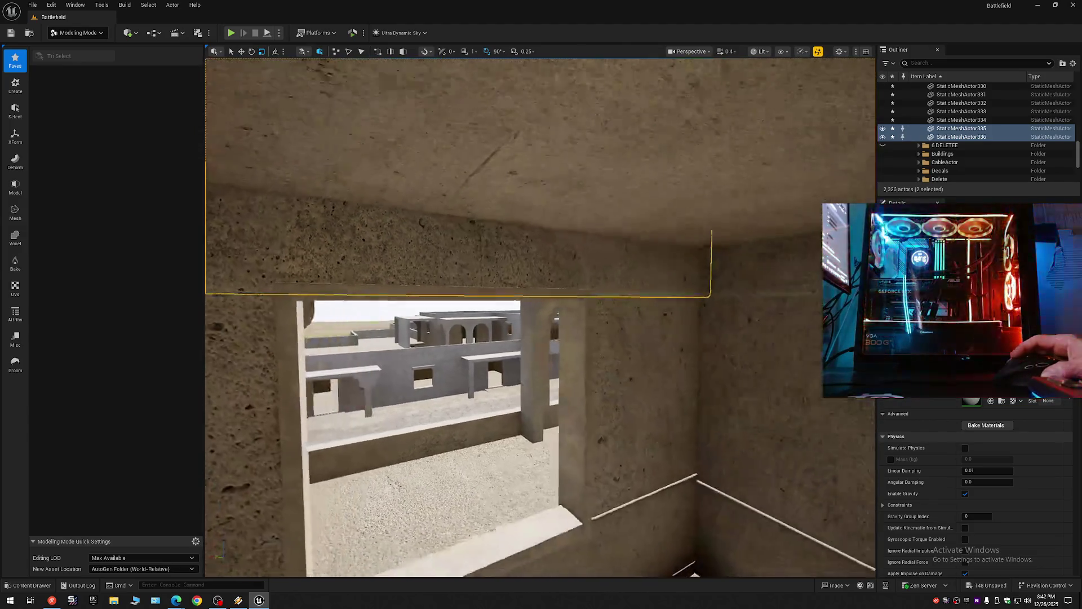
scroll(540, 317, up, 1)
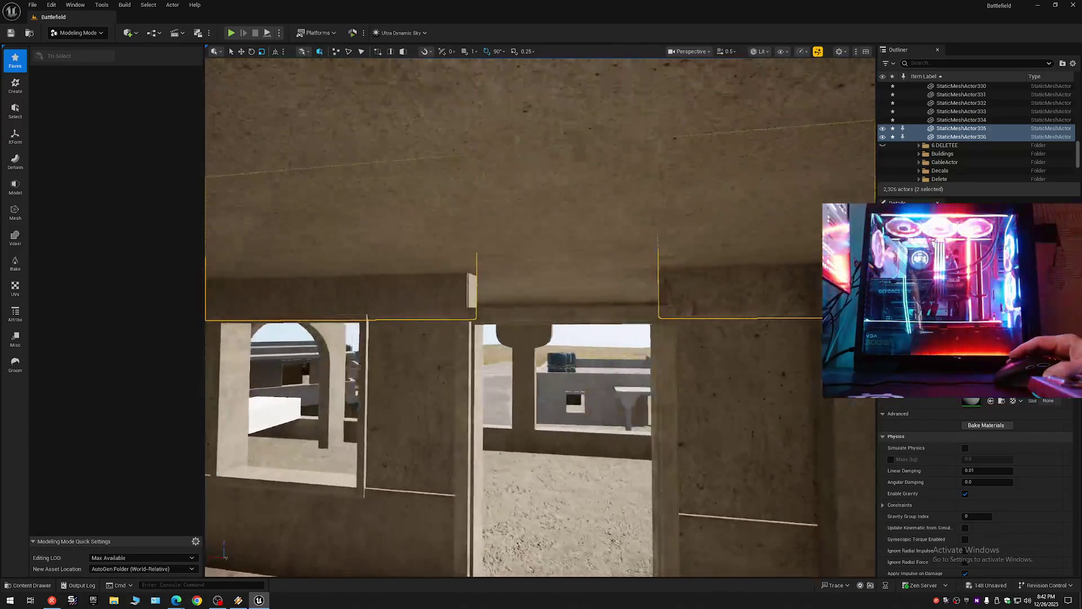
key(w)
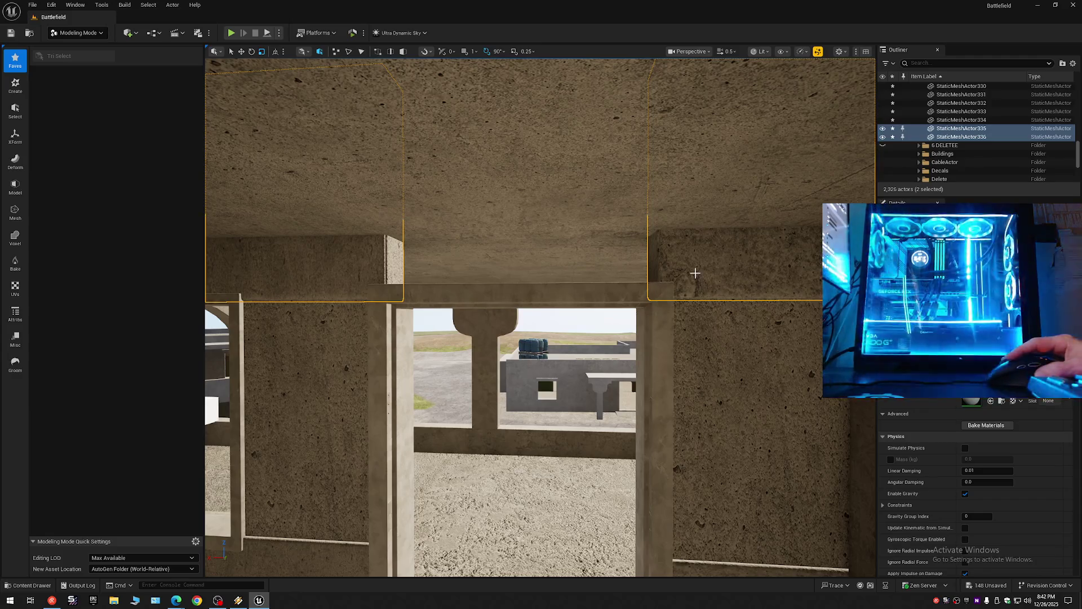
click(430, 299)
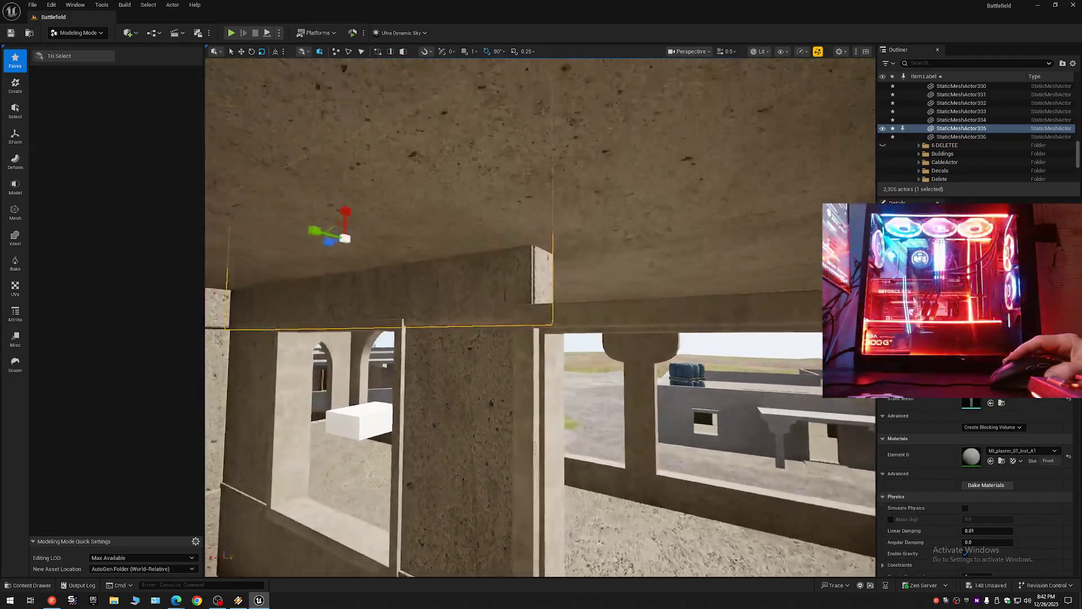
Step: Undo the beam's last move and copy it rightward over the next window
key(d)
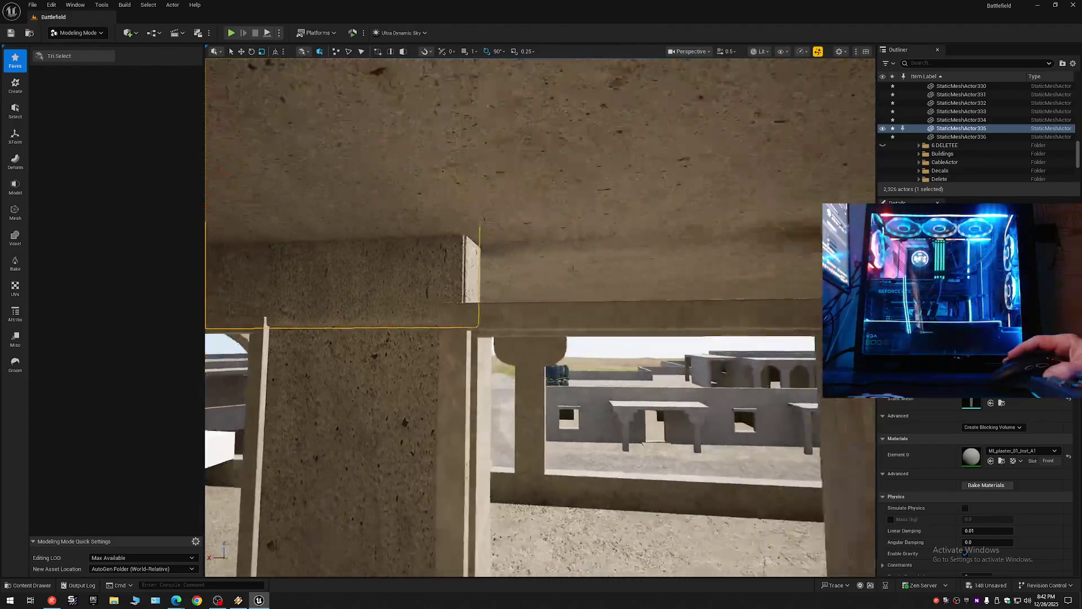
key(s)
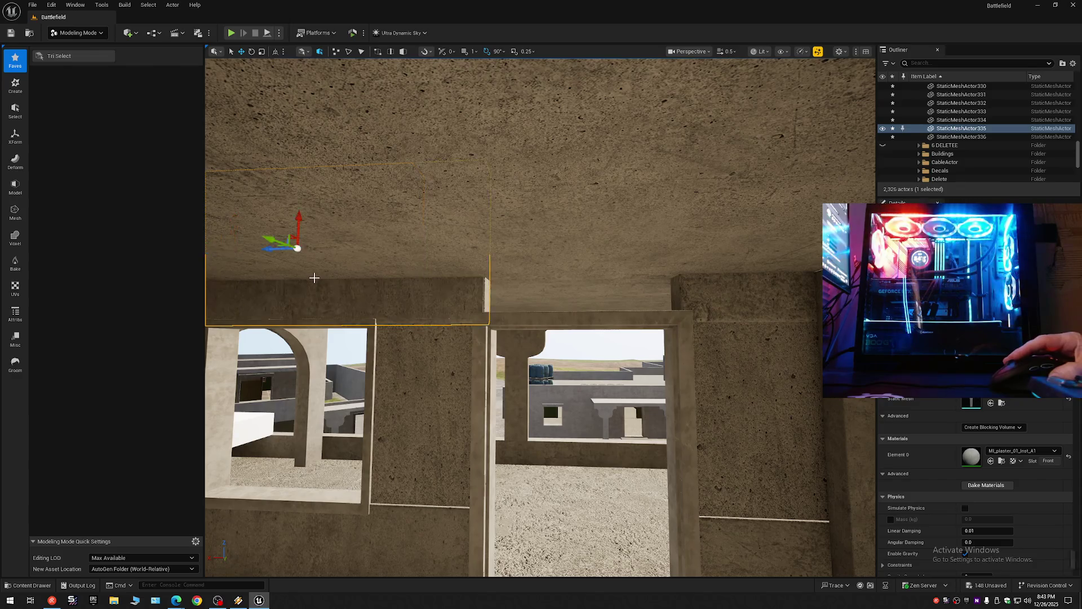
key(ctrl+z)
key(s)
key(w)
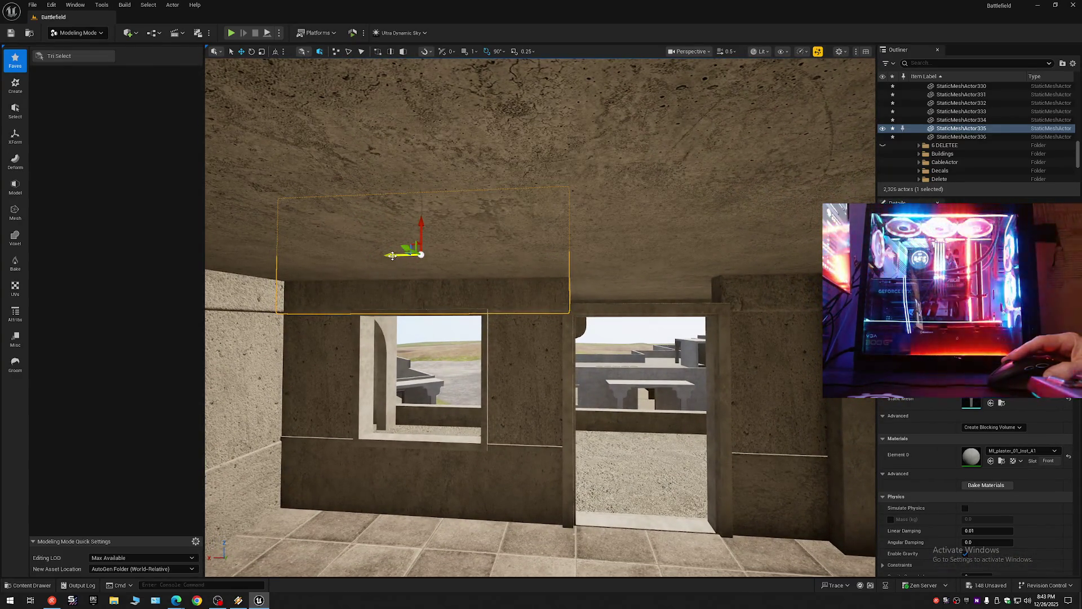
drag(392, 255, 598, 260)
Step: Scale the beam along Y to shrink it to the window's width
key(w)
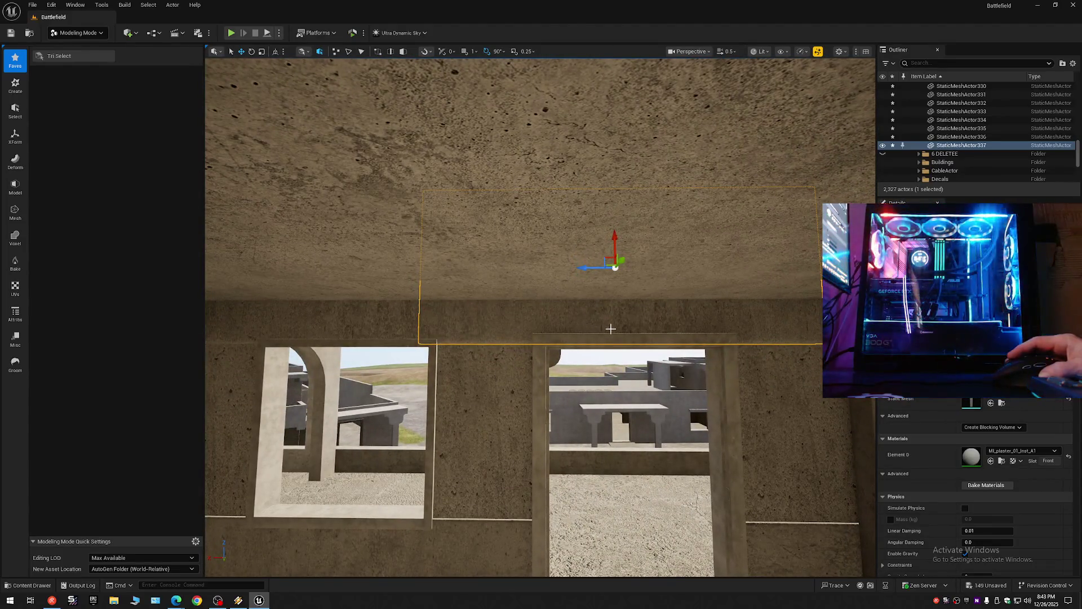
mouse_move(616, 302)
mouse_down()
mouse_move(616, 352)
mouse_move(573, 386)
mouse_move(572, 435)
mouse_up()
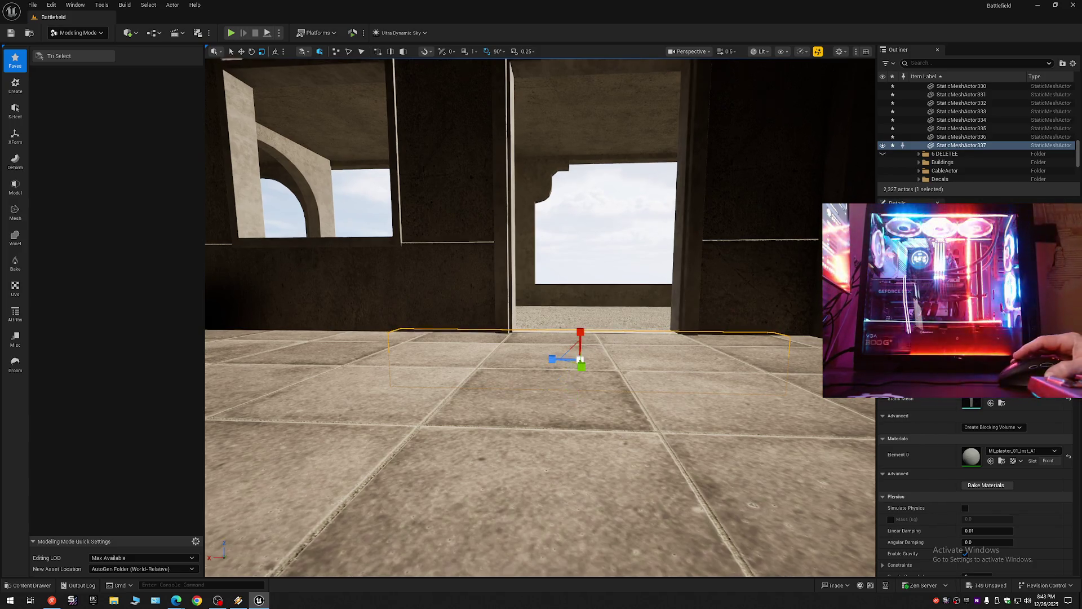
key(e)
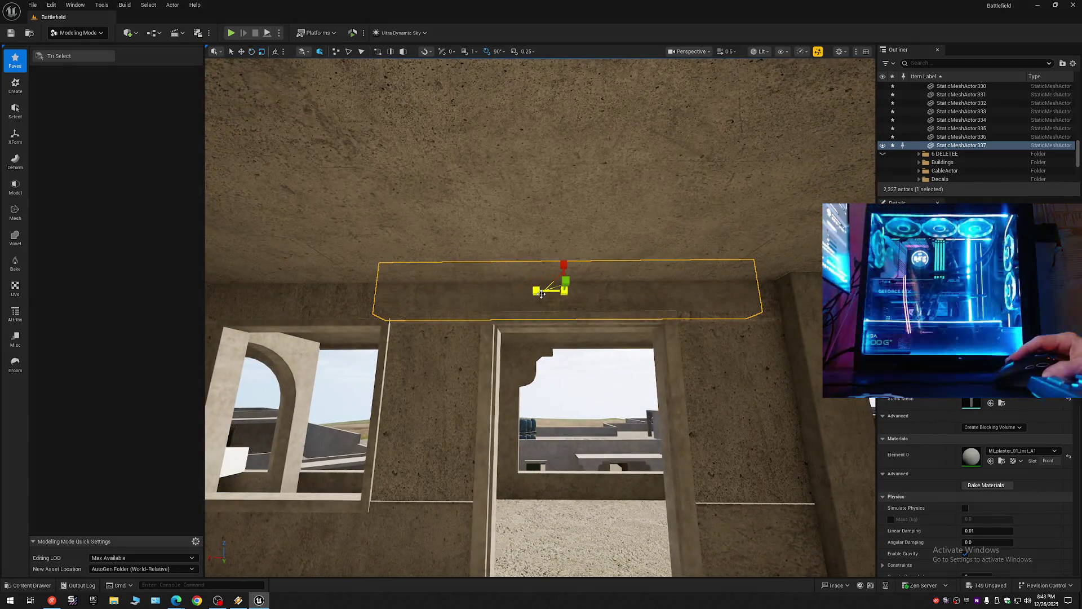
drag(536, 291, 550, 290)
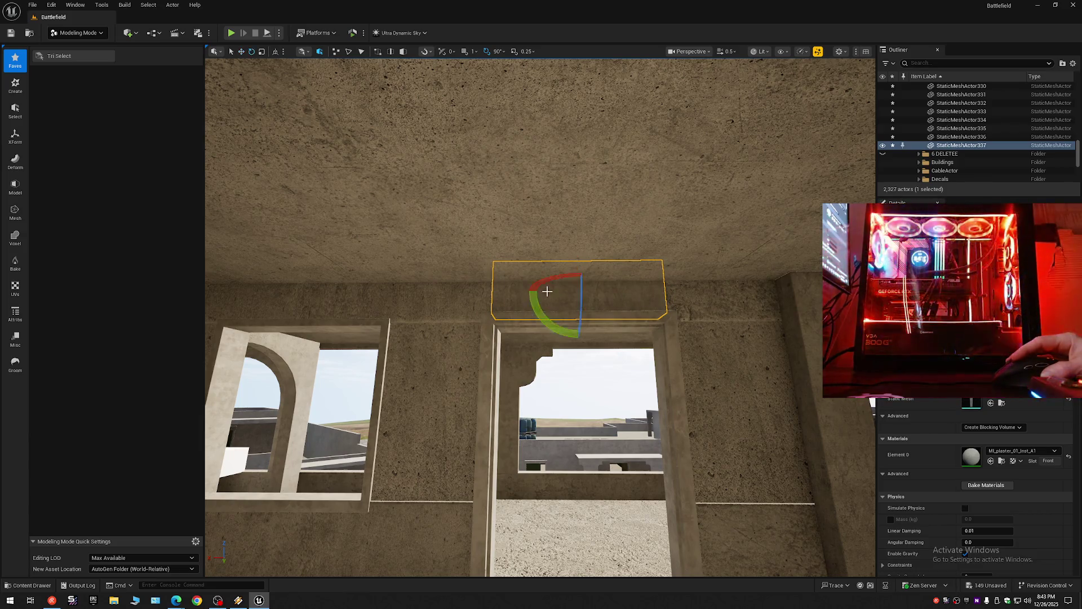
scroll(550, 295, down, 1)
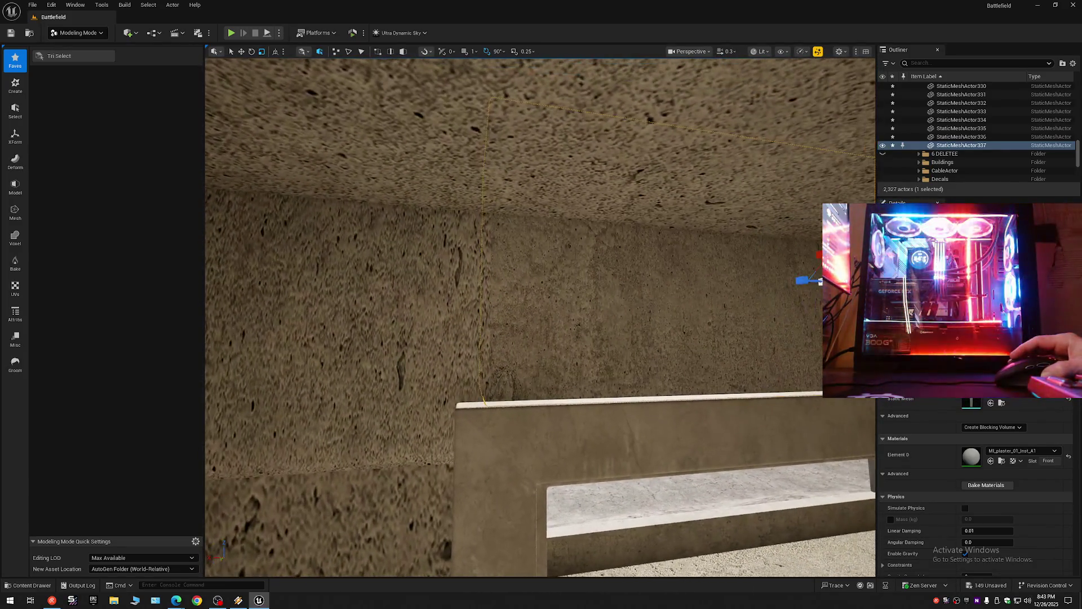
Step: Reselect the wall piece above the window, frame it, and pull back to overlook the room
key(Escape)
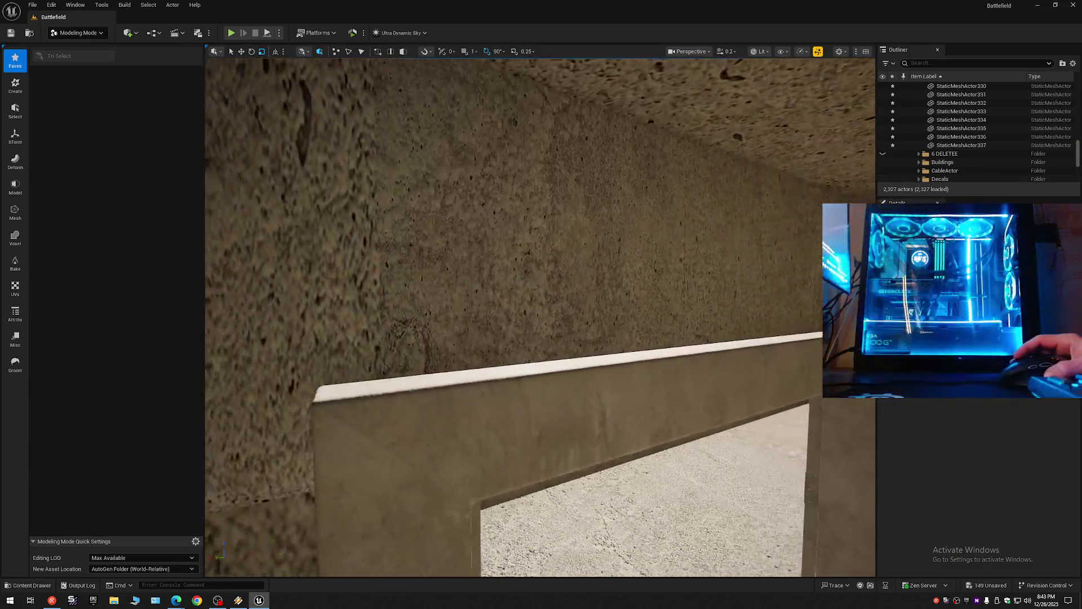
click(568, 322)
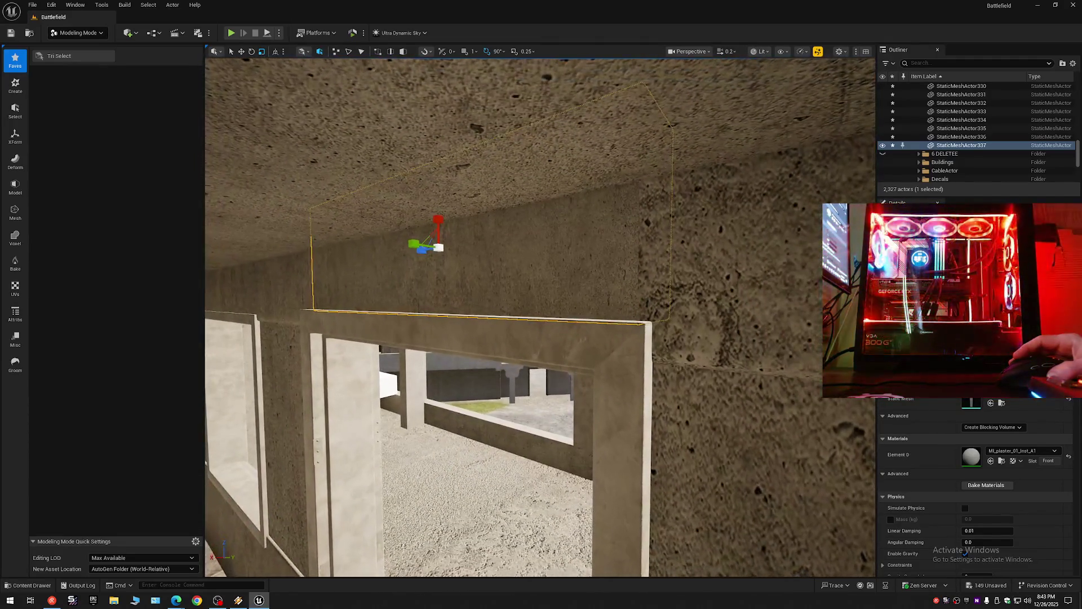
drag(561, 318, 552, 314)
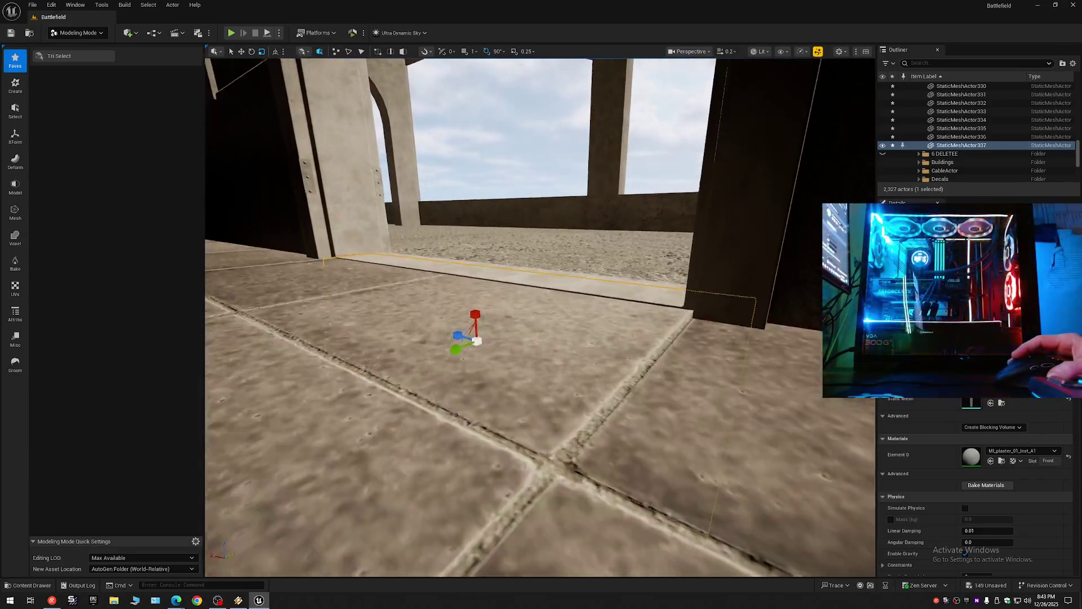
key(f)
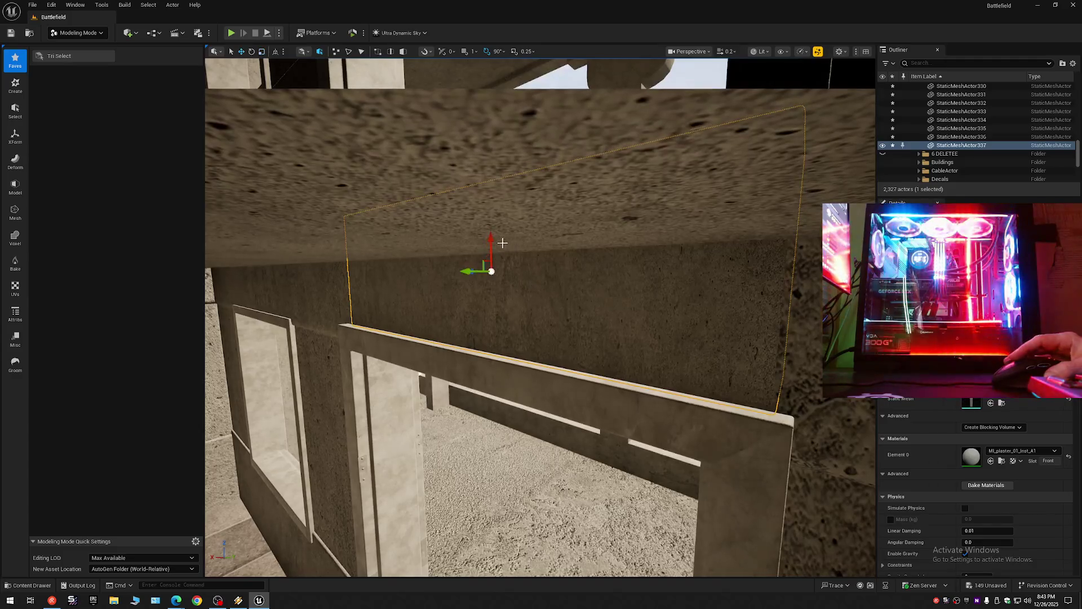
drag(495, 253, 482, 248)
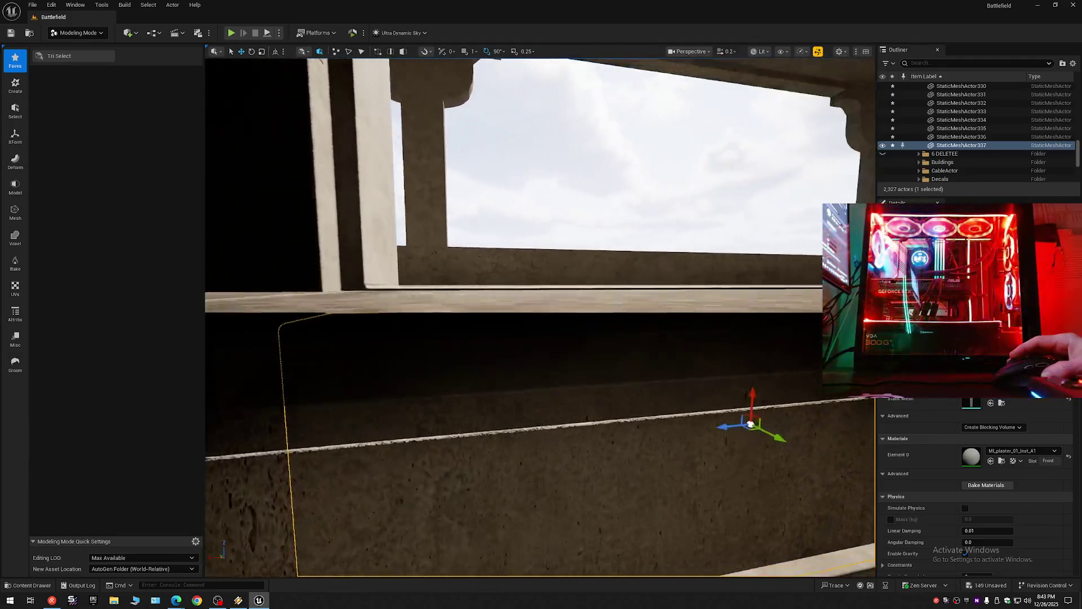
mouse_move(482, 248)
mouse_down()
mouse_move(556, 336)
mouse_move(566, 269)
mouse_up()
Step: Select the floor slabs inside the room, starting from the doorway piece
click(513, 295)
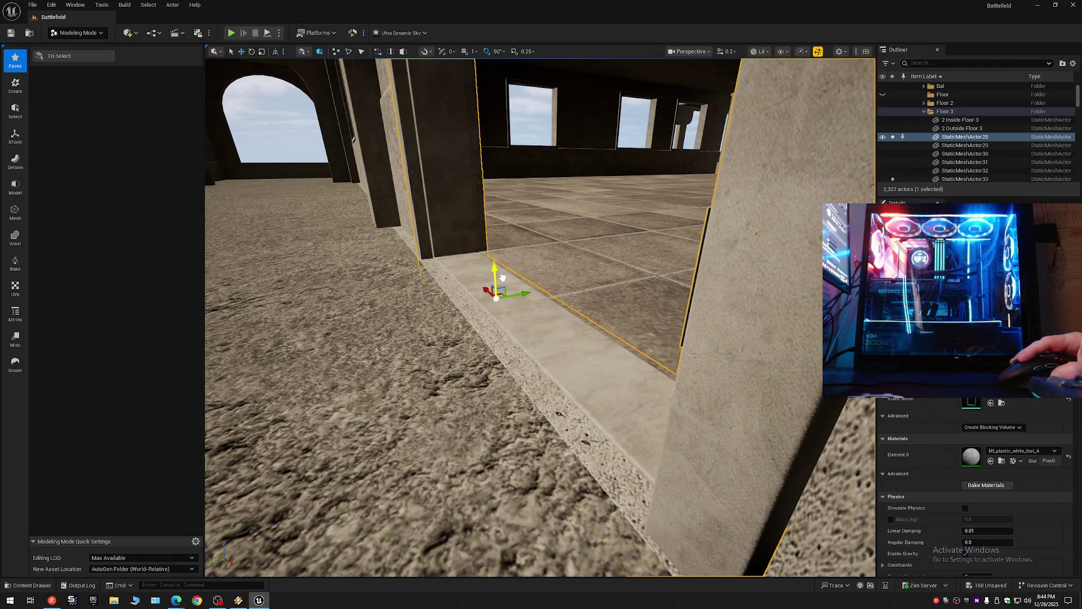
drag(502, 278, 504, 283)
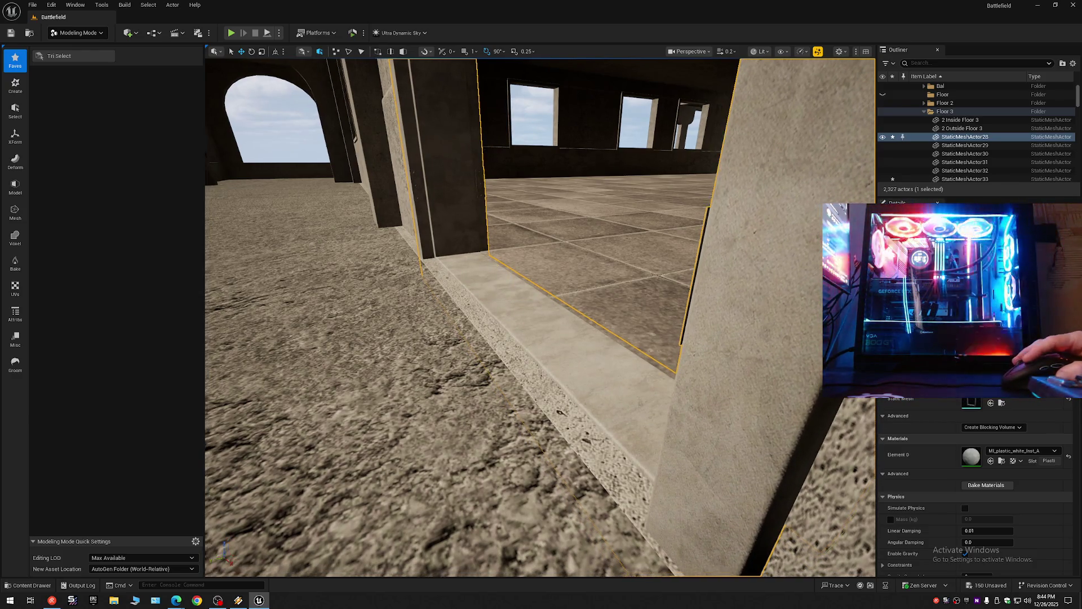
click(506, 277)
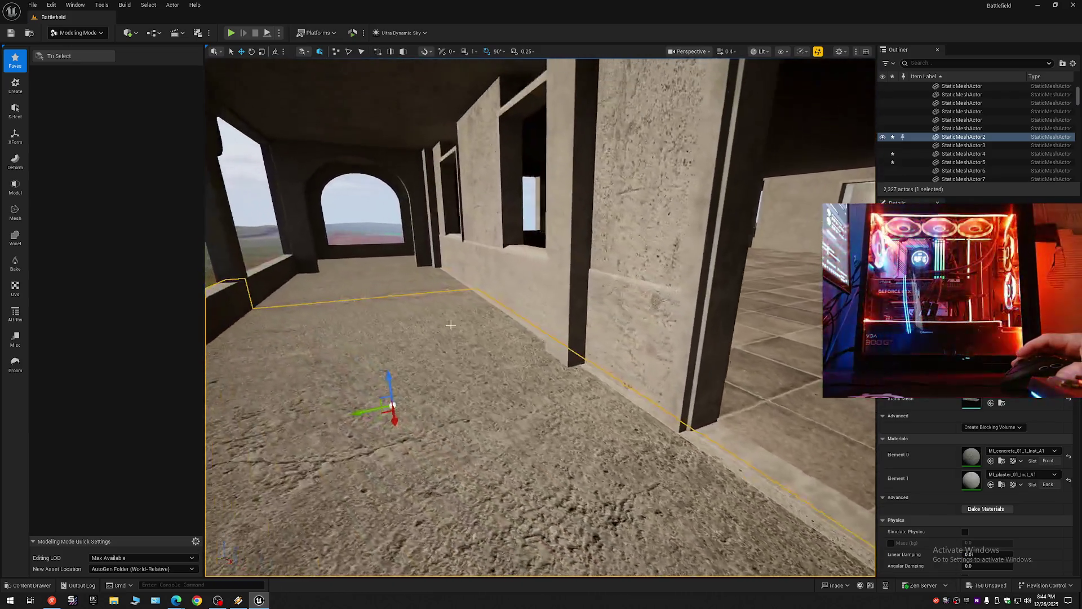
mouse_move(451, 325)
mouse_down()
mouse_move(397, 276)
mouse_move(522, 322)
mouse_move(526, 367)
mouse_up()
ctrl+click(397, 280)
ctrl+click(541, 341)
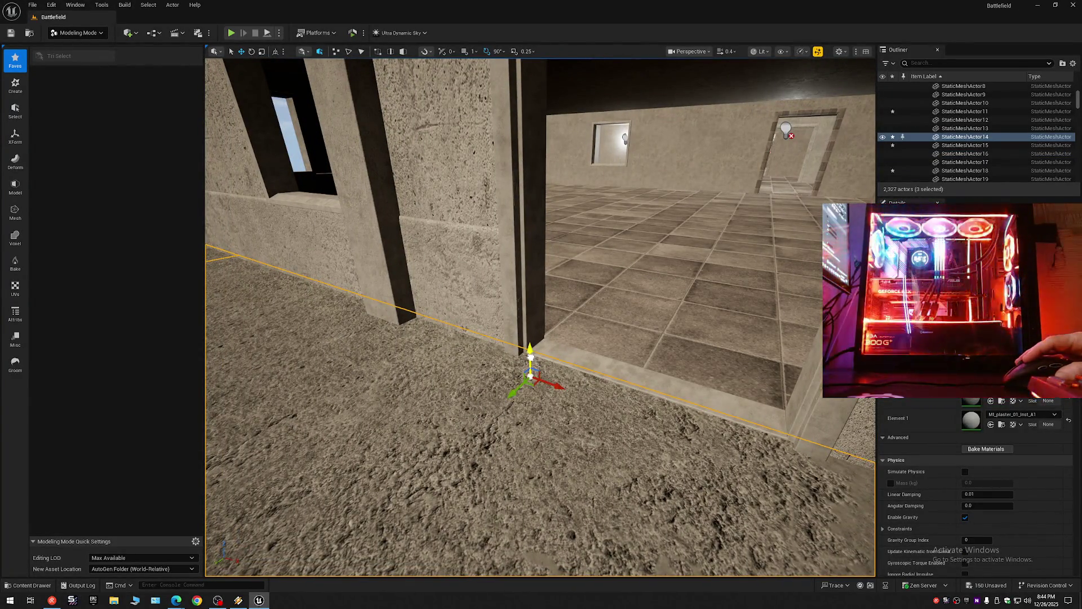
mouse_move(540, 364)
mouse_down()
mouse_move(571, 340)
mouse_move(591, 354)
mouse_up()
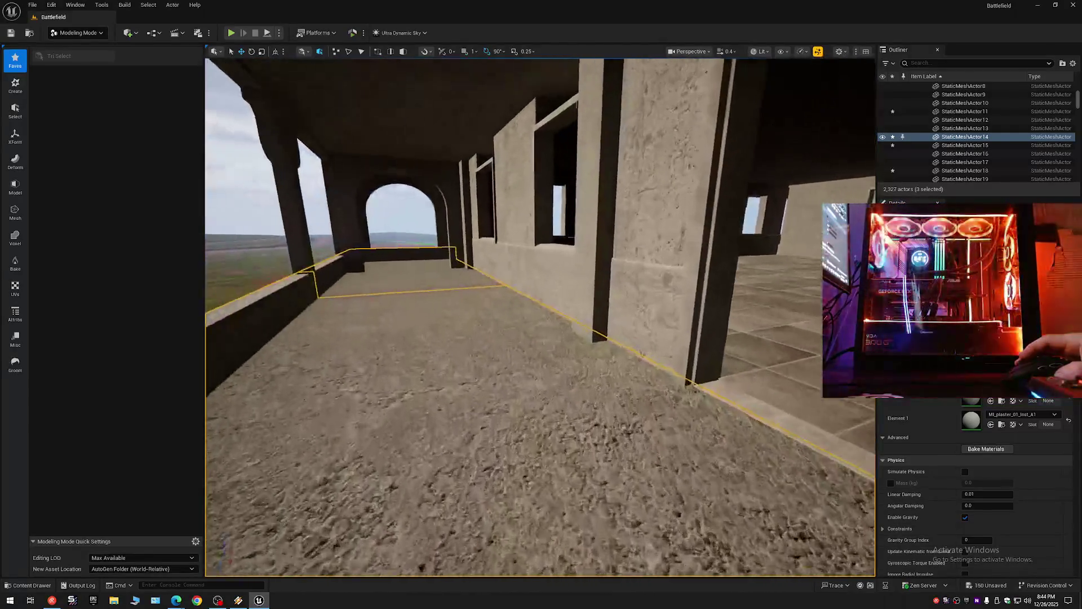
Step: Add the walkway floor pieces along the outer wall to the selection
scroll(540, 317, up, 2)
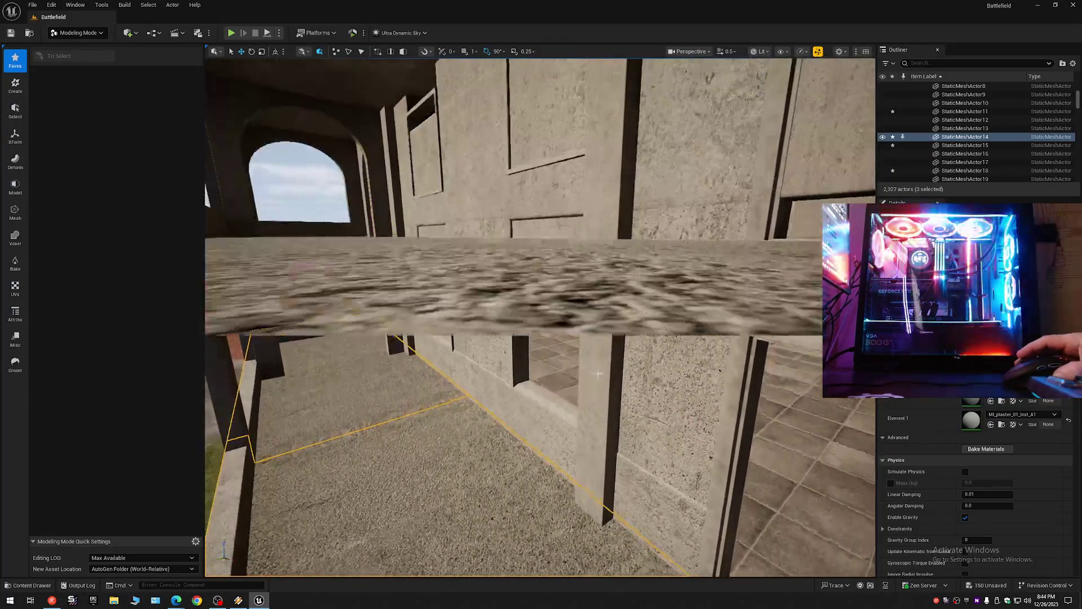
mouse_move(621, 381)
mouse_down()
mouse_move(654, 361)
mouse_move(594, 372)
mouse_up()
mouse_move(349, 303)
mouse_down()
mouse_move(592, 358)
mouse_move(536, 364)
mouse_move(575, 338)
mouse_move(558, 333)
mouse_move(499, 350)
mouse_up()
click(430, 314)
ctrl+click(585, 341)
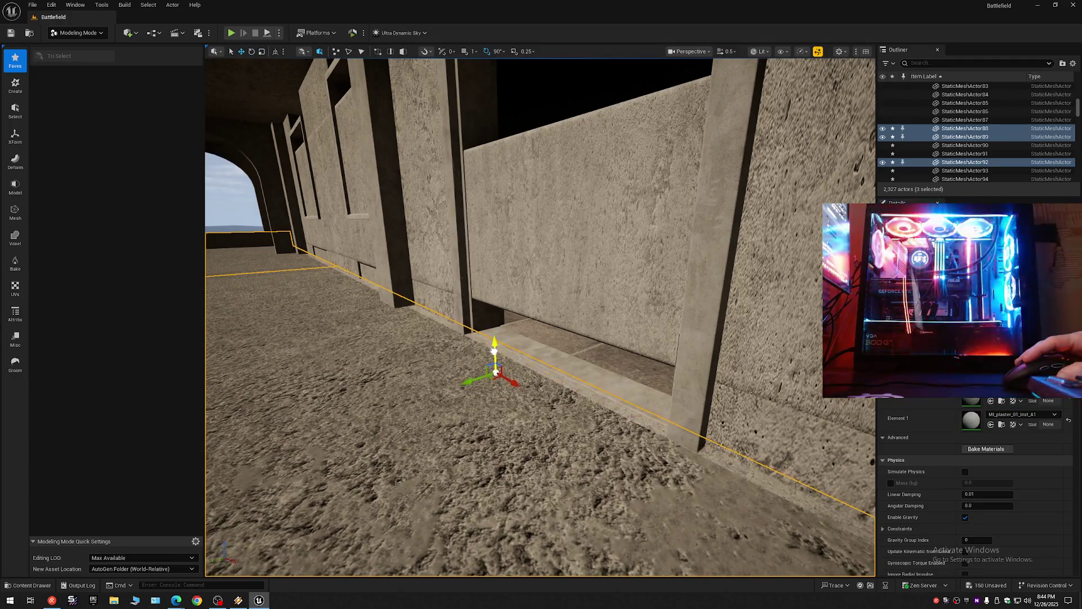
drag(494, 349, 462, 342)
mouse_move(649, 418)
mouse_down()
mouse_move(632, 428)
mouse_move(645, 414)
mouse_move(624, 410)
mouse_up()
Step: Add the next-storey and upper-storey walkway floor pieces to the selection
click(652, 419)
ctrl+click(632, 417)
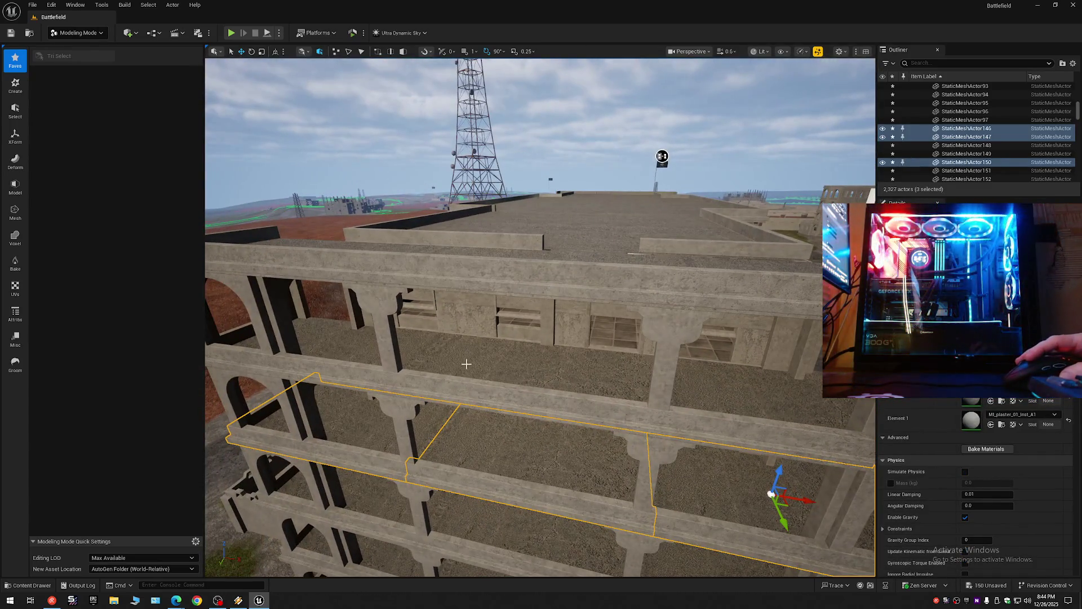
ctrl+click(395, 355)
ctrl+click(549, 362)
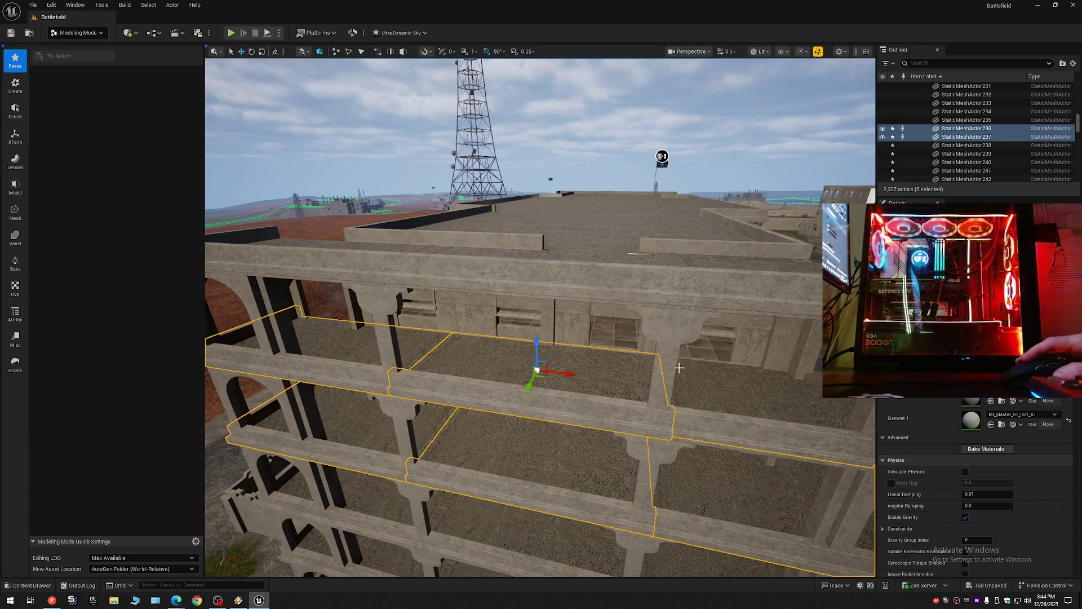
ctrl+click(676, 372)
mouse_move(677, 372)
mouse_down()
mouse_move(683, 339)
mouse_move(667, 304)
mouse_up()
Step: Fly around the roof, side exterior and corridor to review the selected floors
mouse_move(510, 359)
mouse_down()
mouse_move(519, 366)
mouse_move(511, 359)
mouse_up()
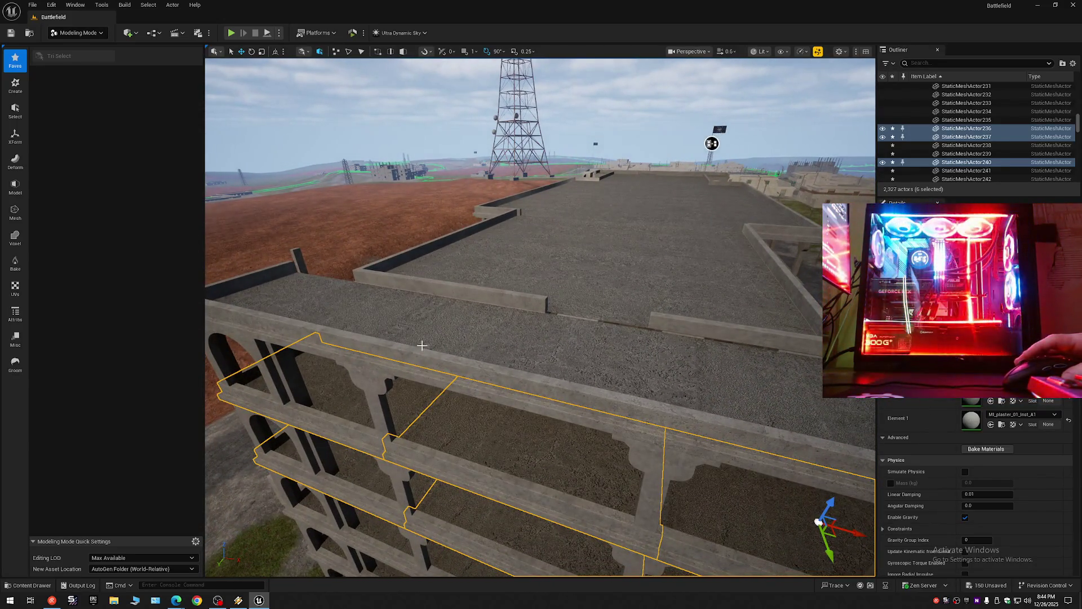
mouse_move(712, 143)
mouse_down()
mouse_move(682, 102)
mouse_move(609, 181)
mouse_up()
mouse_move(540, 315)
mouse_down()
mouse_move(580, 315)
mouse_move(549, 311)
mouse_up()
mouse_move(747, 186)
mouse_down()
mouse_move(747, 164)
mouse_move(733, 188)
mouse_up()
drag(540, 315, 529, 397)
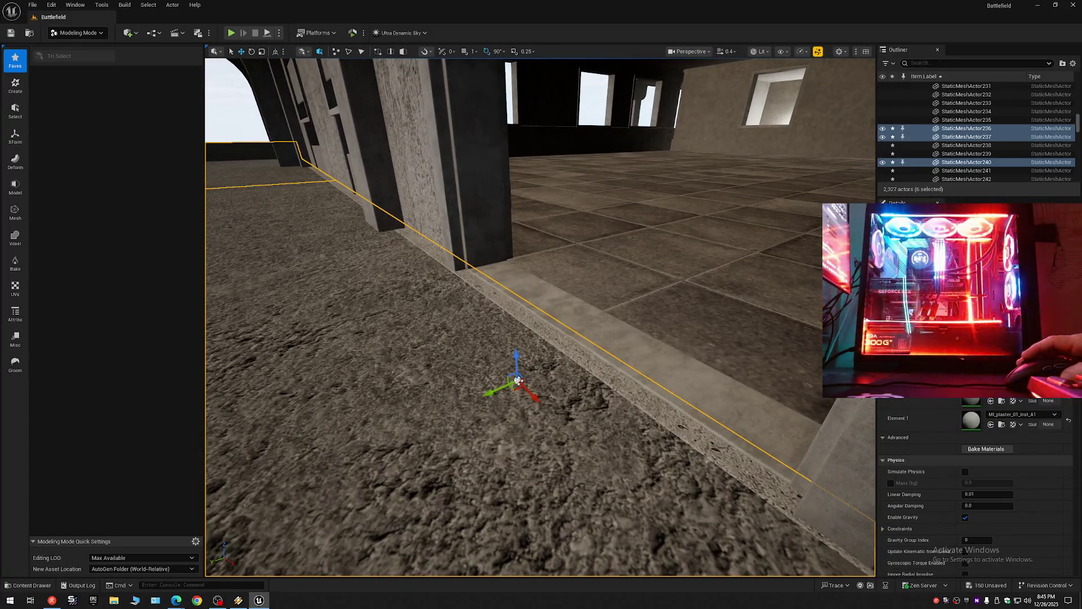
drag(561, 380, 942, 135)
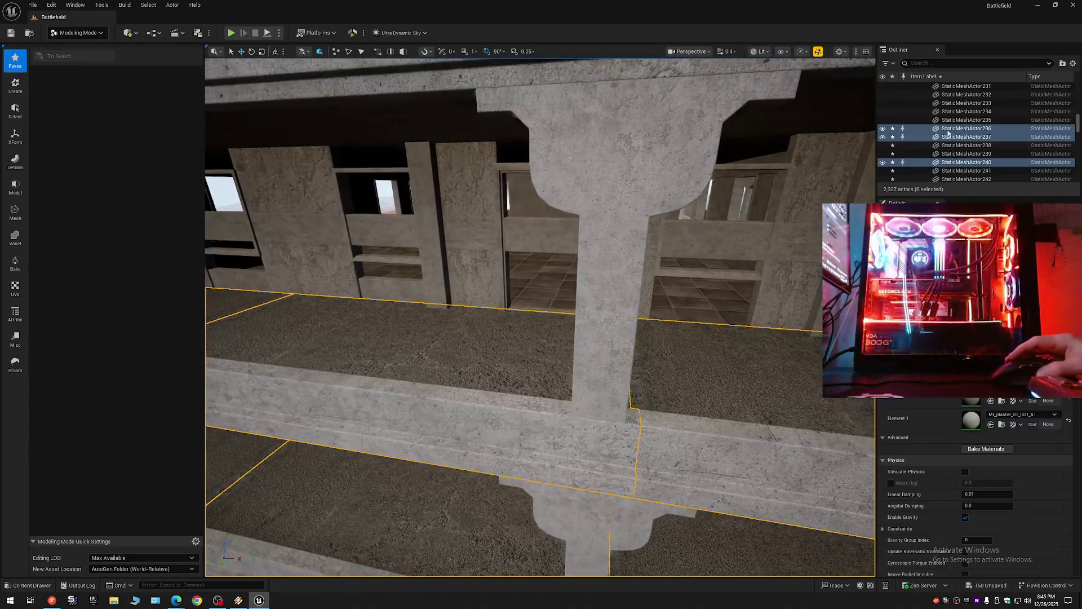
click(1067, 66)
Step: Collapse the Outliner to its folders and switch the editor to Select mode
click(972, 103)
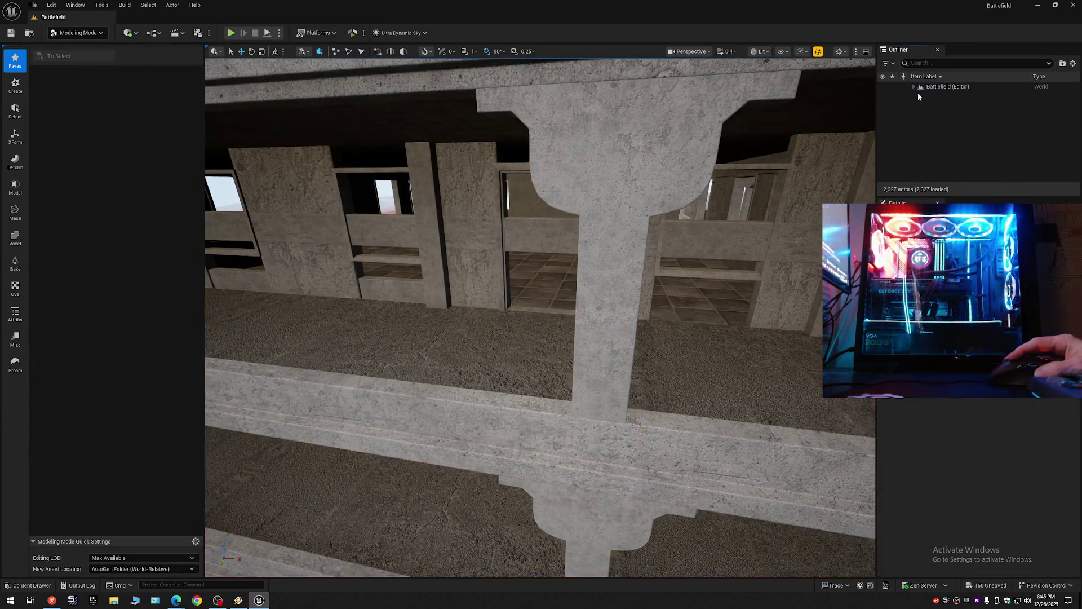
click(78, 32)
click(74, 50)
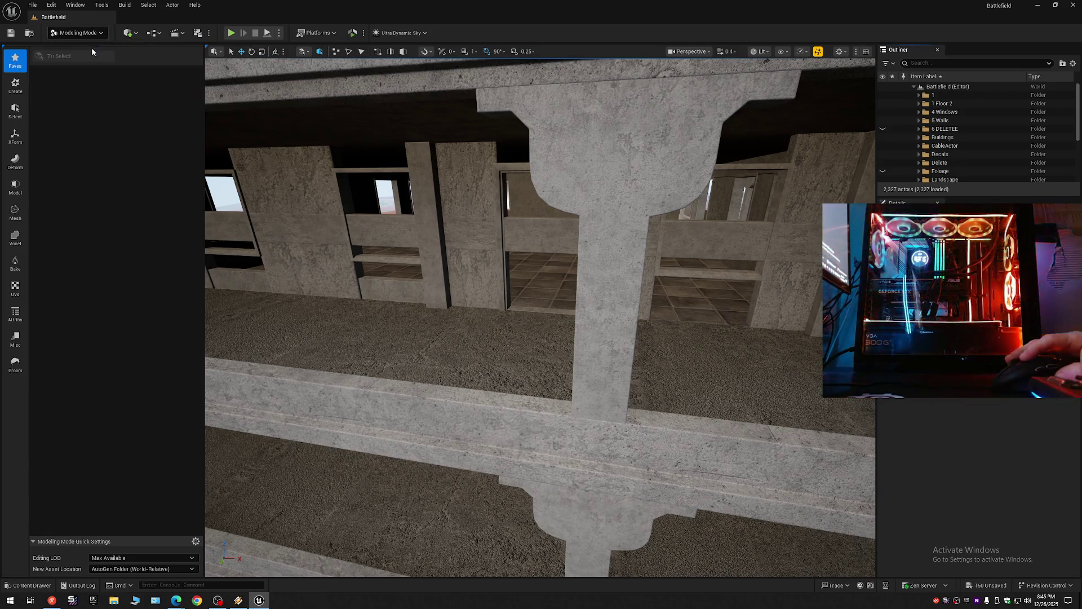
scroll(439, 317, down, 5)
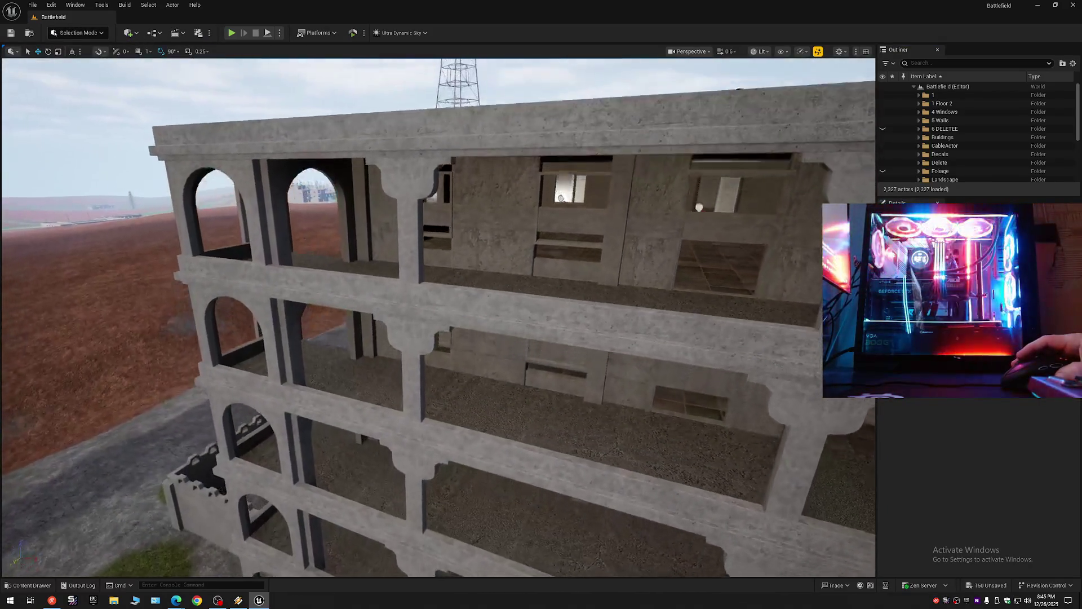
scroll(439, 317, up, 1)
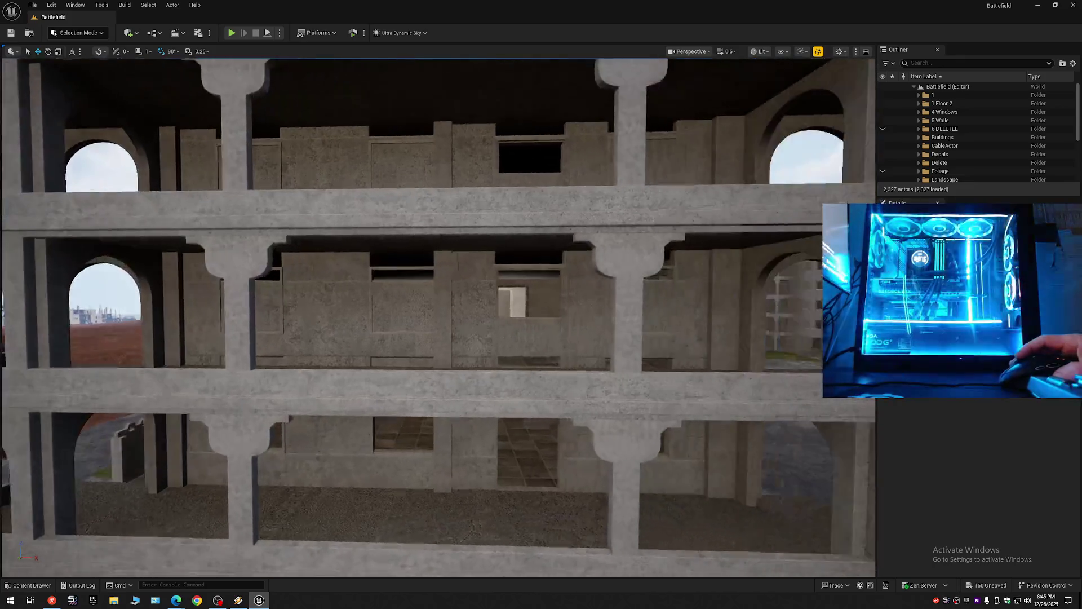
key(q)
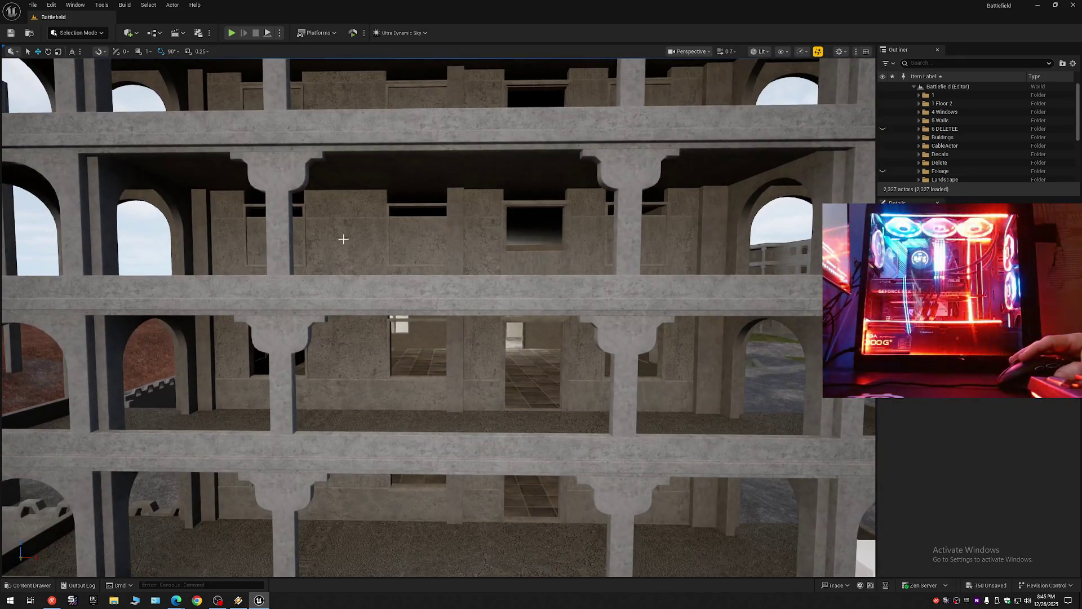
Step: Delete the misplaced wall panels on the upper and second storeys
click(417, 247)
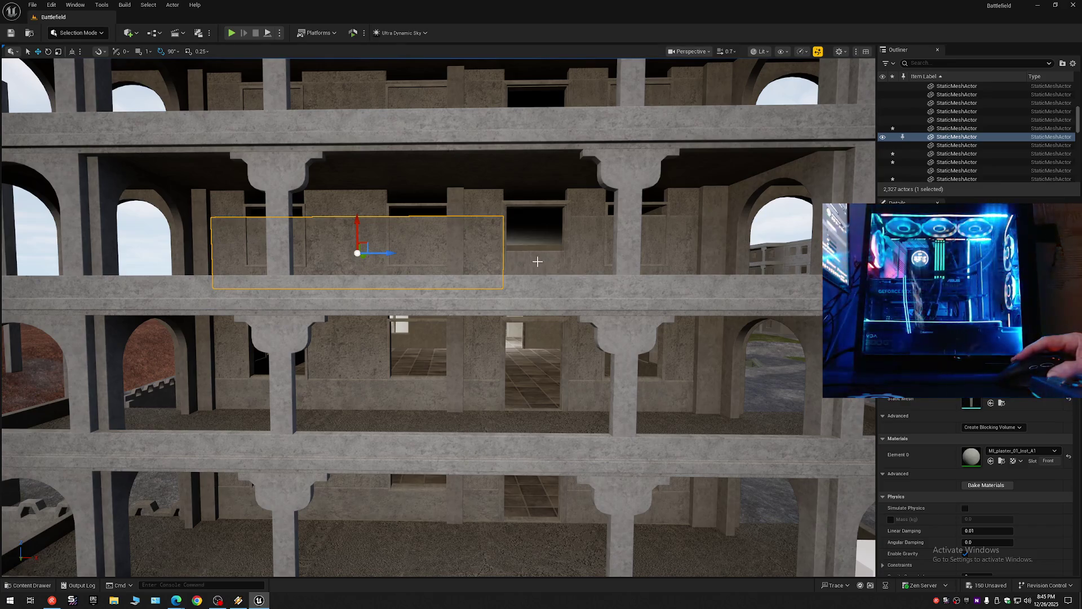
ctrl+click(539, 265)
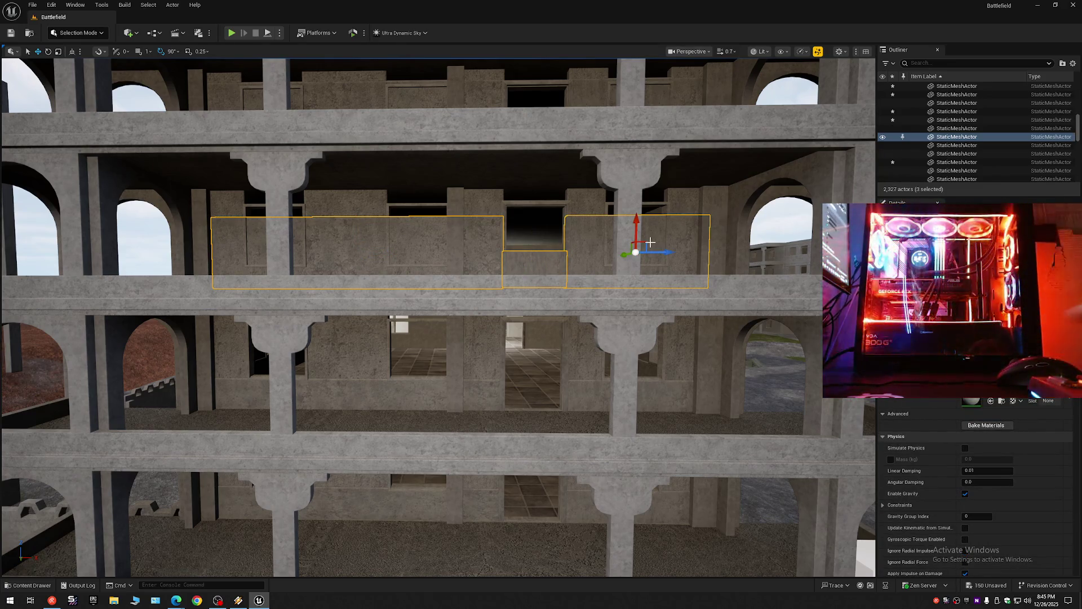
key(Delete)
scroll(581, 307, down, 10)
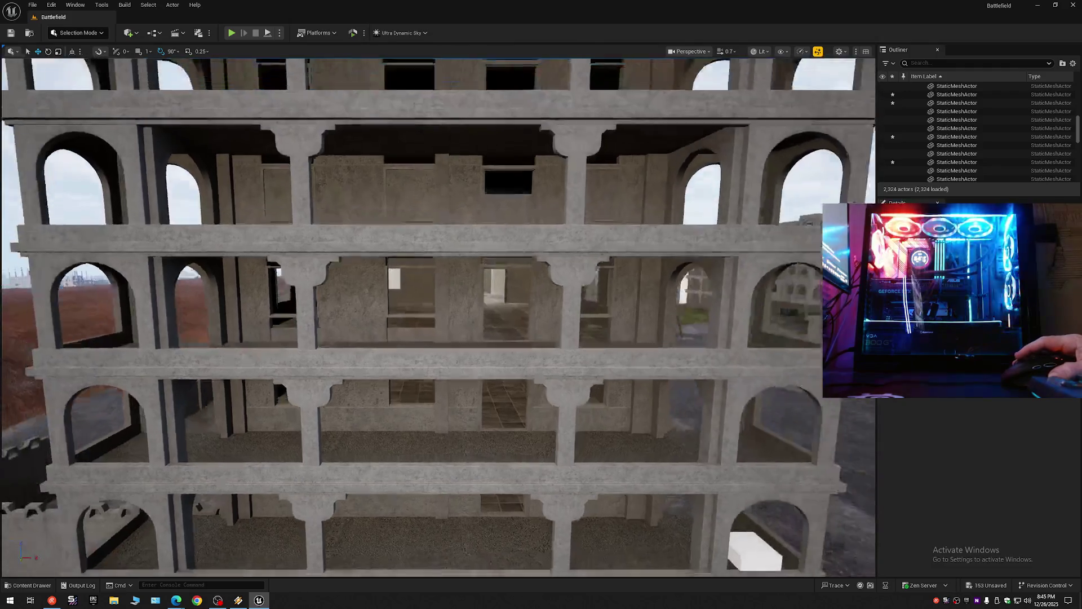
click(476, 269)
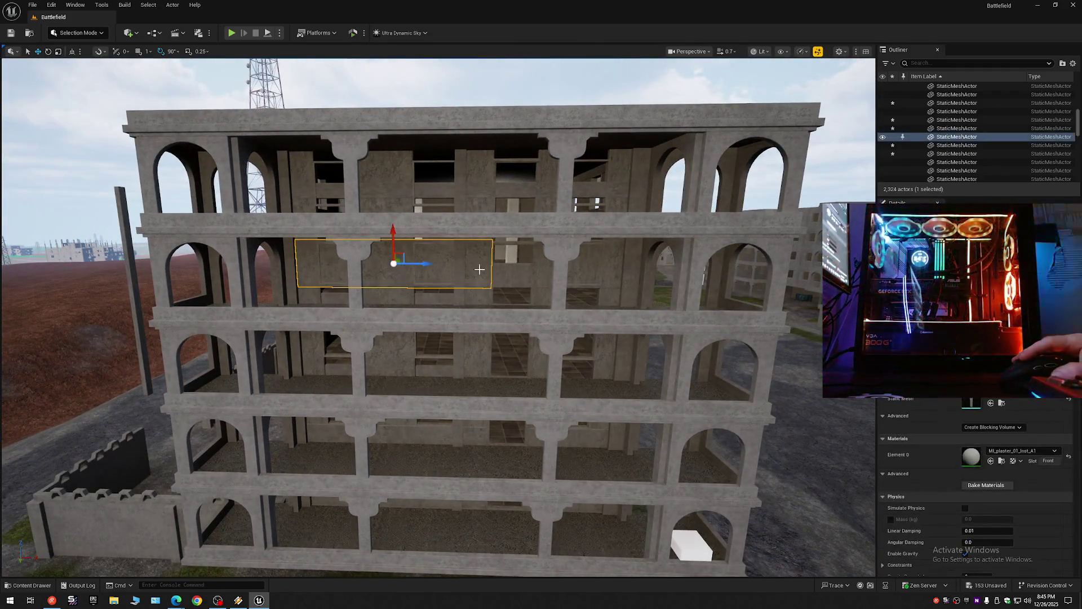
ctrl+click(511, 272)
ctrl+click(565, 284)
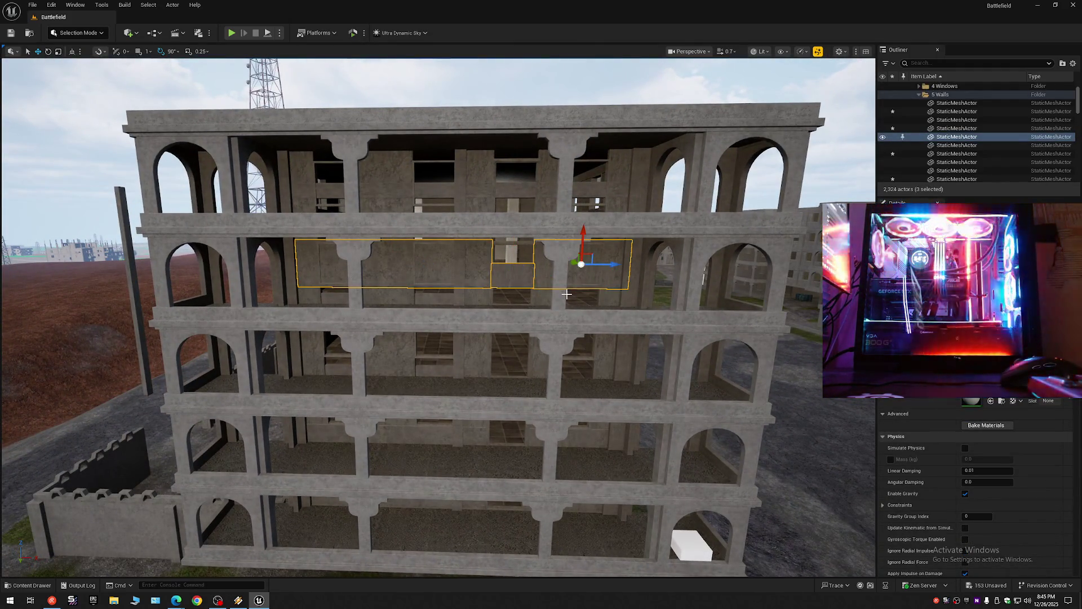
key(Delete)
Step: Delete the two stray horizontal wall beams on the upper floors
scroll(567, 293, up, 8)
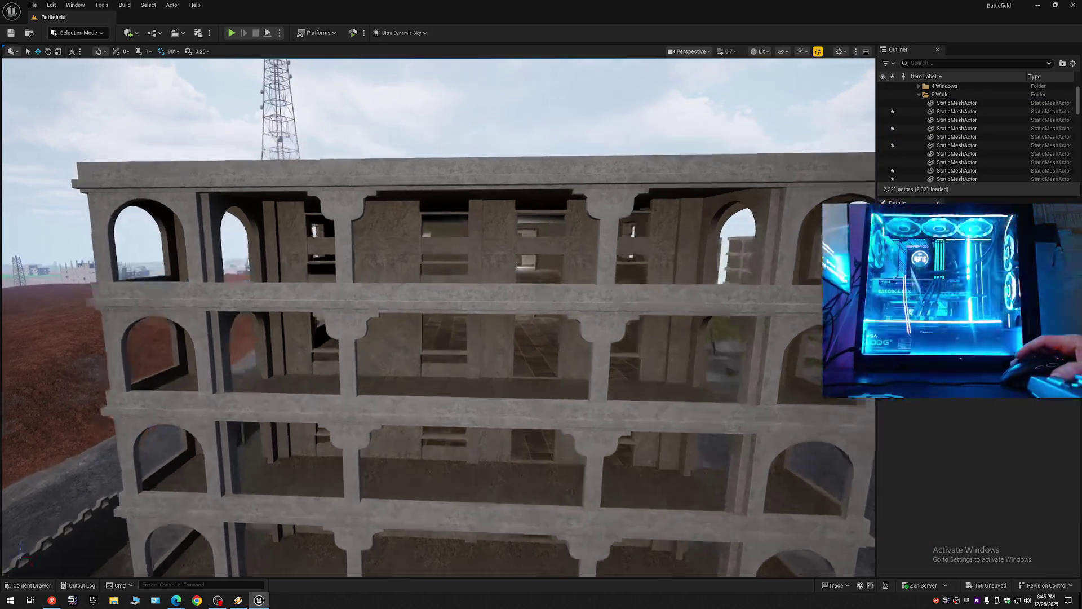
scroll(456, 256, up, 3)
click(462, 274)
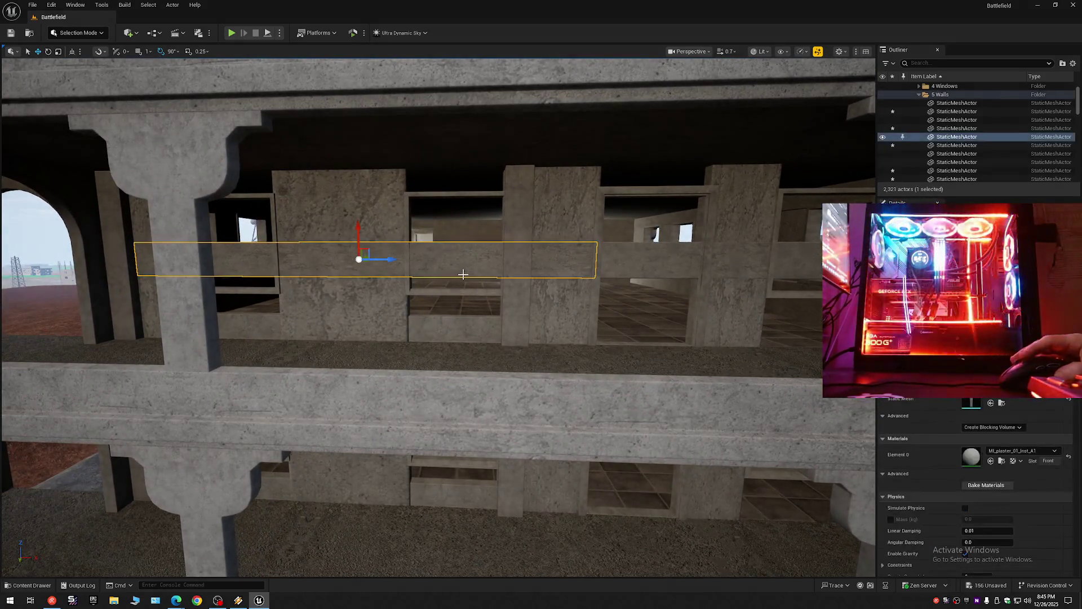
key(Delete)
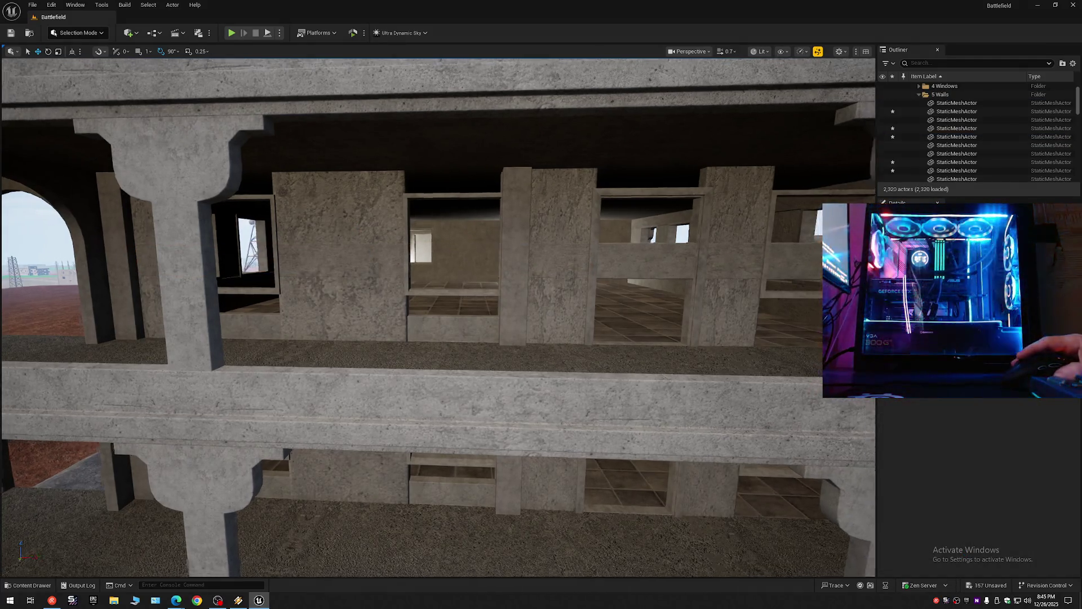
scroll(462, 274, down, 6)
click(465, 296)
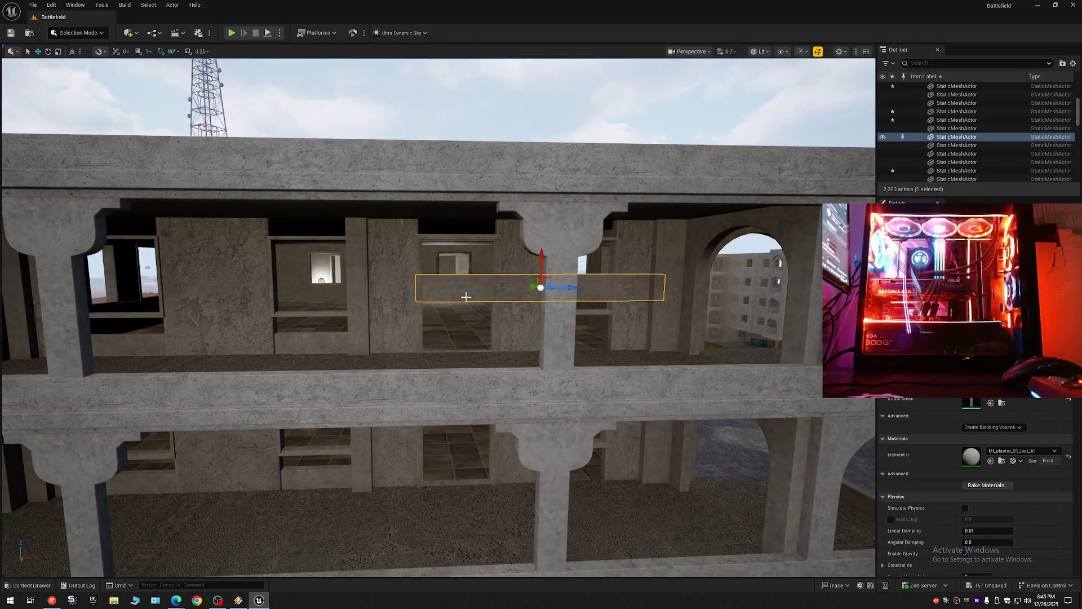
key(Delete)
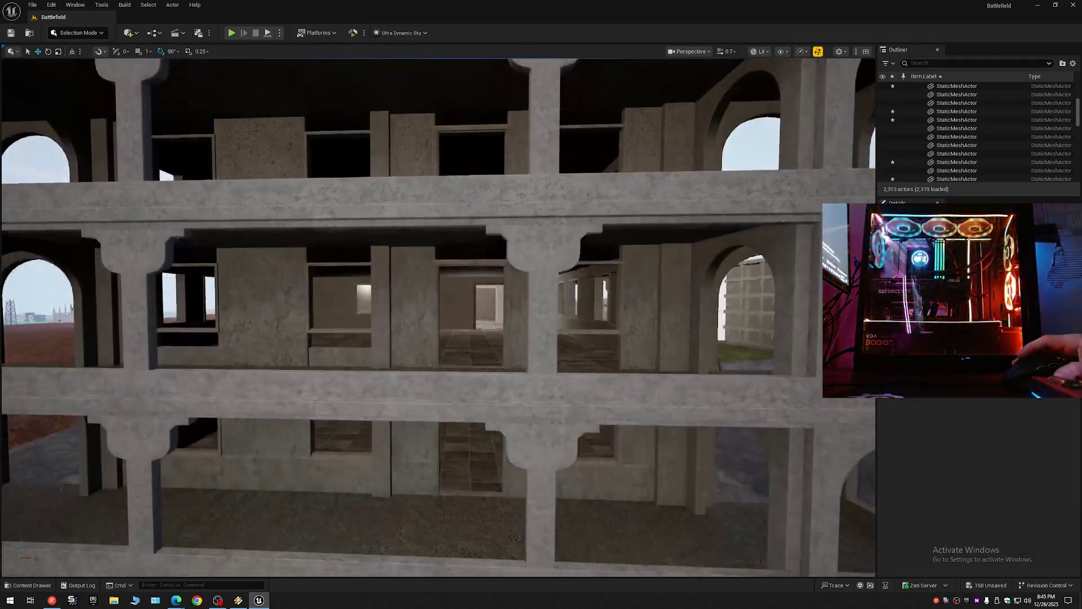
scroll(438, 316, down, 1)
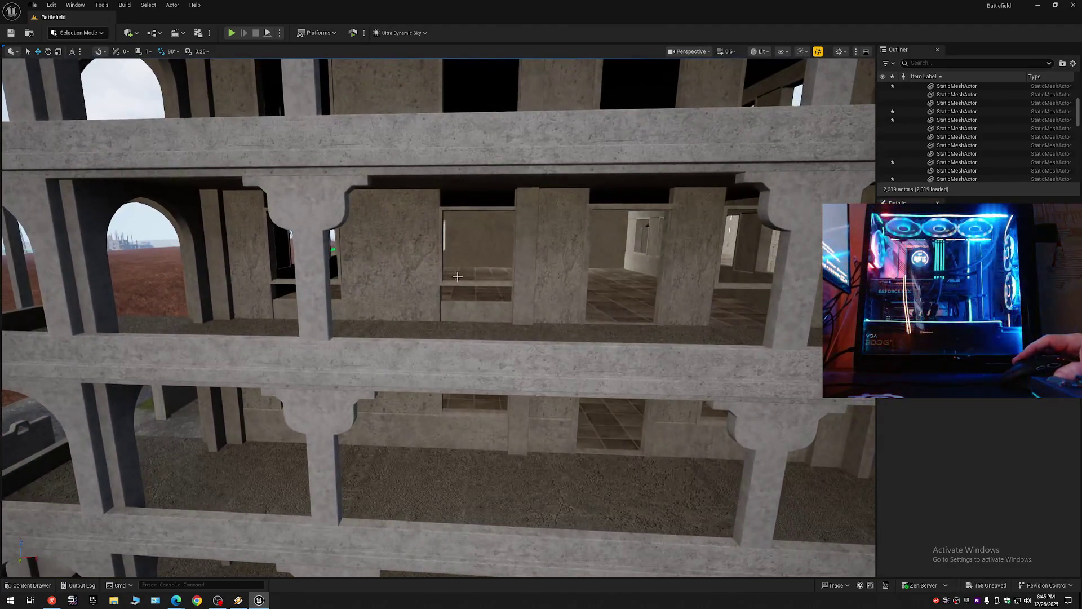
click(480, 311)
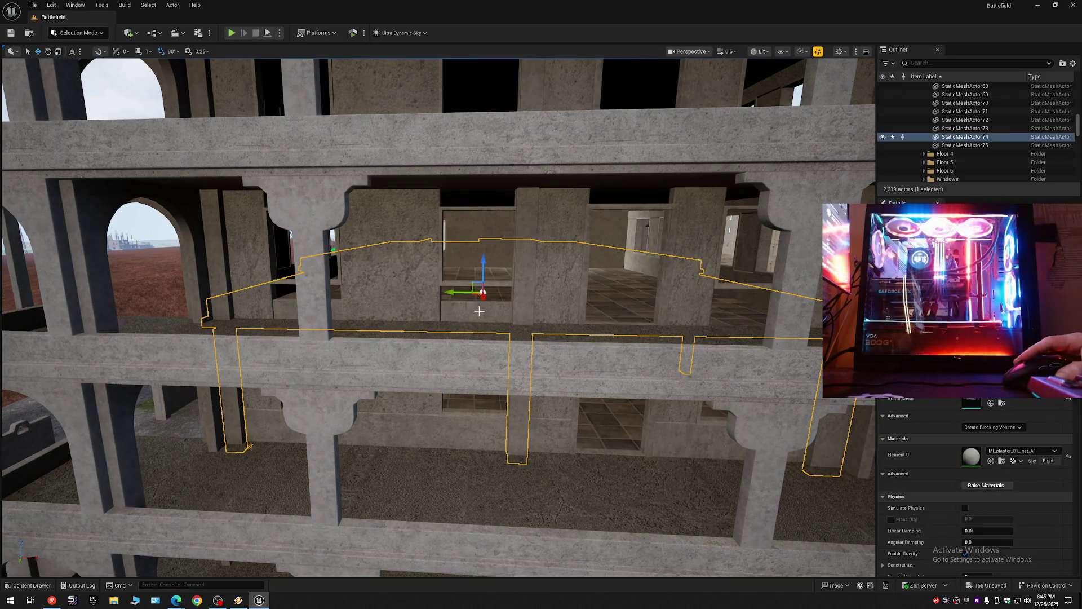
Step: Alt-drag the three lower wall panels up one floor to create copies
click(459, 428)
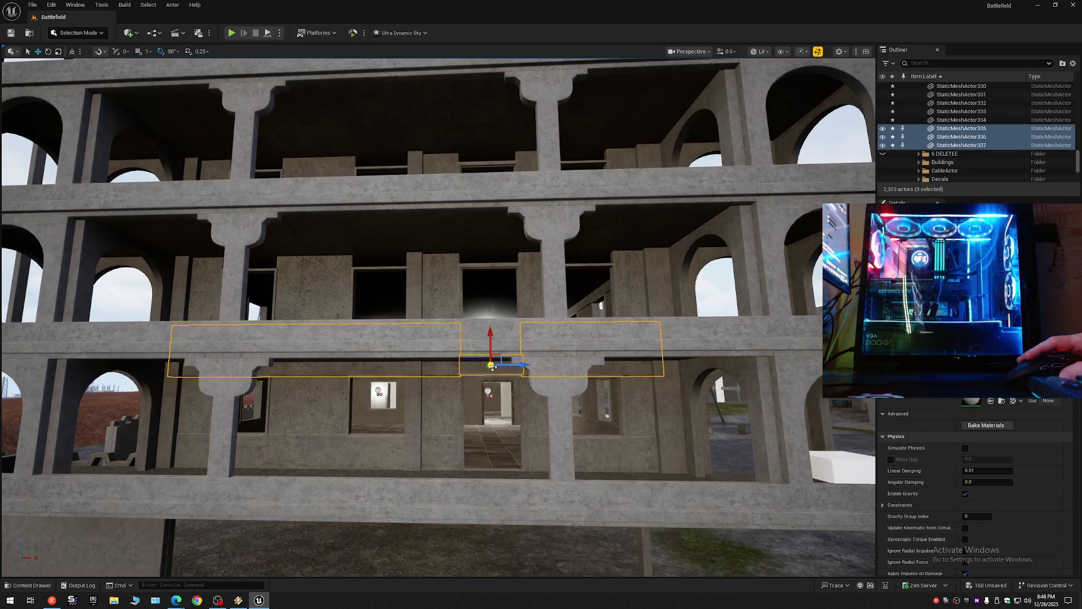
drag(484, 342, 485, 309)
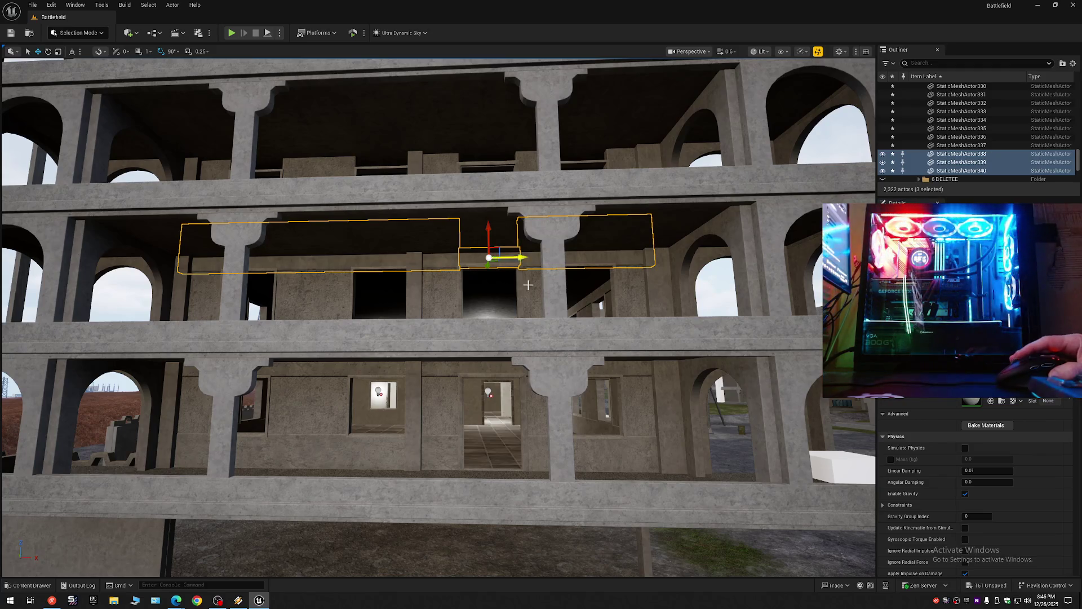
scroll(523, 281, up, 10)
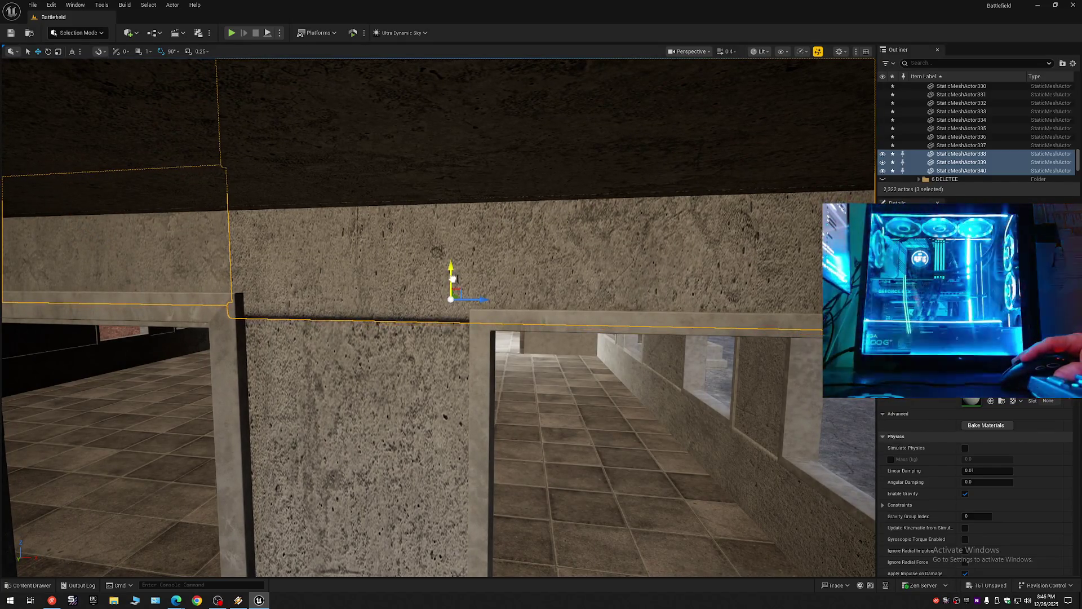
scroll(437, 317, down, 1)
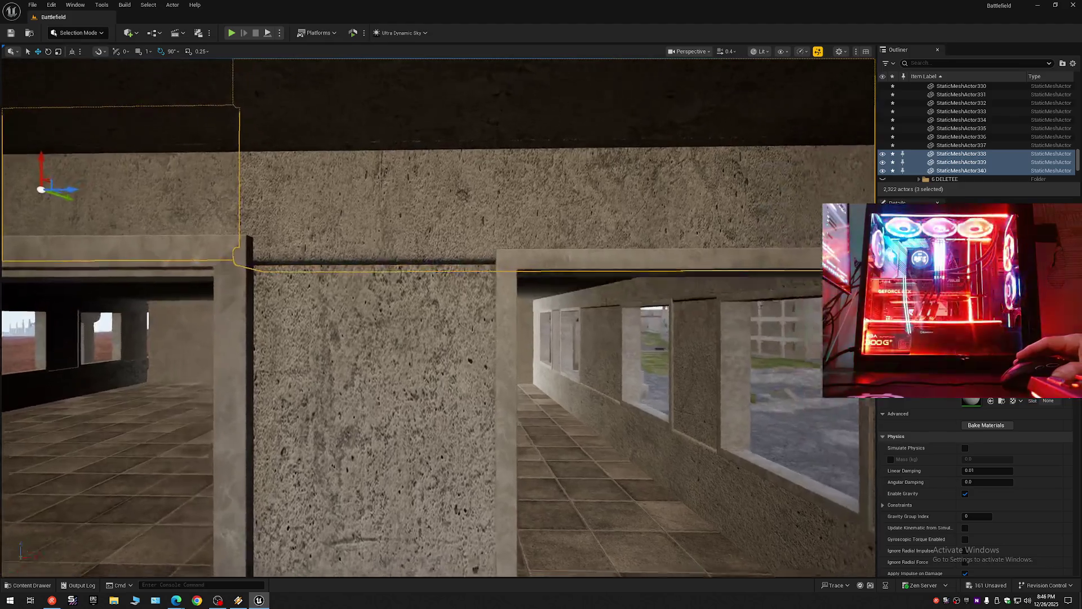
scroll(438, 317, down, 5)
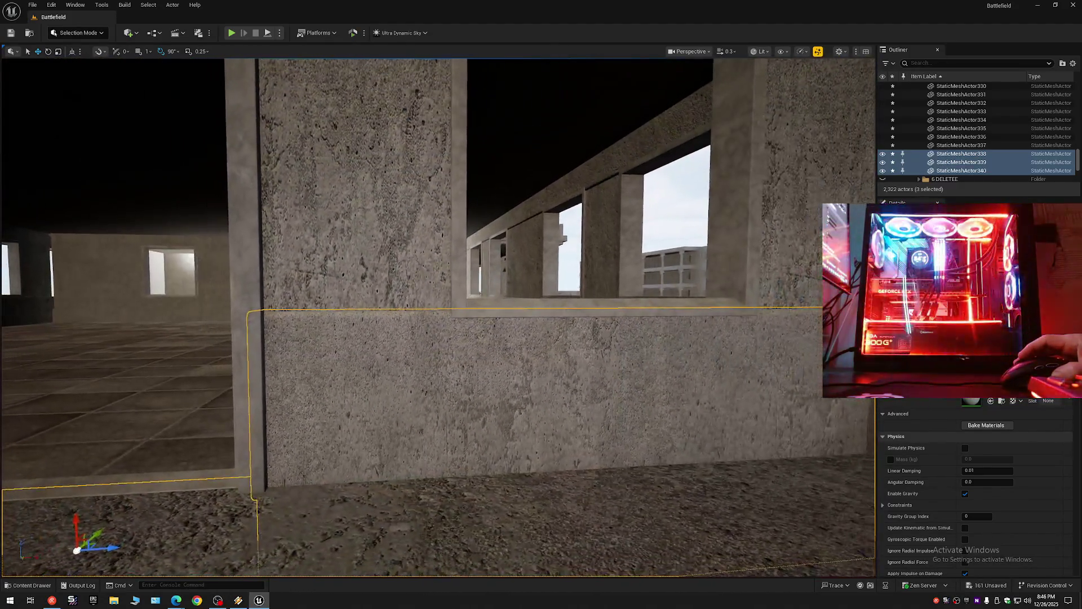
mouse_move(437, 317)
mouse_down()
mouse_move(339, 321)
mouse_move(293, 366)
mouse_up()
scroll(338, 322, up, 1)
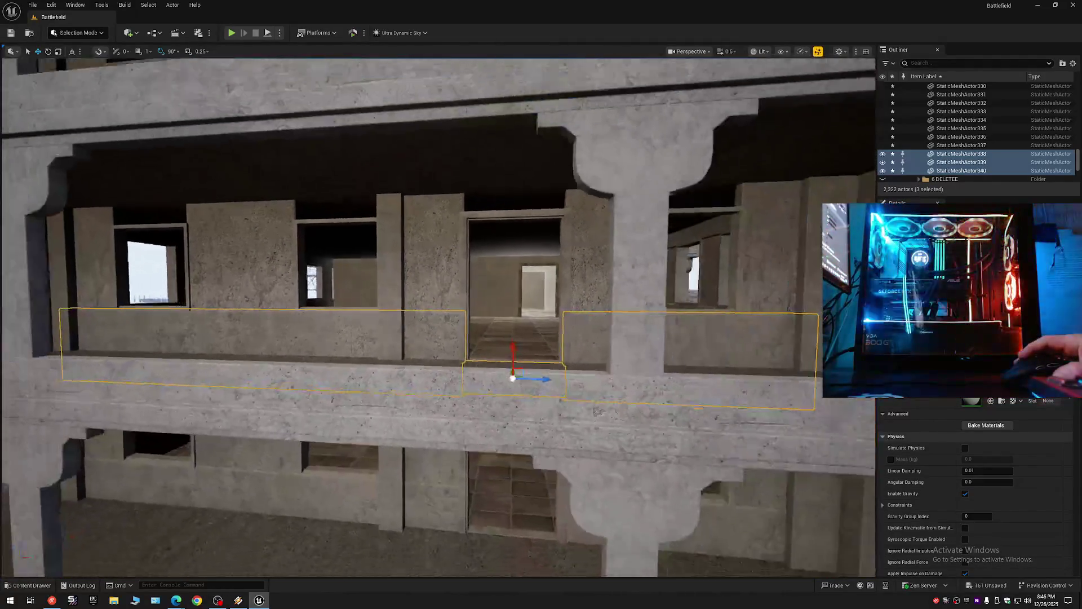
scroll(521, 323, down, 5)
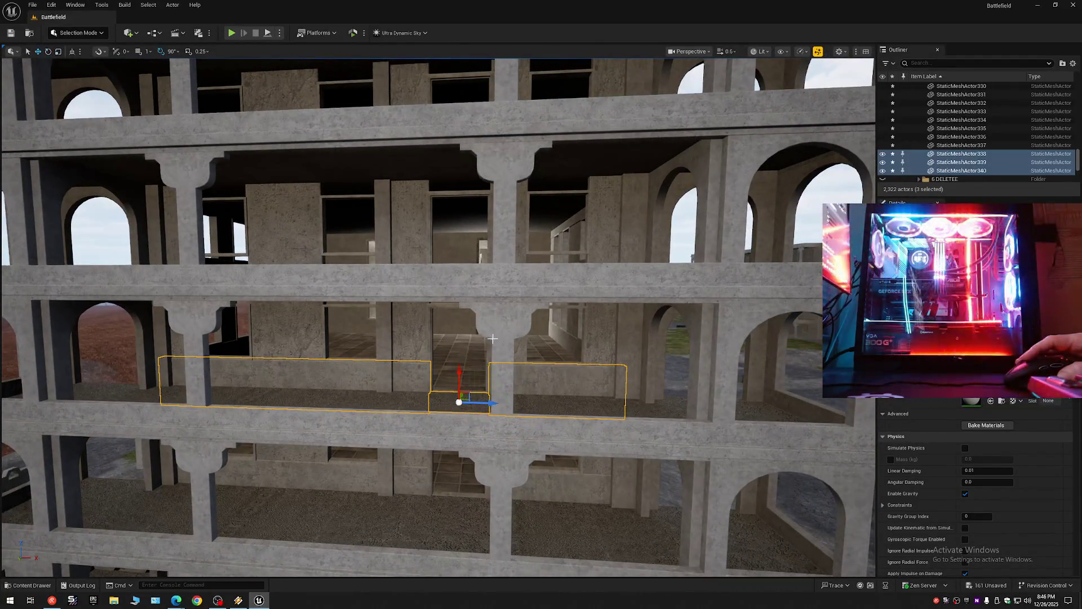
Step: Copy the wall panels up two more floors, then view the whole building front
mouse_move(459, 372)
alt+mouse_down()
mouse_move(455, 276)
mouse_move(516, 265)
mouse_move(542, 217)
alt+mouse_up()
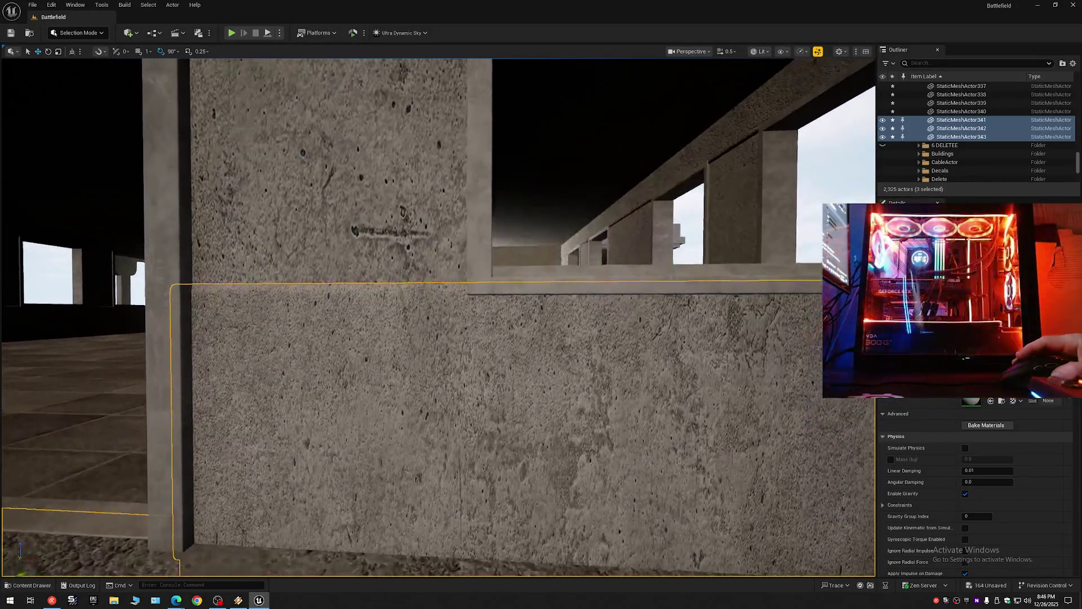
scroll(438, 317, down, 1)
scroll(438, 317, up, 2)
key(s)
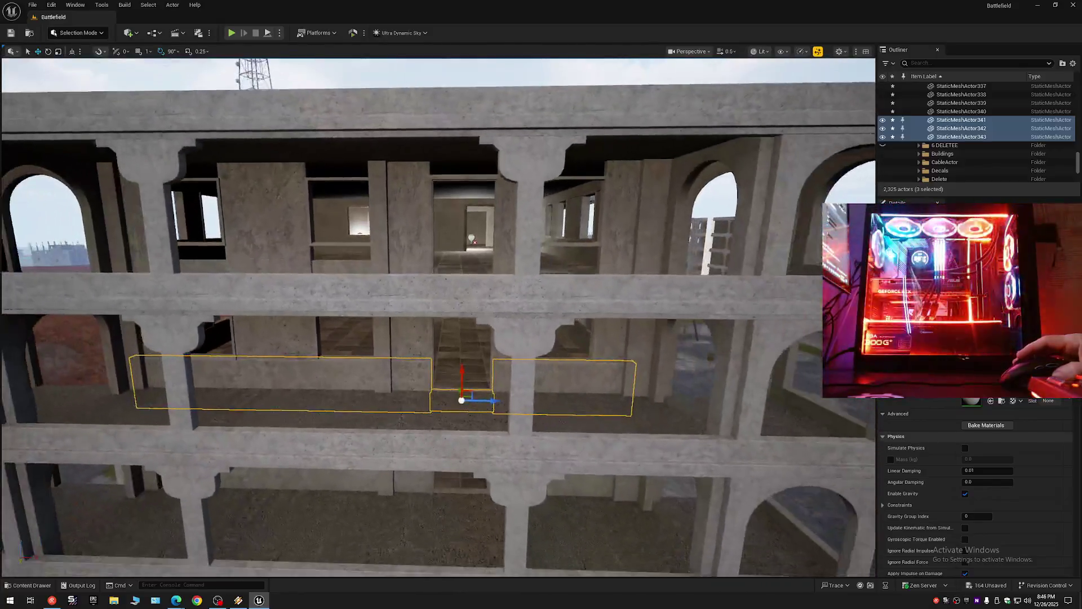
drag(466, 350, 457, 312)
key(w)
key(w)
scroll(457, 255, down, 1)
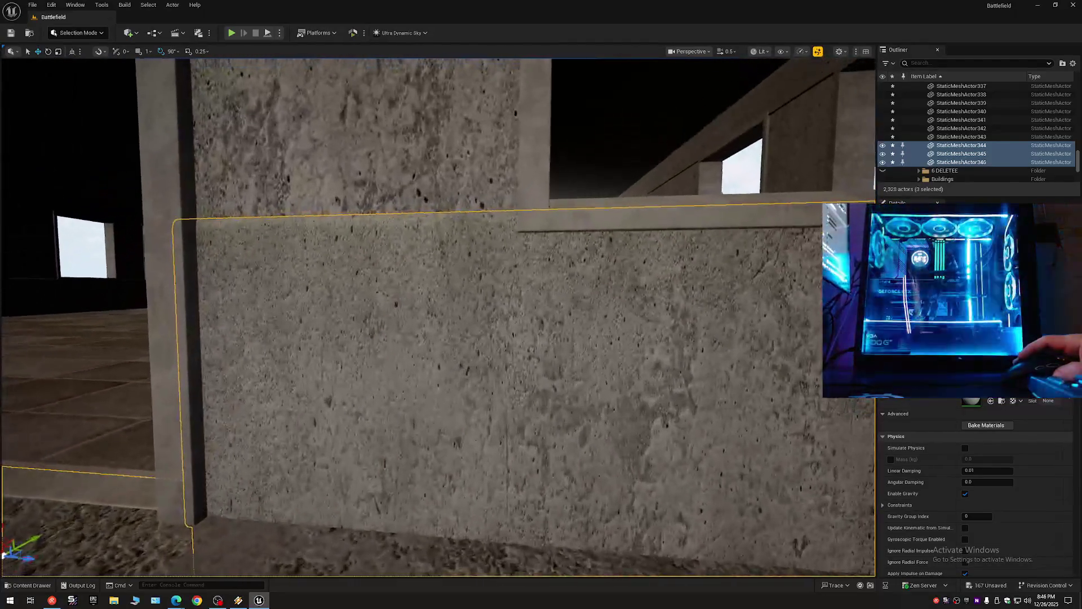
drag(458, 255, 446, 239)
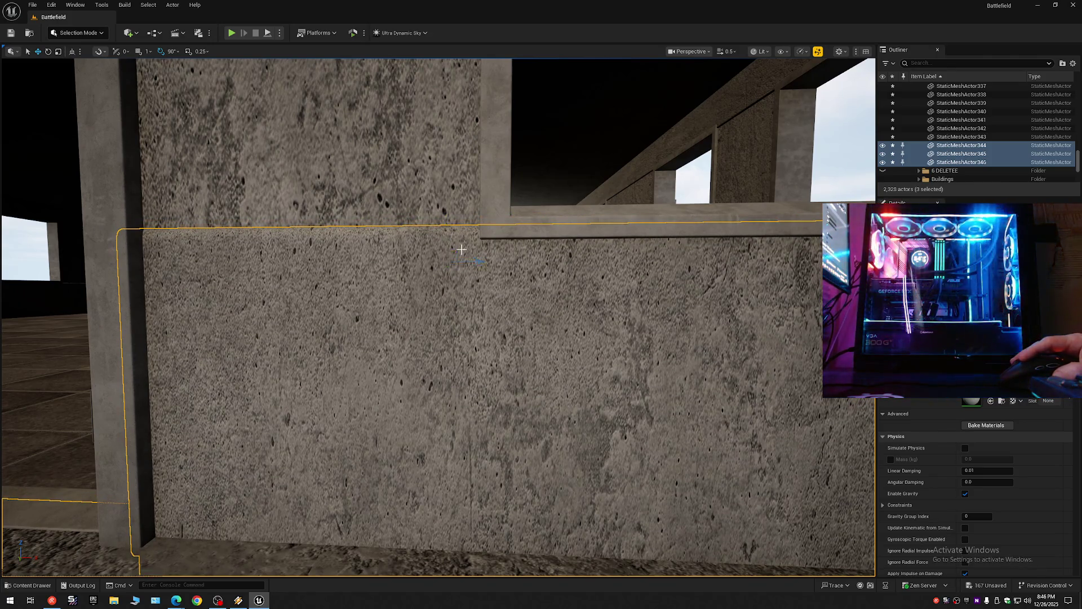
scroll(454, 245, down, 1)
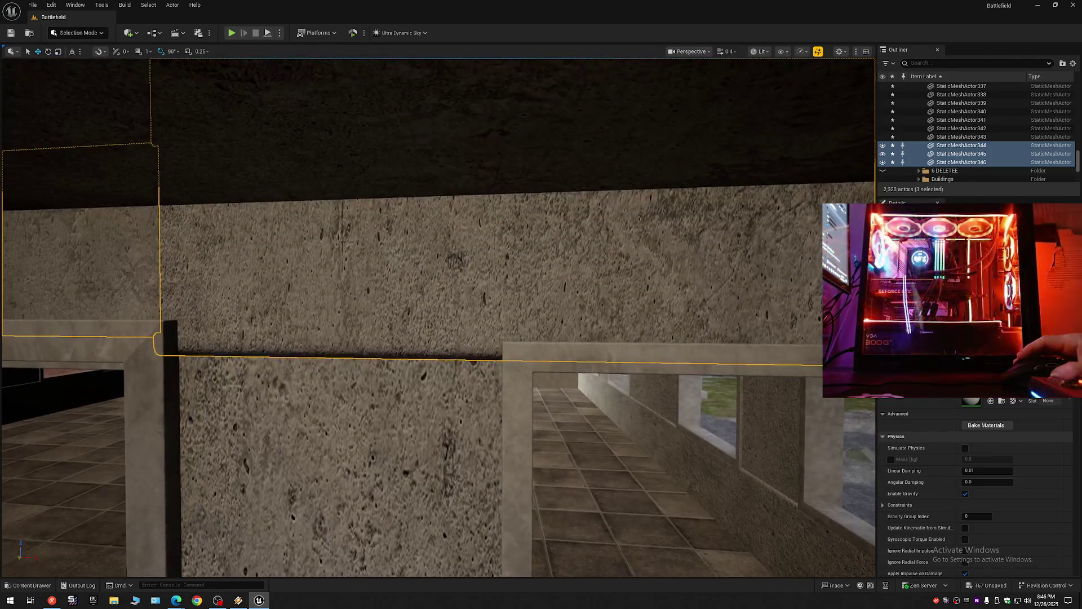
scroll(438, 317, up, 2)
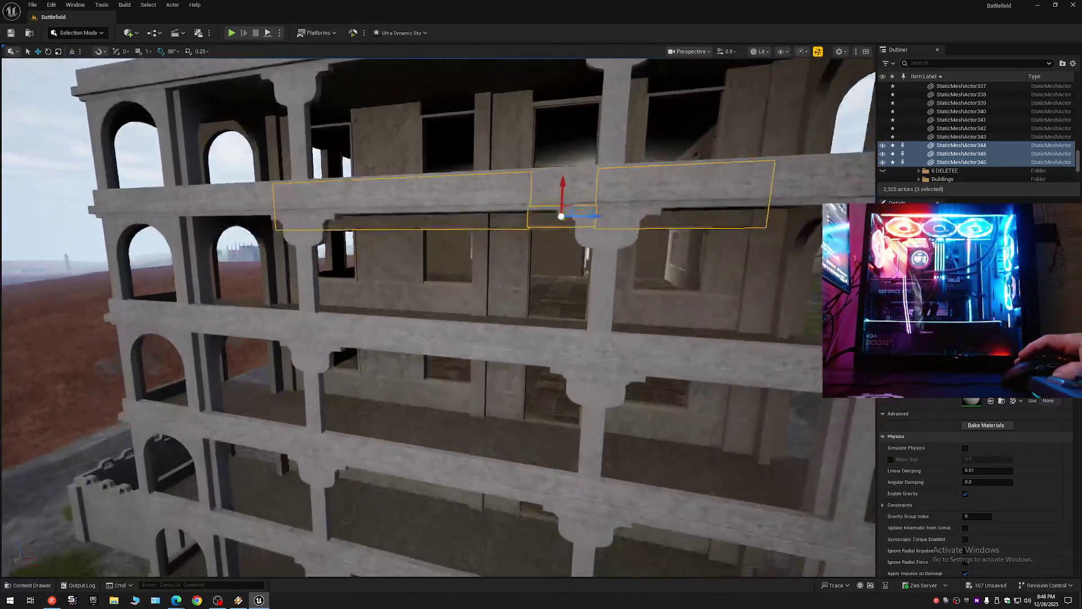
drag(438, 317, 428, 349)
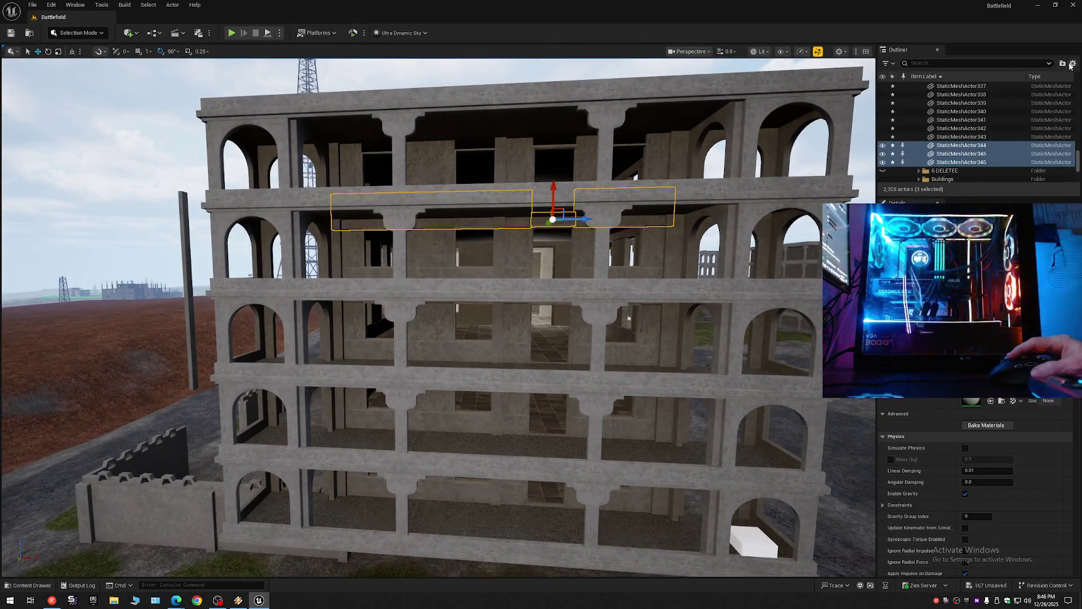
Step: Collapse all Outliner folders with nothing selected
click(917, 94)
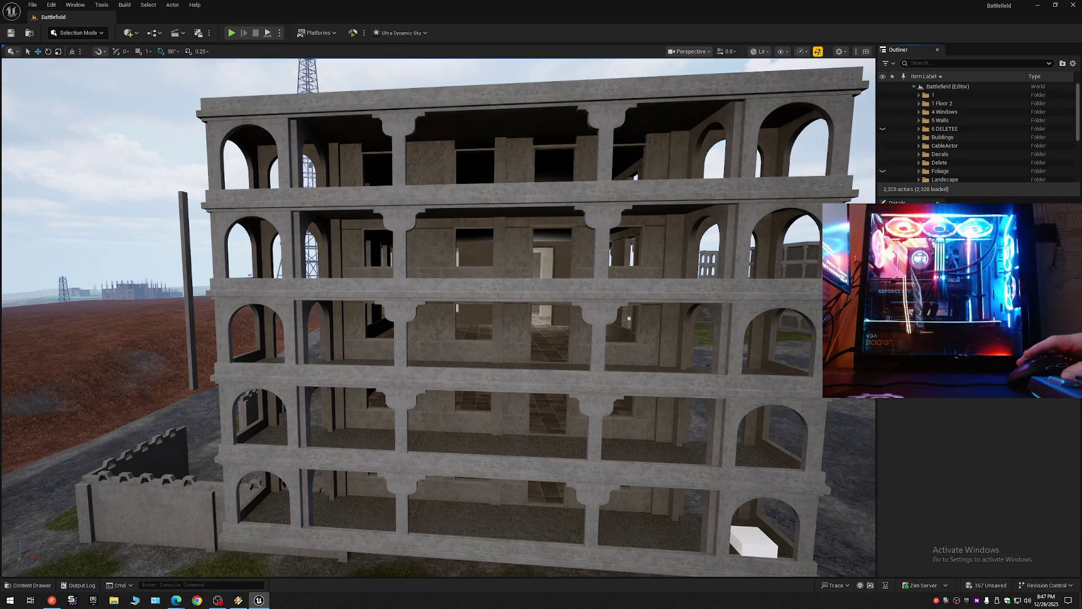
key(w)
scroll(510, 398, down, 1)
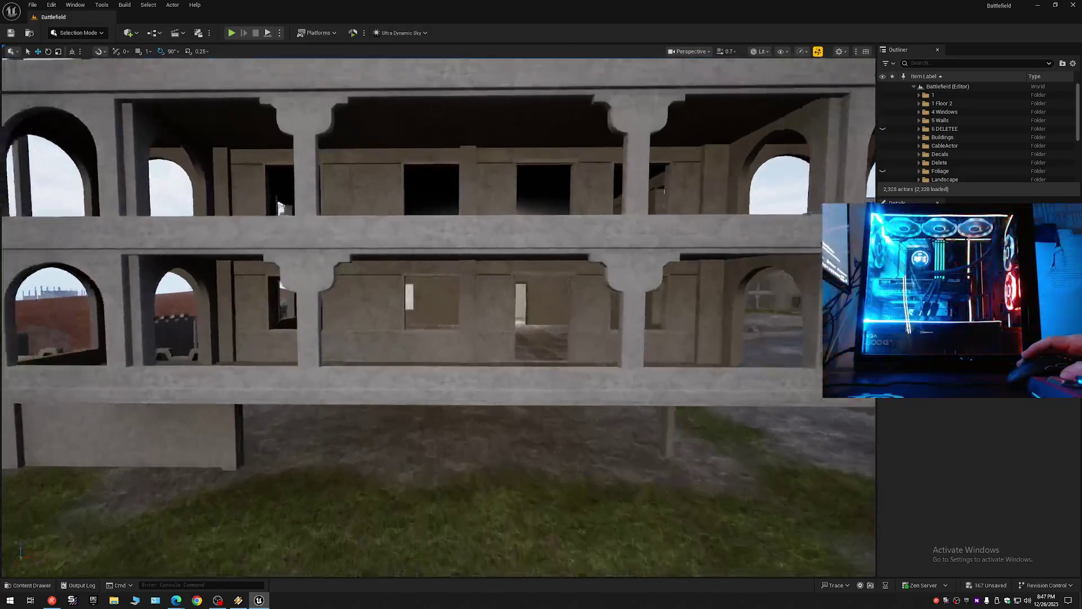
Step: Fly through the arch past the blue building into the balcony corridor to inspect it
key(w)
scroll(439, 316, down, 3)
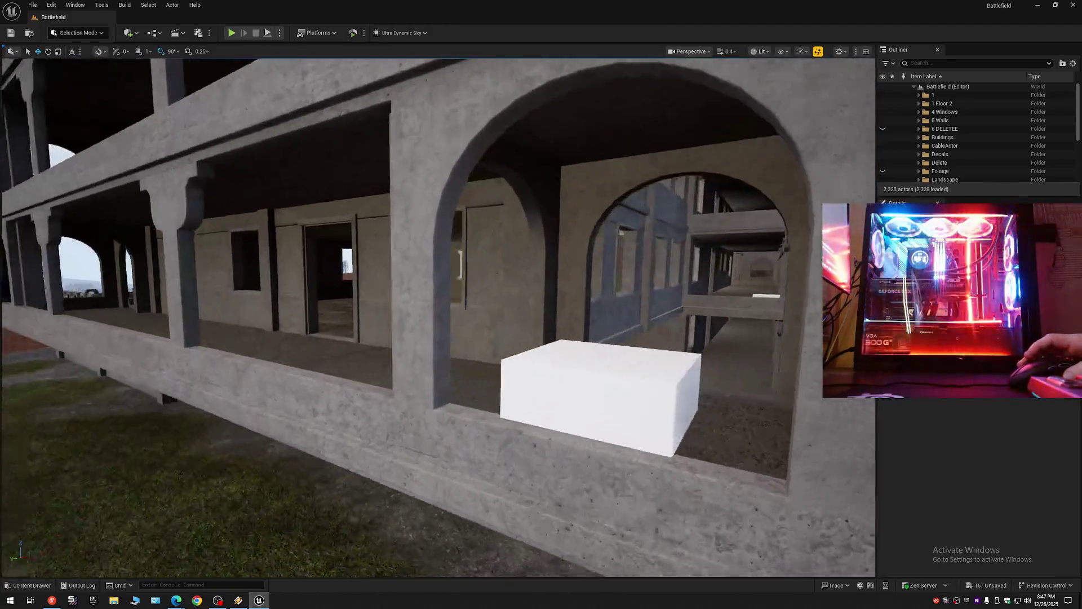
key(w)
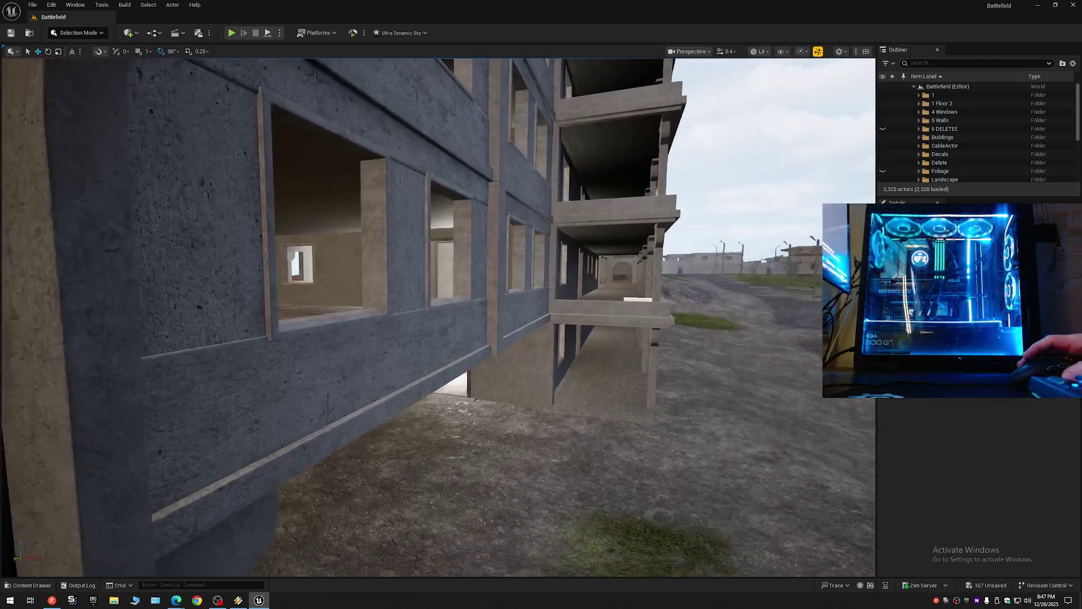
key(w)
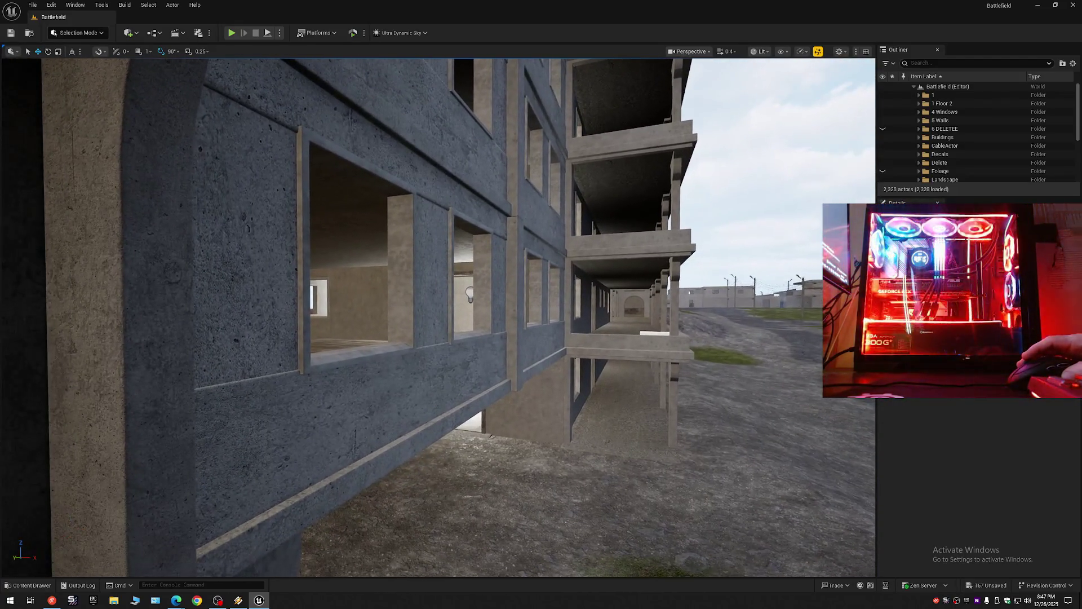
key(w)
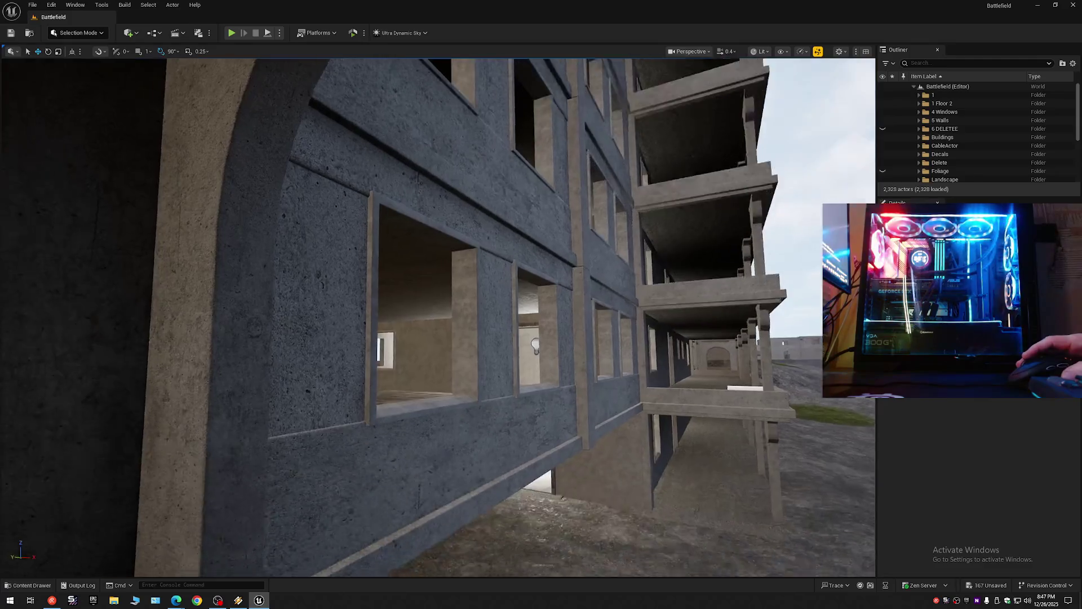
key(w)
scroll(438, 317, up, 1)
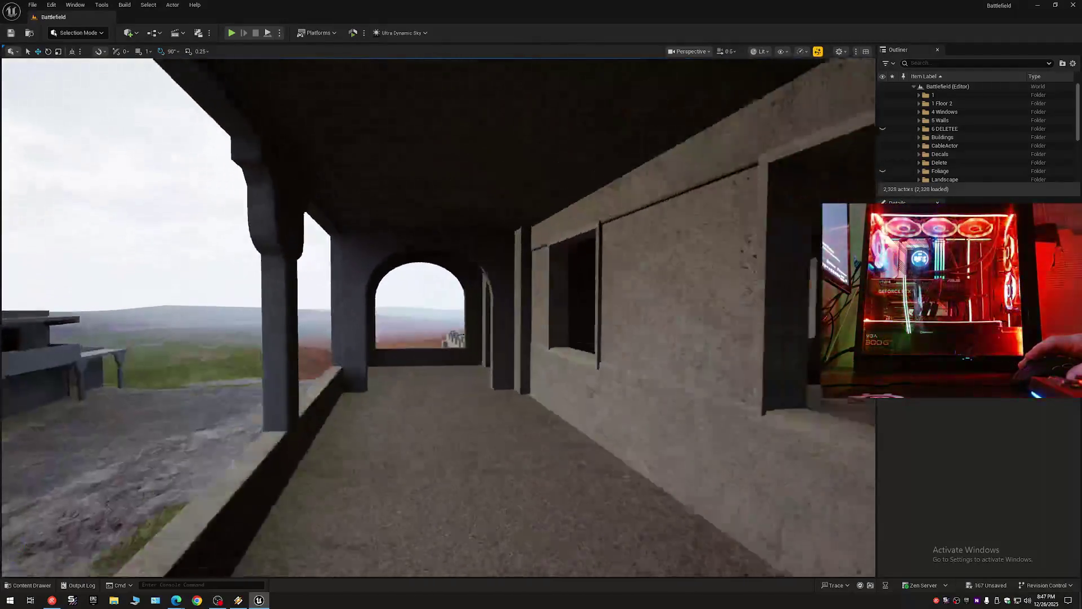
drag(438, 317, 592, 317)
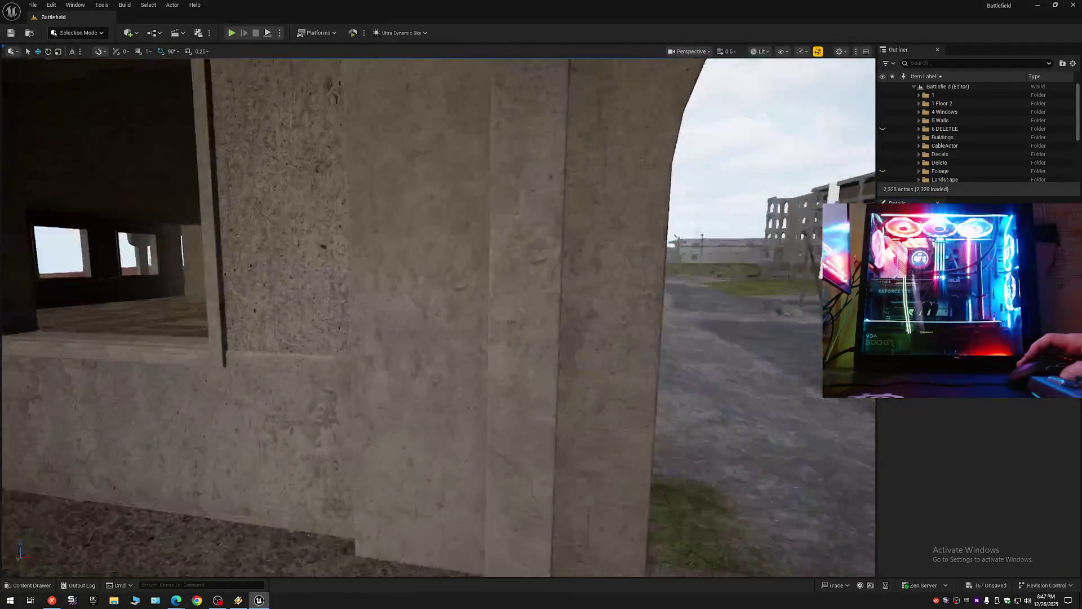
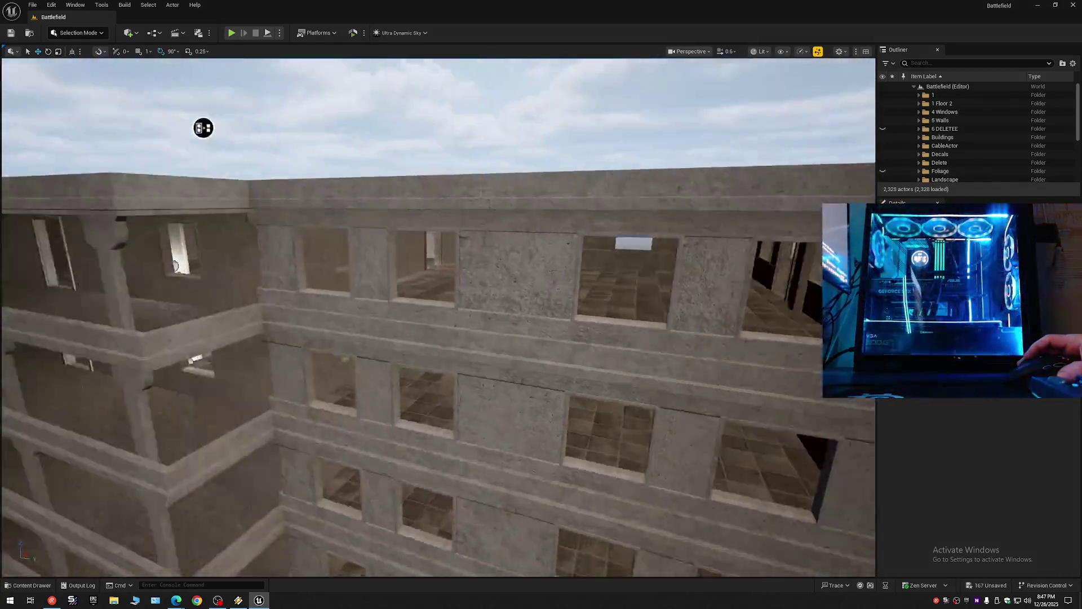
Step: Select the first balcony floor slabs: three on the upper level, then three on the next floor
scroll(639, 136, up, 1)
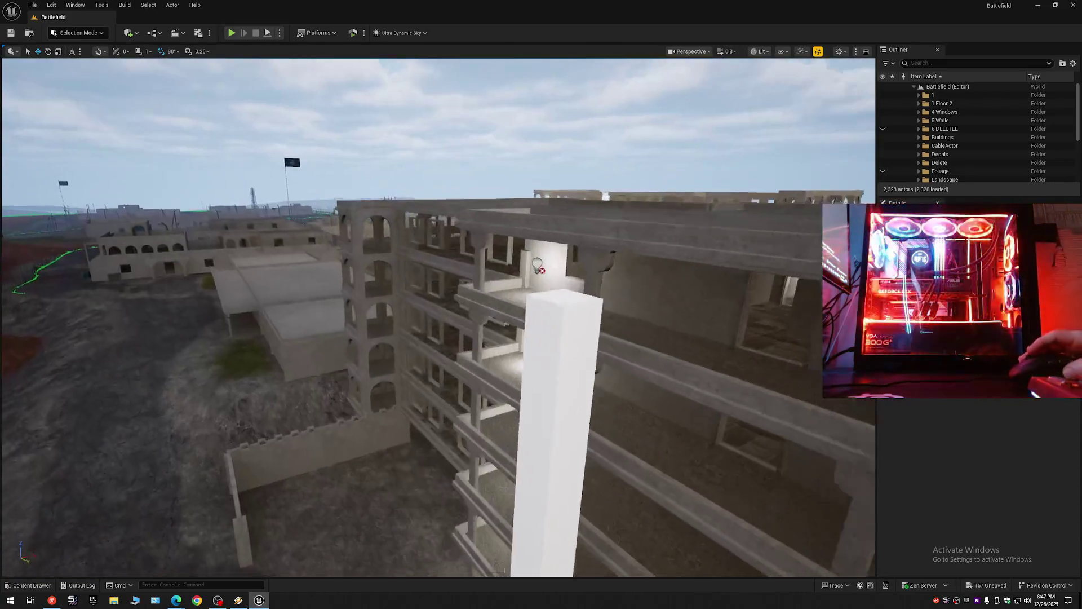
scroll(438, 318, down, 1)
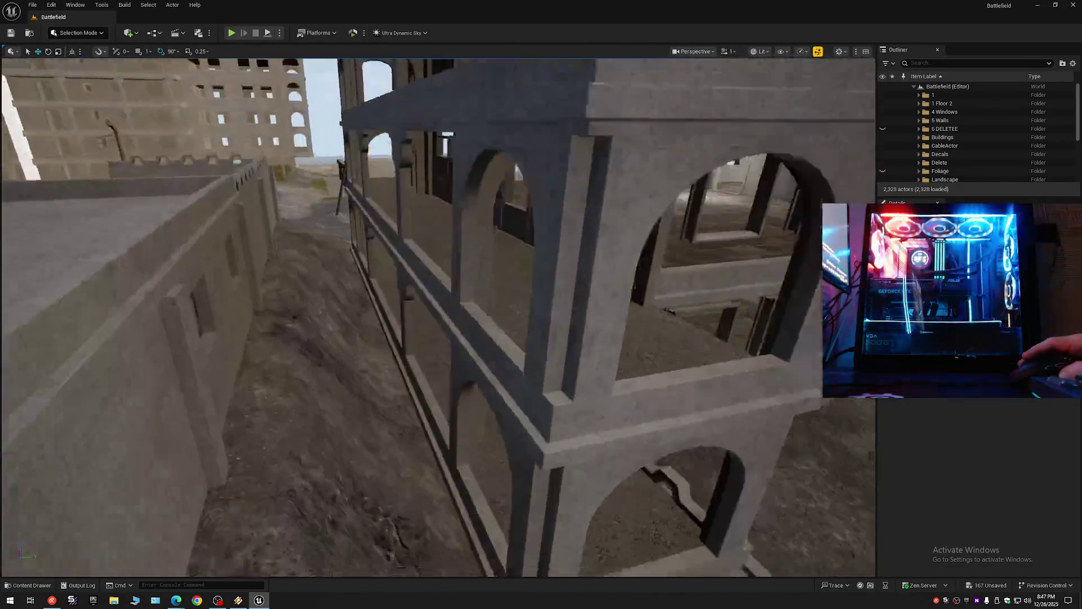
key(s)
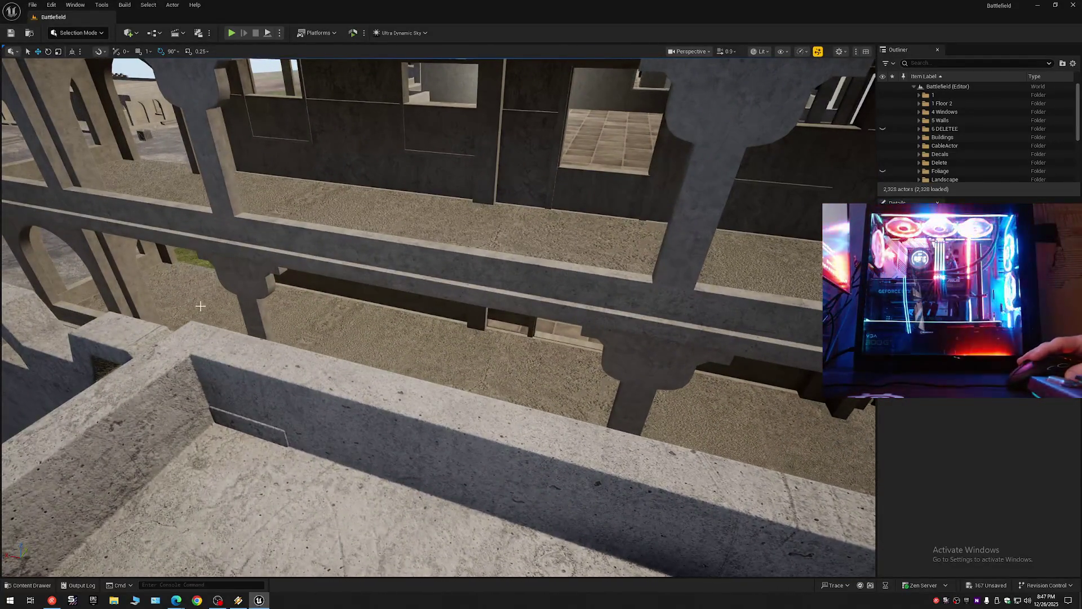
click(200, 307)
ctrl+click(797, 279)
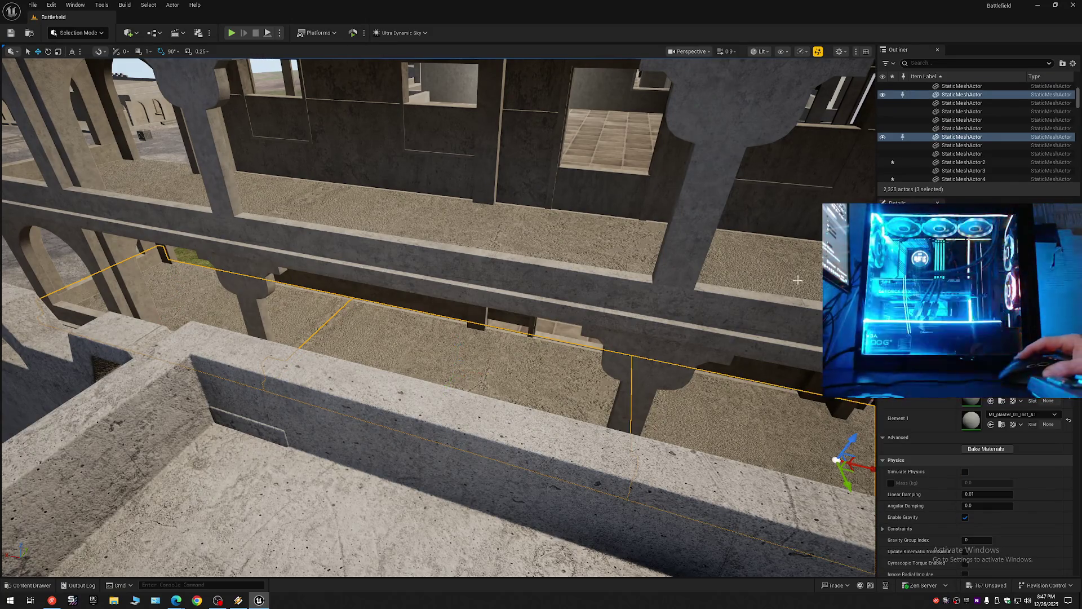
ctrl+click(284, 190)
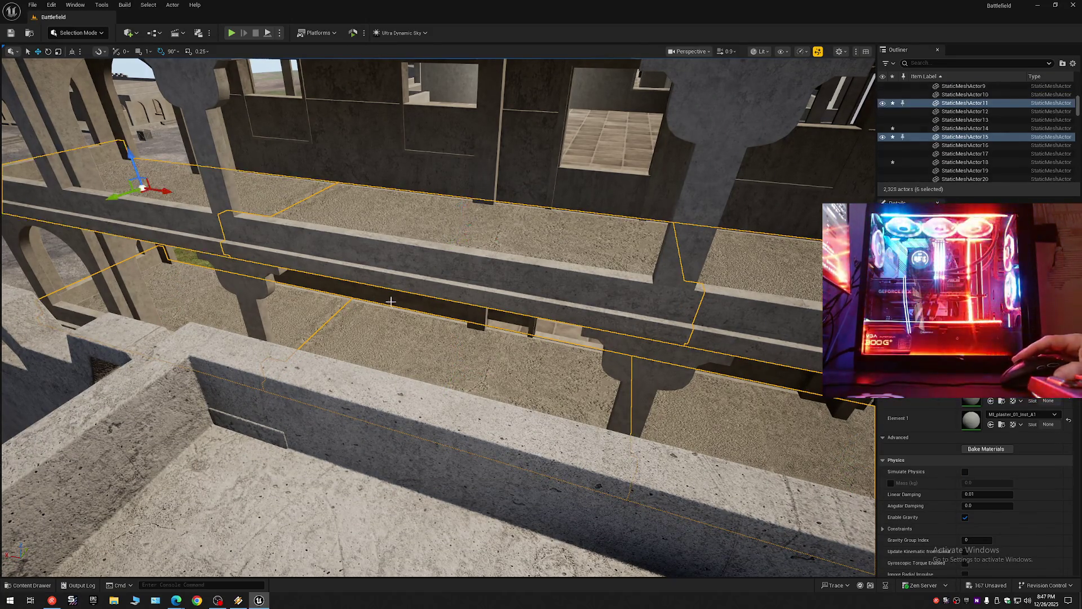
scroll(406, 320, down, 10)
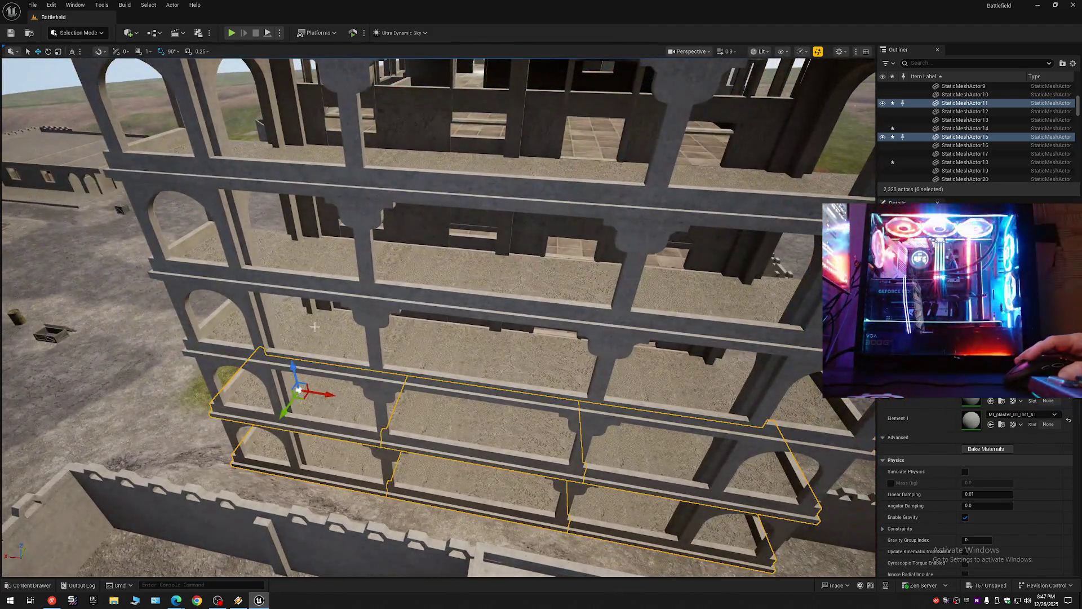
ctrl+click(314, 326)
ctrl+click(502, 338)
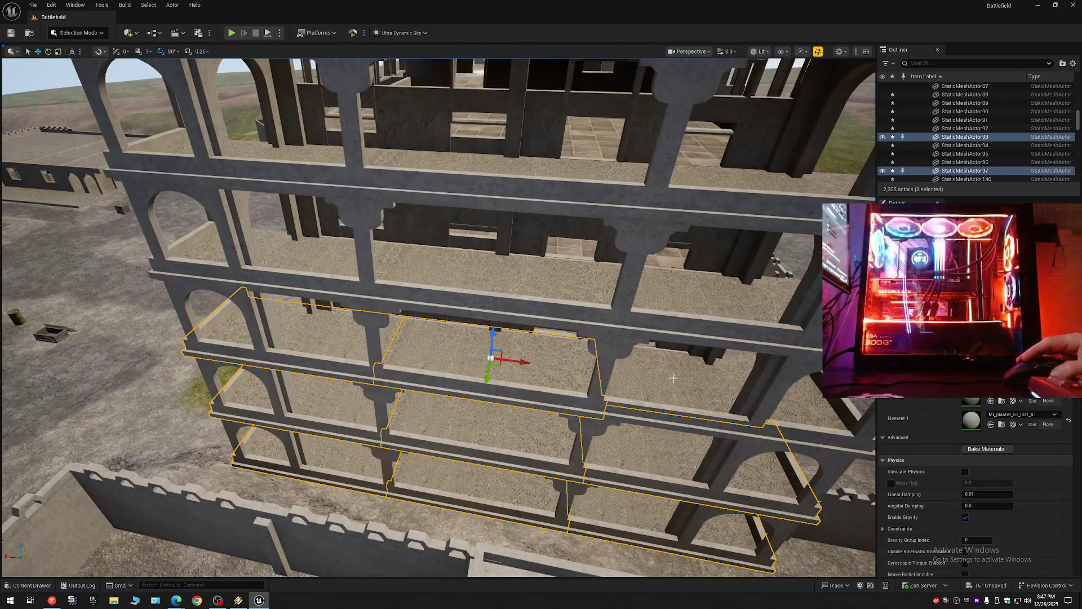
ctrl+click(693, 351)
Step: Add the three slabs on the floor above and the three top-floor slabs to the selection
ctrl+click(709, 303)
ctrl+click(502, 270)
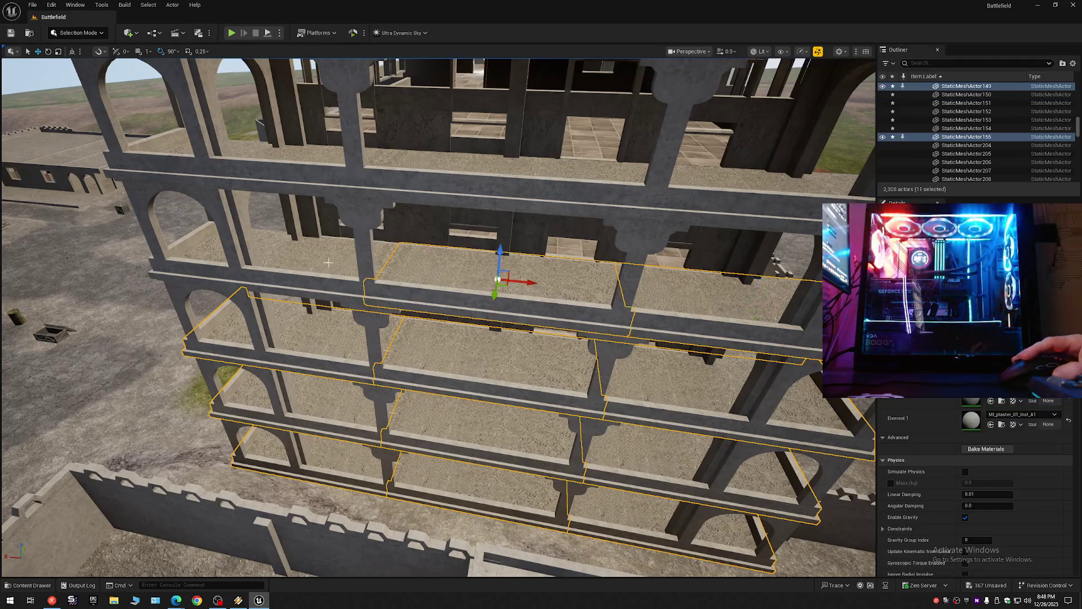
ctrl+click(319, 257)
ctrl+click(253, 156)
ctrl+click(504, 162)
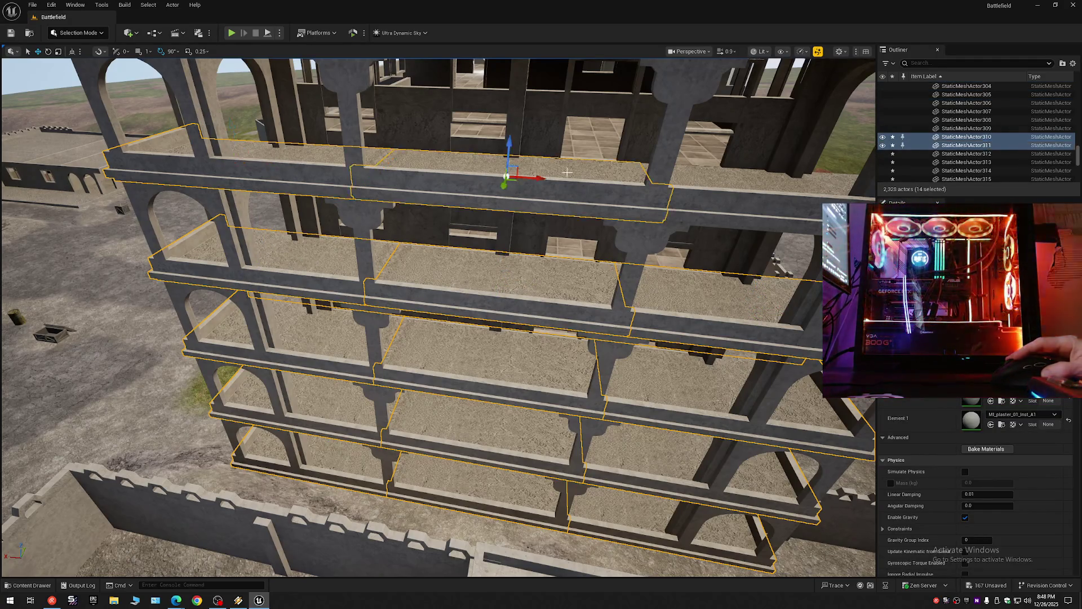
ctrl+click(726, 172)
Step: Swing the view to face the balconies frontally and collapse the Outliner's actor tree
scroll(462, 149, up, 5)
scroll(462, 149, up, 10)
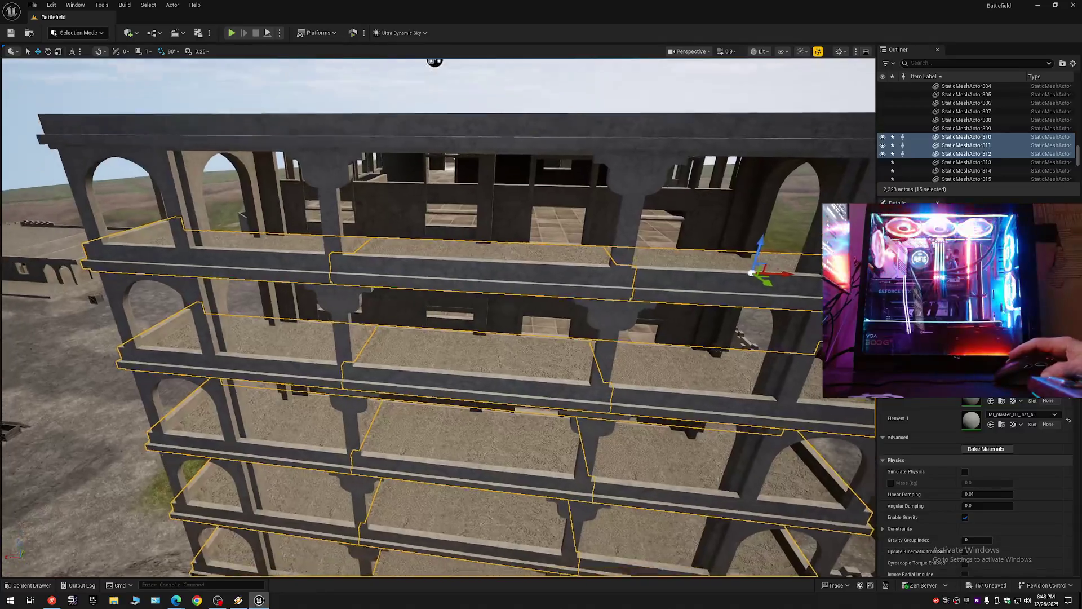
scroll(439, 315, up, 10)
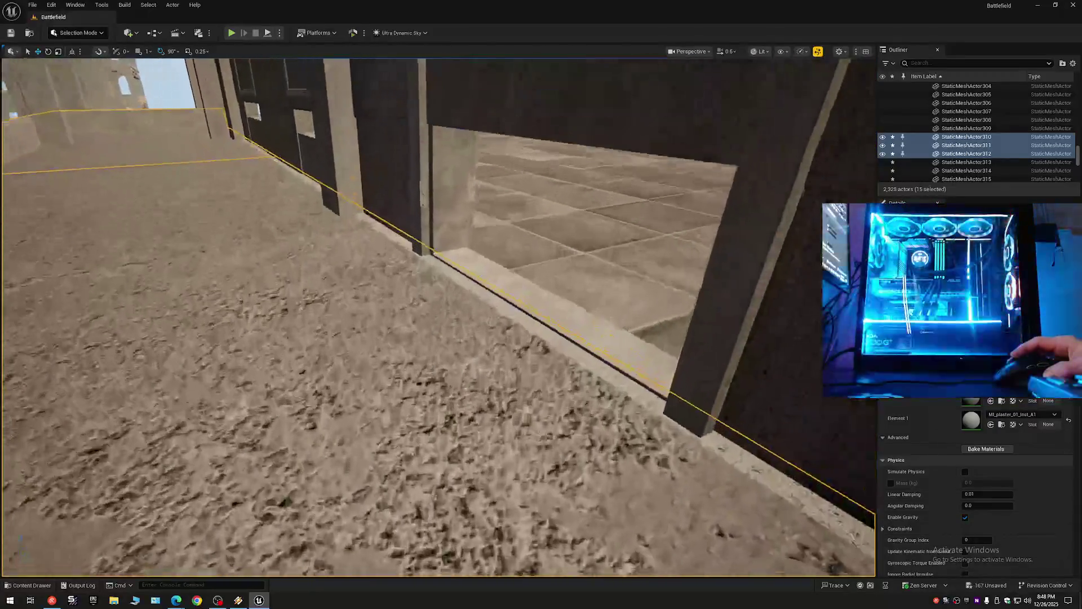
scroll(654, 248, up, 3)
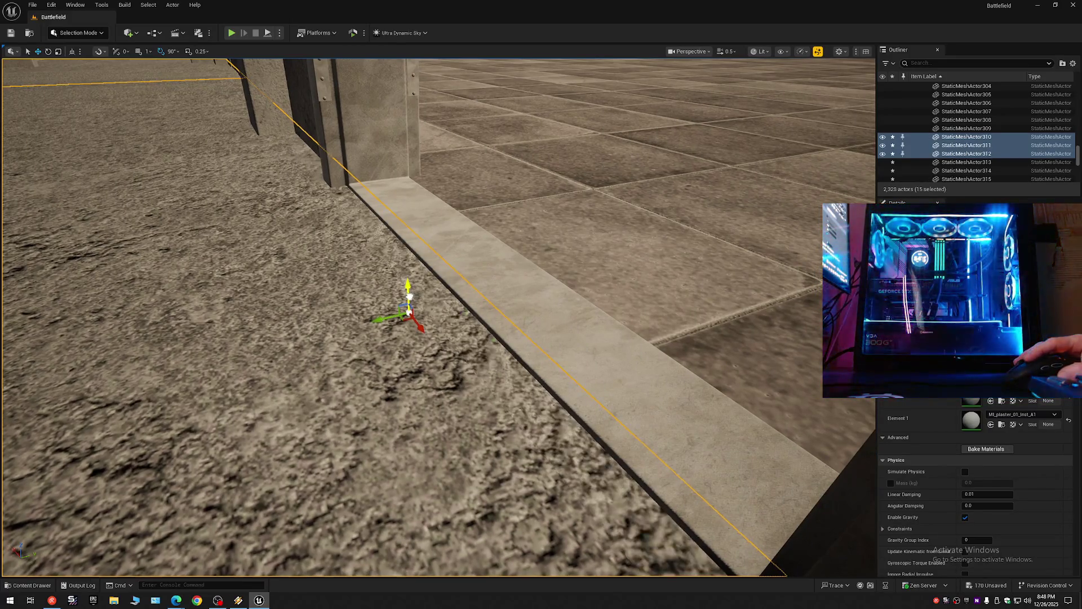
scroll(439, 316, down, 10)
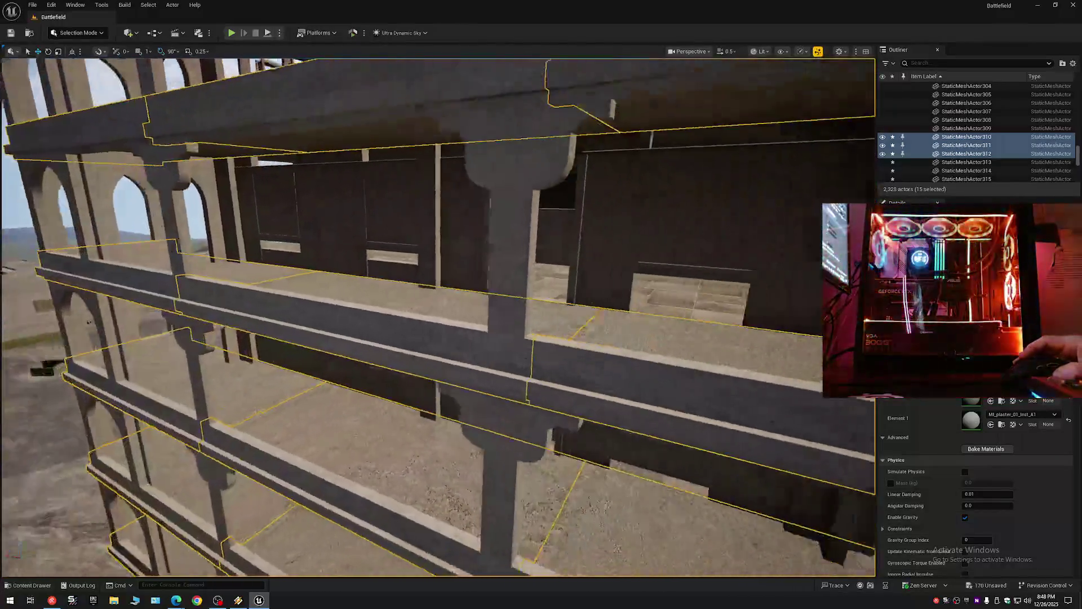
drag(647, 219, 677, 220)
scroll(981, 130, up, 15)
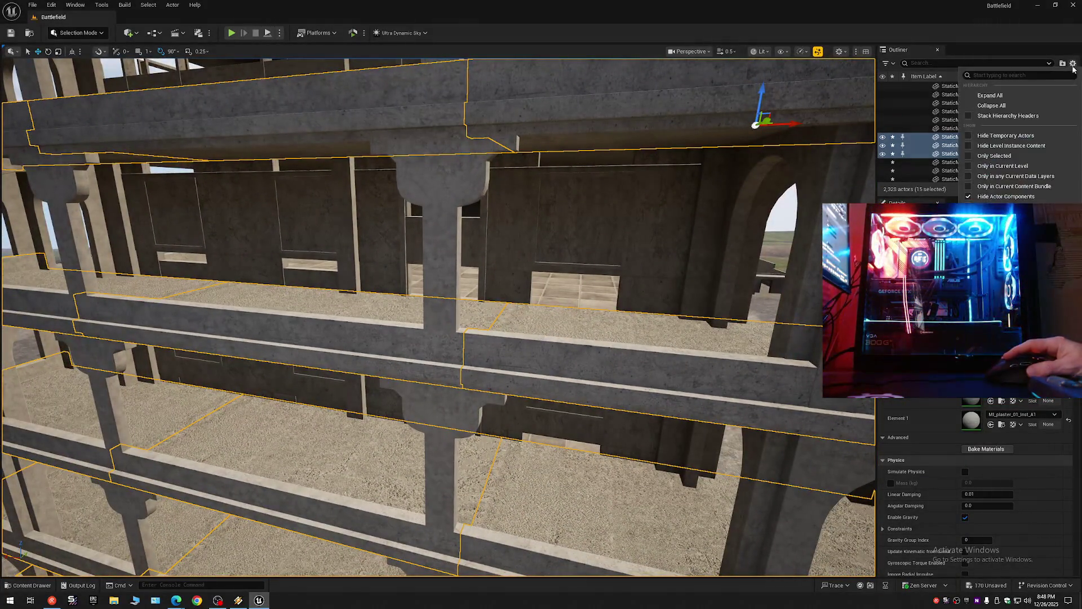
click(915, 87)
Step: Clear the selection and select the first eight inner wall panels behind the arches
click(915, 90)
mouse_move(508, 316)
mouse_down()
mouse_move(484, 338)
mouse_move(434, 355)
mouse_move(330, 372)
mouse_move(321, 356)
mouse_up()
mouse_move(372, 148)
mouse_down()
mouse_move(380, 138)
mouse_move(381, 152)
mouse_up()
click(274, 258)
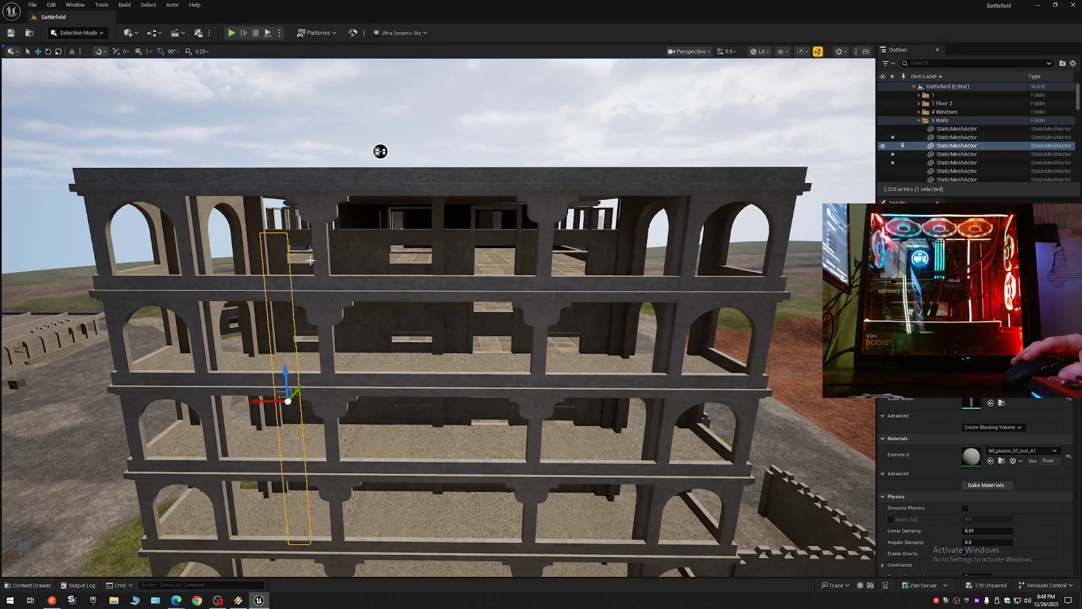
ctrl+click(386, 265)
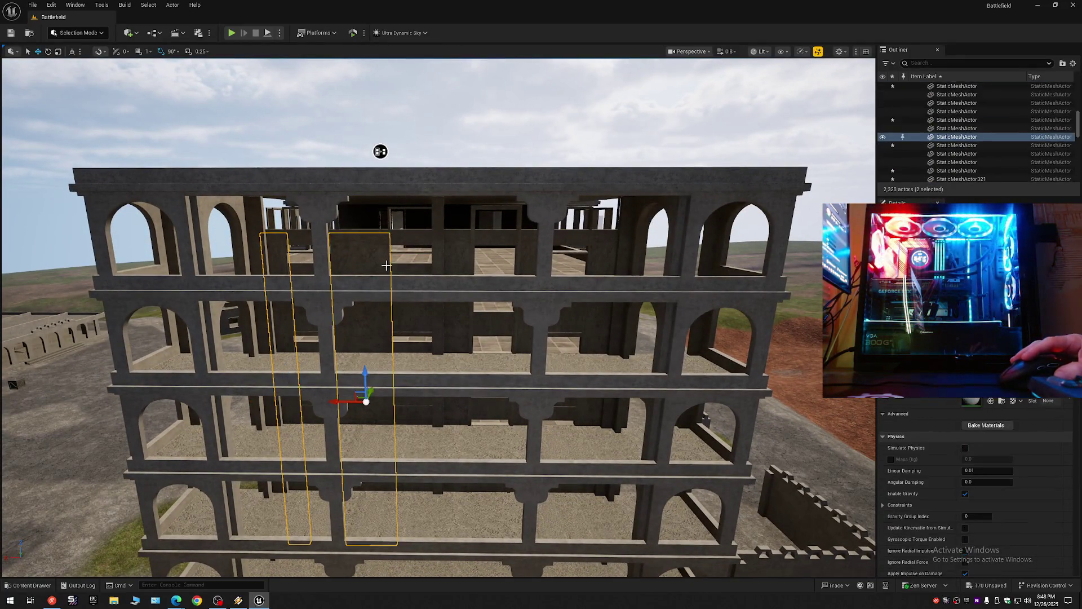
ctrl+click(455, 261)
ctrl+click(528, 265)
ctrl+click(599, 265)
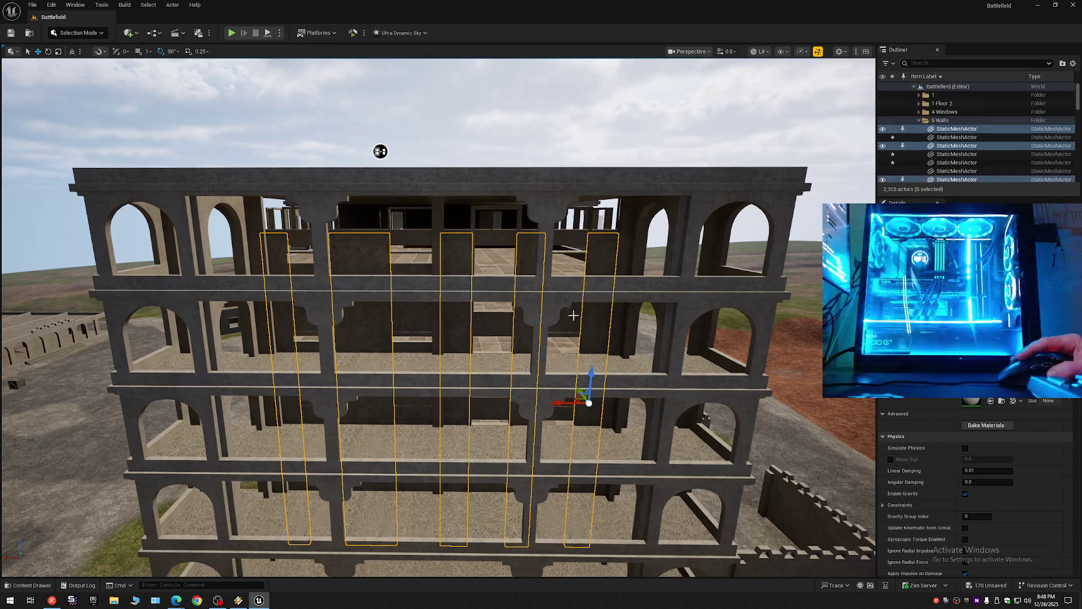
ctrl+click(568, 320)
ctrl+click(493, 326)
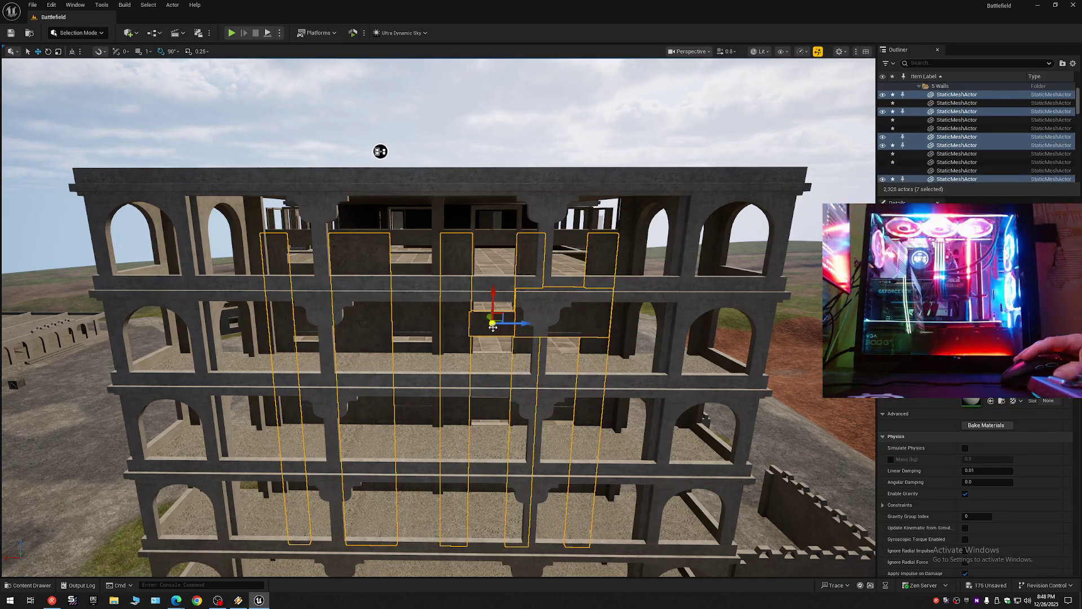
ctrl+click(405, 322)
Step: Add the remaining upper and lower-floor inner wall pieces to the selection
scroll(449, 354, up, 5)
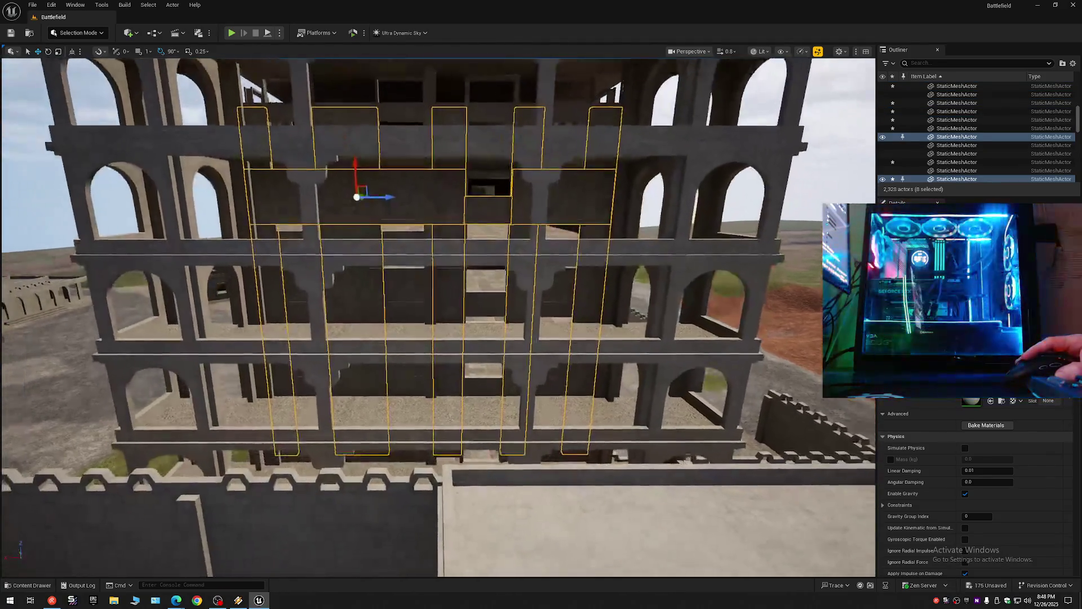
scroll(362, 366, down, 2)
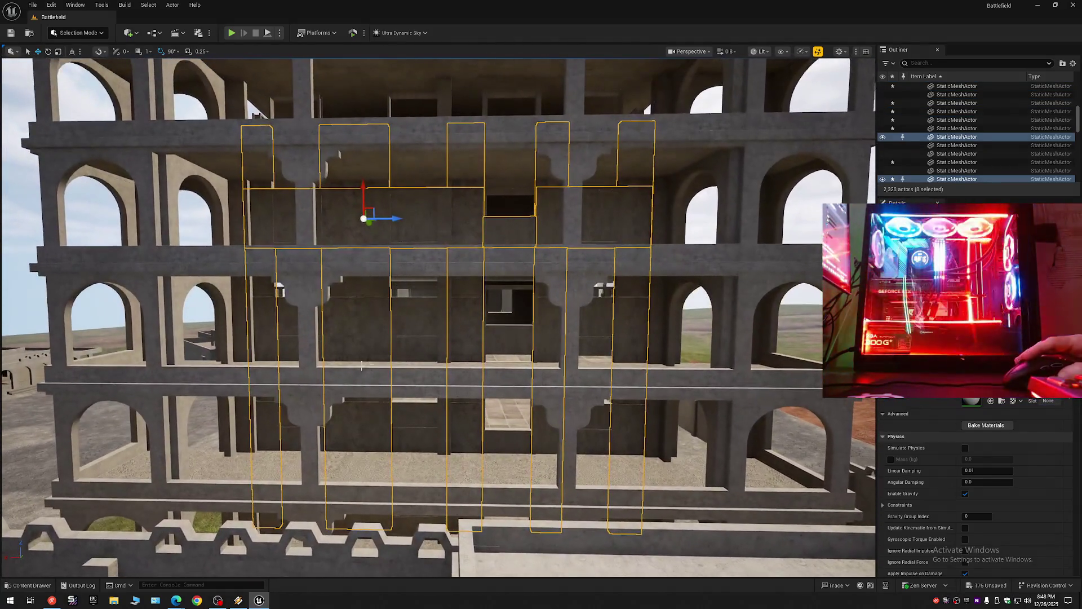
ctrl+click(410, 320)
ctrl+click(585, 316)
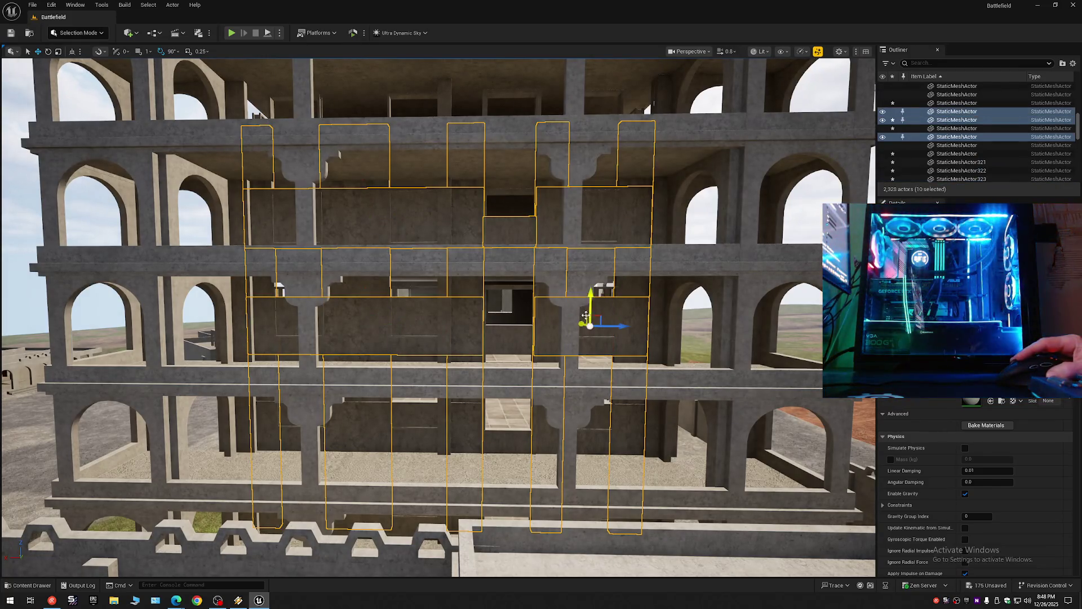
ctrl+click(510, 337)
ctrl+click(563, 420)
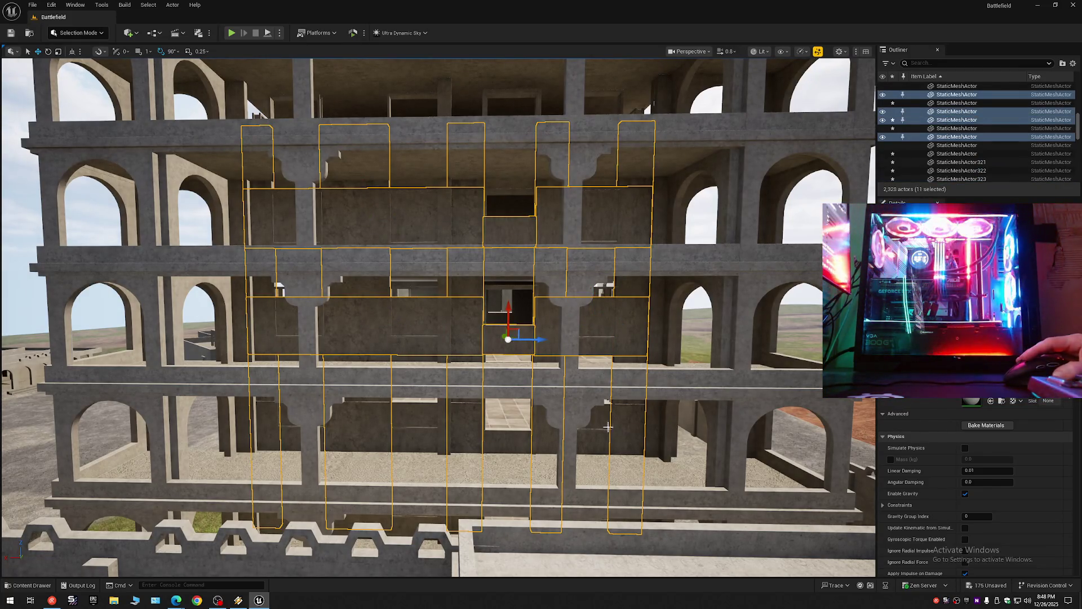
ctrl+click(418, 417)
ctrl+click(508, 444)
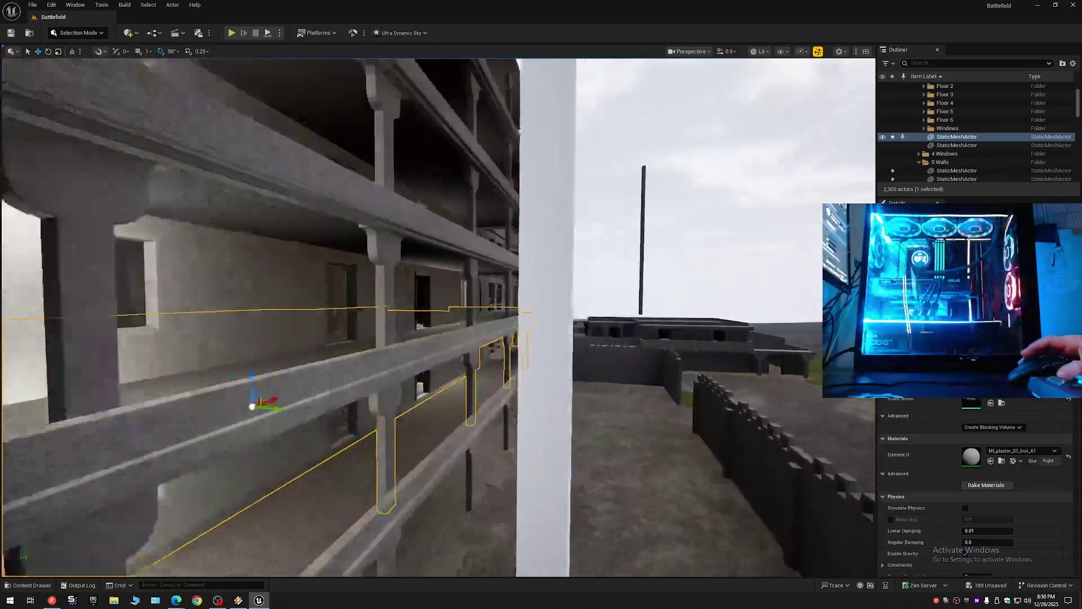
Step: Fly the camera back to reveal the whole building
scroll(220, 164, up, 3)
key(s)
key(s)
scroll(1052, 82, up, 5)
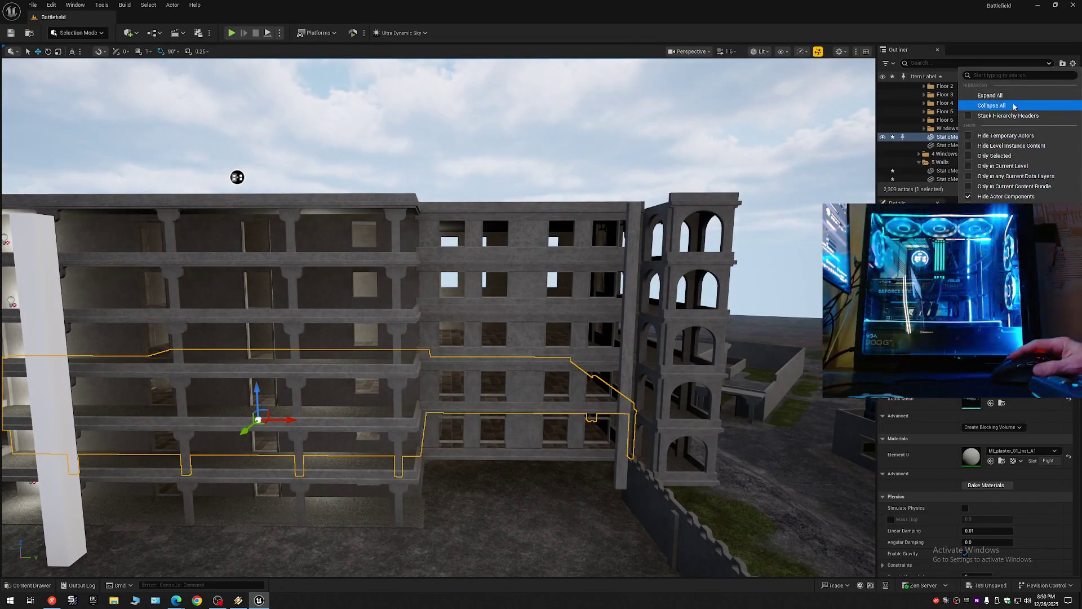
Step: Expand the Battlefield level in the Outliner and frame the whole building
click(913, 87)
click(913, 88)
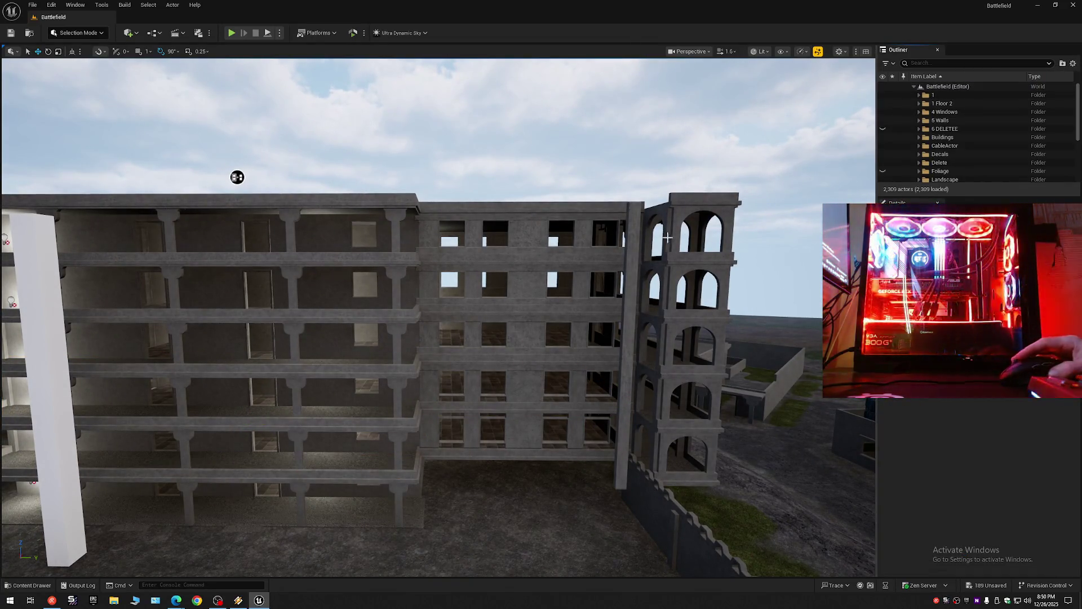
key(w)
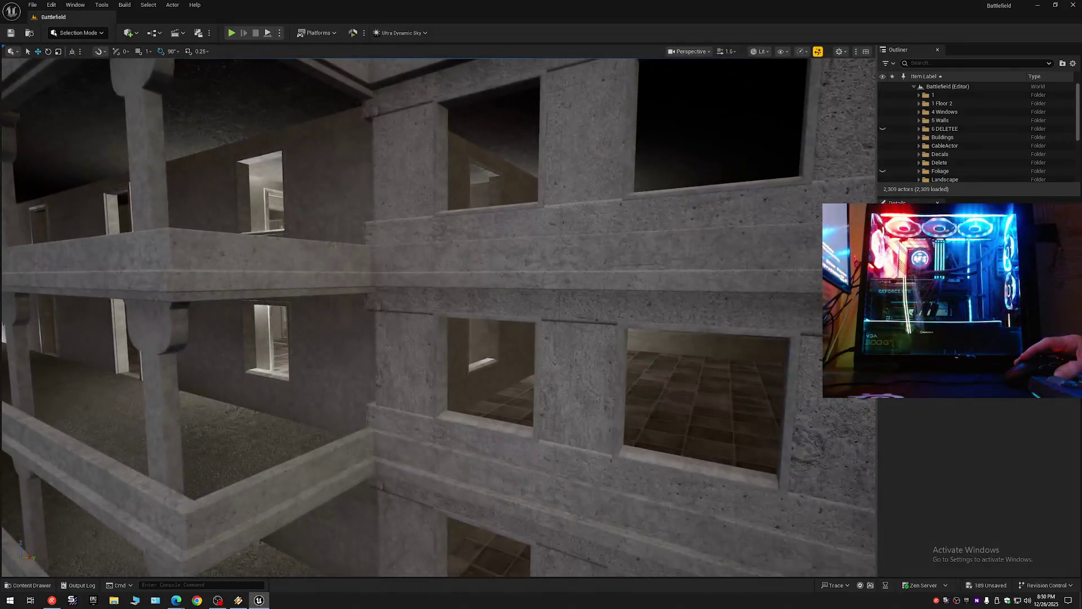
key(s)
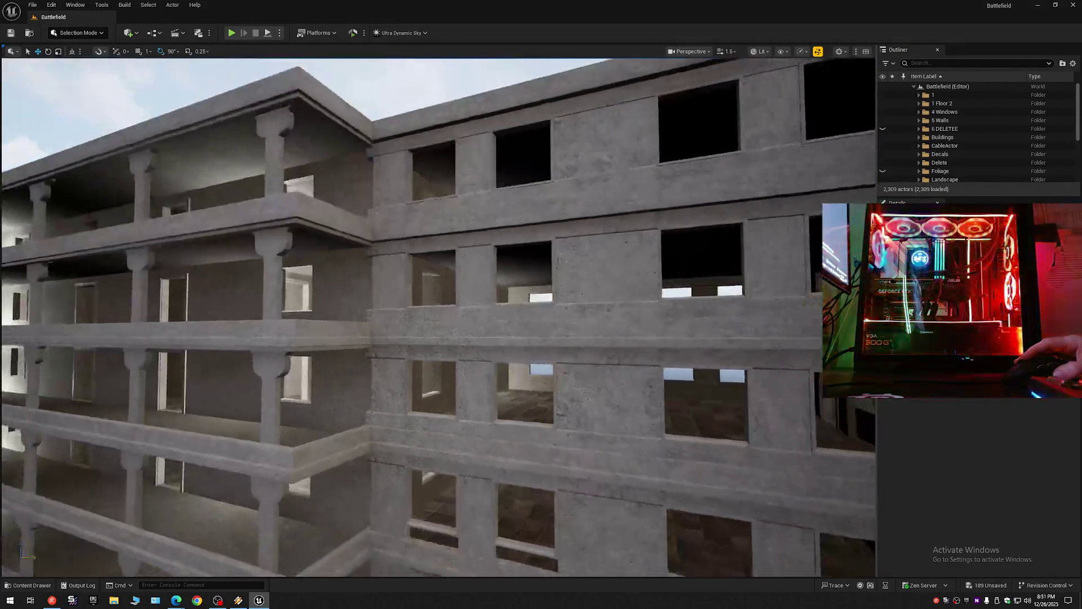
key(s)
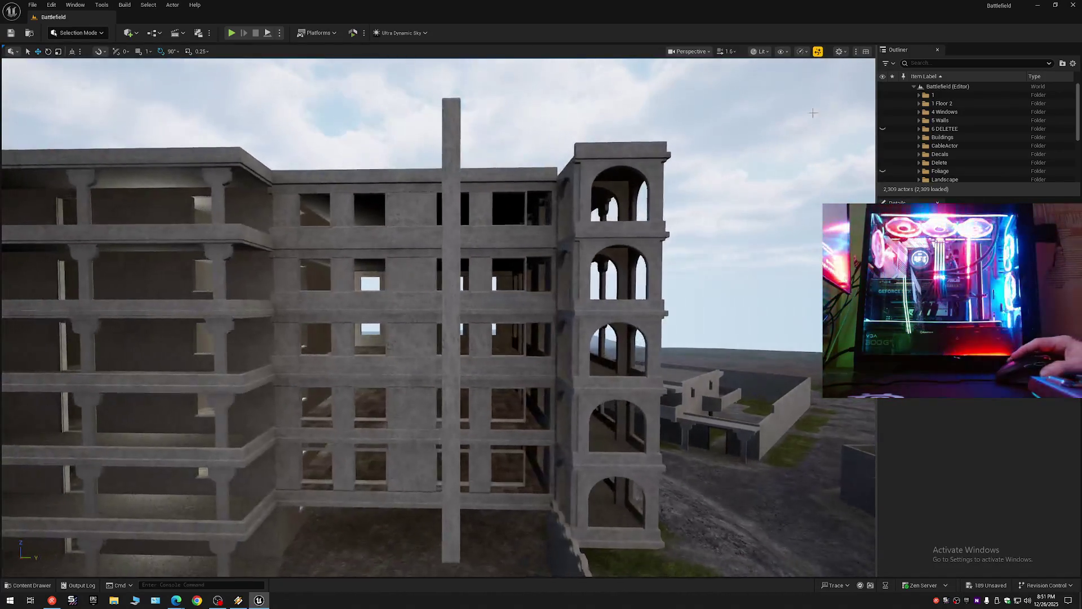
Step: Save the current level until everything is saved, then start Save Current Level As
click(10, 33)
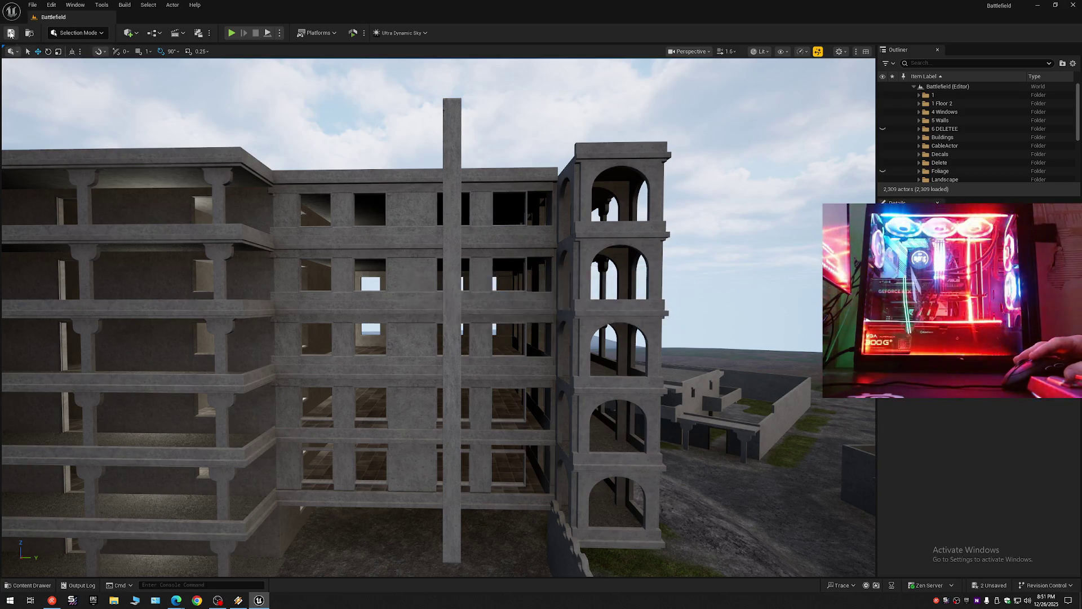
click(32, 5)
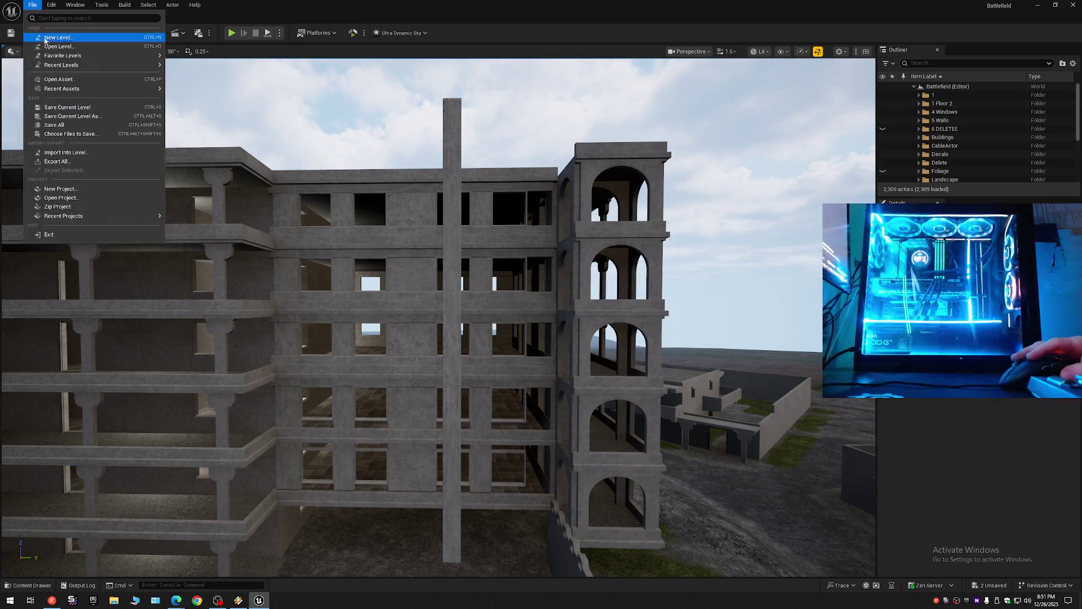
click(55, 106)
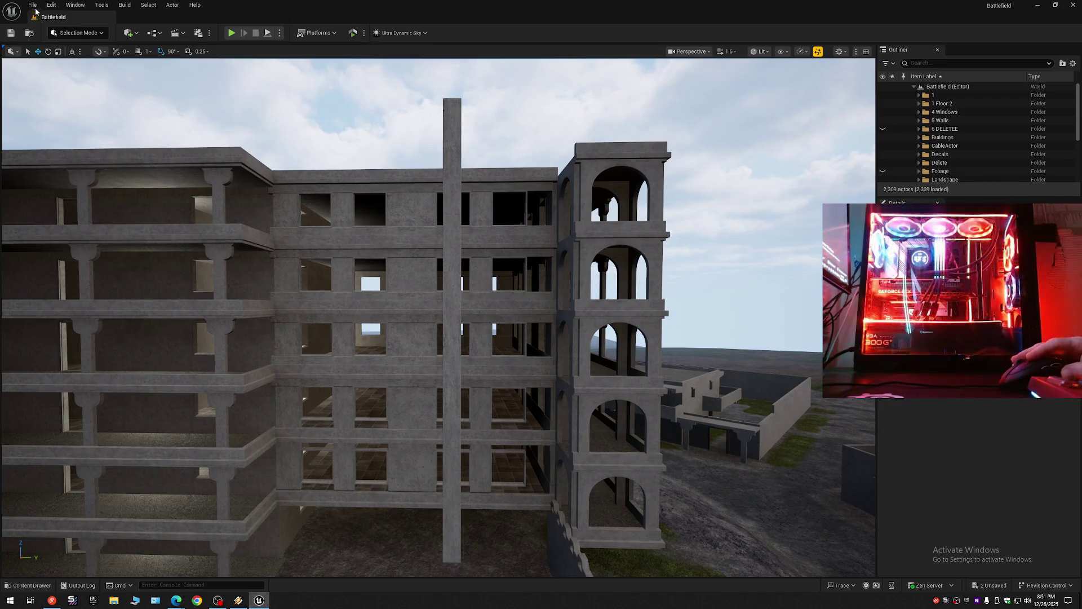
click(35, 8)
click(53, 123)
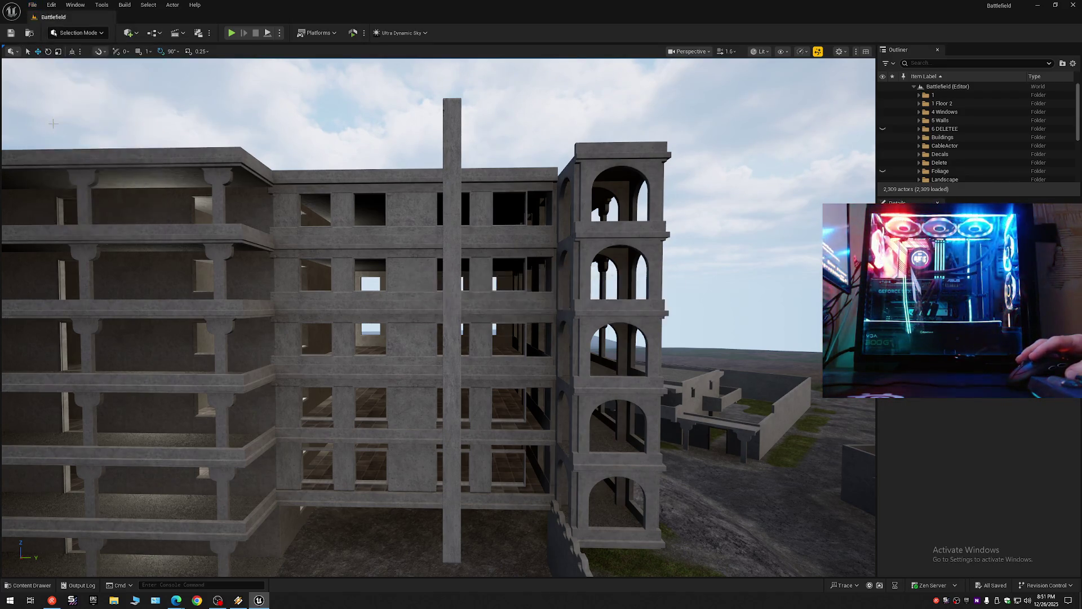
click(34, 7)
click(56, 117)
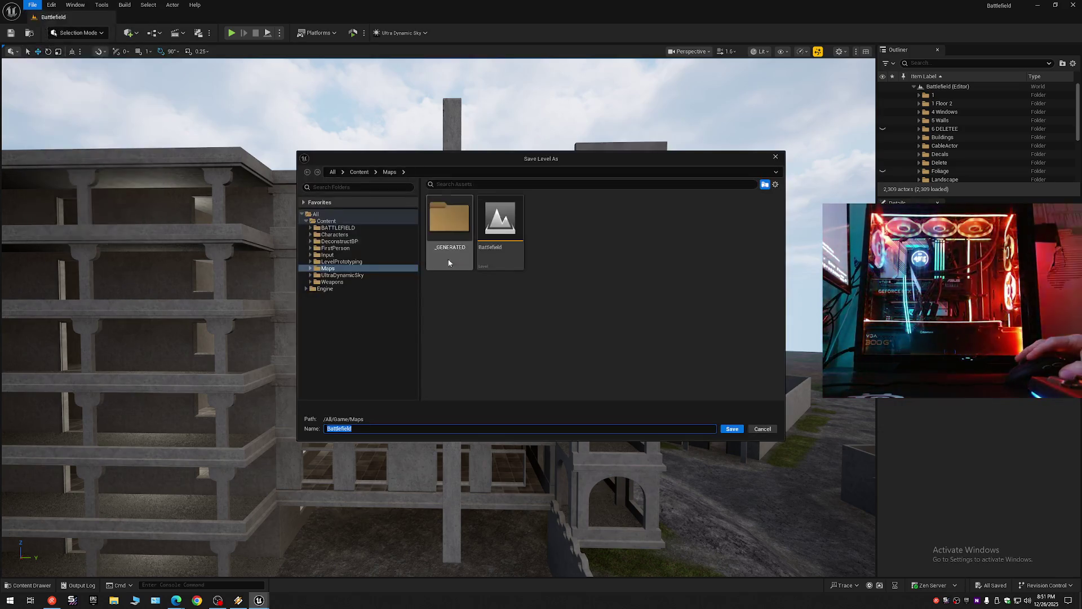
Step: Overwrite the existing Battlefield map, then restart the music player's track while it reloads
double_click(500, 227)
click(566, 313)
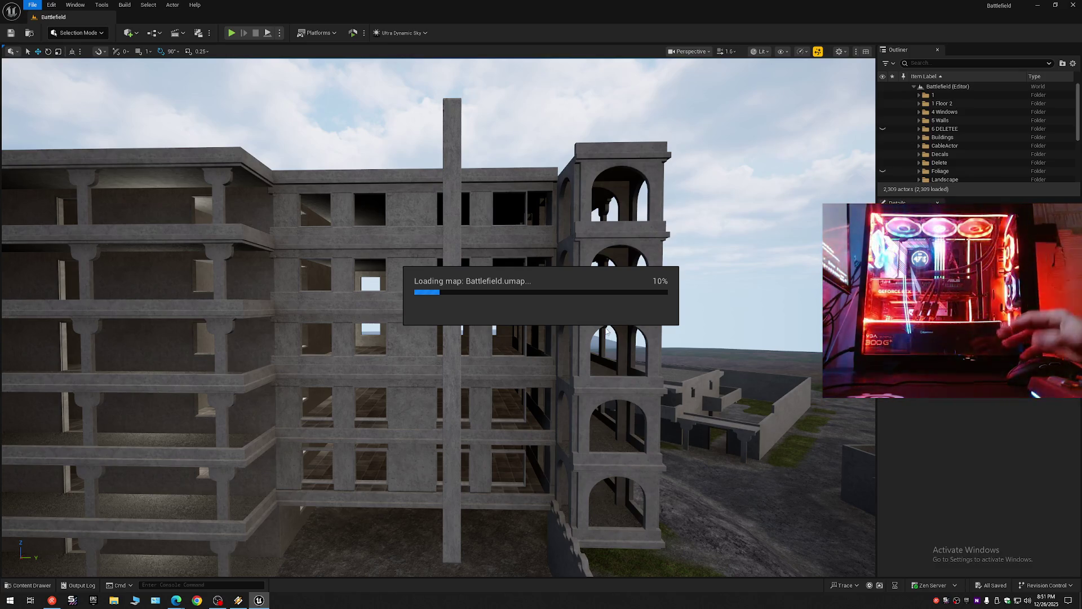
click(241, 600)
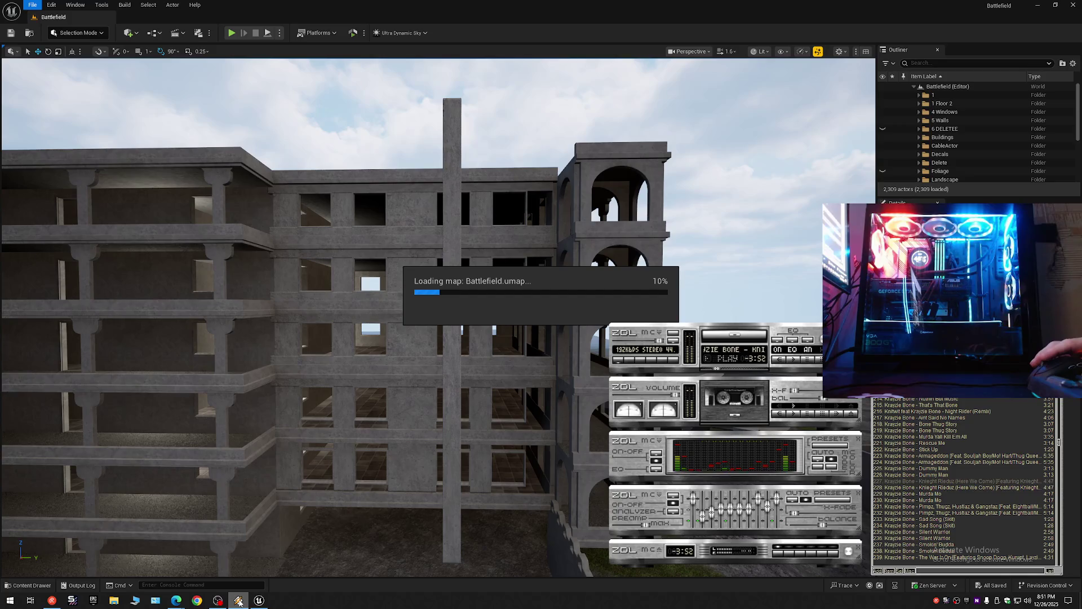
click(715, 371)
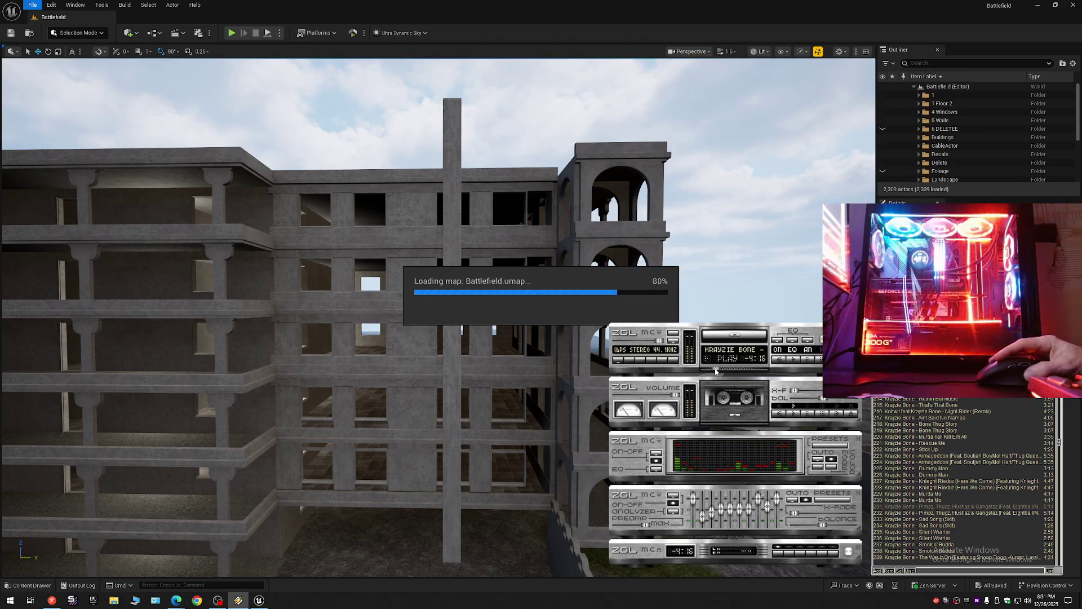
click(706, 369)
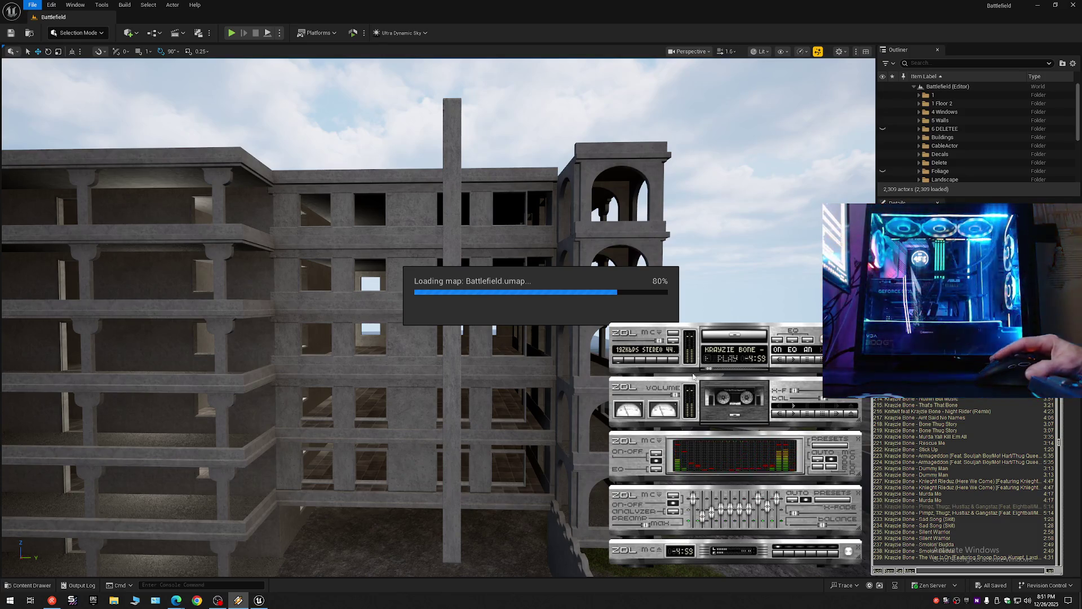
Step: Switch back to the Unreal Editor window from the taskbar
mouse_move(259, 599)
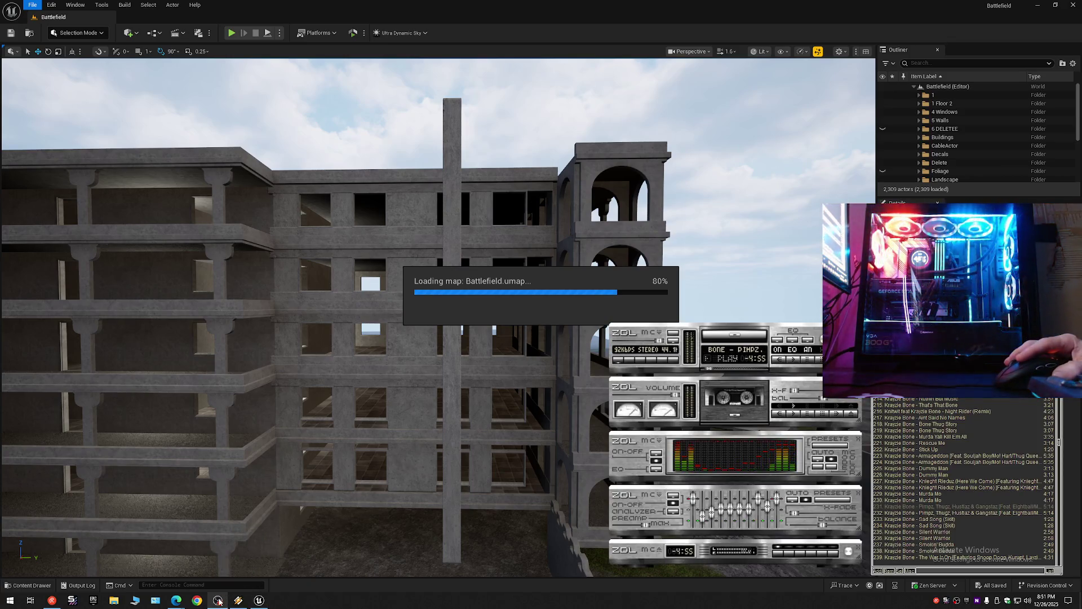
mouse_move(219, 599)
mouse_move(223, 574)
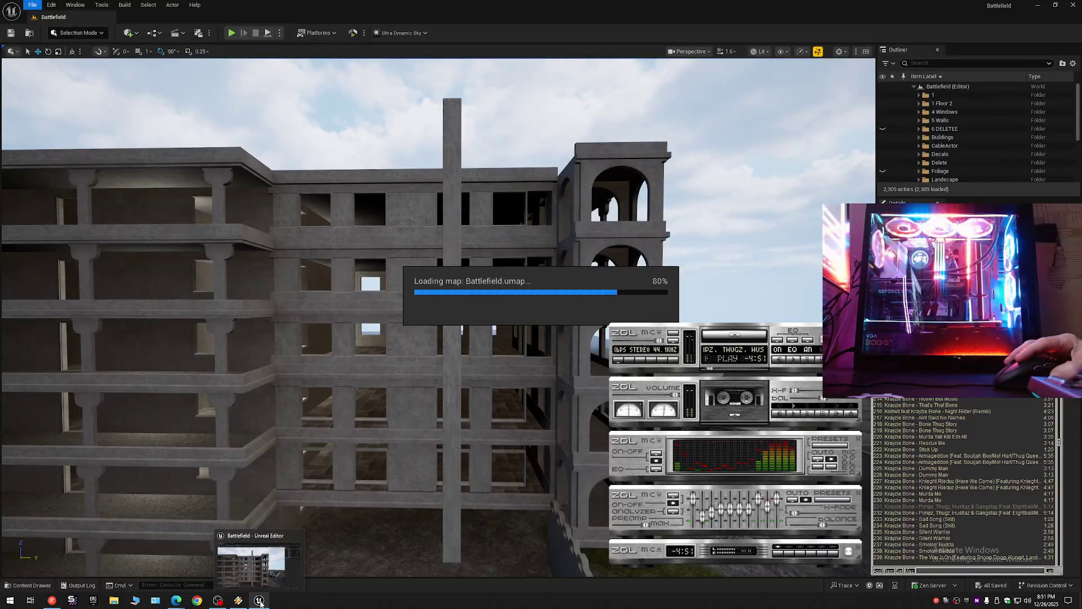
mouse_move(261, 574)
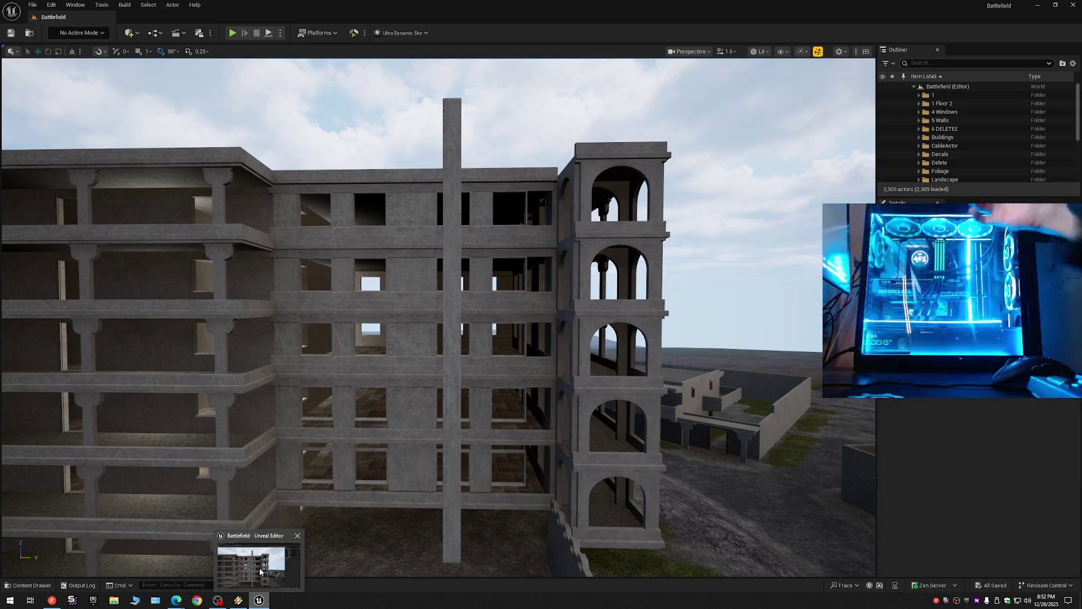
click(260, 570)
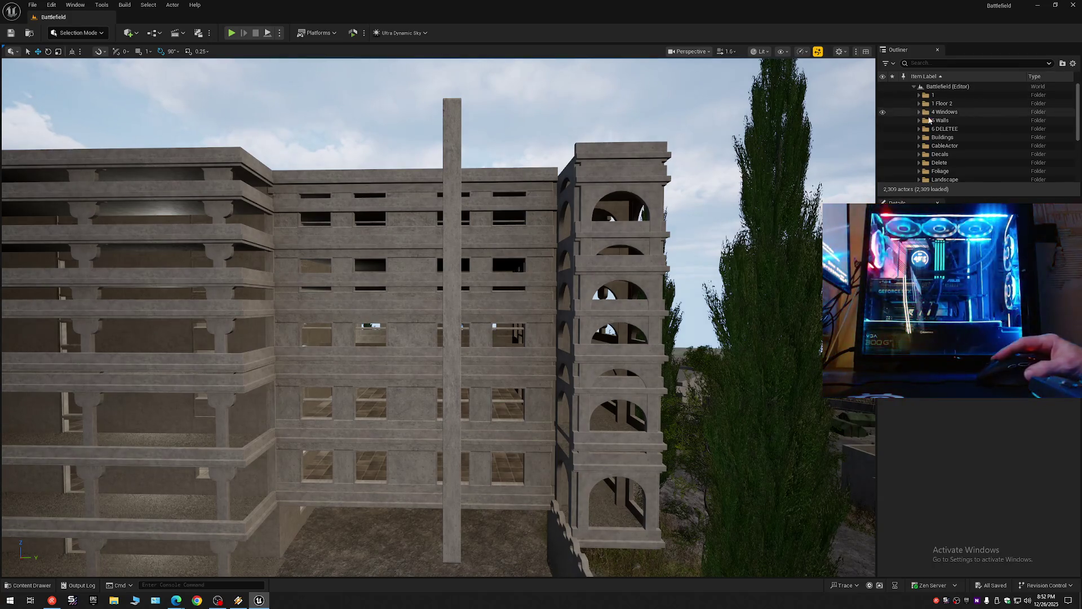
Step: Hide the 6 DELETE folder's parts, then fly the camera toward the tower and building walls
click(882, 129)
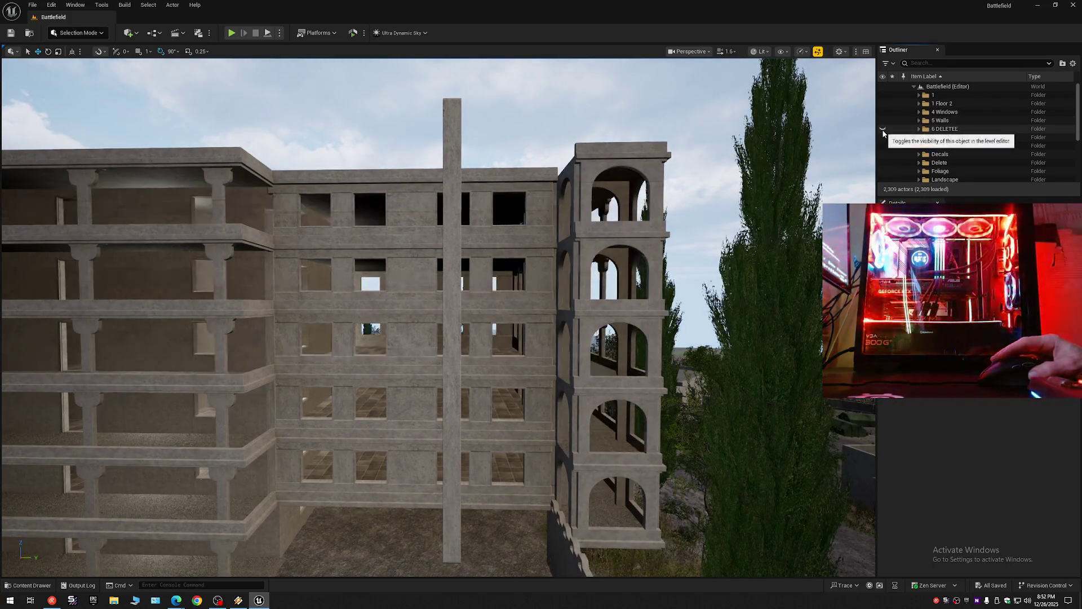
mouse_move(541, 328)
mouse_down()
mouse_move(666, 327)
mouse_move(586, 324)
mouse_up()
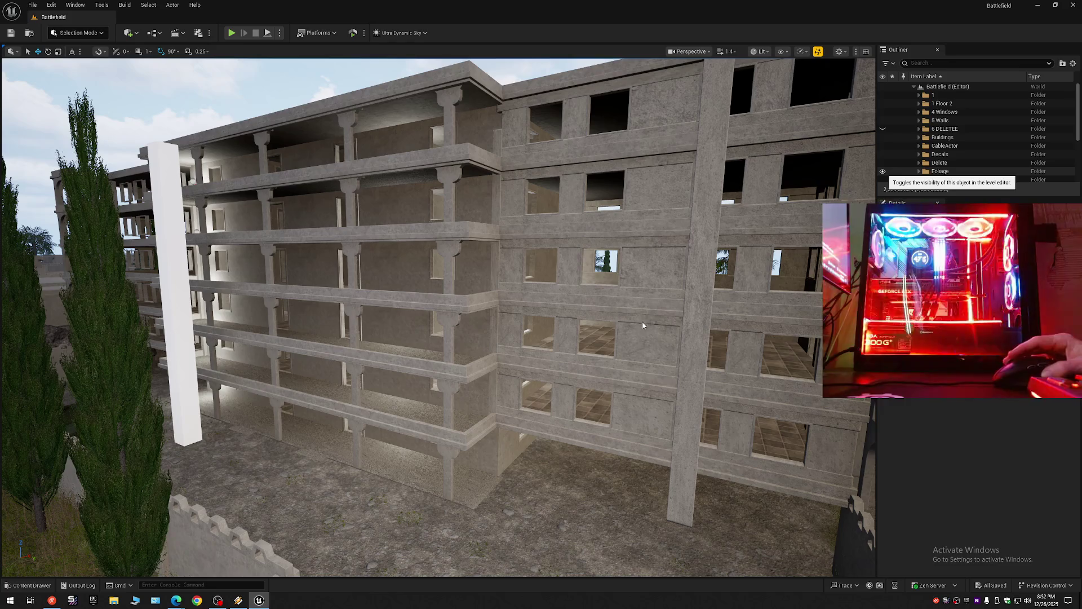
mouse_move(642, 326)
mouse_down()
mouse_move(555, 327)
mouse_move(609, 327)
mouse_up()
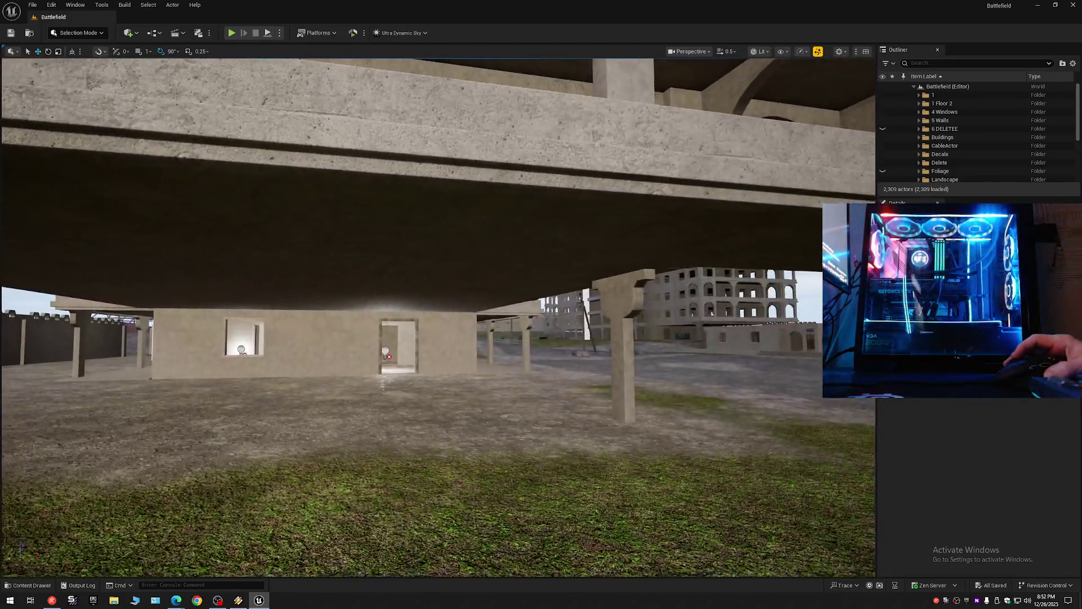
drag(609, 327, 617, 327)
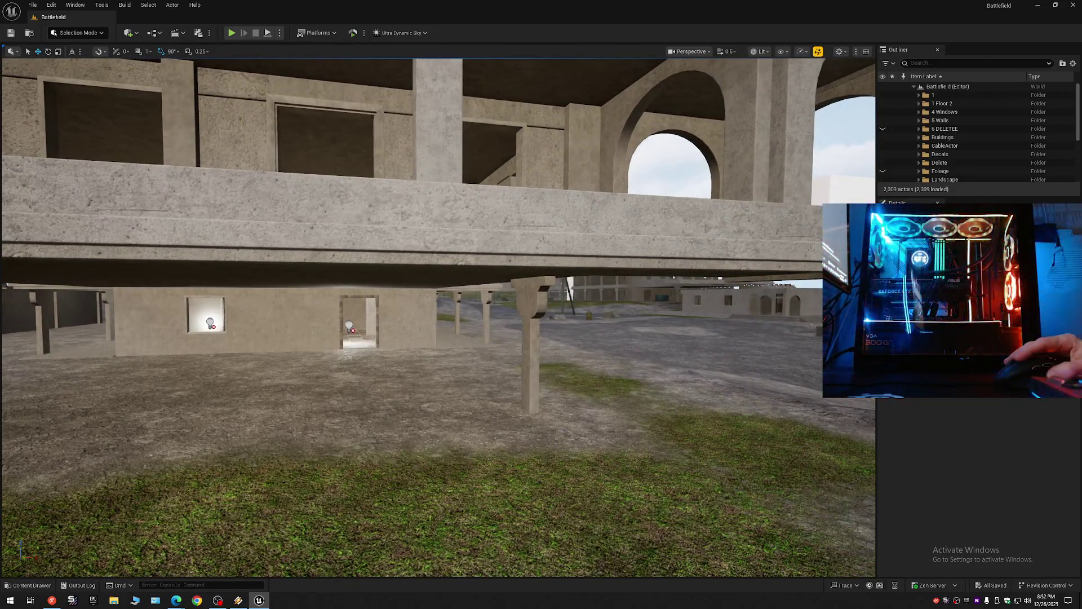
click(530, 339)
drag(530, 338, 556, 338)
click(324, 287)
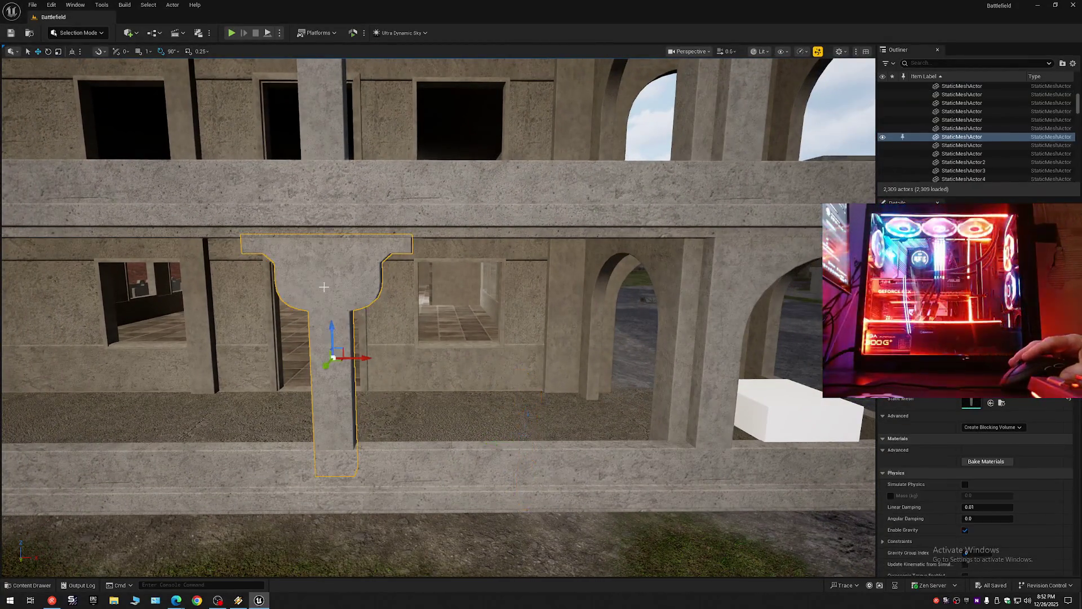
mouse_move(464, 313)
mouse_down()
mouse_move(392, 292)
mouse_move(429, 299)
mouse_up()
click(395, 299)
click(1073, 63)
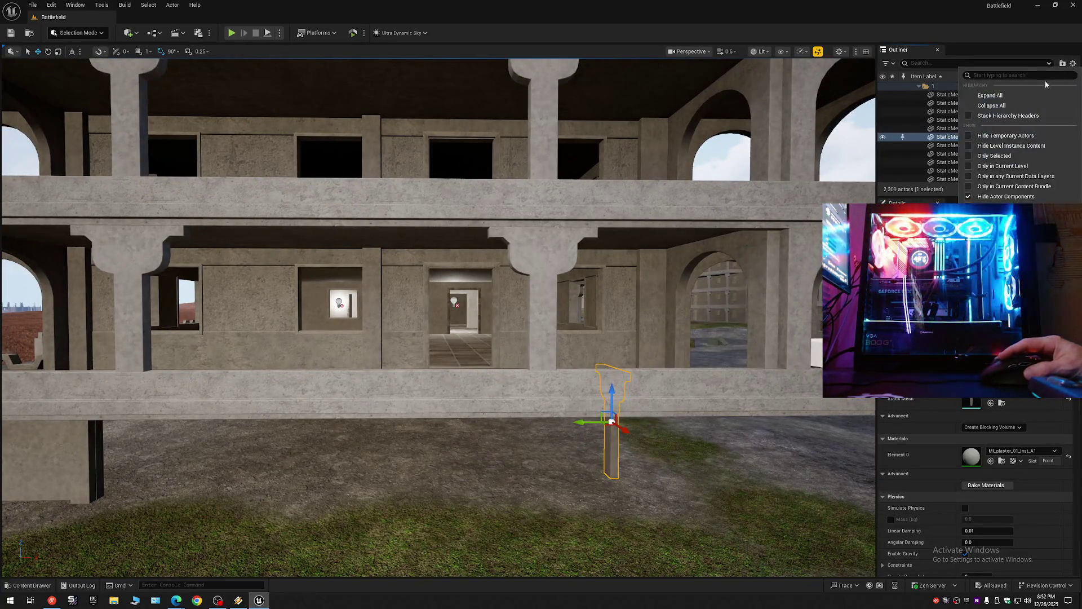
click(981, 103)
click(915, 87)
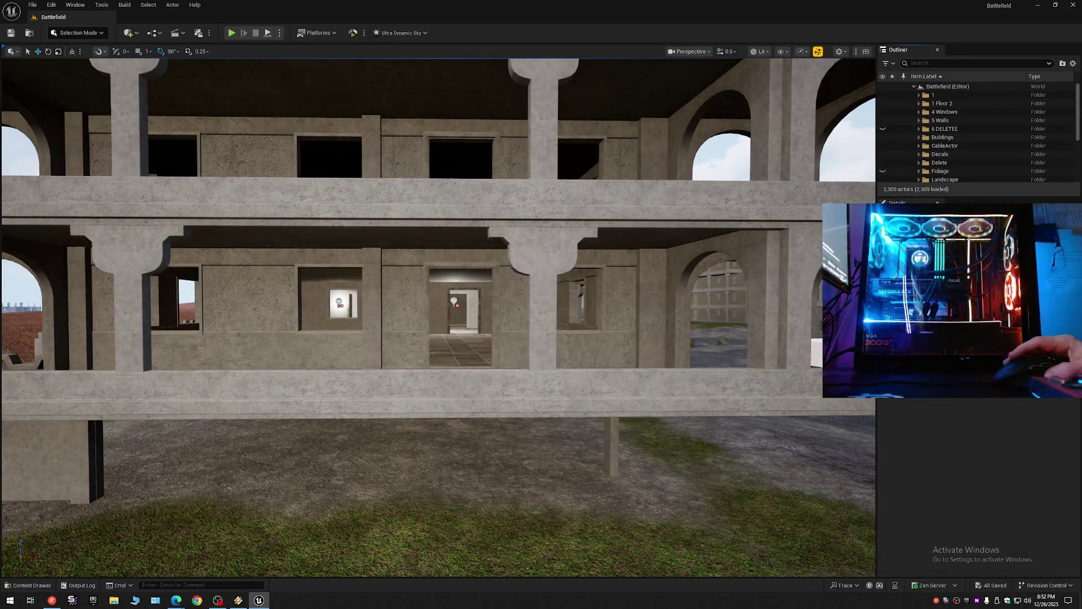
scroll(438, 316, up, 5)
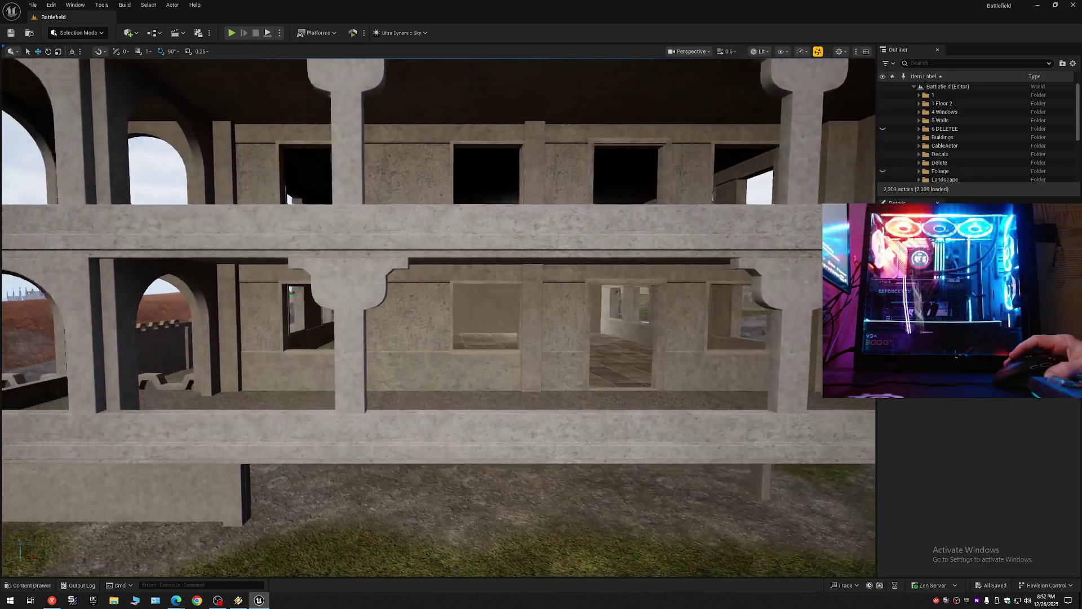
mouse_move(290, 293)
mouse_down()
mouse_move(359, 269)
mouse_move(361, 316)
mouse_up()
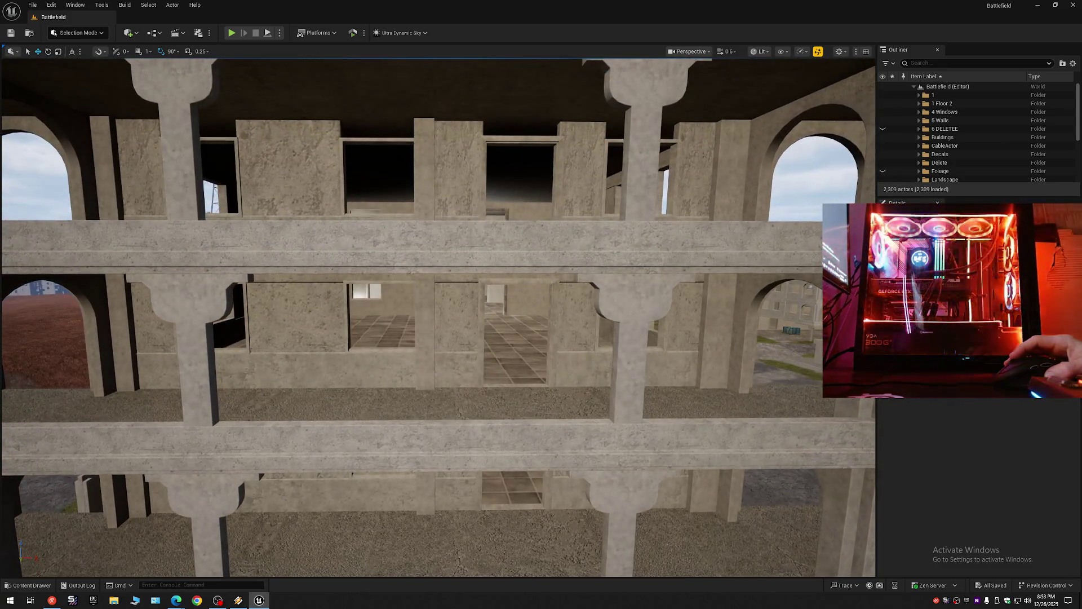
key(e)
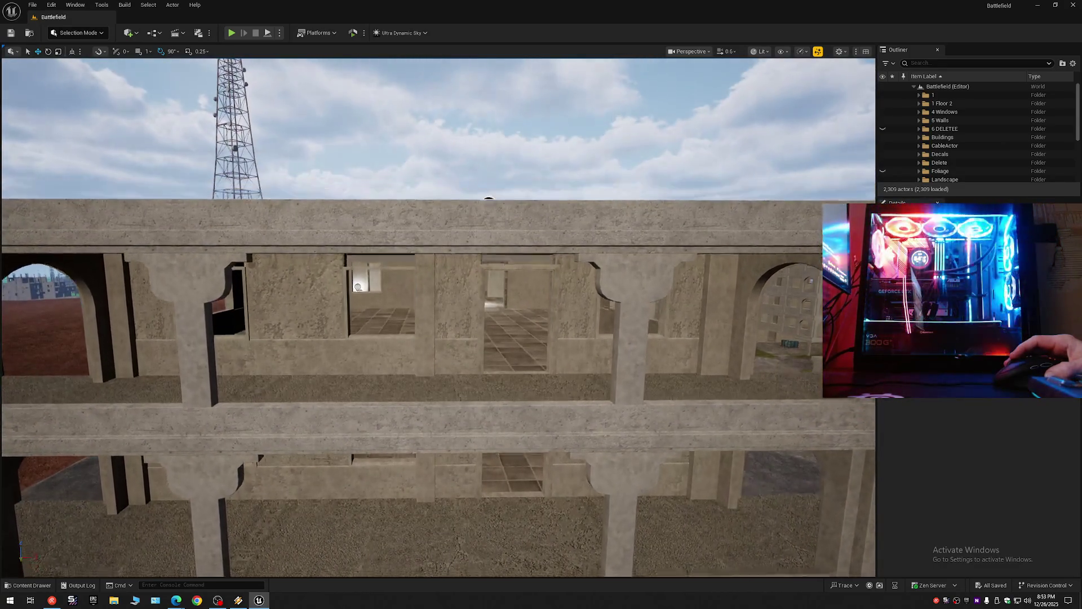
key(e)
key(q)
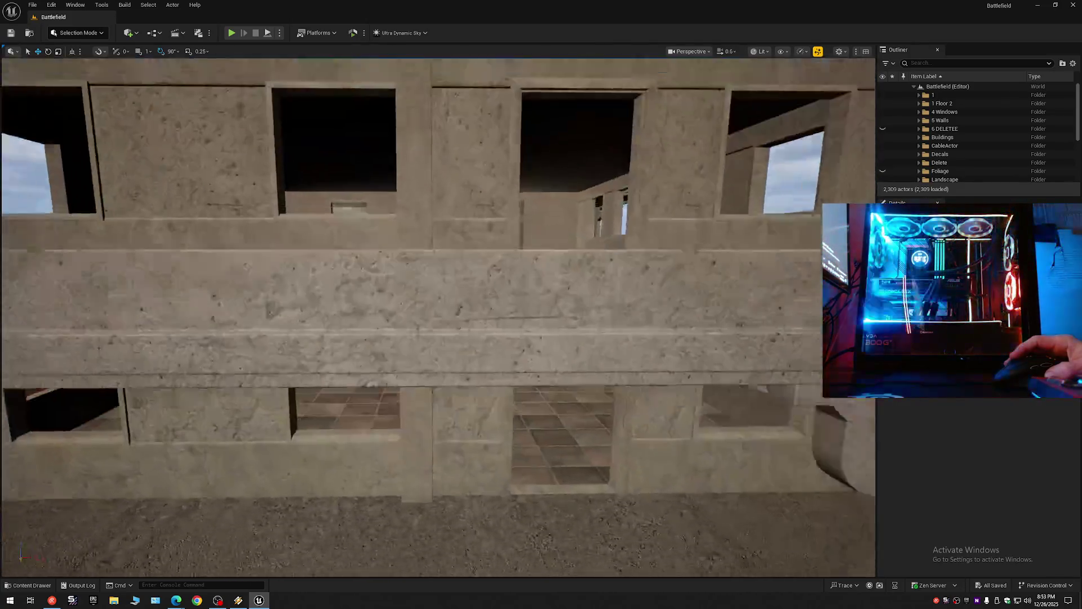
key(w)
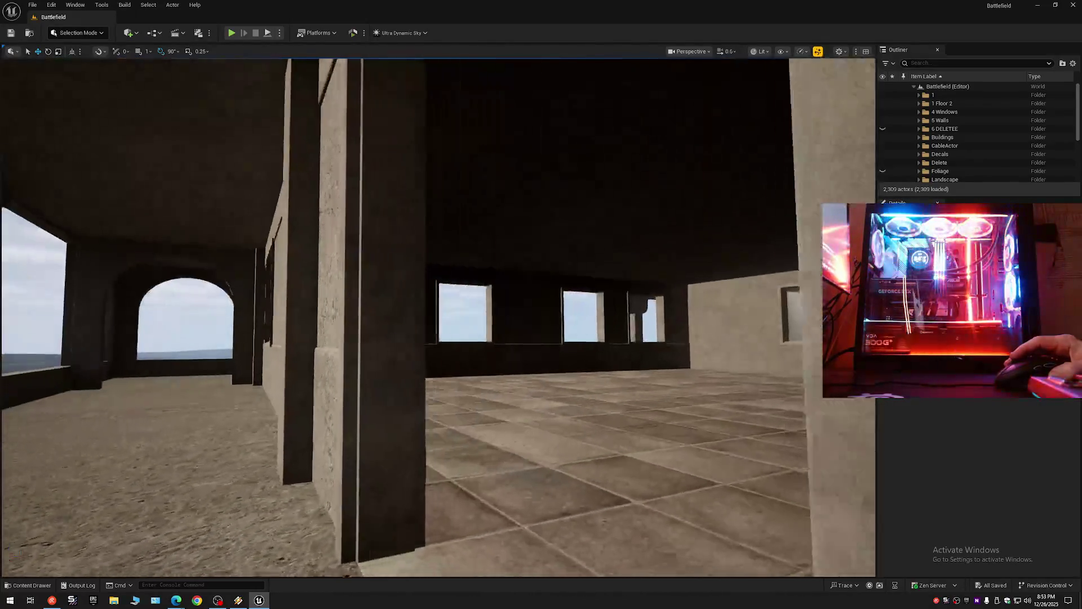
scroll(438, 317, down, 2)
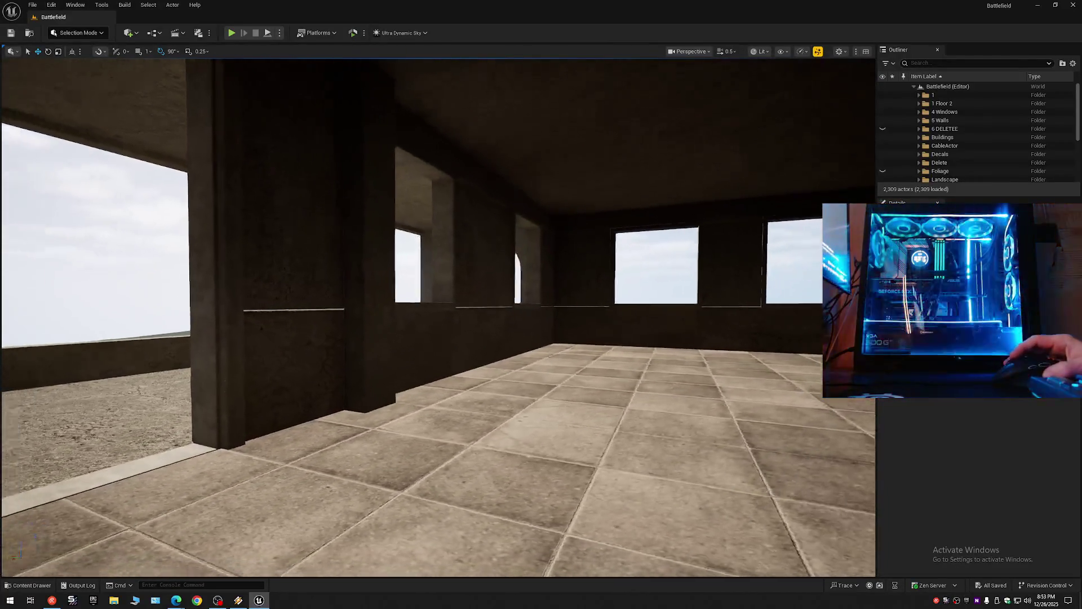
key(w)
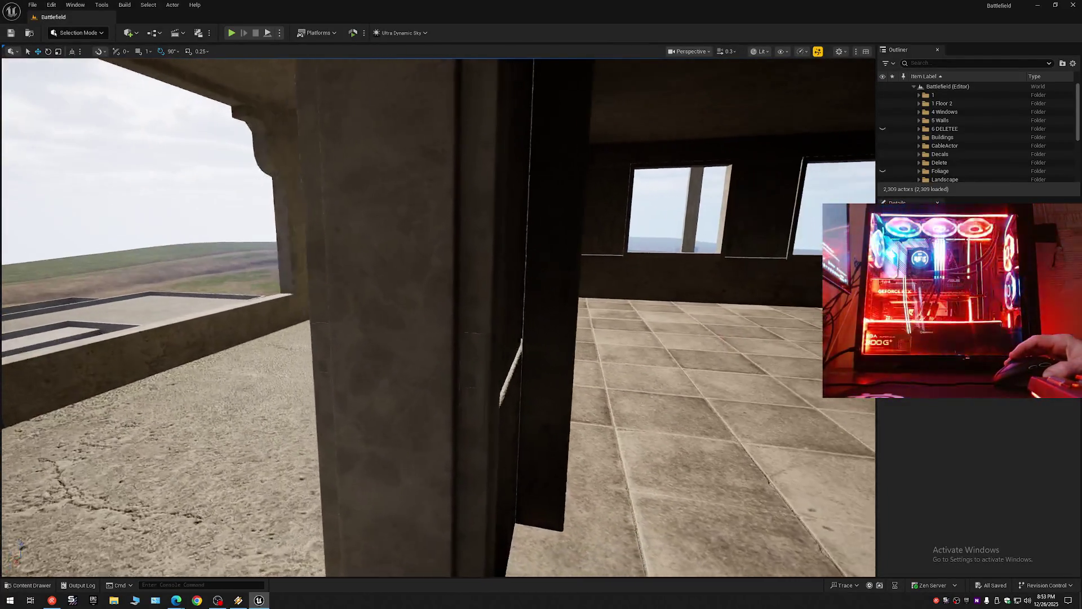
scroll(438, 317, up, 1)
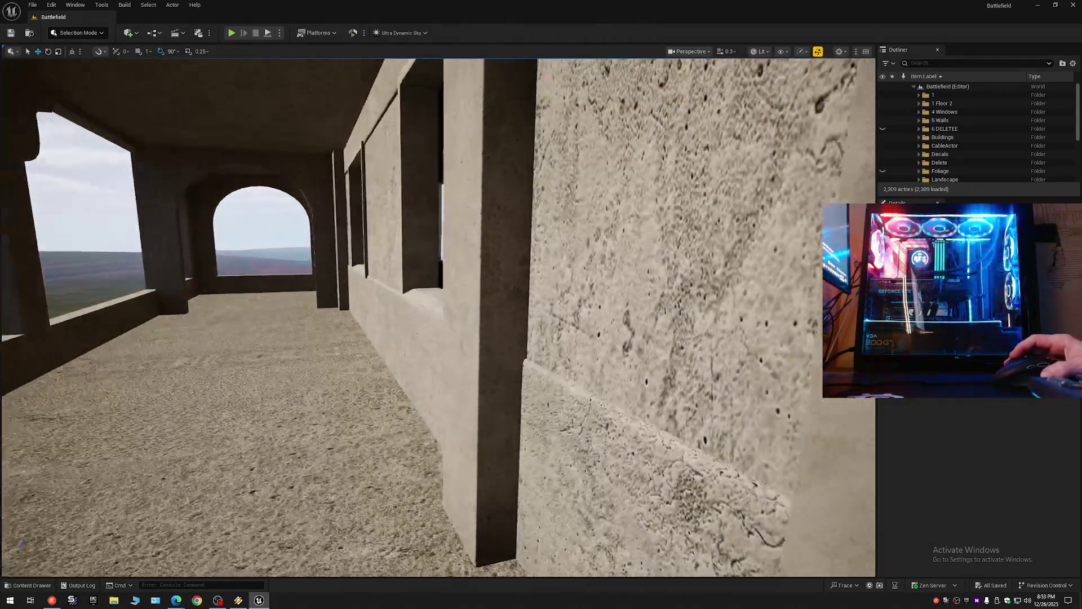
scroll(438, 317, up, 1)
key(w)
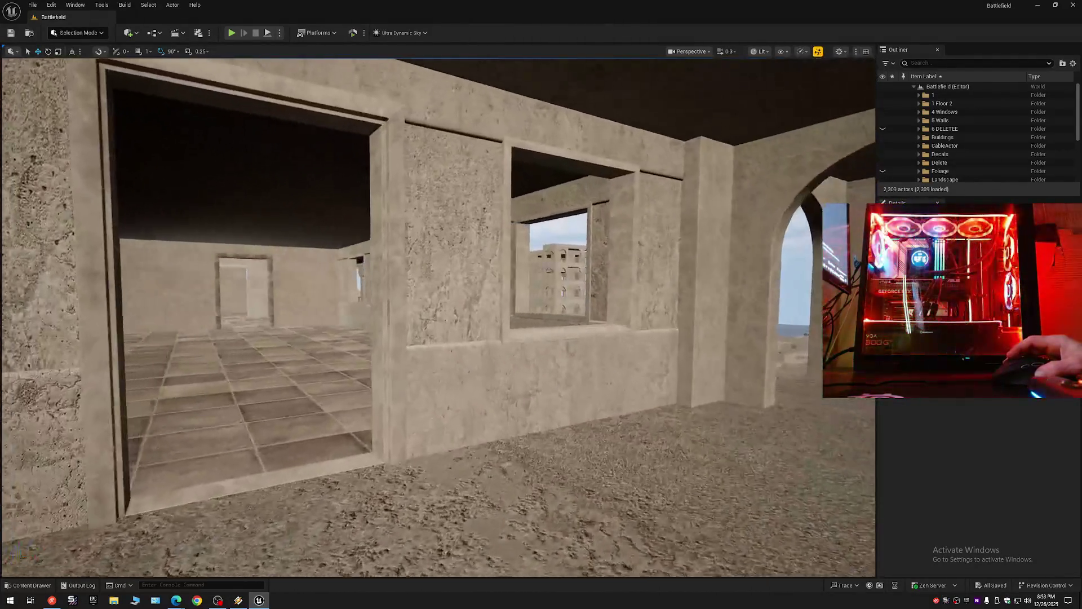
key(w)
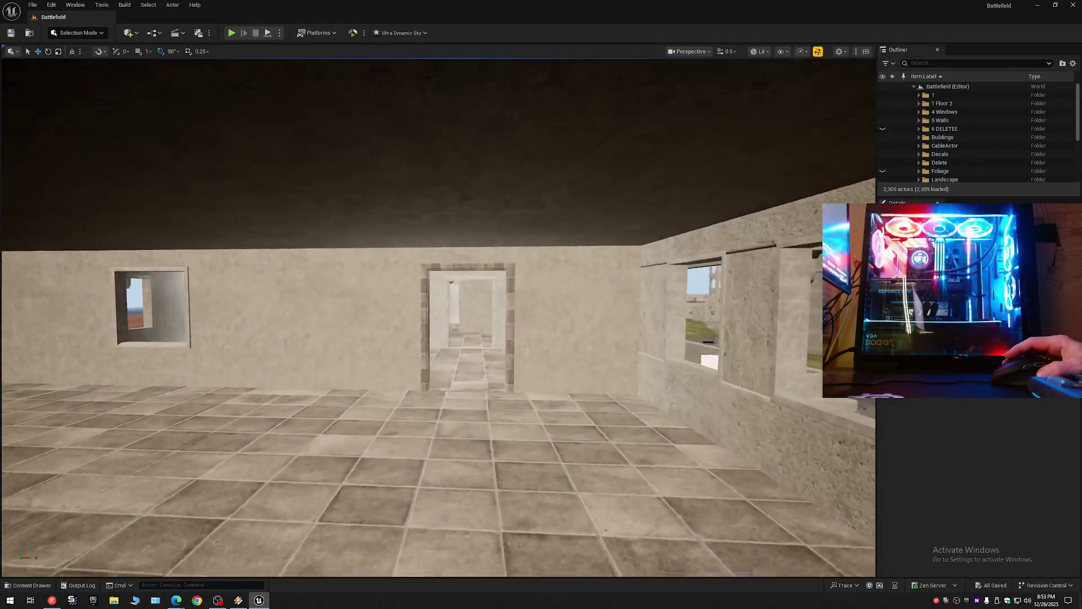
key(s)
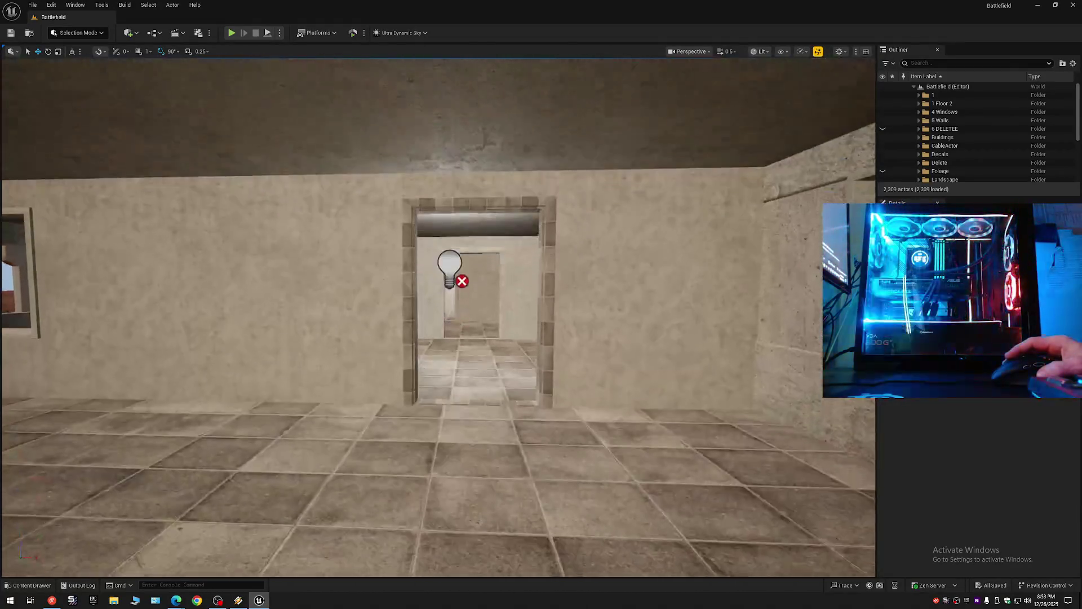
key(e)
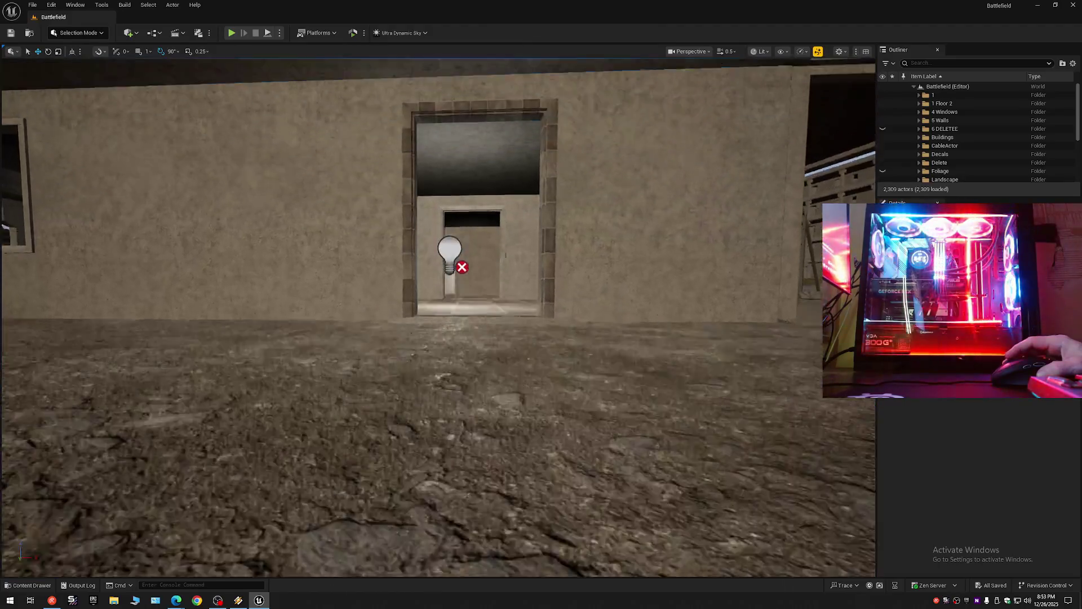
key(w)
click(595, 245)
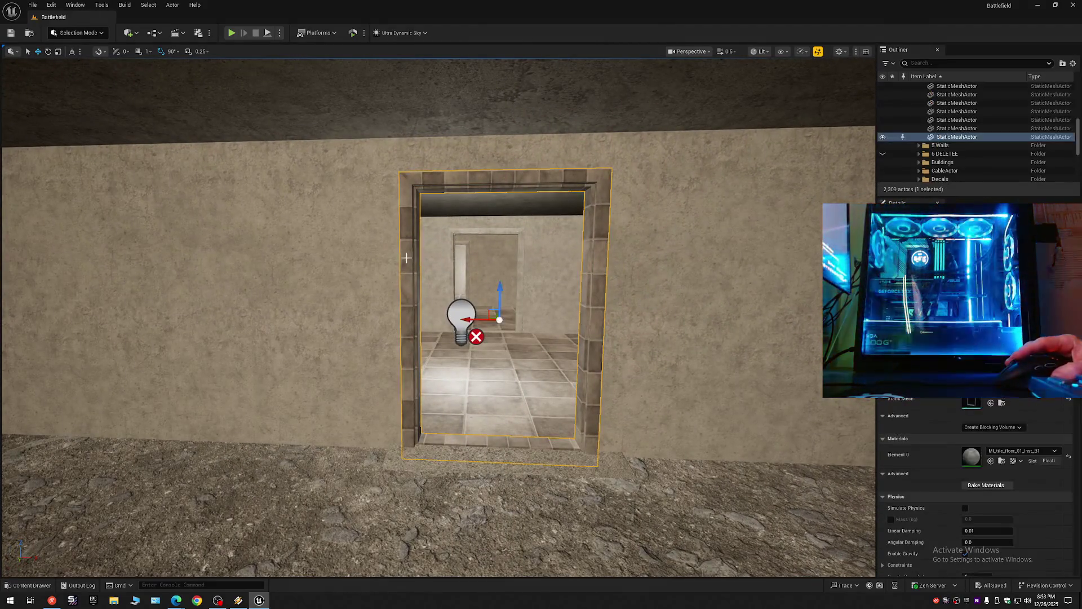
Step: Select the wall around the doorway and locate its plaster material among the assets
click(694, 311)
click(1001, 460)
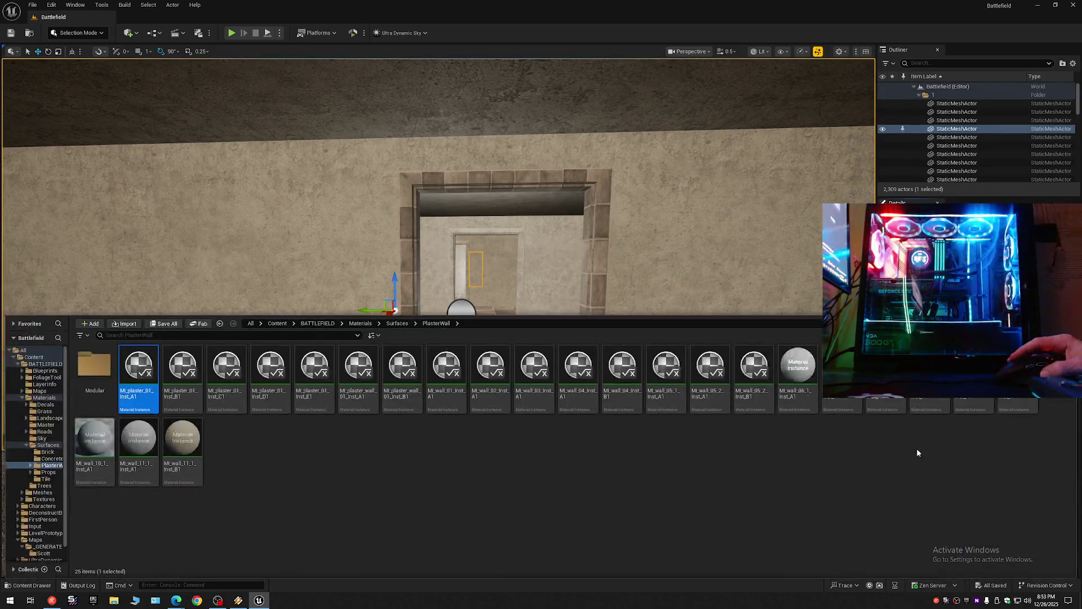
click(547, 240)
scroll(548, 240, down, 5)
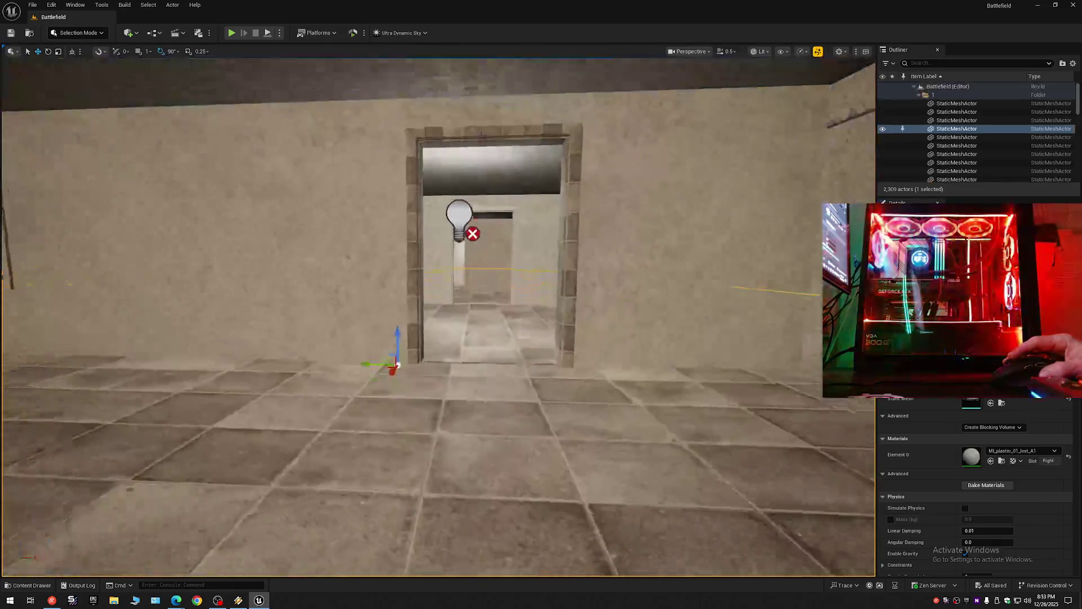
Step: Frame the wall and door, narrow to the door frame, and check another wall's material
ctrl+click(547, 241)
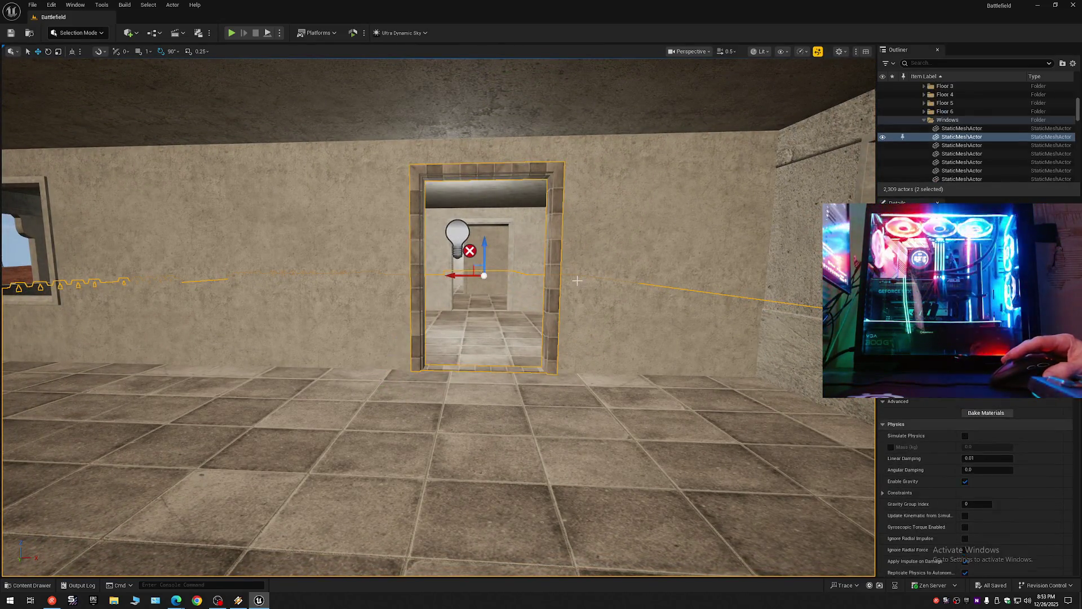
key(f)
key(f)
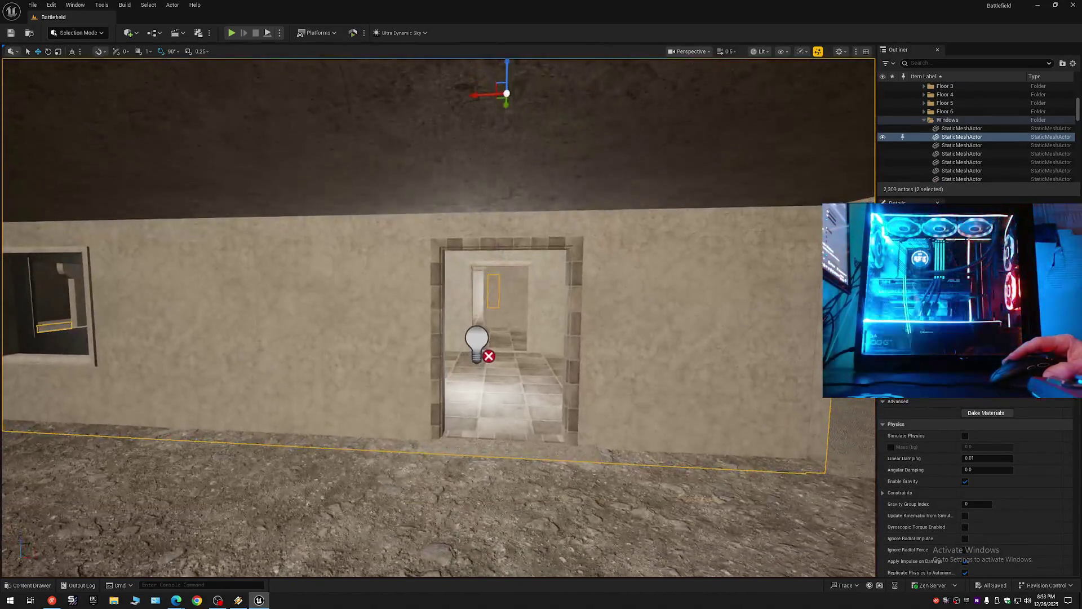
click(439, 329)
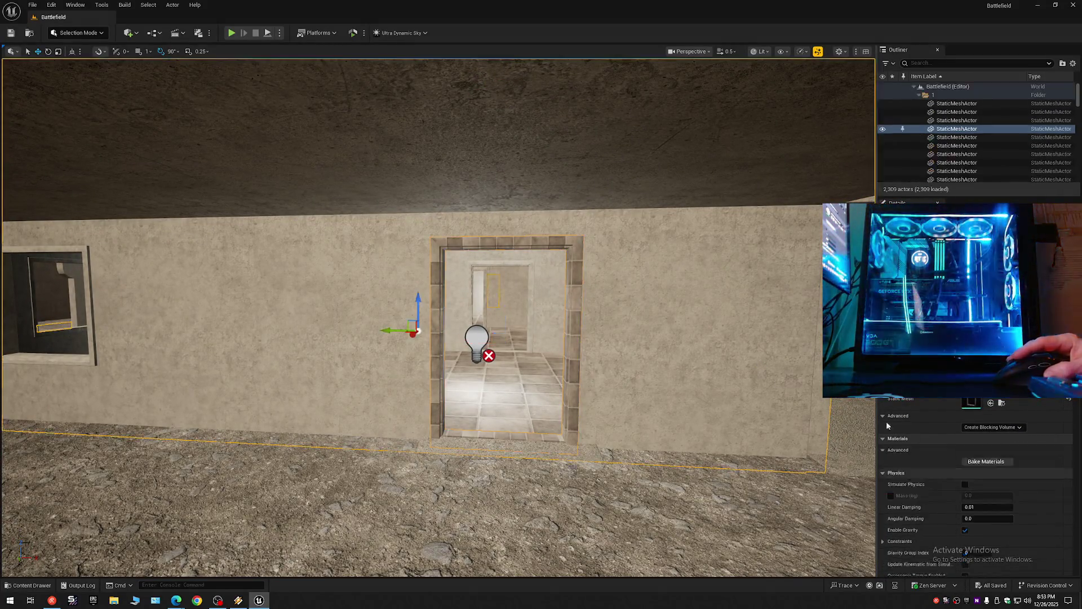
click(1002, 461)
key(ctrl+space)
key(f)
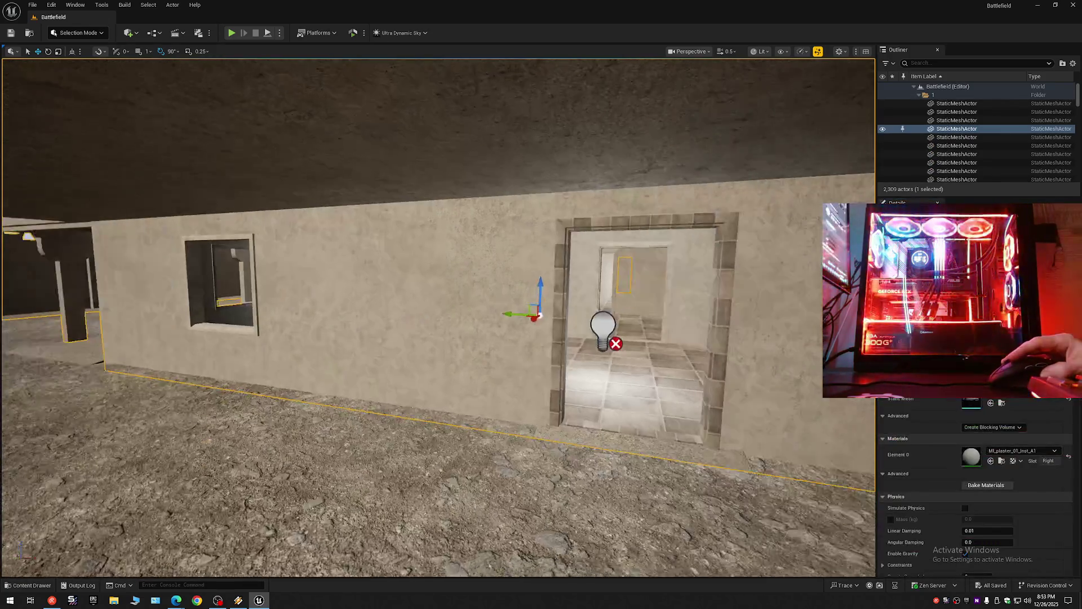
Step: Select the tiled doorway floor piece, the doorway frame and two more doorway pieces
click(605, 316)
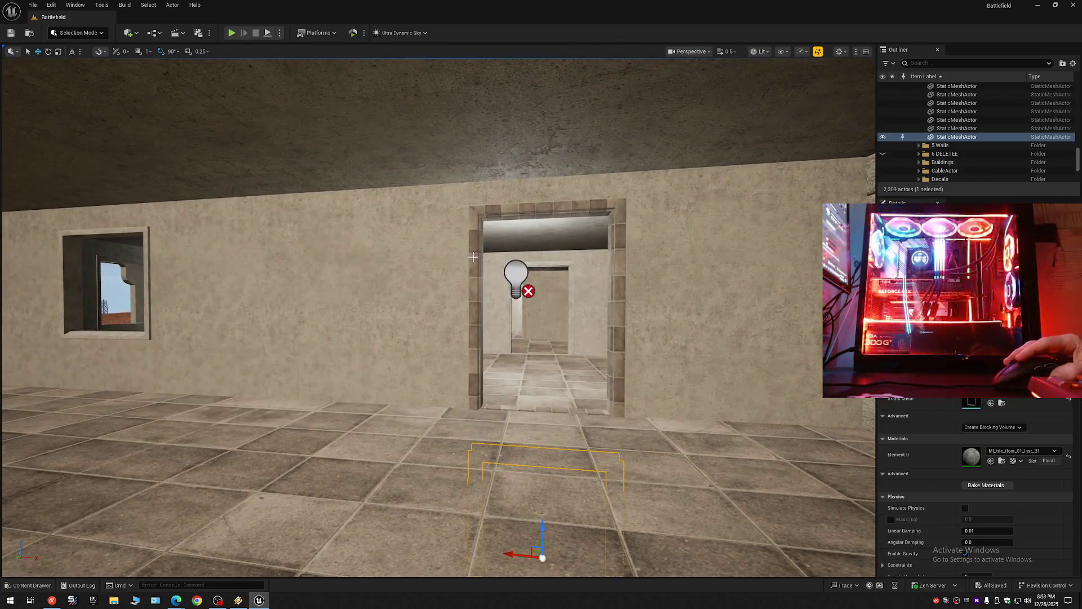
ctrl+click(546, 283)
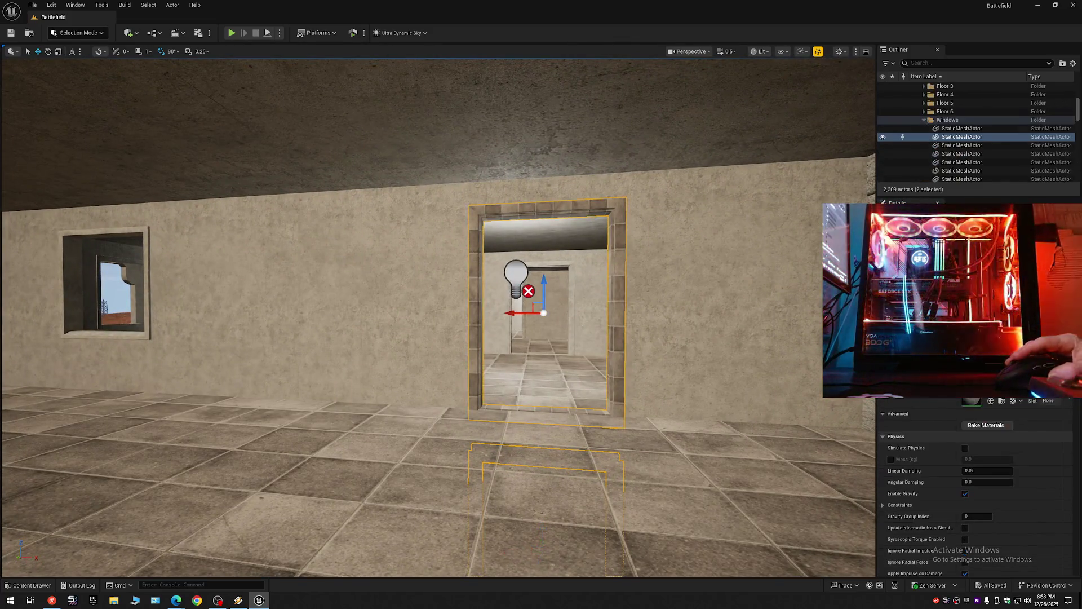
drag(394, 254, 428, 284)
ctrl+click(394, 254)
drag(394, 254, 394, 236)
ctrl+click(422, 335)
drag(423, 334, 481, 352)
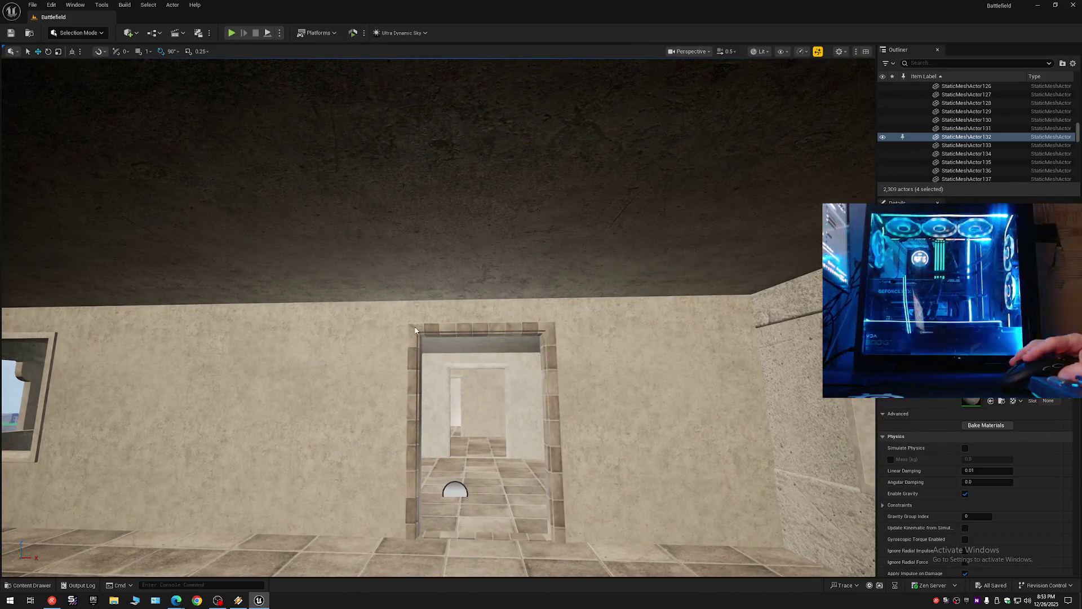
drag(409, 322, 409, 352)
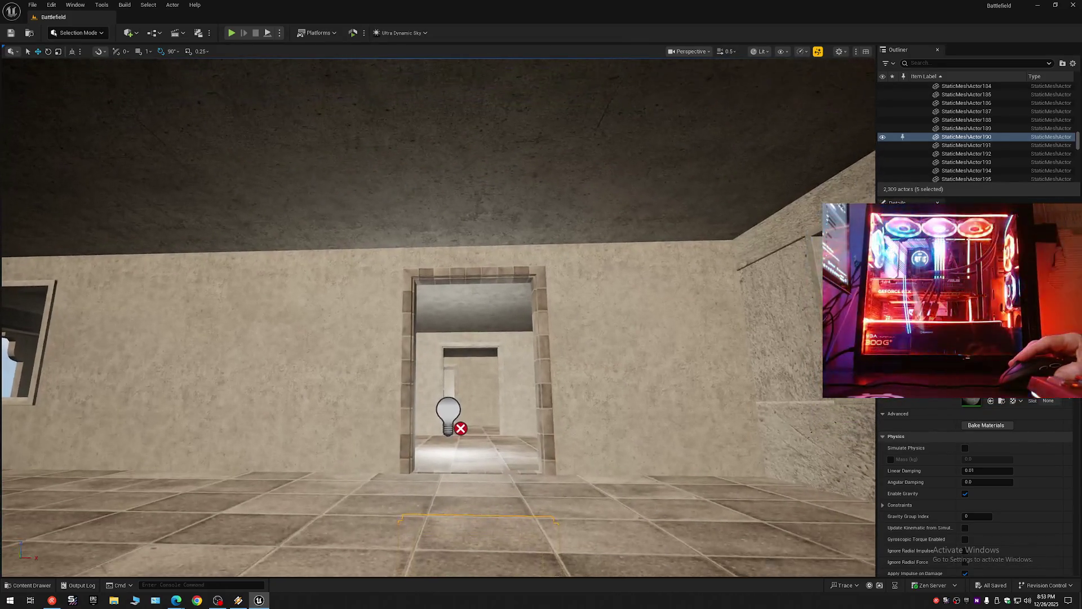
mouse_move(437, 316)
mouse_down()
mouse_move(438, 282)
mouse_move(438, 315)
mouse_up()
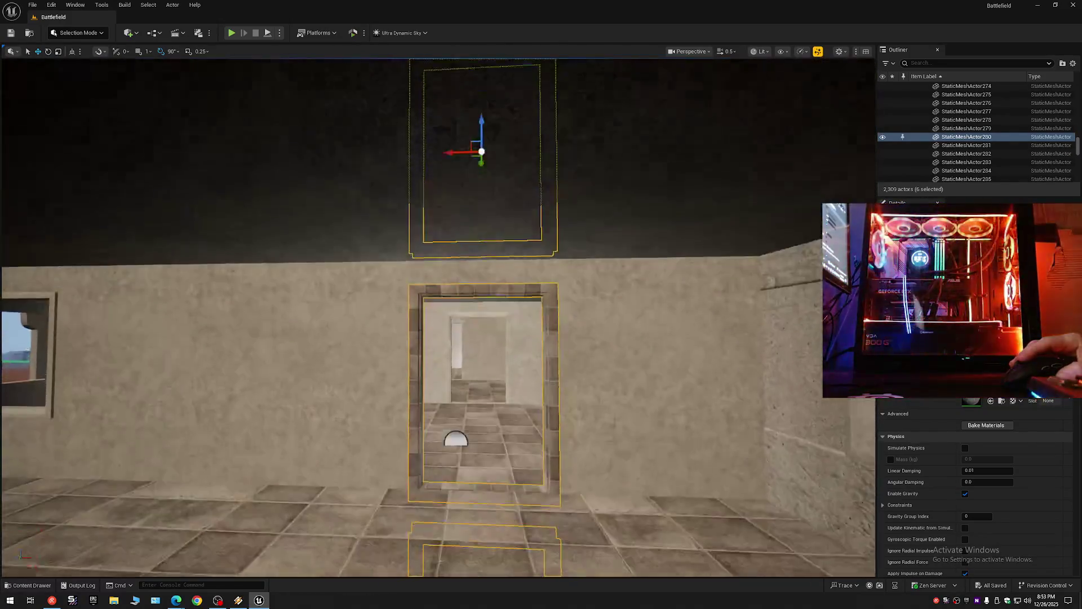
drag(786, 434, 786, 458)
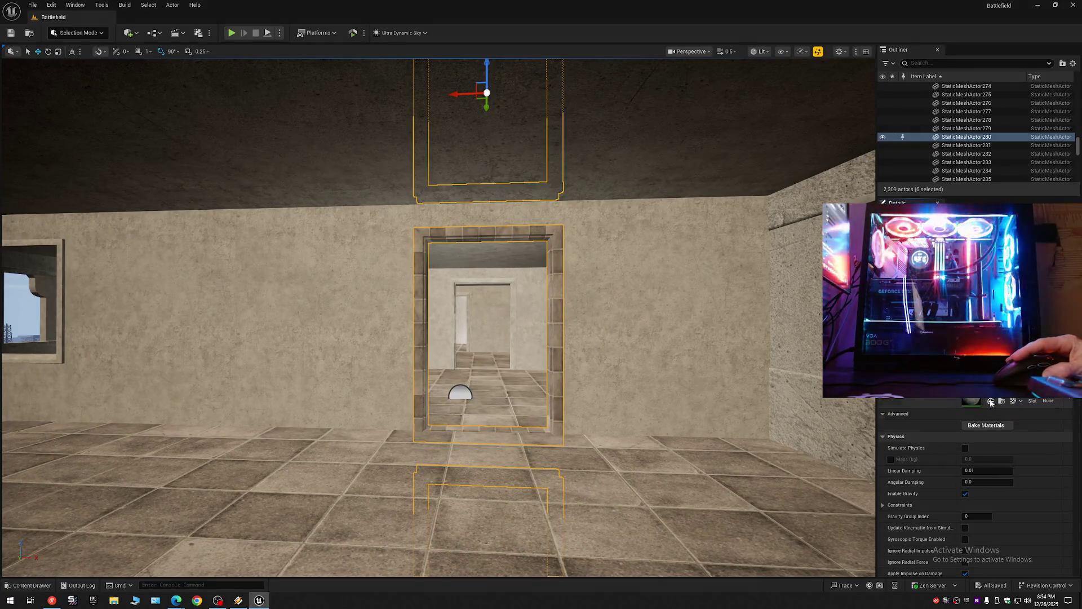
mouse_move(692, 399)
mouse_down()
mouse_move(532, 204)
mouse_move(531, 249)
mouse_move(488, 248)
mouse_up()
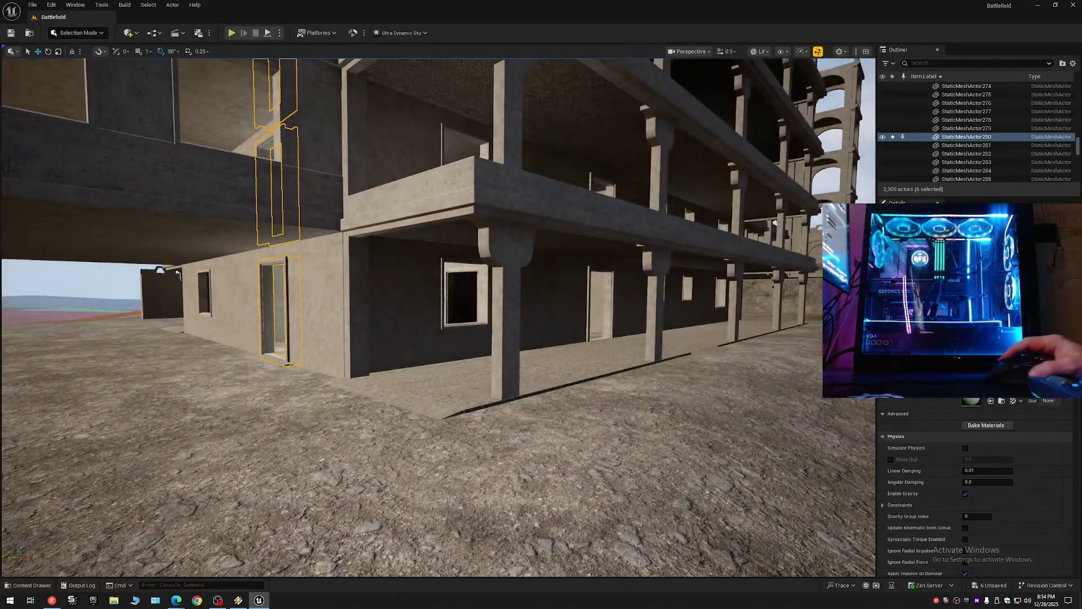
Step: Collapse the Outliner to top-level folders, then save the level and all modified assets
click(1066, 67)
click(992, 106)
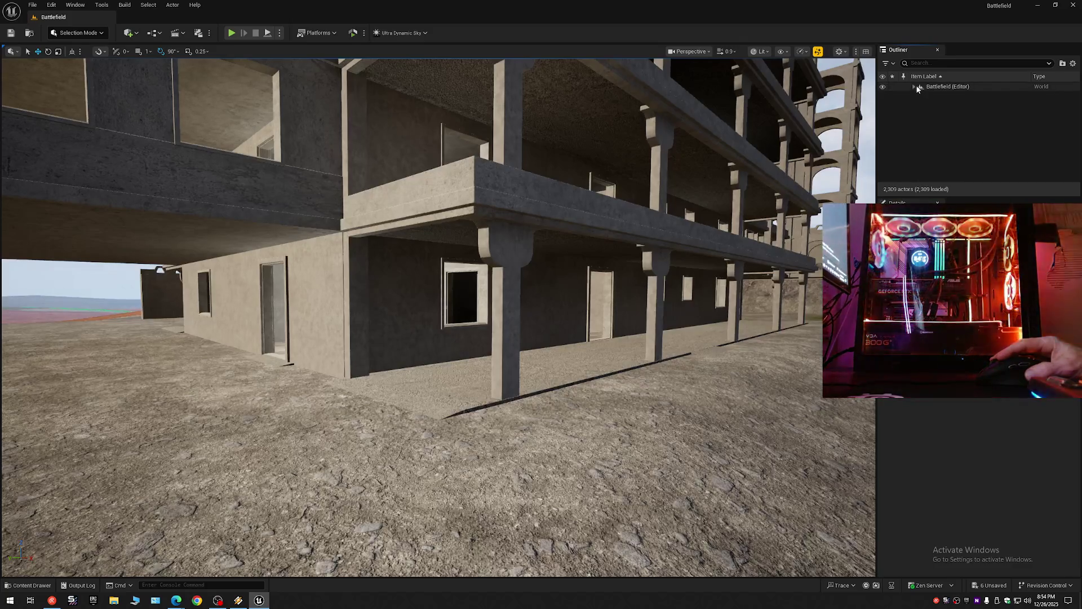
click(11, 33)
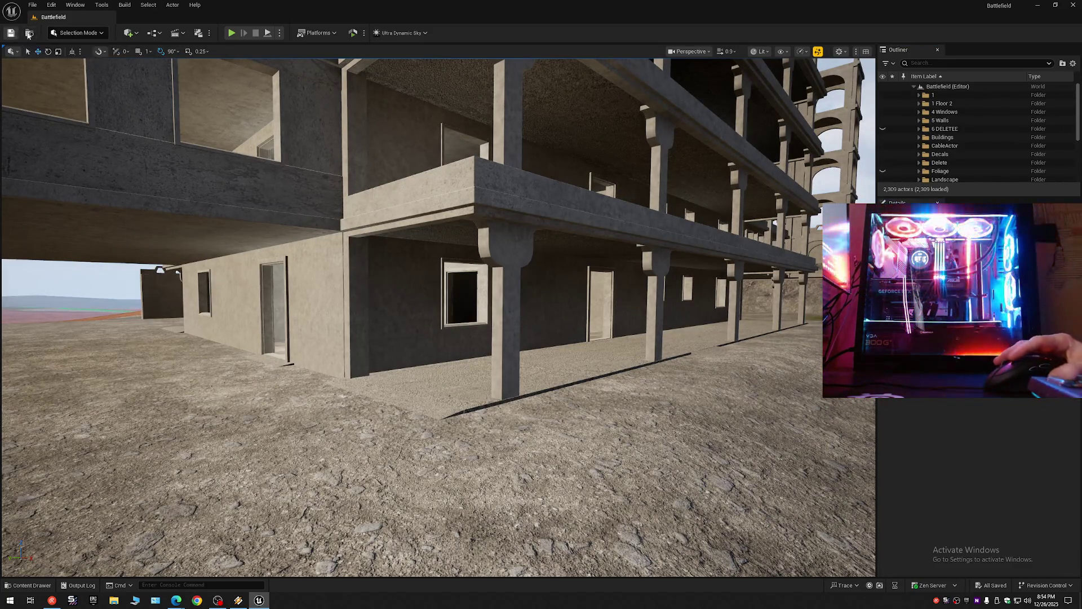
click(28, 6)
click(66, 107)
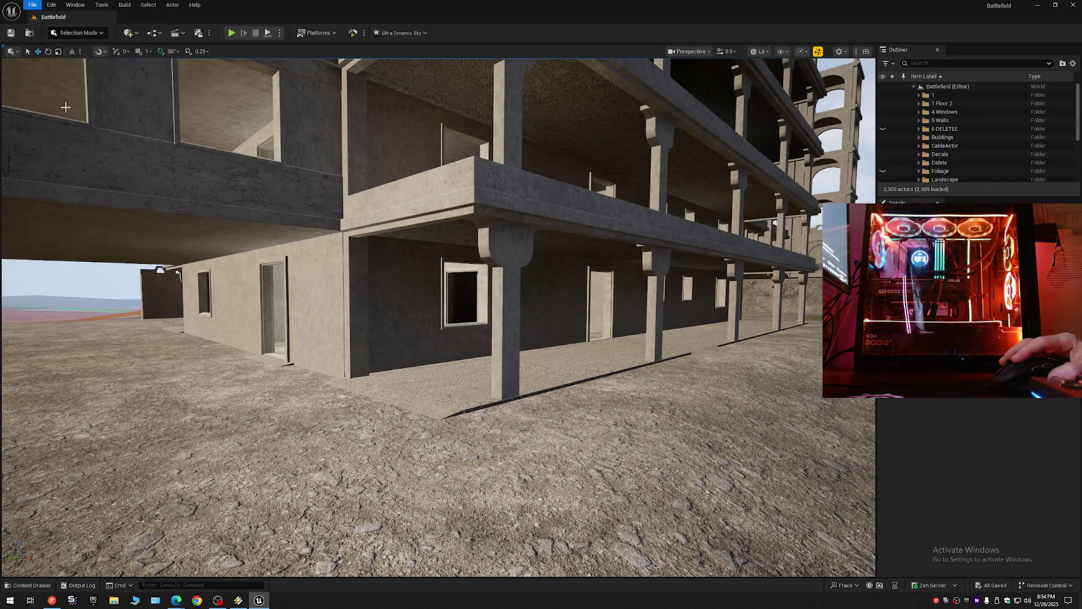
click(33, 5)
click(68, 126)
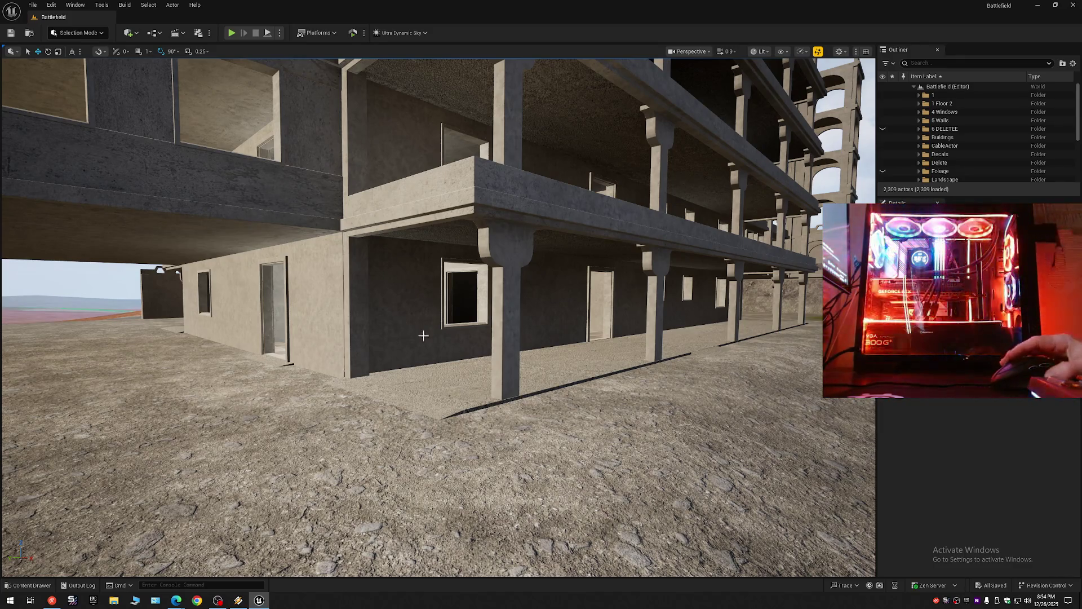
mouse_move(525, 377)
mouse_down()
mouse_move(456, 374)
mouse_move(508, 282)
mouse_move(657, 145)
mouse_move(623, 184)
mouse_move(578, 178)
mouse_move(553, 192)
mouse_up()
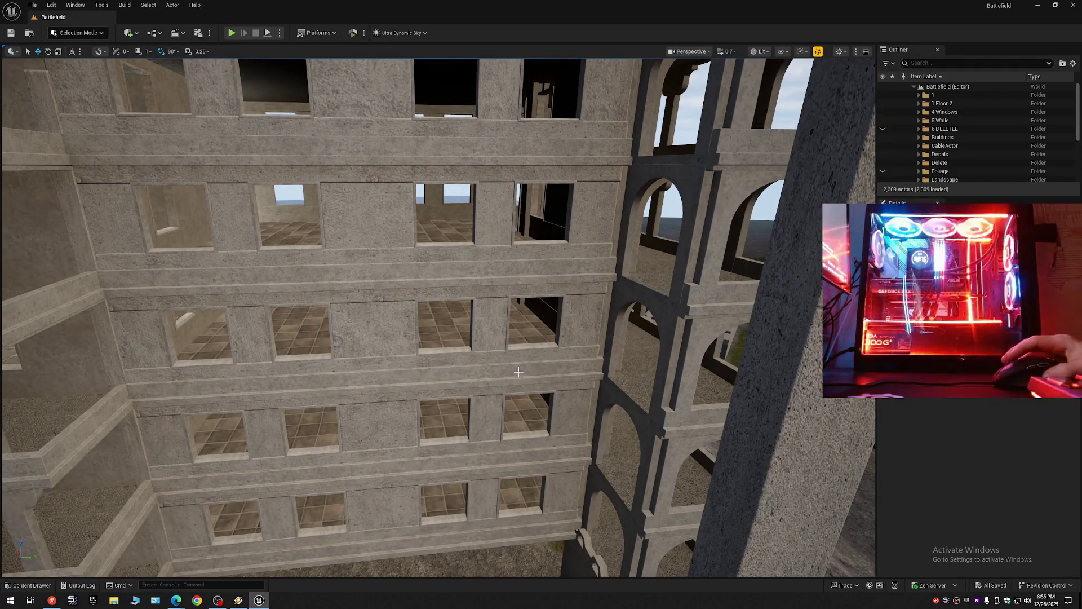
key(w)
scroll(517, 374, down, 1)
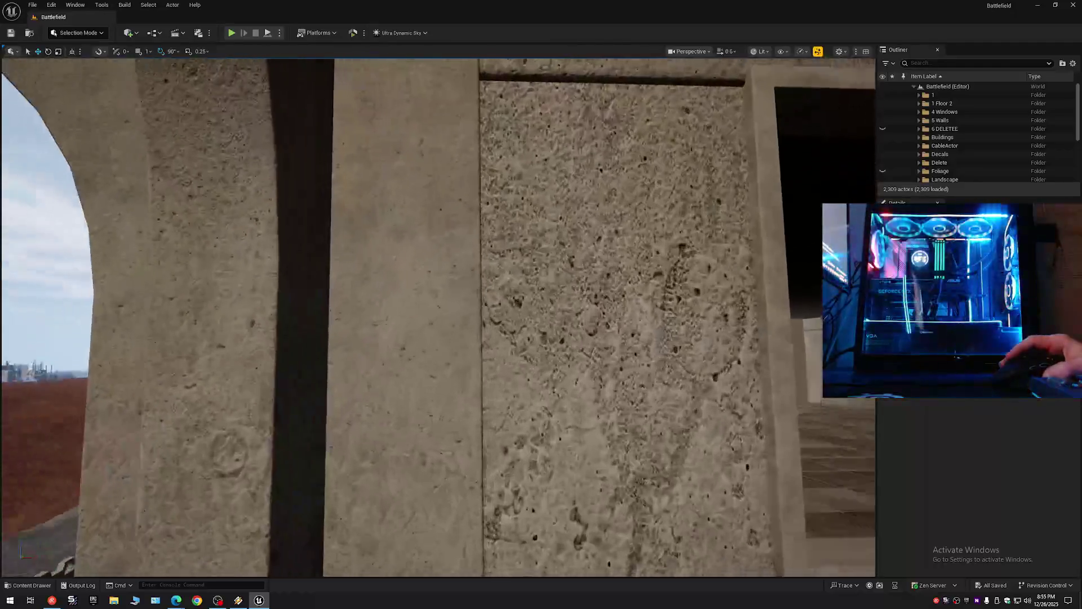
key(s)
click(450, 385)
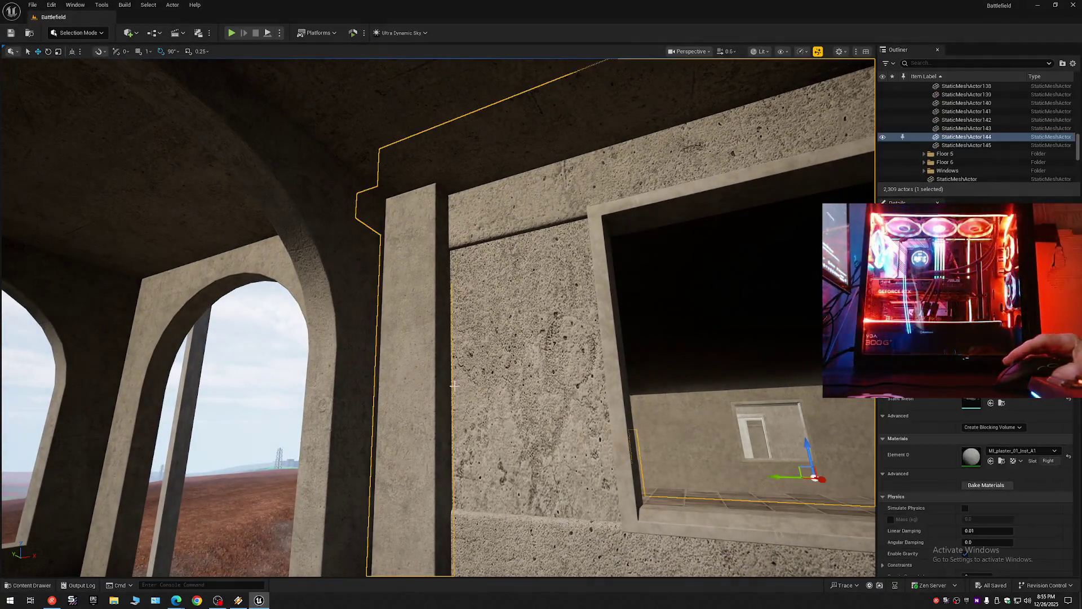
key(s)
scroll(450, 385, up, 2)
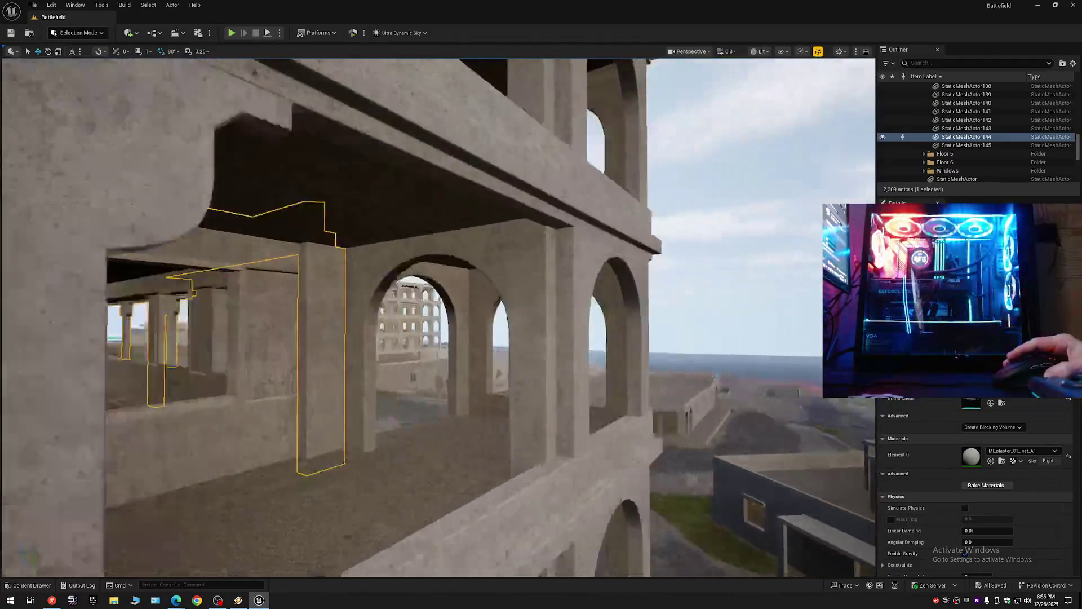
key(w)
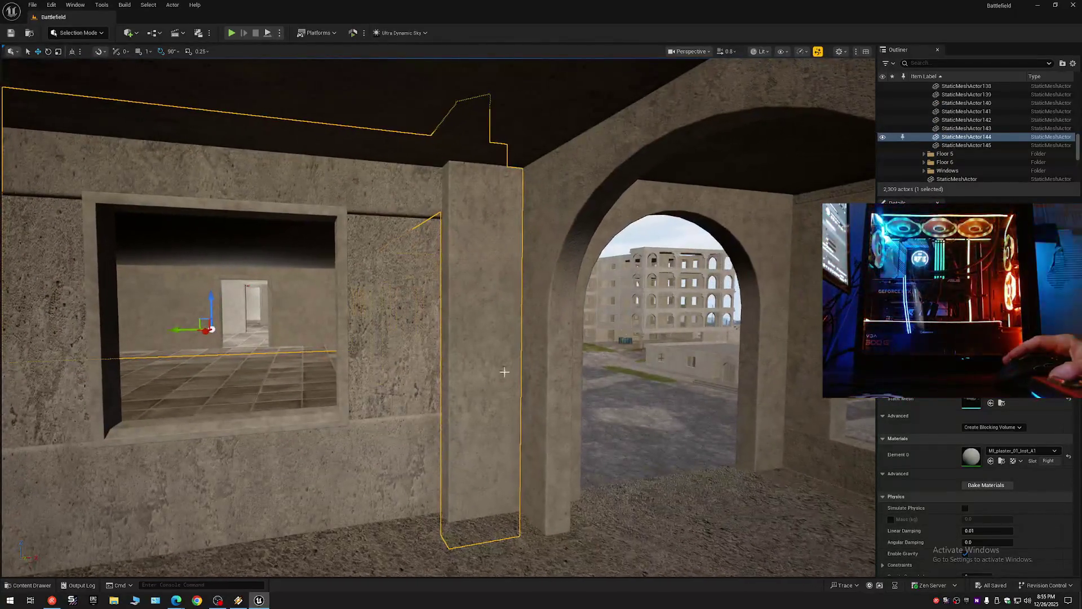
click(883, 137)
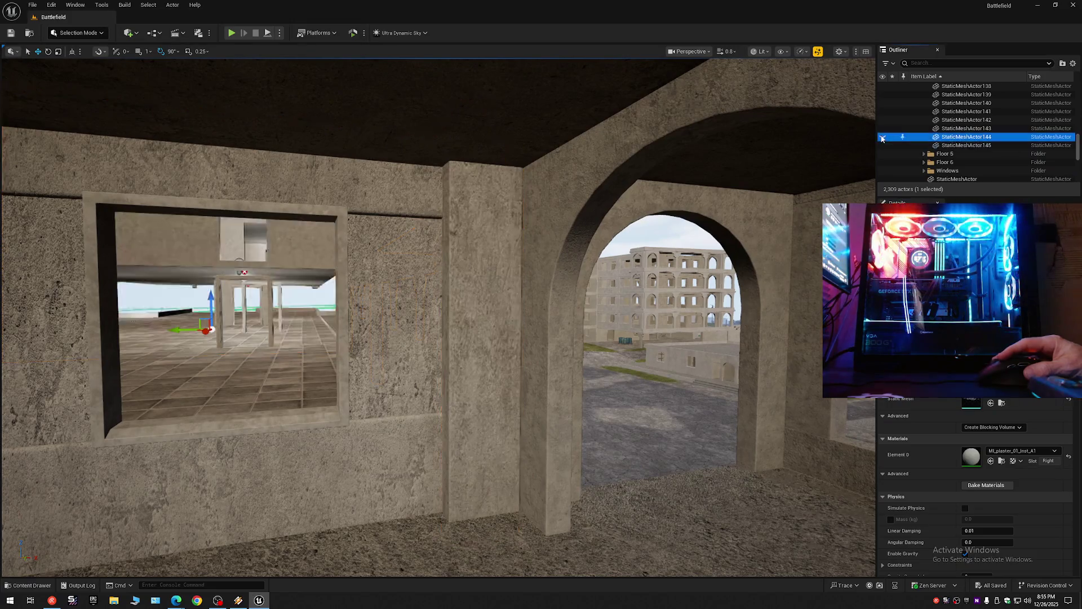
click(459, 288)
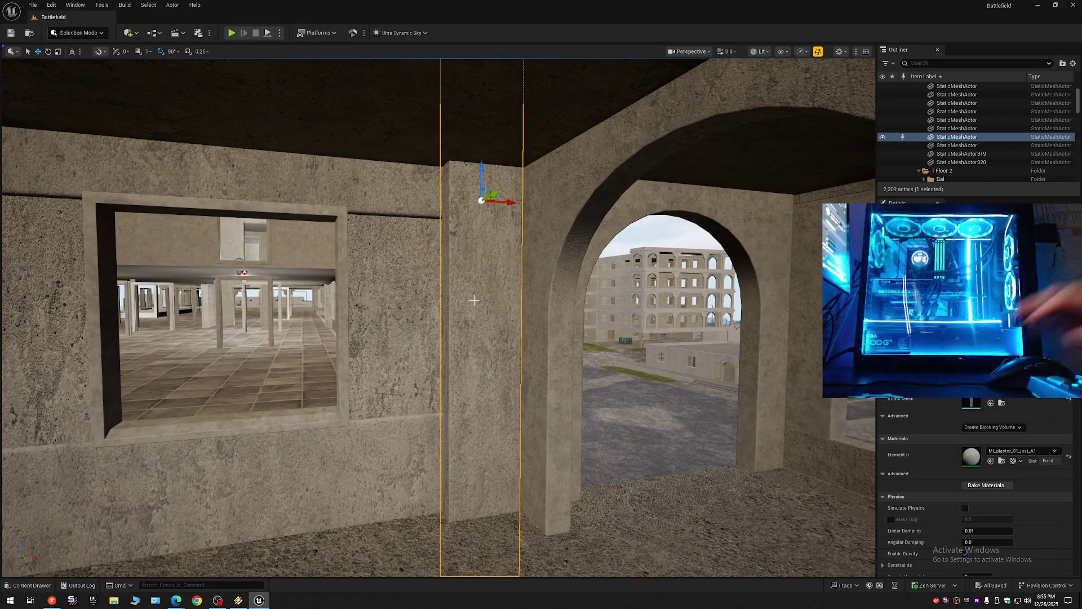
key(Delete)
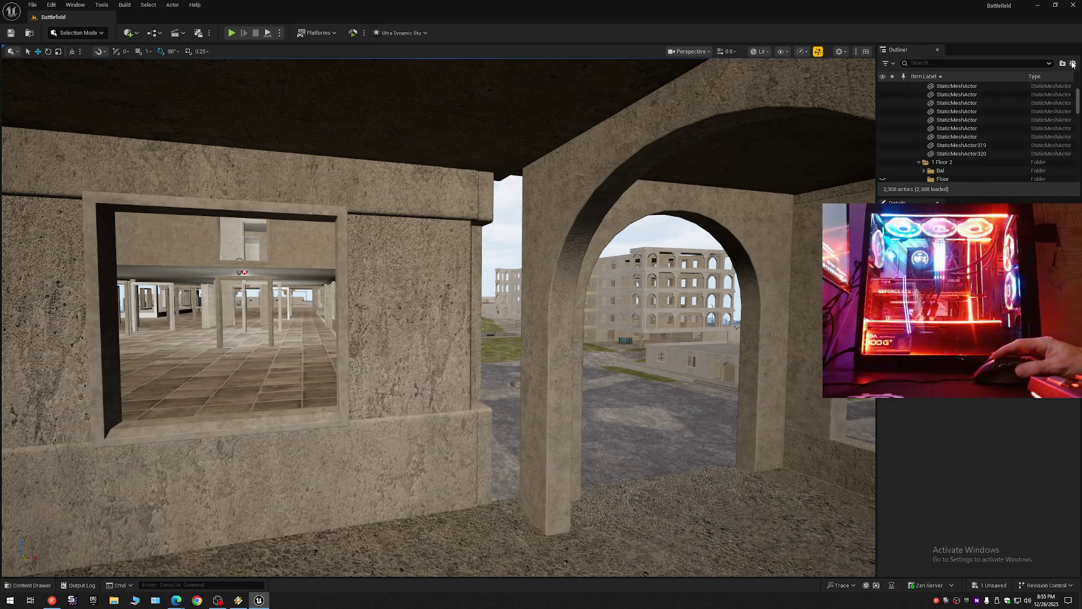
click(1072, 63)
click(974, 108)
click(913, 87)
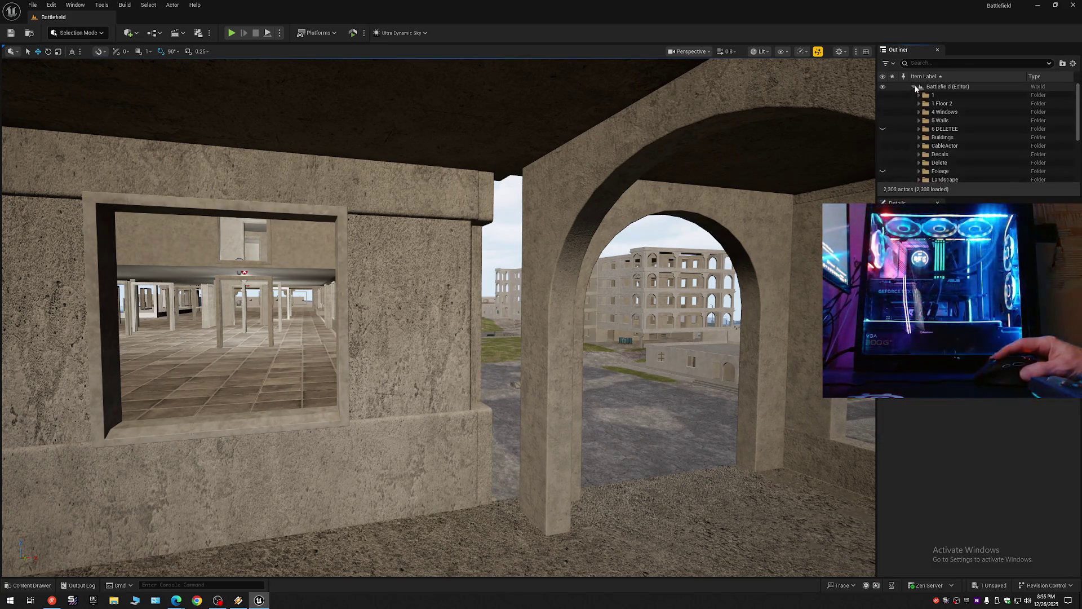
click(882, 104)
key(w)
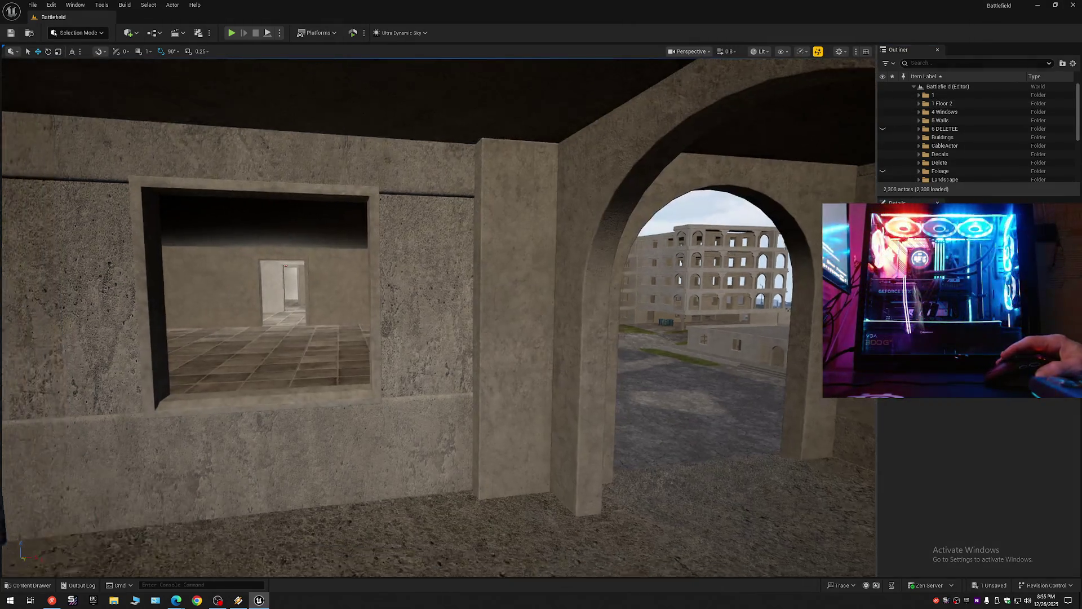
key(w)
scroll(438, 316, down, 1)
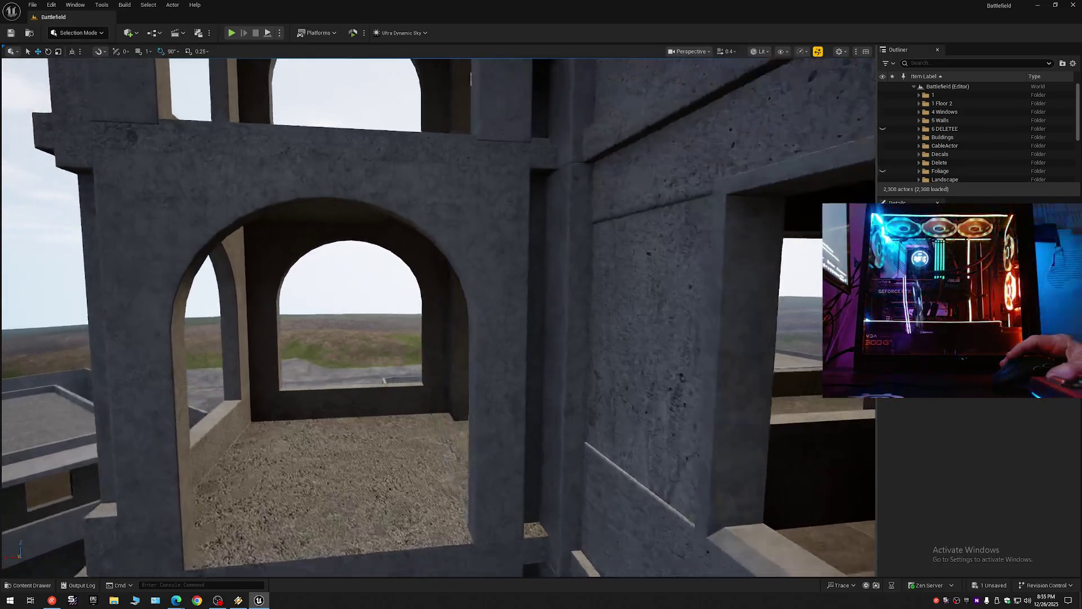
key(s)
scroll(438, 315, up, 2)
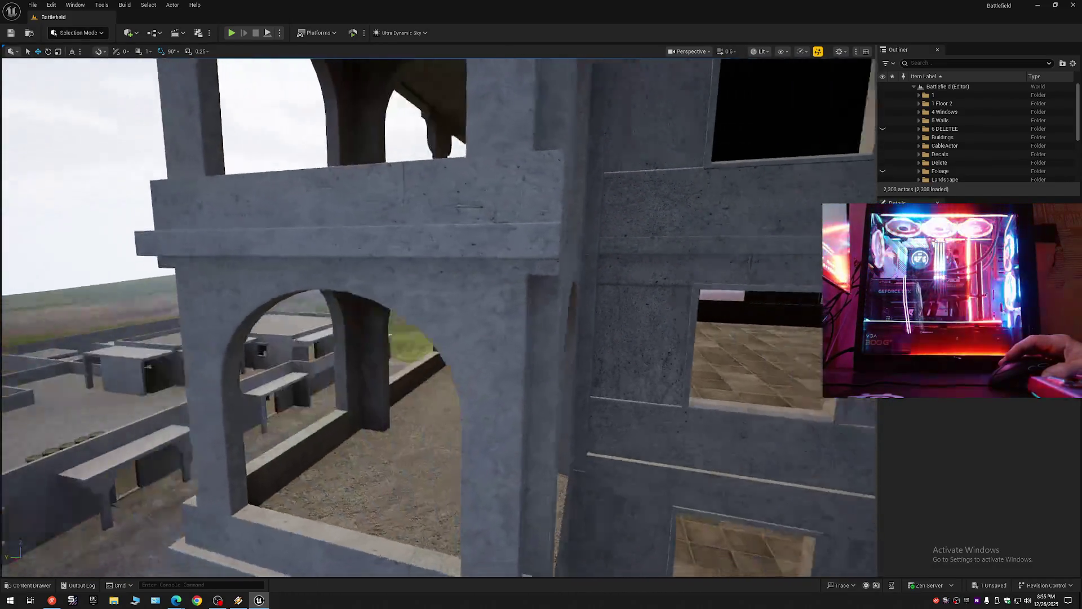
key(a)
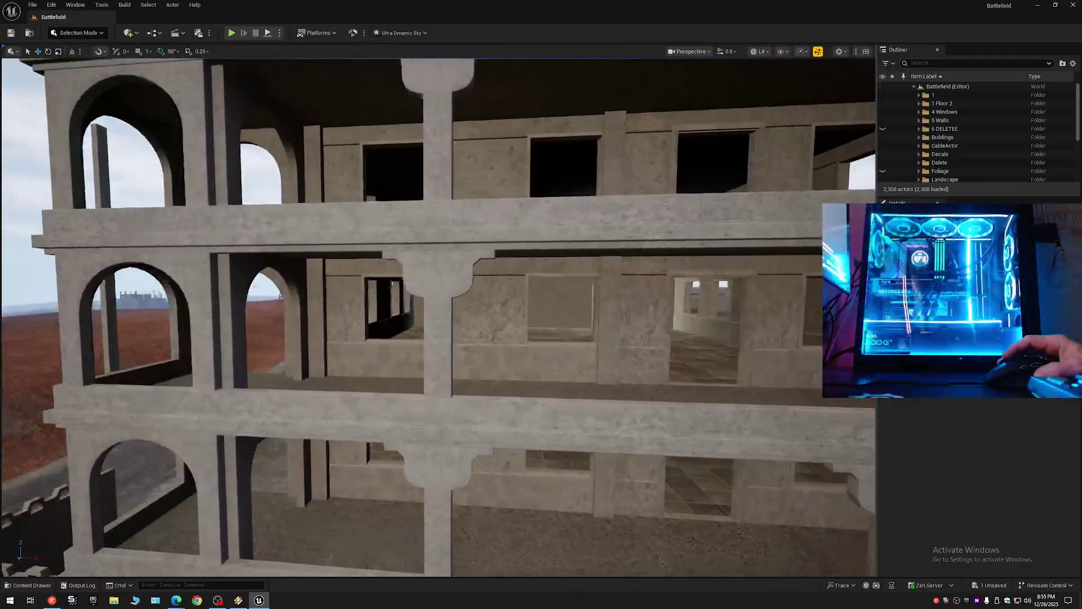
key(a)
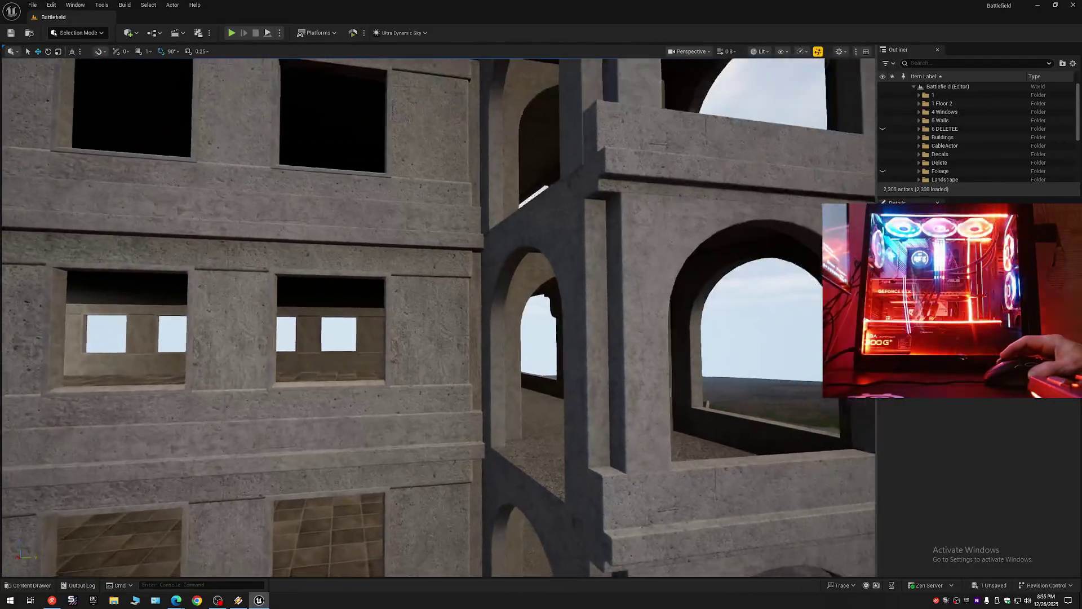
key(a)
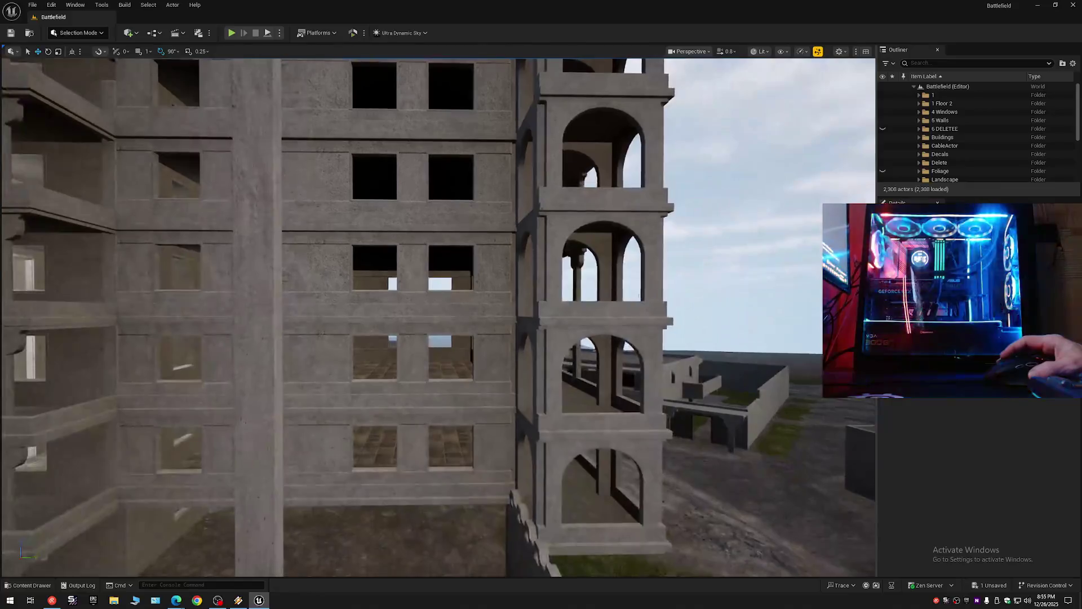
key(a)
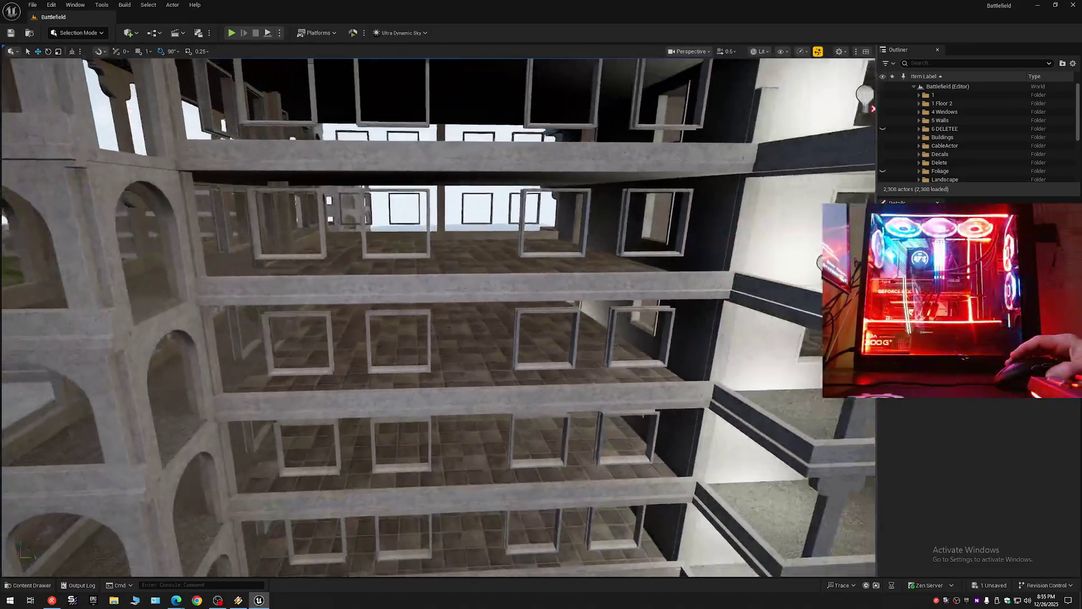
drag(387, 356, 405, 356)
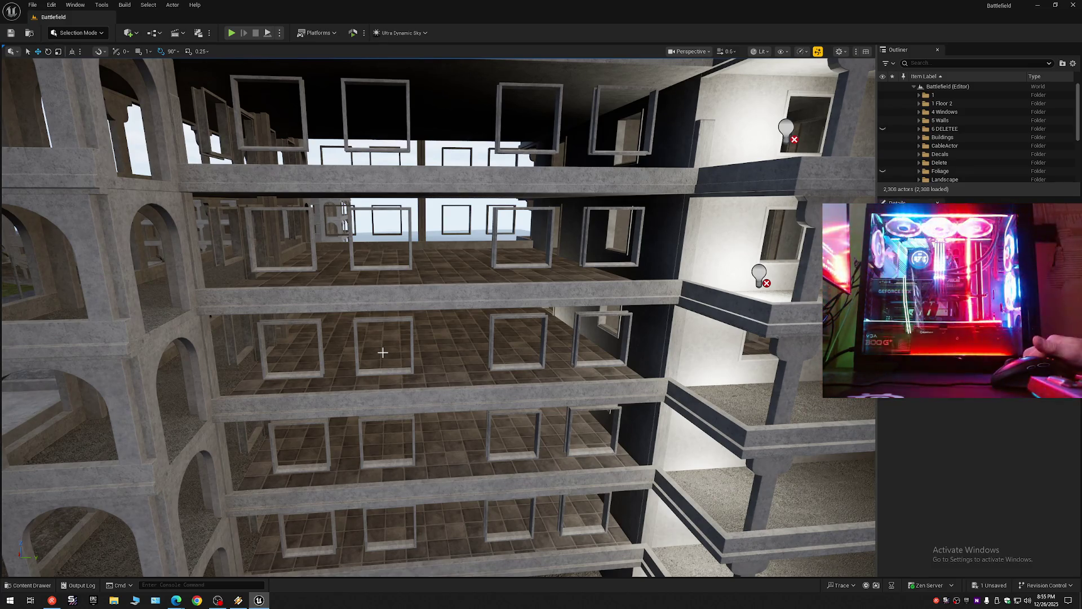
drag(401, 348, 395, 347)
drag(338, 384, 338, 384)
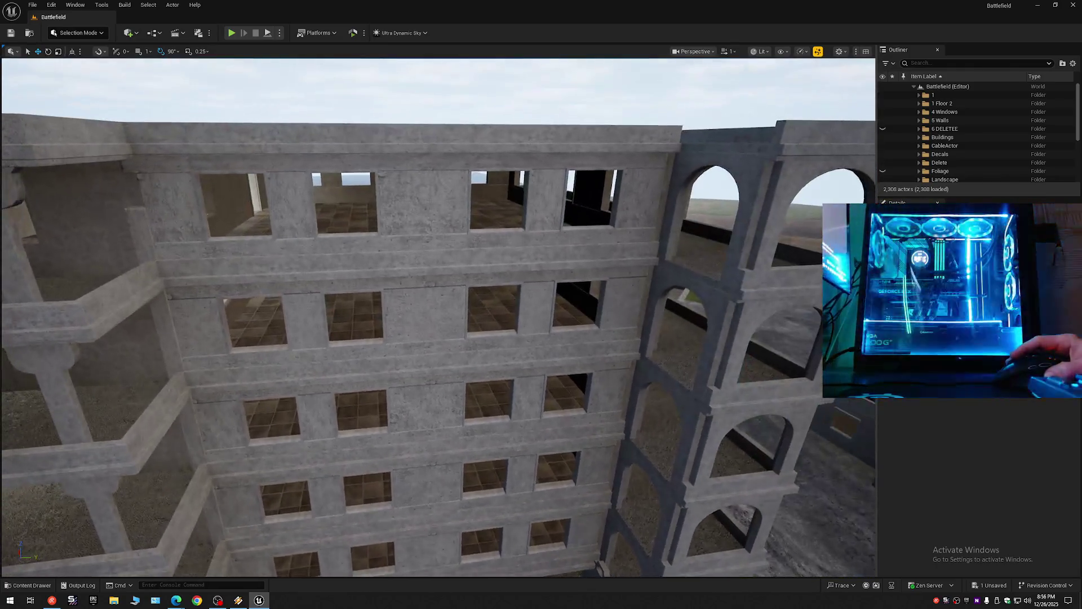
Step: Select the eight window frames in the top two facade rows
click(223, 237)
ctrl+click(333, 236)
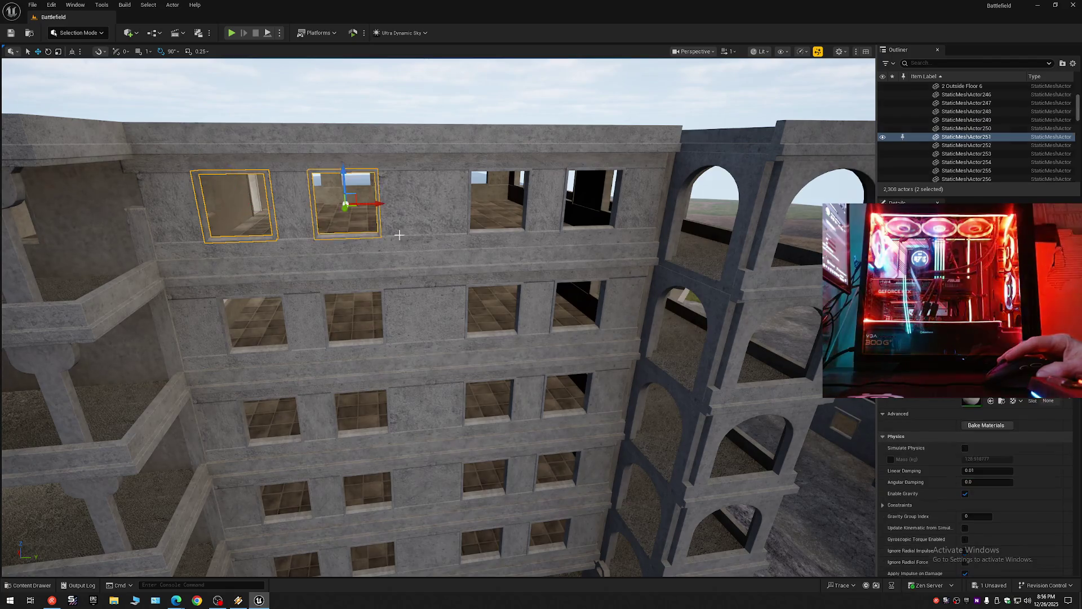
ctrl+click(482, 234)
ctrl+click(569, 228)
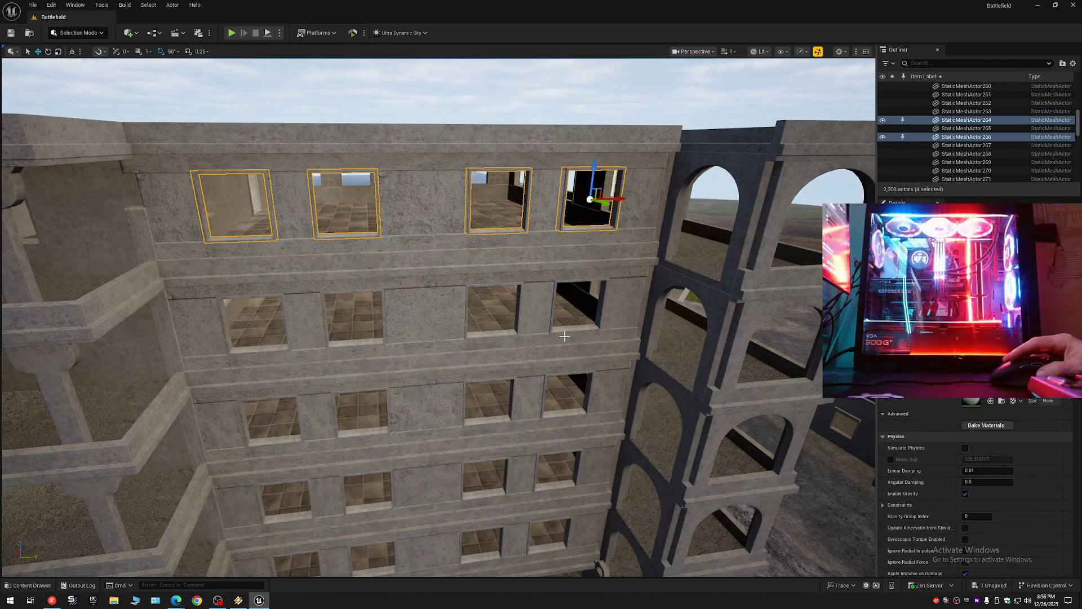
ctrl+click(564, 331)
ctrl+click(466, 335)
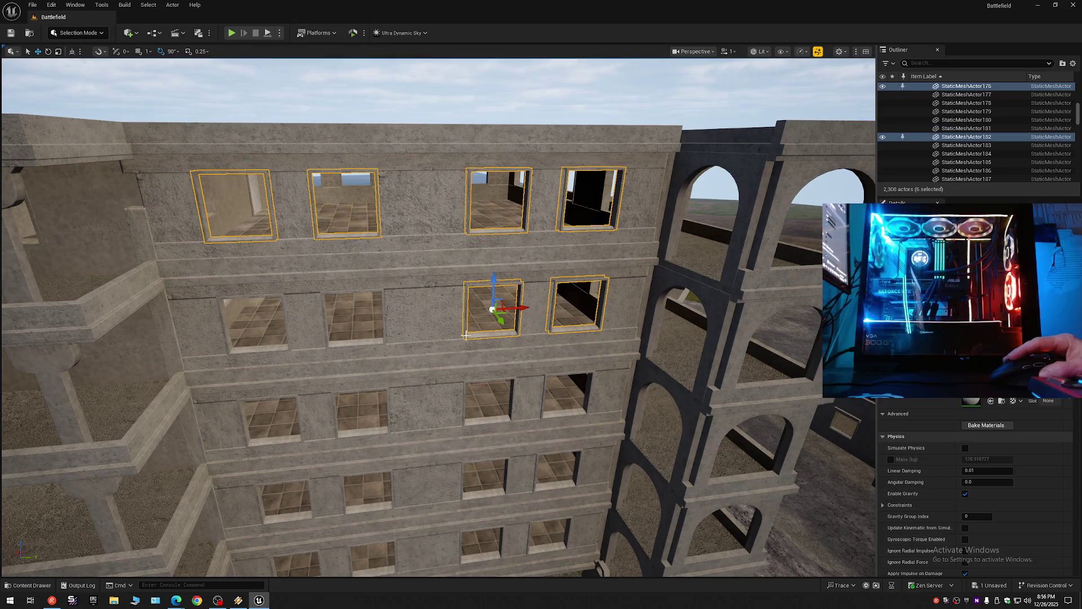
ctrl+click(364, 340)
ctrl+click(265, 349)
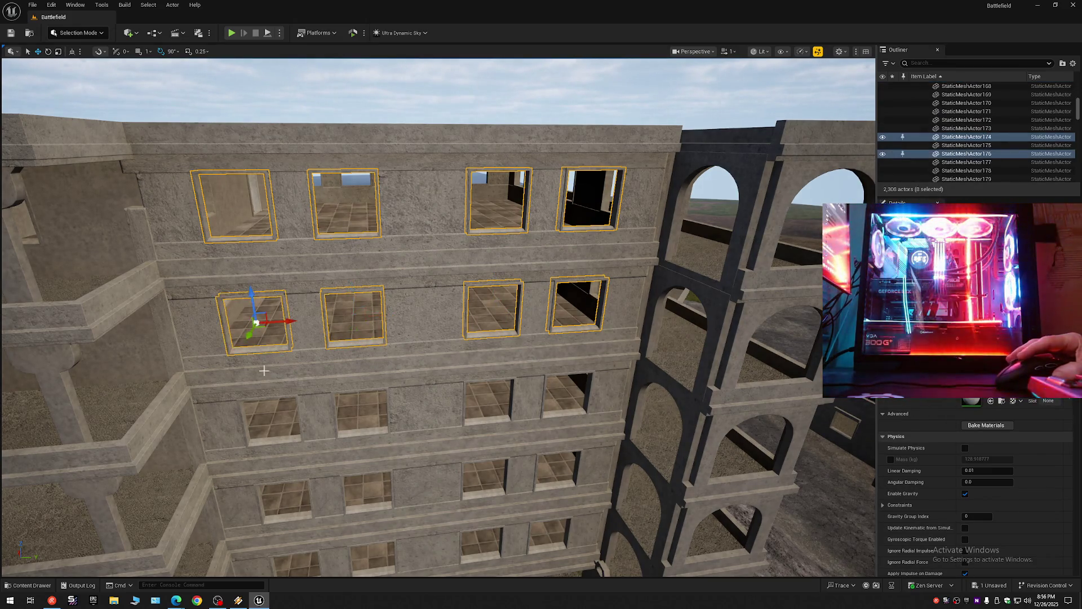
Step: Add the eight windows of the next two rows and frame the selection
ctrl+click(267, 440)
ctrl+click(358, 434)
ctrl+click(488, 420)
ctrl+click(549, 416)
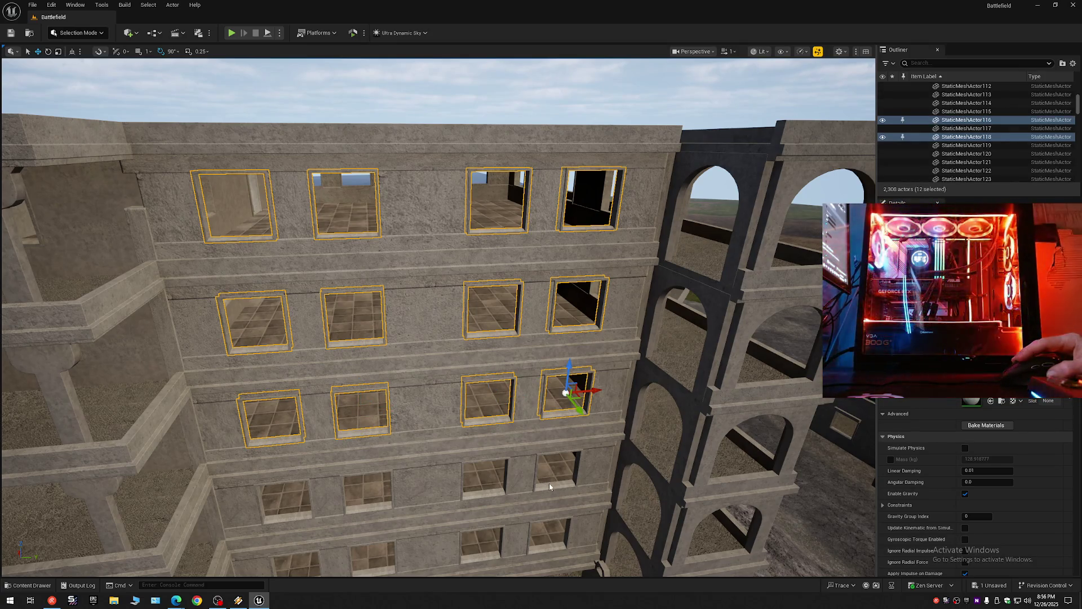
ctrl+click(549, 483)
ctrl+click(485, 492)
ctrl+click(365, 504)
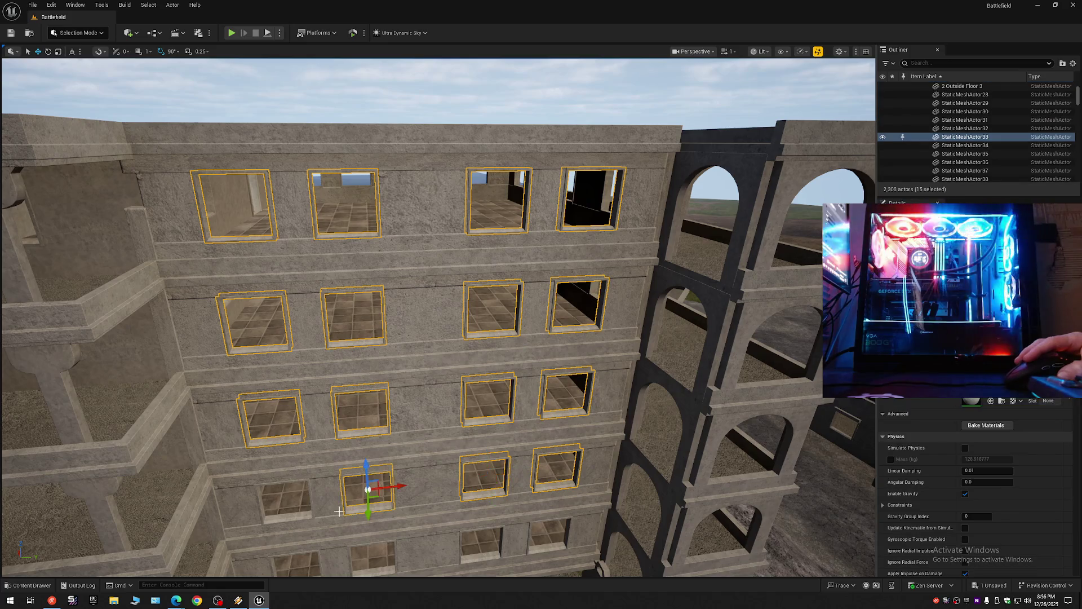
ctrl+click(281, 518)
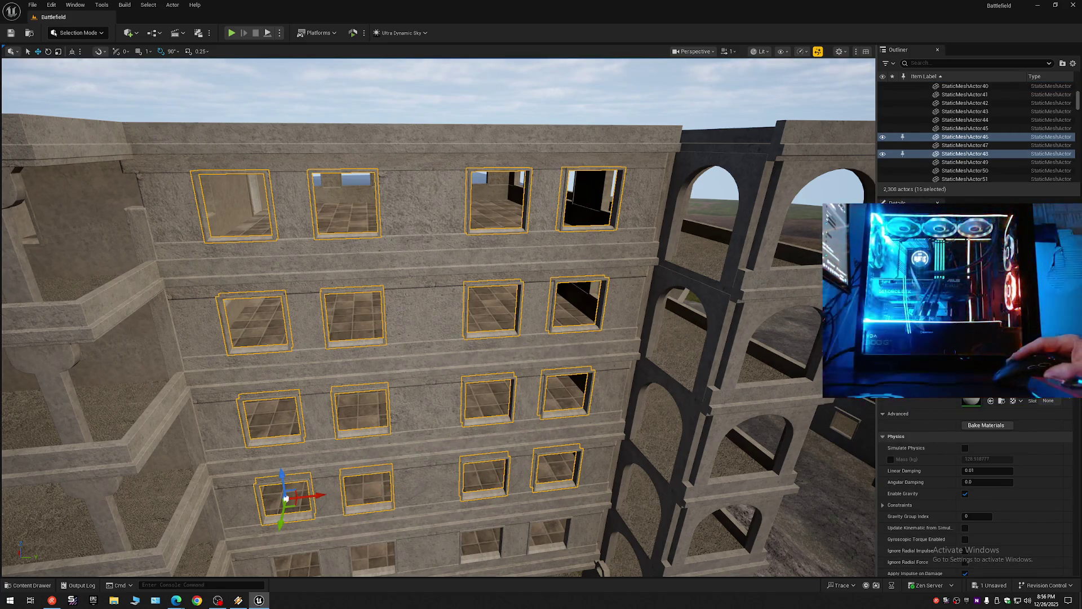
key(f)
Step: Add the four ground-floor windows, the bottom ledge and the central wall column
ctrl+click(328, 475)
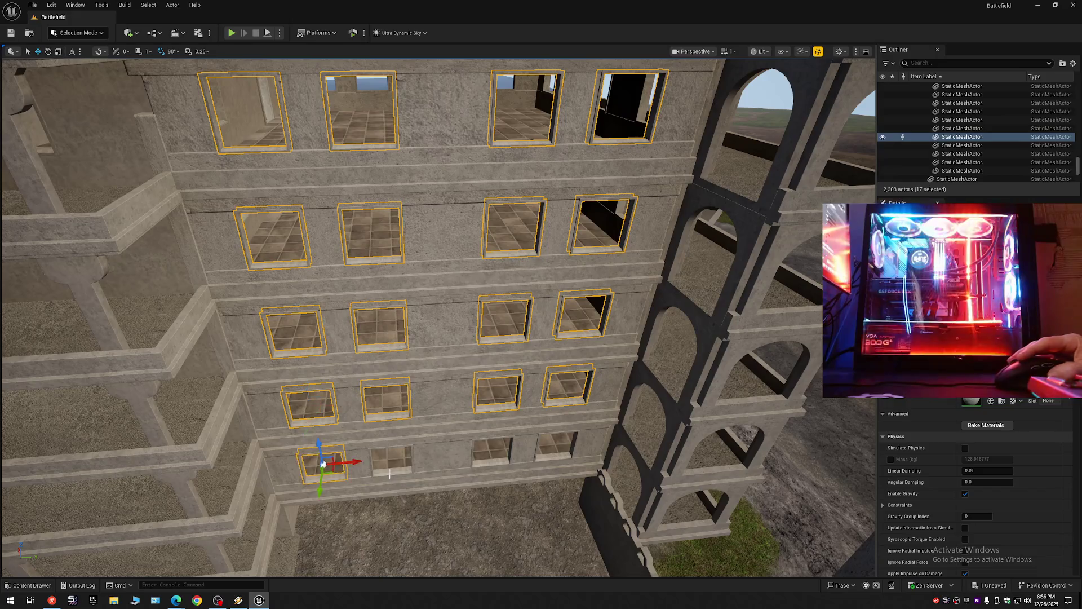
ctrl+click(401, 471)
ctrl+click(480, 458)
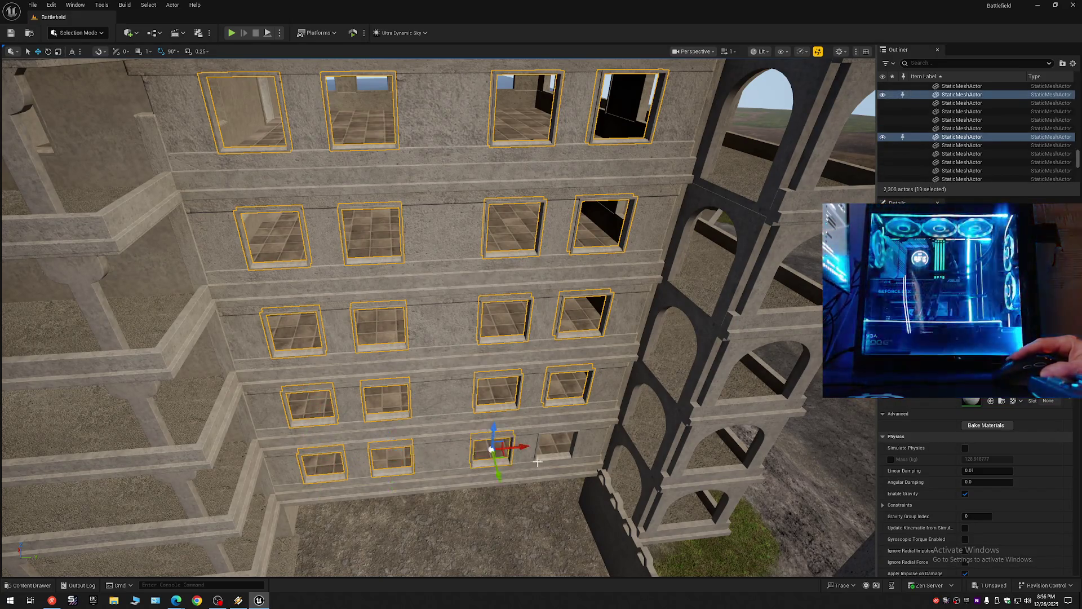
ctrl+click(549, 458)
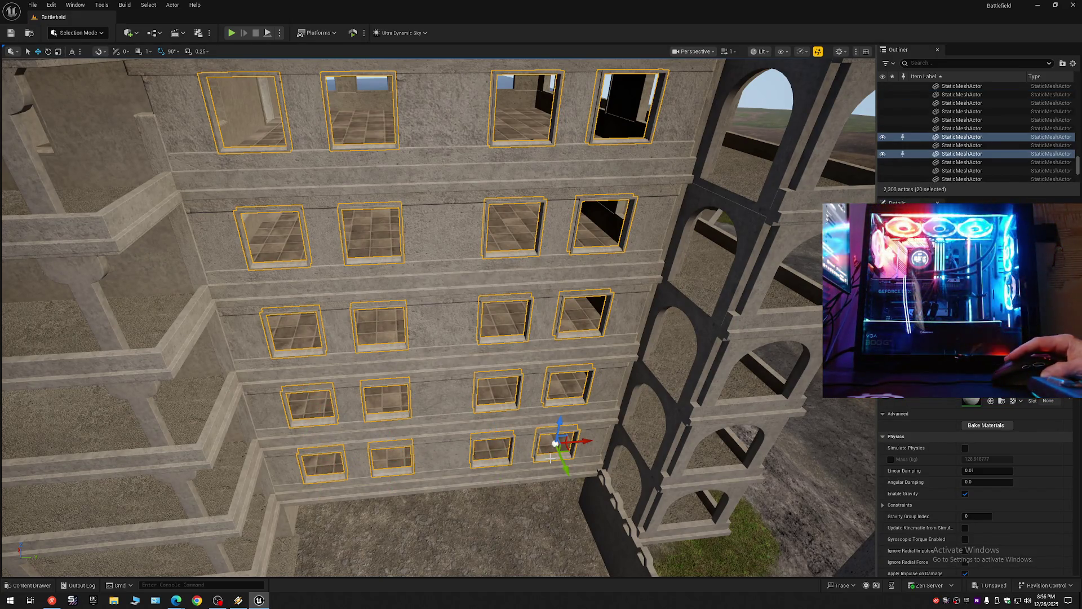
ctrl+click(447, 476)
ctrl+click(442, 453)
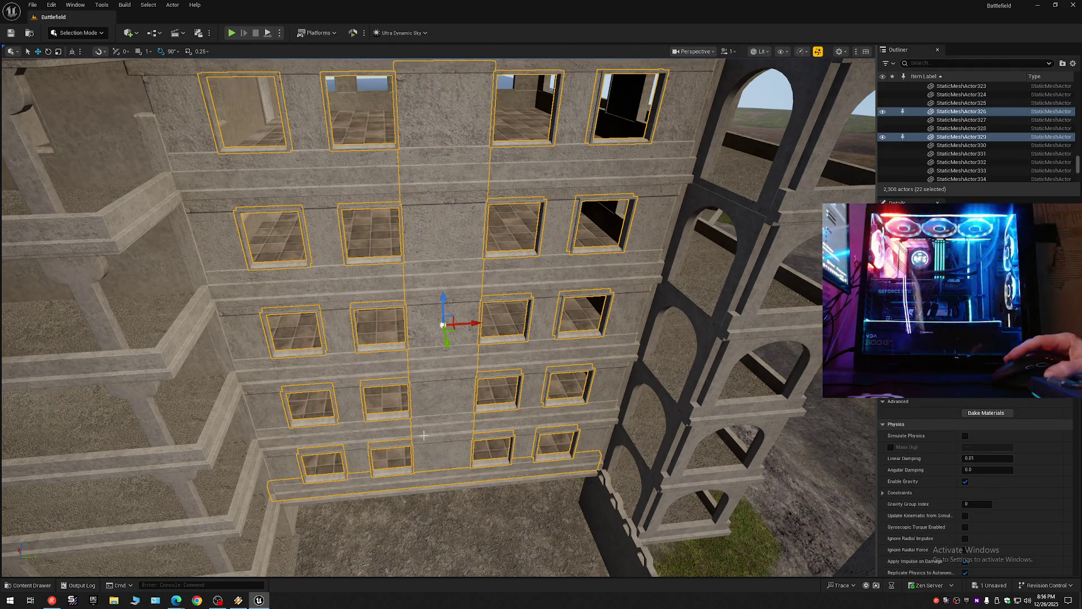
Step: Add the remaining ledges up to the roof and four wall pieces, then hide them all
ctrl+click(275, 430)
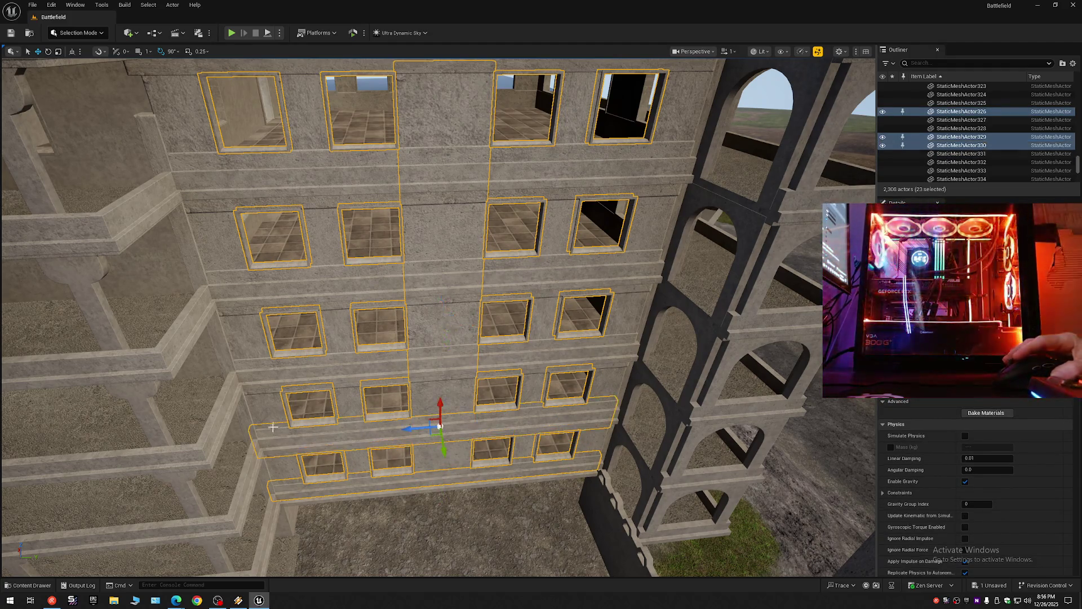
ctrl+click(259, 359)
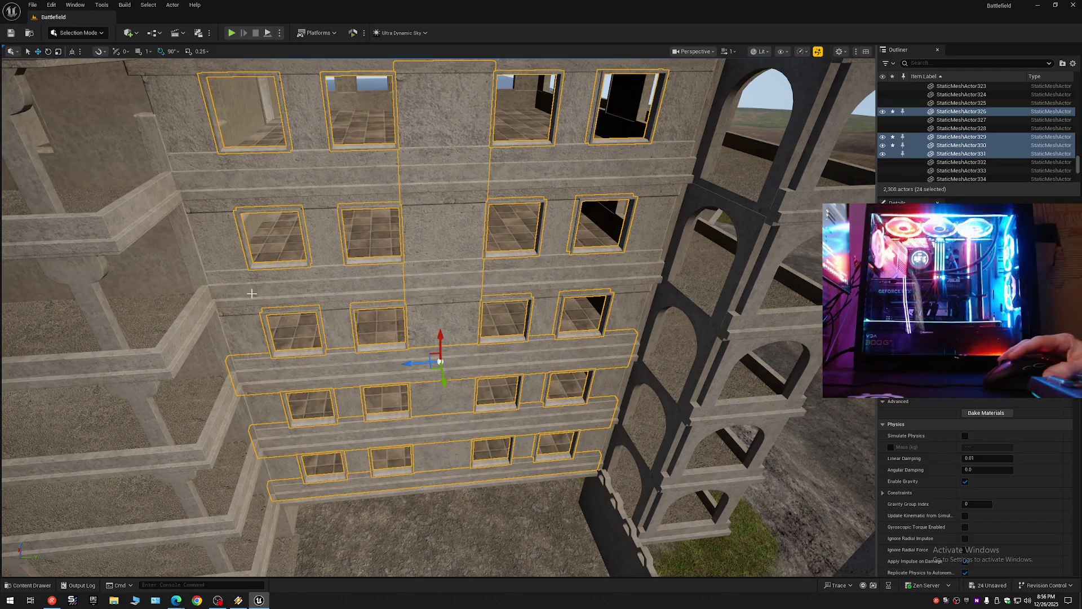
ctrl+click(237, 277)
ctrl+click(210, 165)
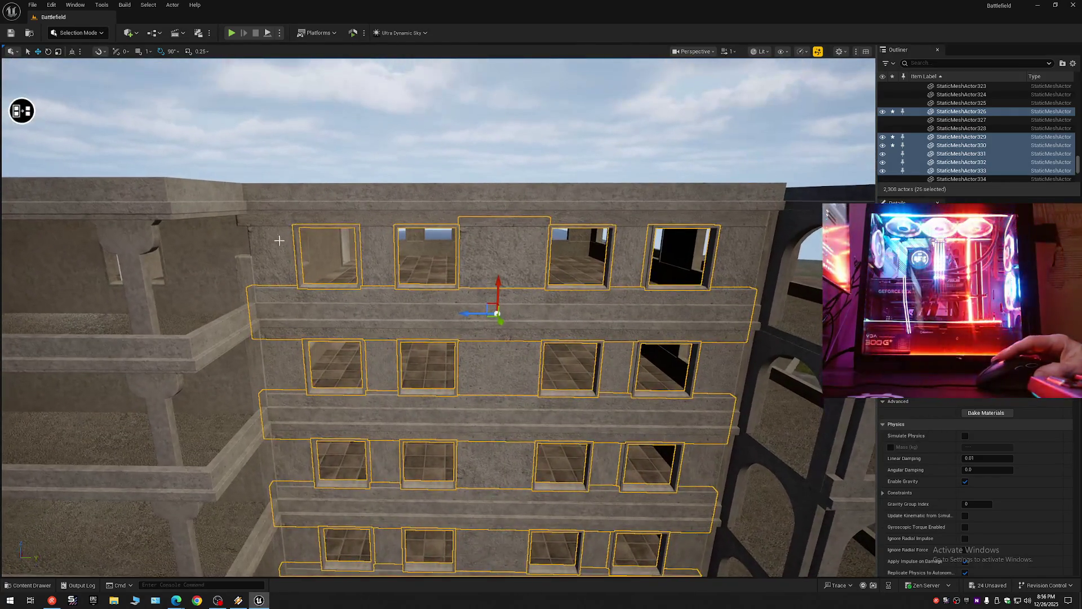
ctrl+click(276, 222)
ctrl+click(268, 256)
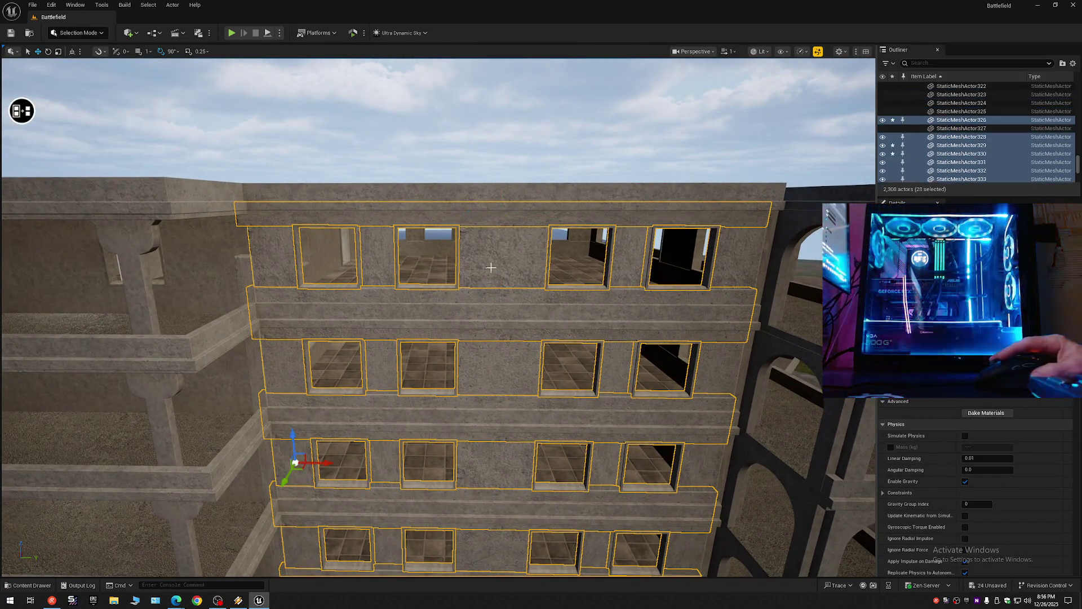
ctrl+click(375, 264)
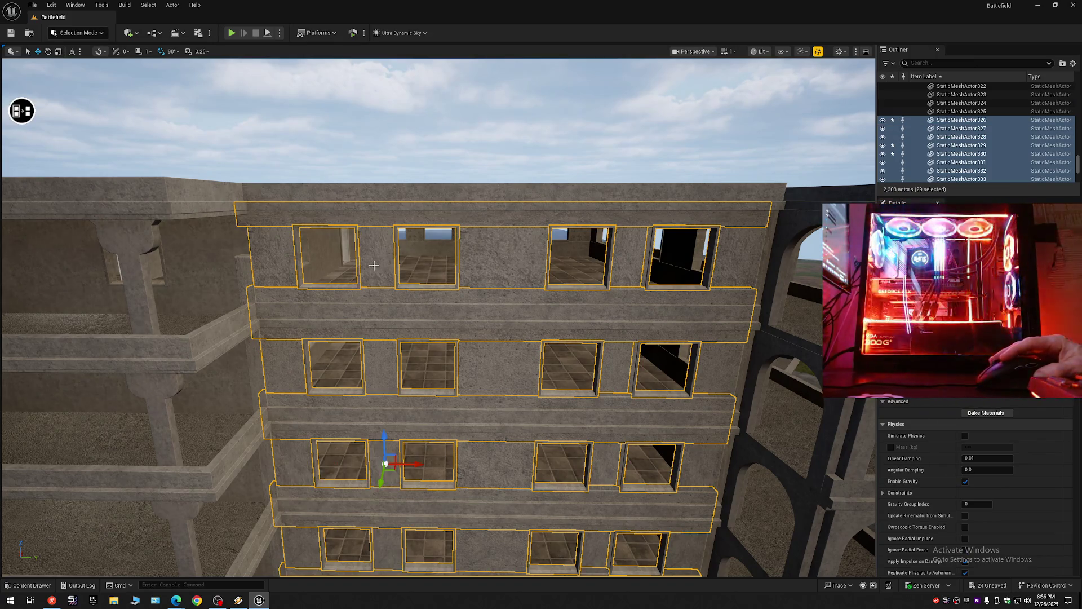
ctrl+click(626, 260)
ctrl+click(723, 273)
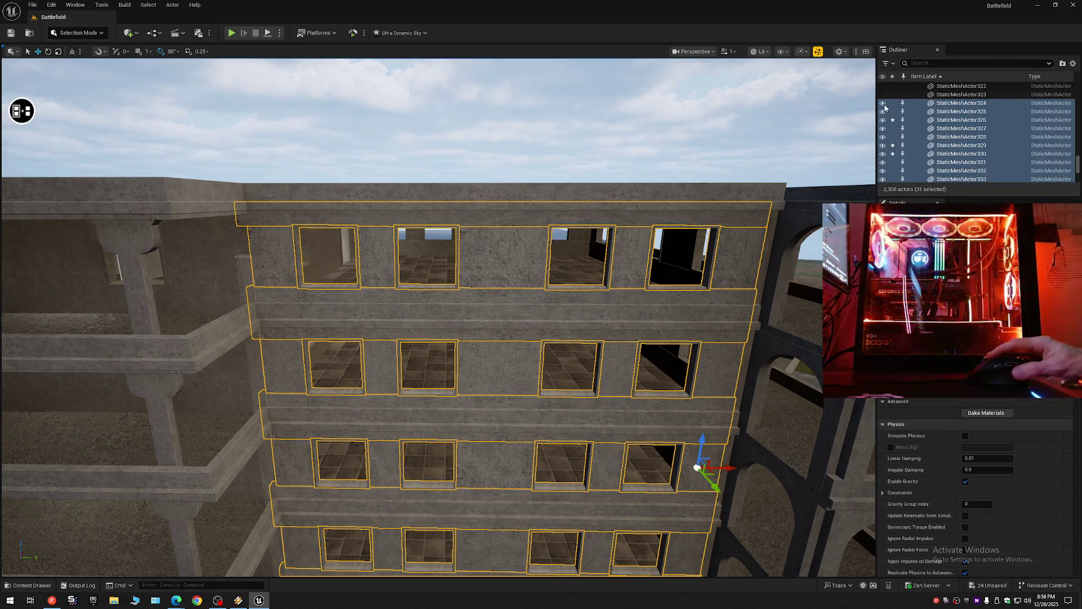
click(883, 106)
mouse_move(508, 293)
mouse_down()
mouse_move(507, 350)
mouse_move(491, 377)
mouse_move(643, 216)
mouse_up()
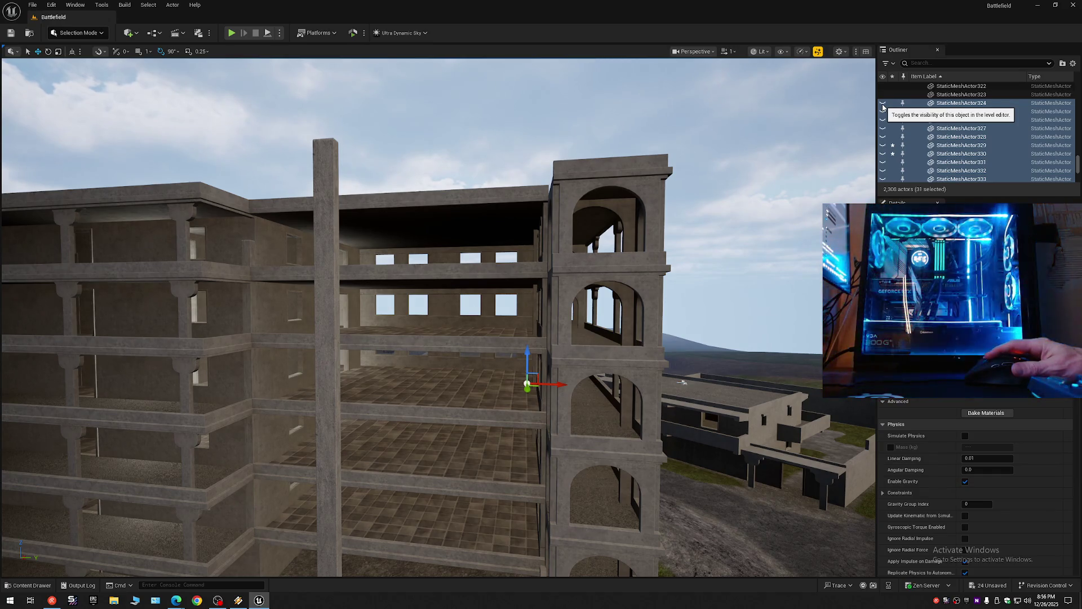
Step: Unhide the 31 selected facade pieces and fly the camera closer to the building
click(883, 105)
mouse_move(428, 316)
mouse_down()
mouse_move(490, 295)
mouse_move(581, 359)
mouse_move(562, 355)
mouse_move(536, 237)
mouse_move(729, 160)
mouse_move(150, 94)
mouse_move(291, 85)
mouse_move(316, 116)
mouse_move(309, 103)
mouse_move(294, 124)
mouse_up()
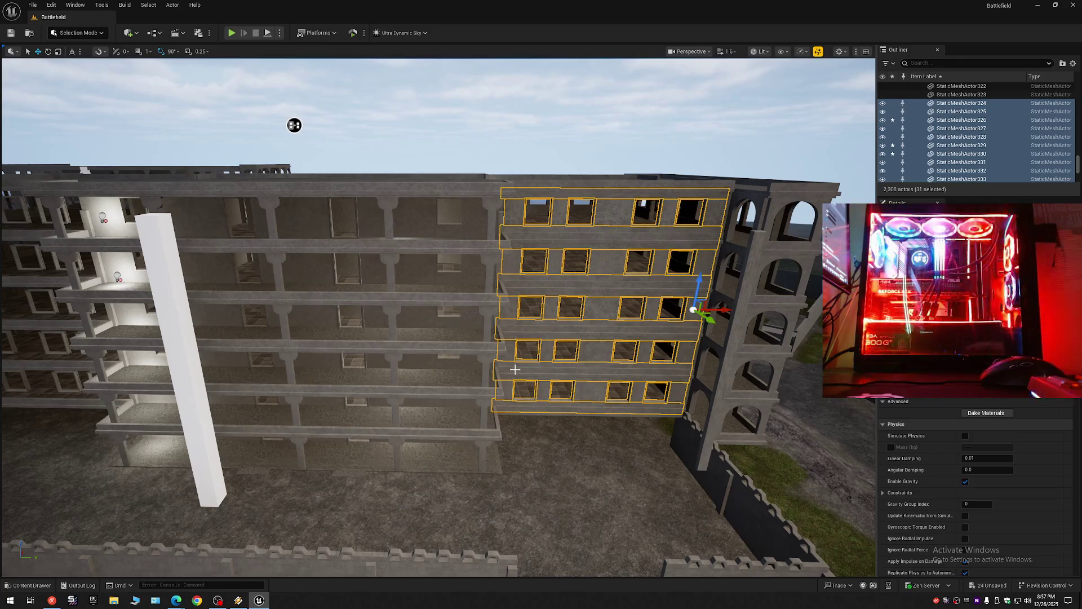
key(ctrl+d)
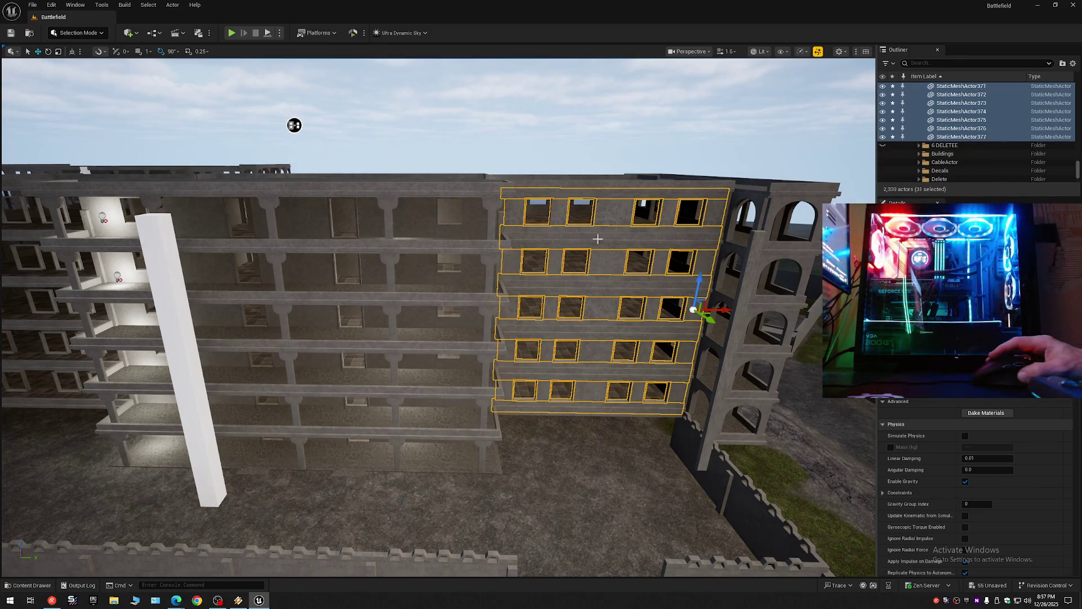
mouse_move(294, 125)
mouse_down()
mouse_move(722, 157)
mouse_move(765, 64)
mouse_move(633, 157)
mouse_up()
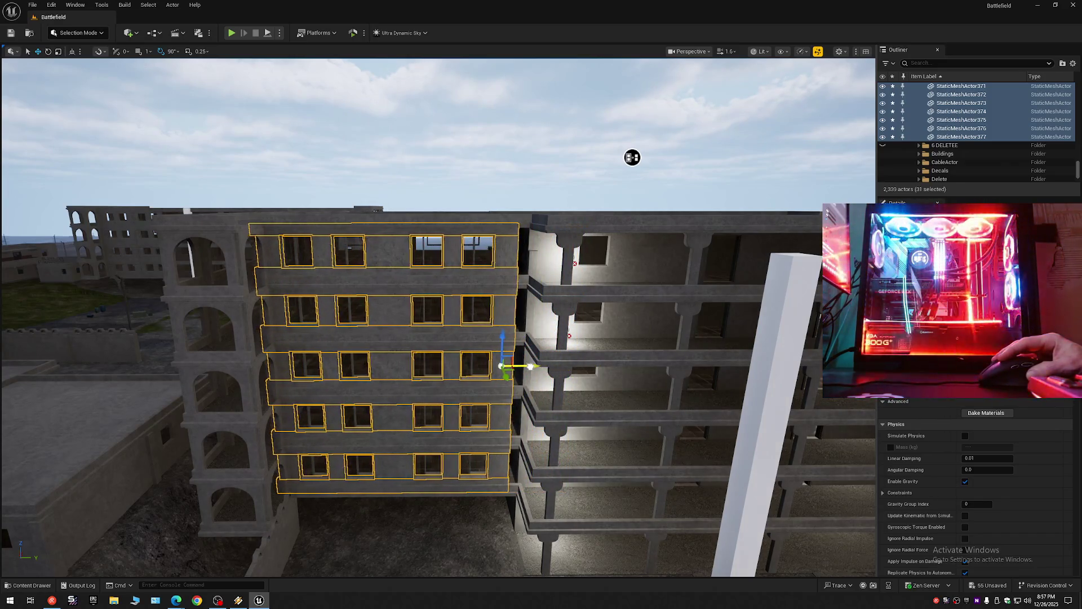
drag(632, 157, 652, 150)
scroll(653, 150, down, 2)
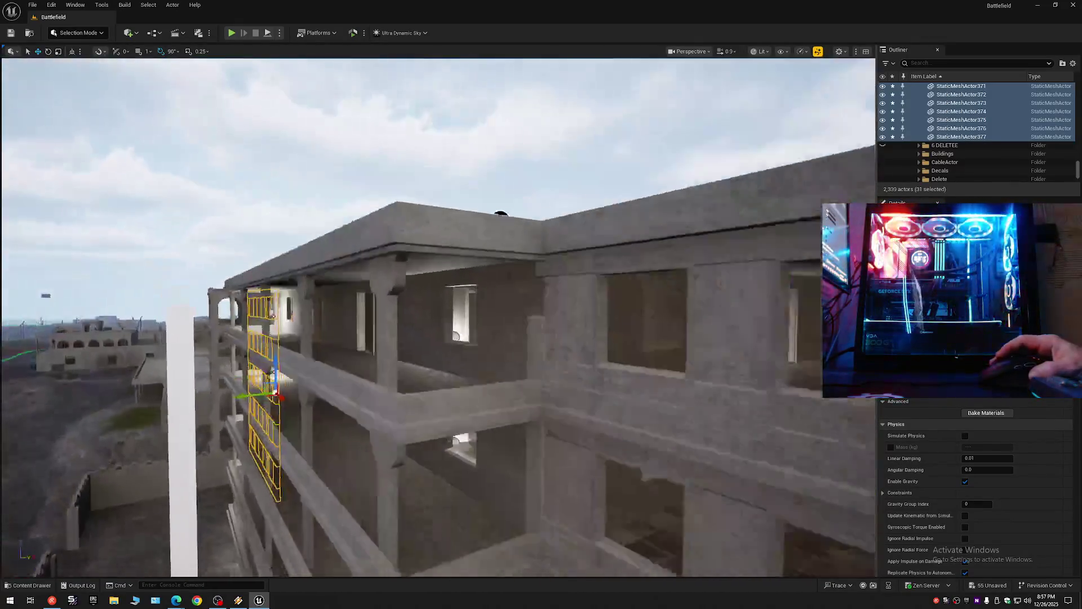
drag(676, 175, 676, 175)
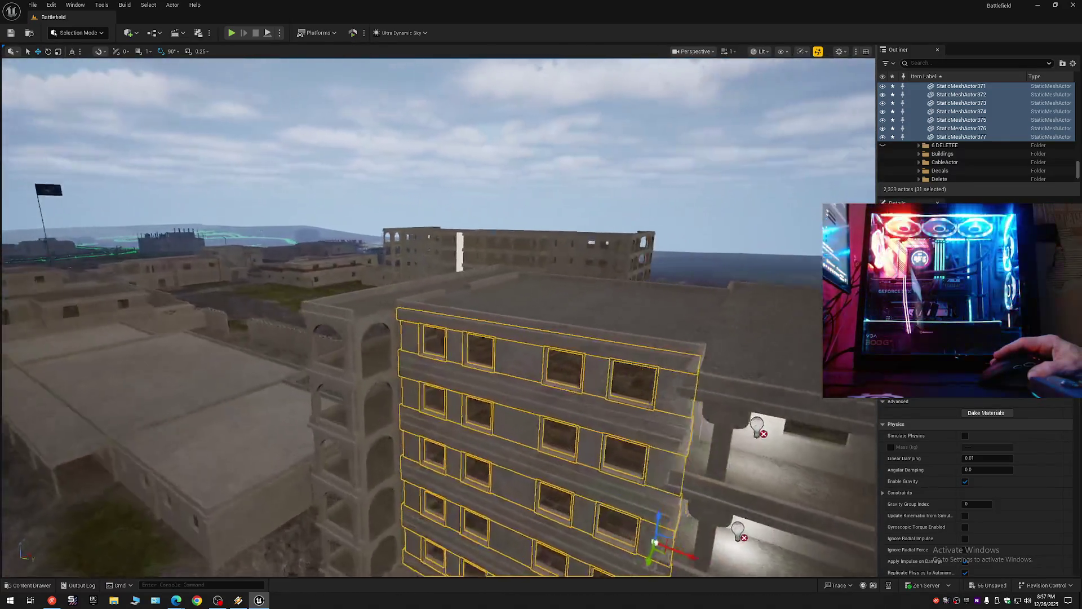
Step: Rotate the copied facade section 180 degrees and slide it left onto the opposite wing
key(w)
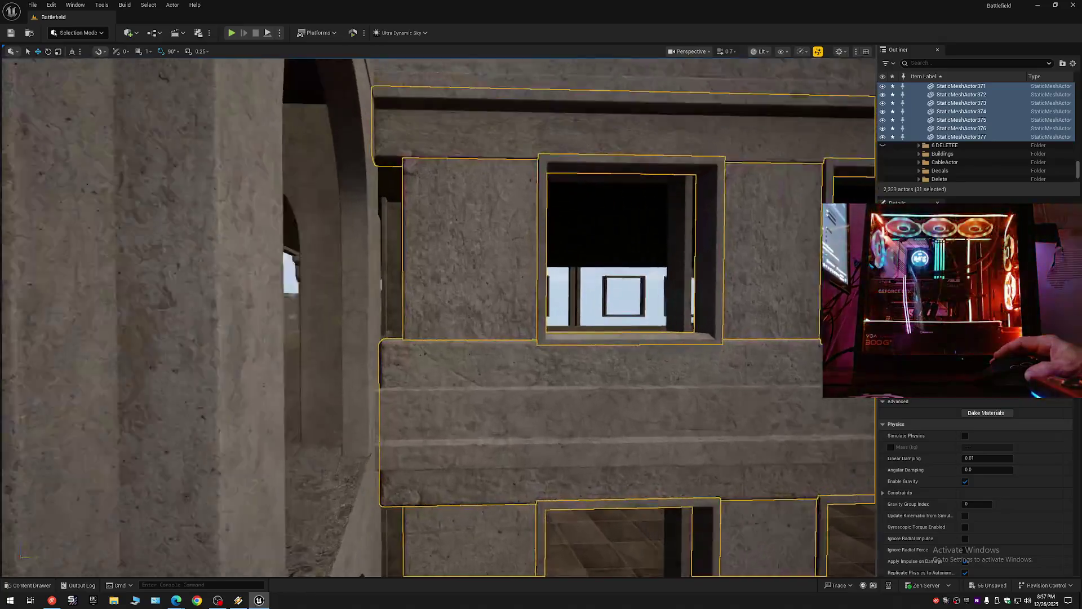
key(a)
scroll(438, 318, down, 1)
key(s)
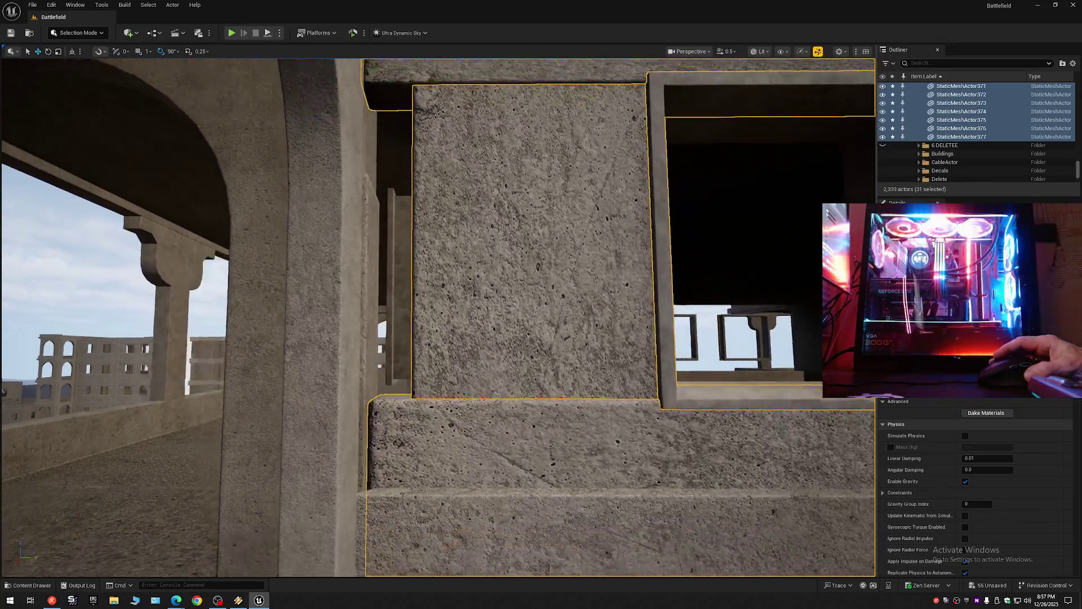
key(q)
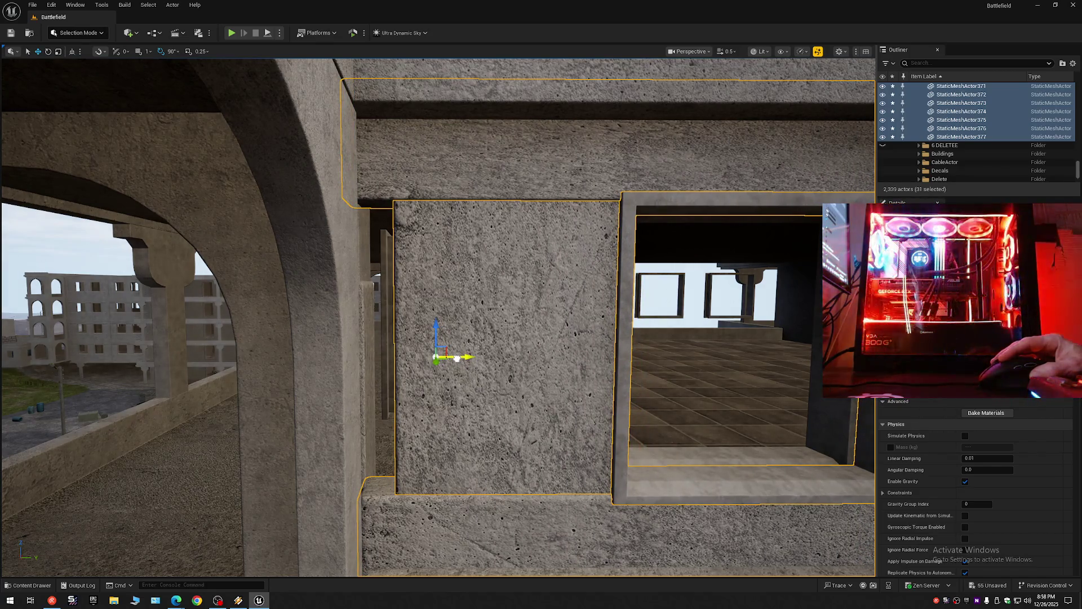
mouse_move(474, 367)
mouse_down()
mouse_move(439, 412)
mouse_move(428, 383)
mouse_move(375, 389)
mouse_up()
scroll(438, 316, down, 1)
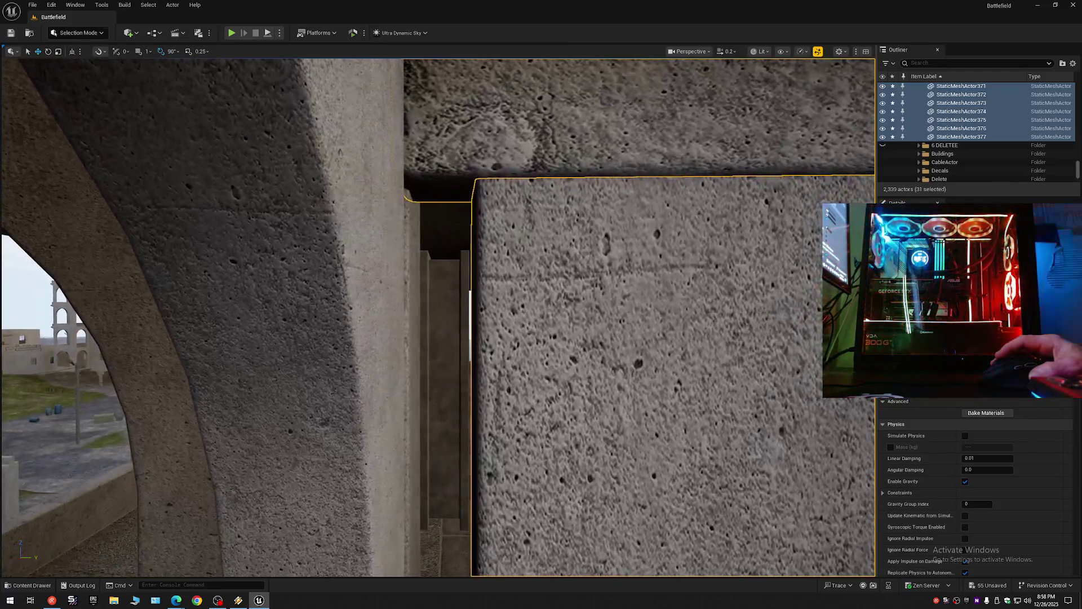
drag(374, 389, 375, 412)
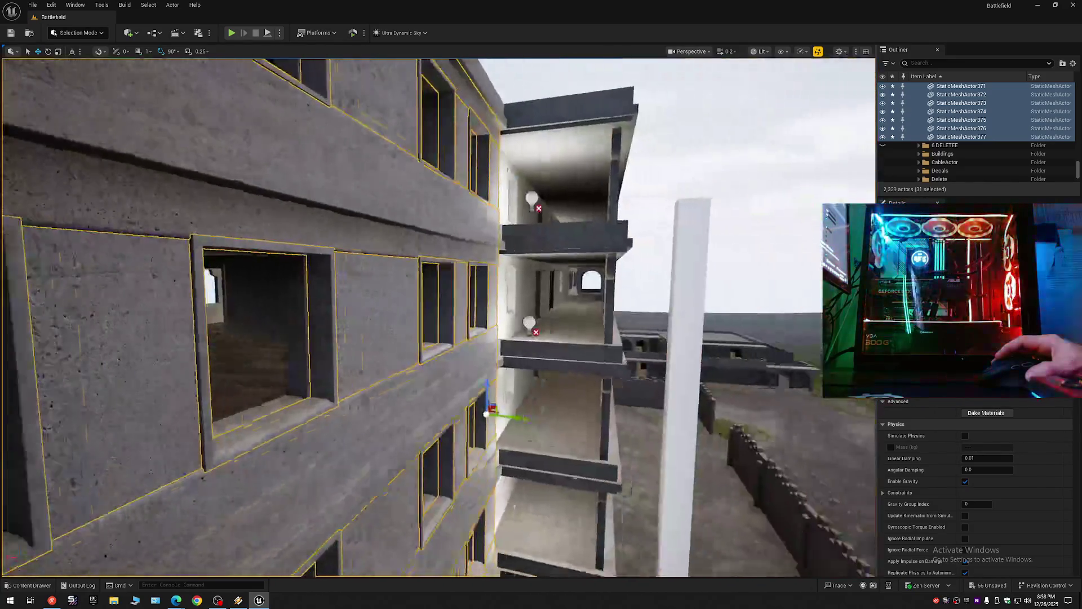
scroll(438, 317, up, 2)
scroll(438, 317, up, 3)
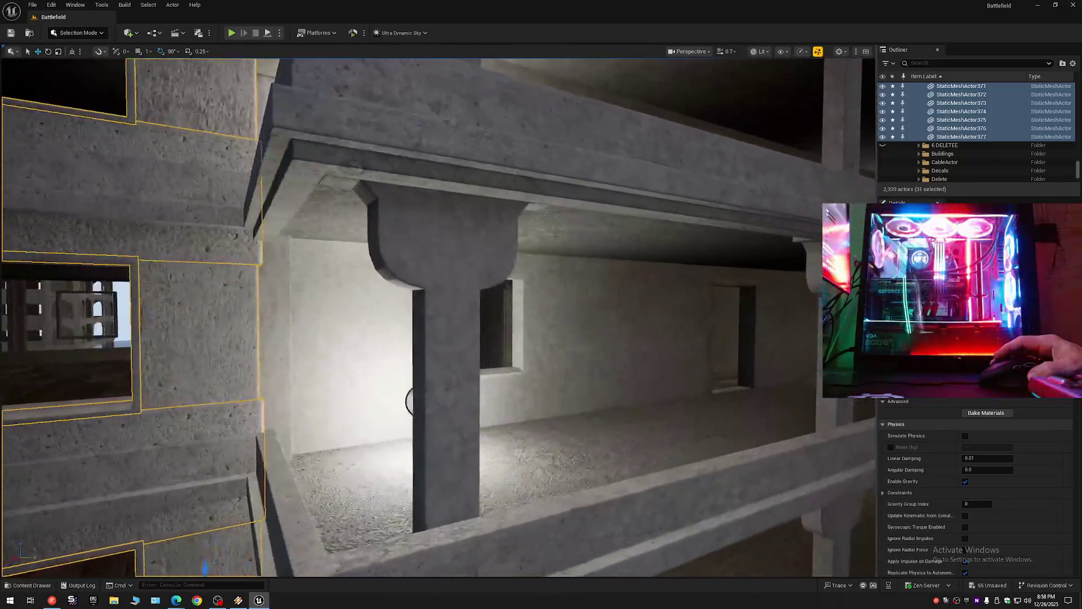
scroll(438, 317, up, 2)
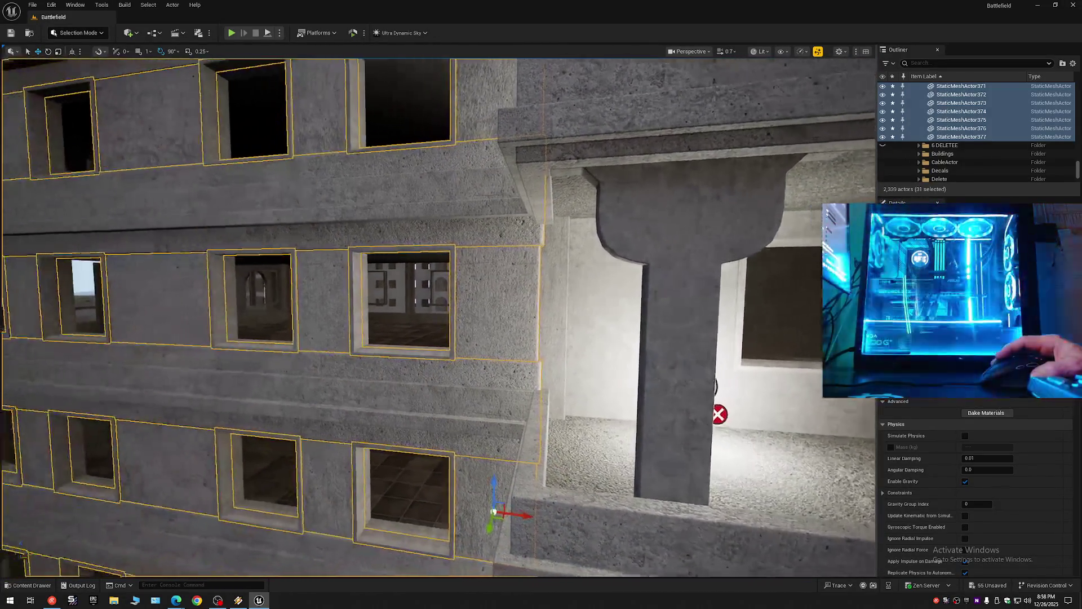
scroll(438, 317, down, 3)
scroll(438, 316, up, 2)
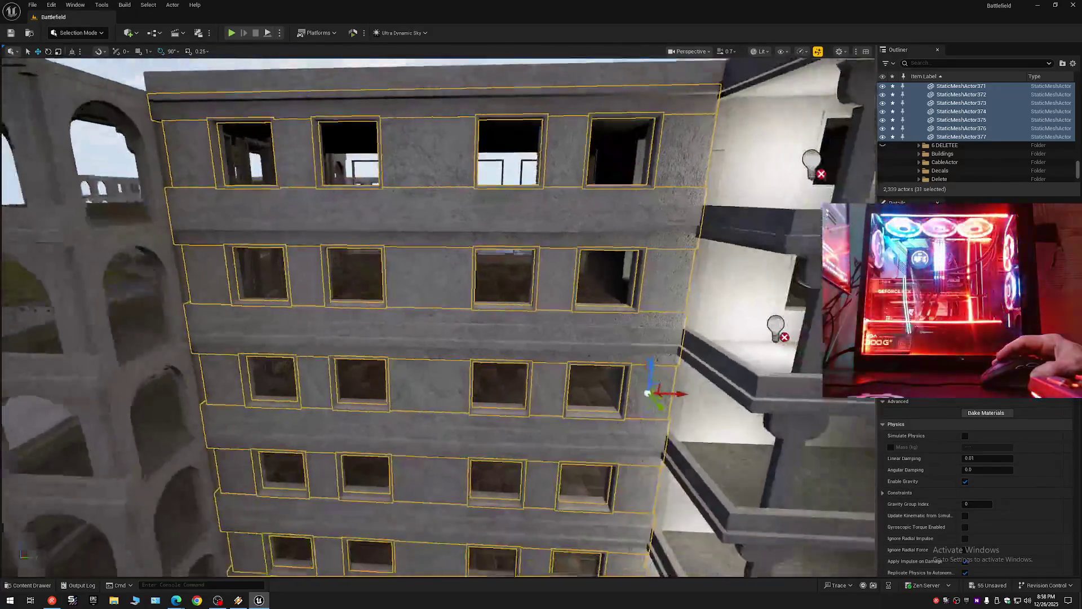
scroll(438, 317, down, 2)
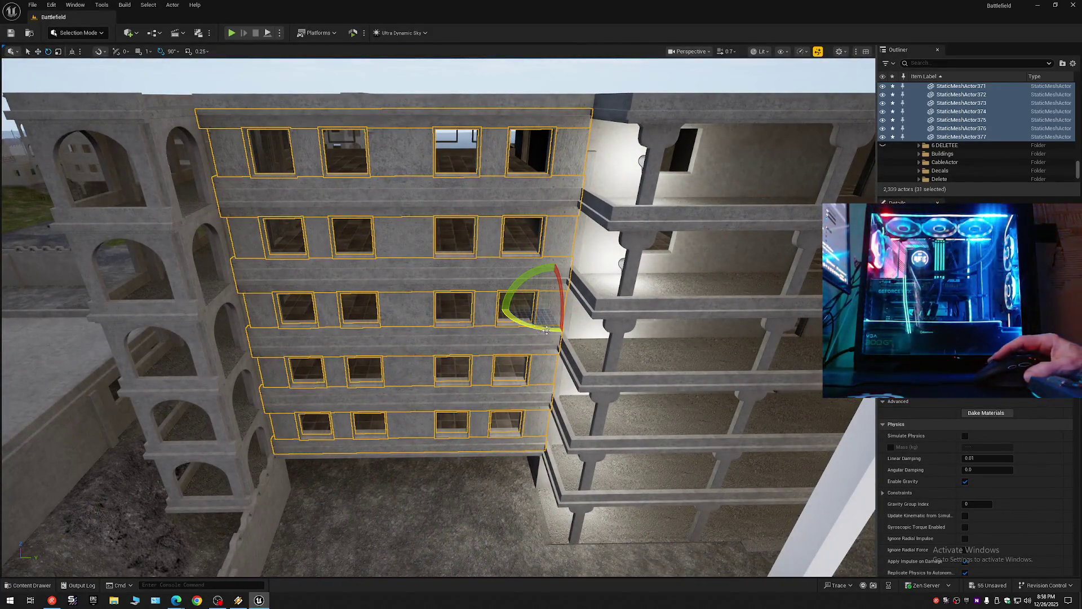
drag(562, 331, 549, 327)
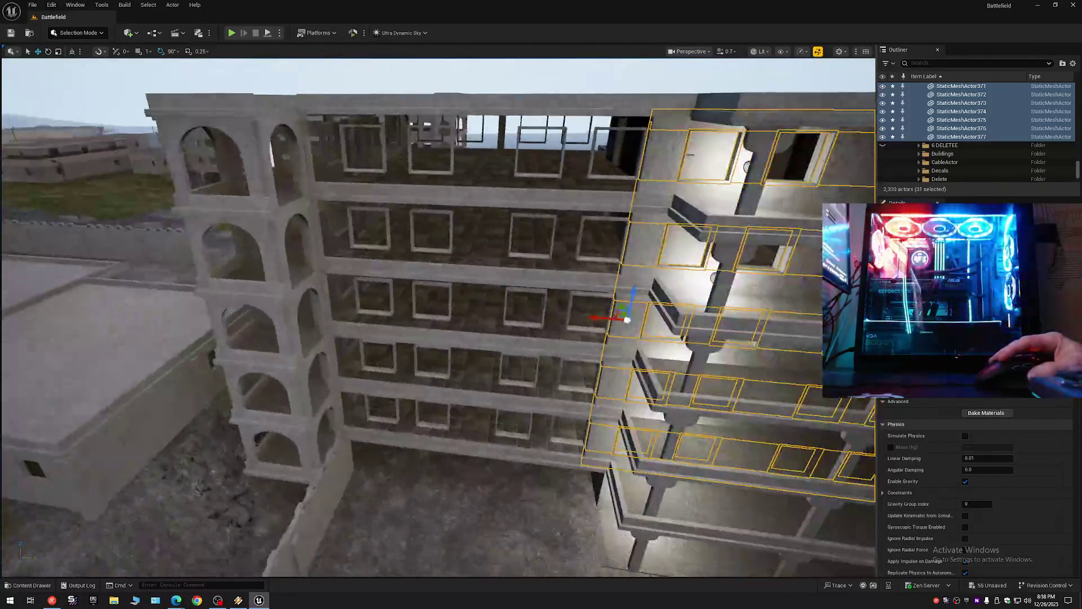
drag(604, 317, 418, 316)
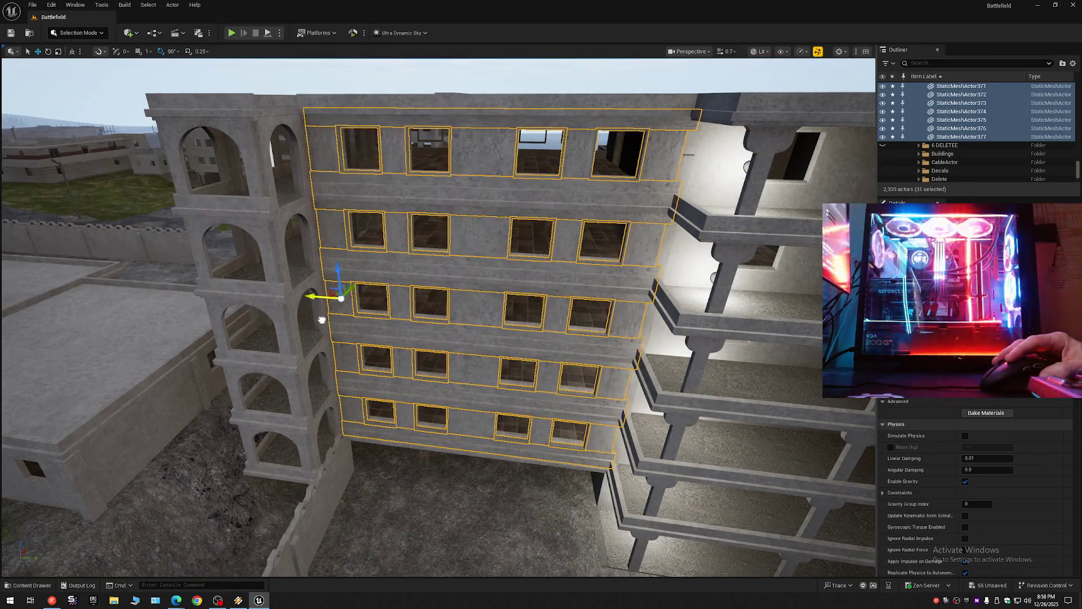
Step: Fly in to inspect the facade joint against the wall and pillar, then view the whole facade
key(w)
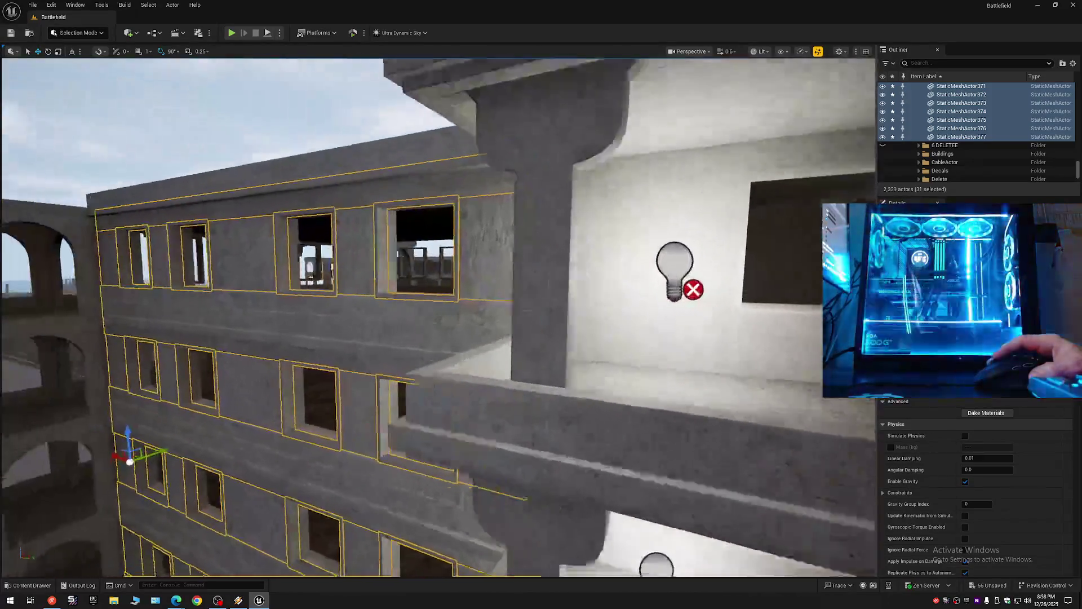
key(w)
scroll(439, 316, down, 1)
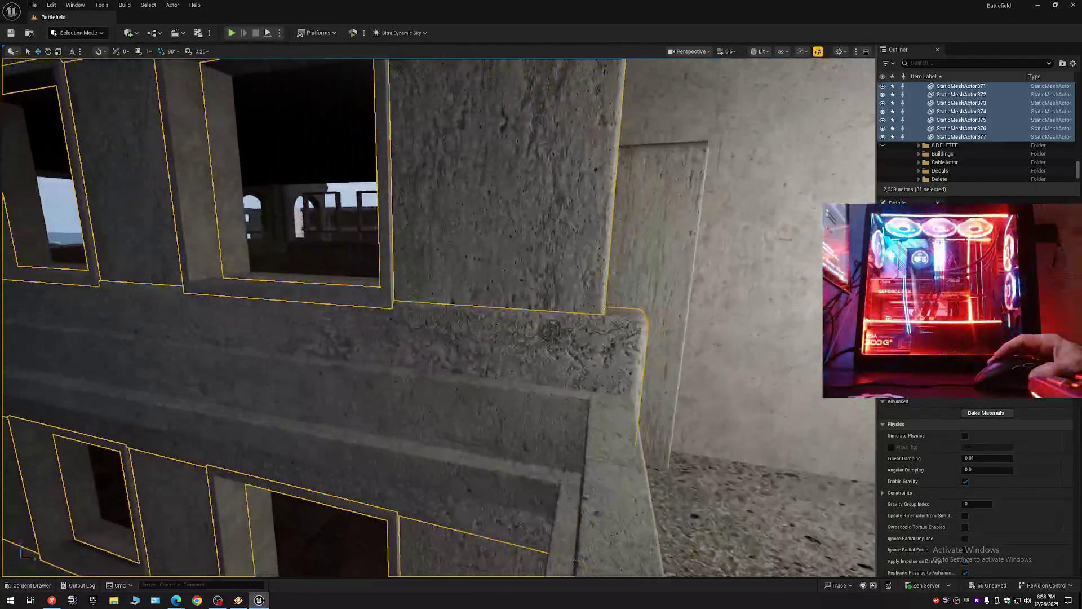
key(w)
scroll(438, 315, up, 2)
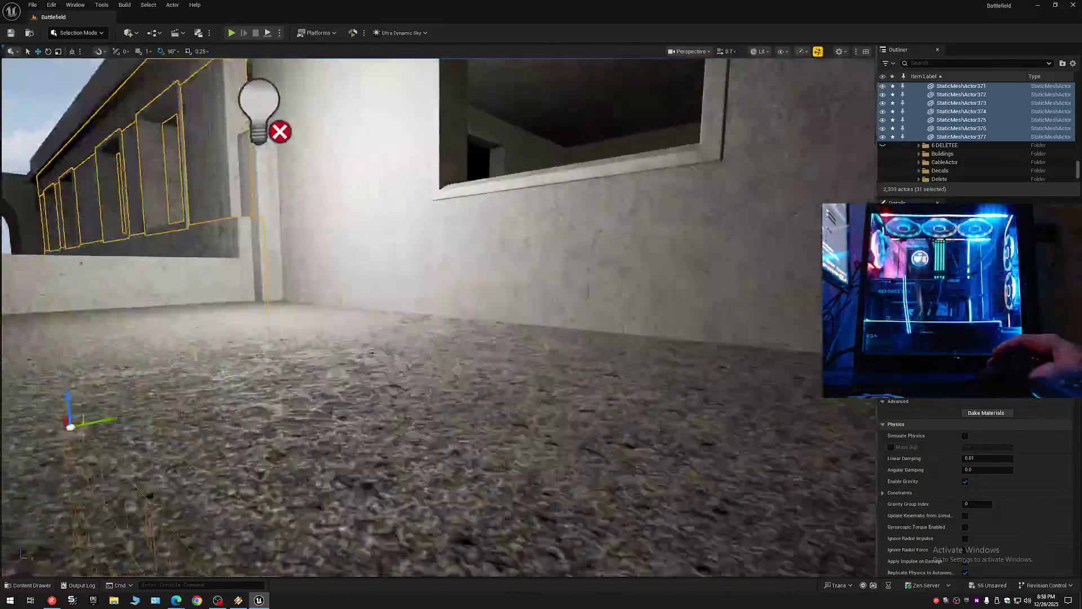
key(w)
scroll(439, 316, down, 1)
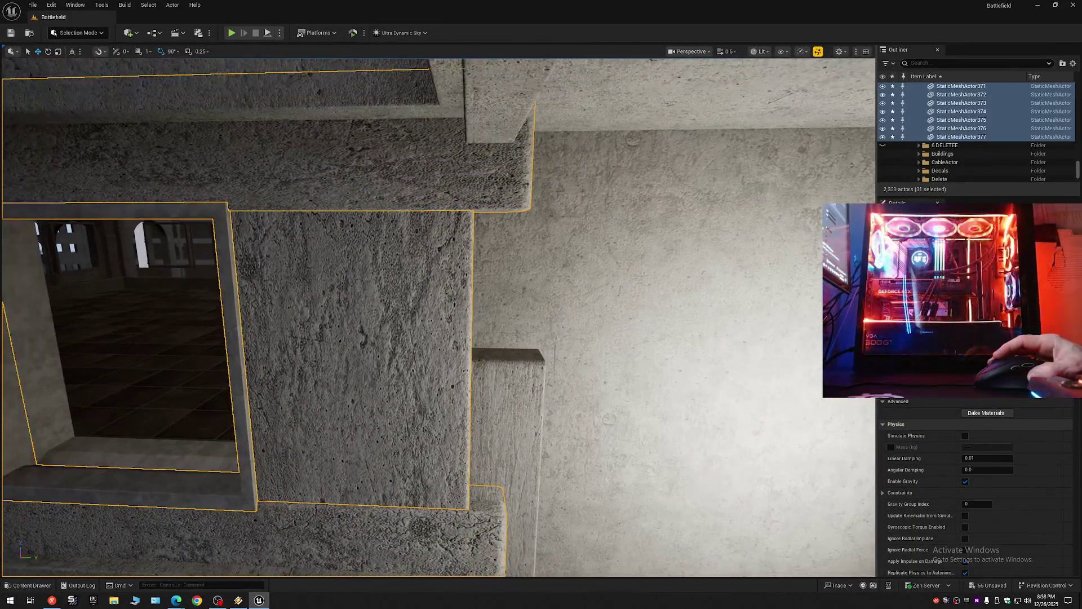
key(w)
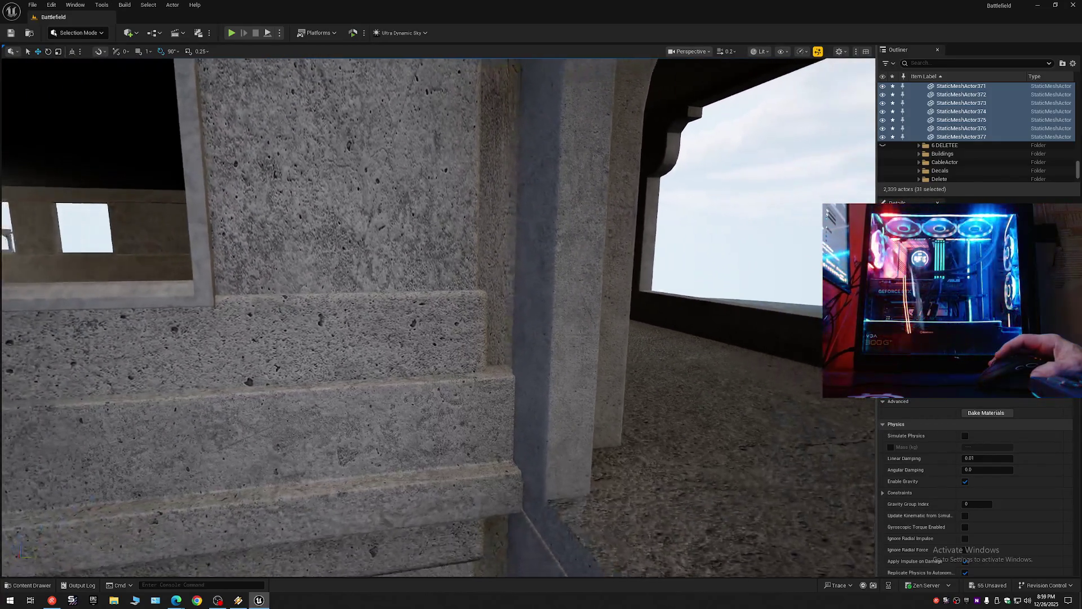
key(w)
key(w)
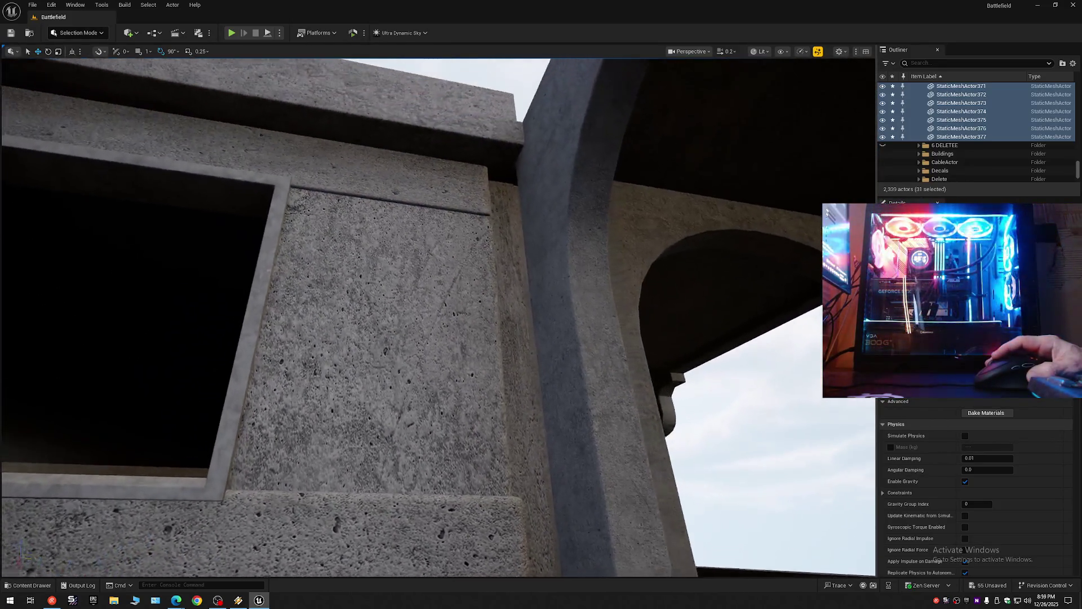
scroll(541, 305, up, 2)
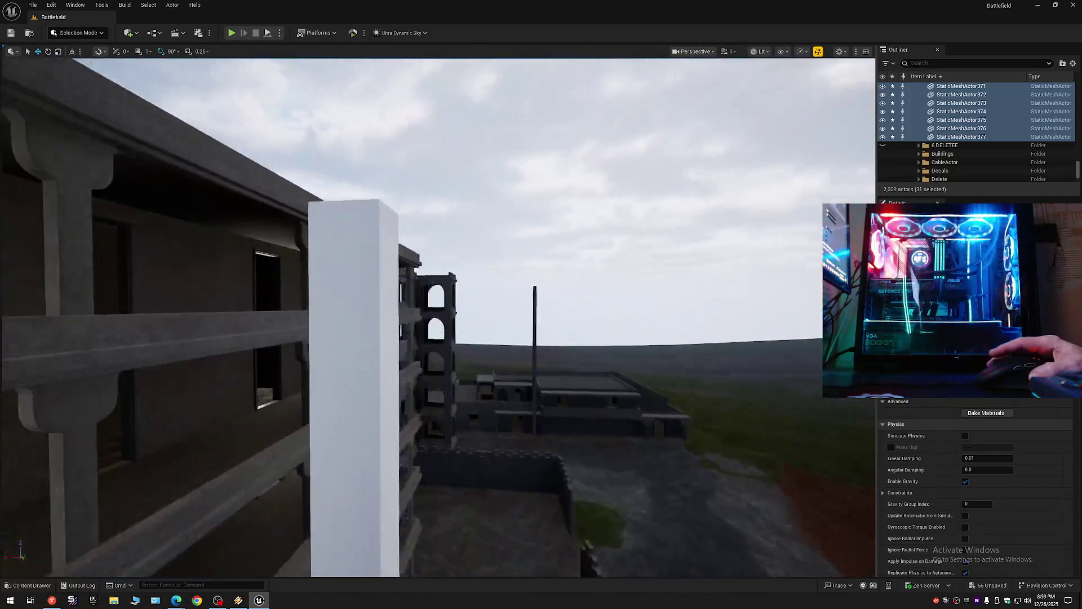
scroll(437, 316, down, 2)
key(w)
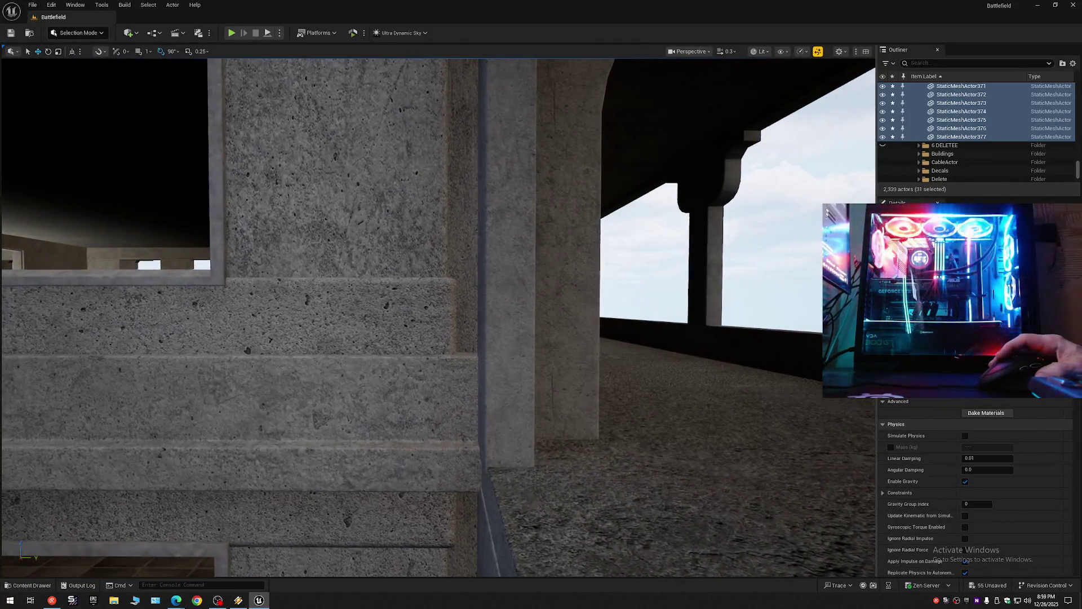
key(f)
scroll(438, 316, up, 2)
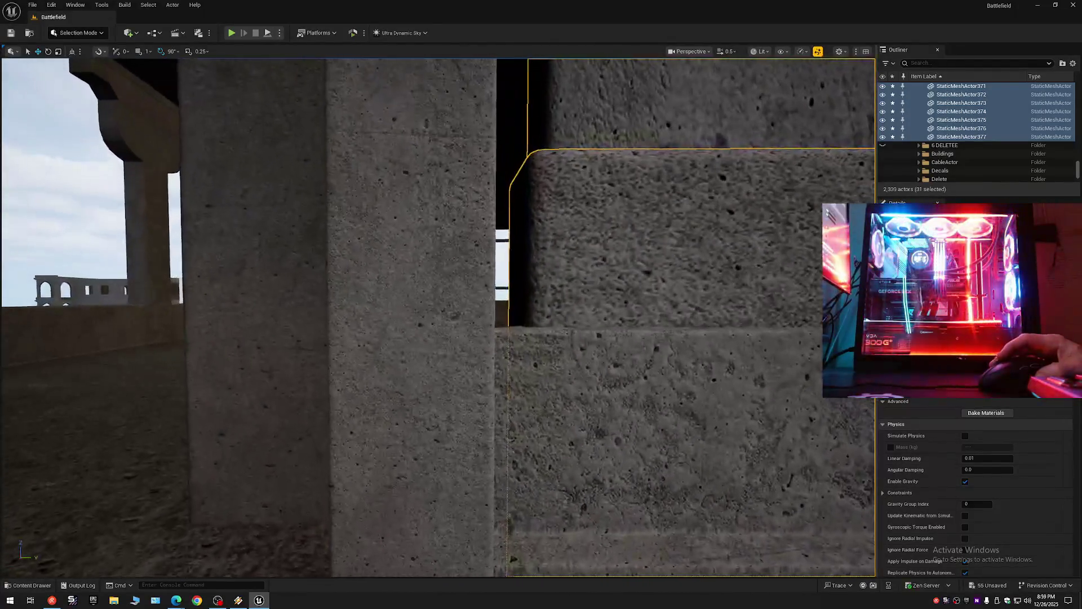
scroll(438, 317, up, 2)
key(s)
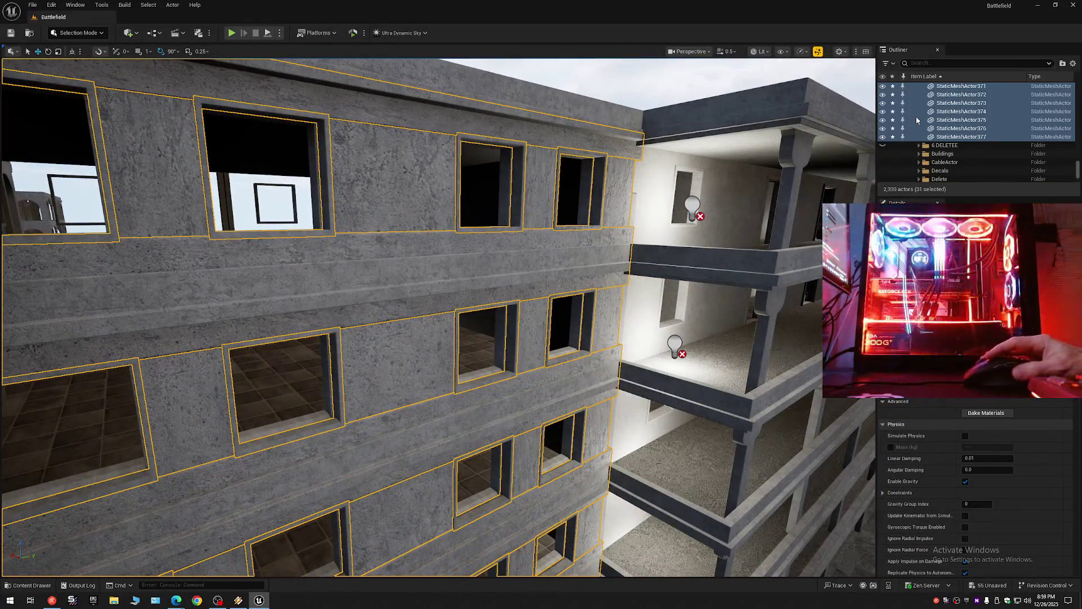
Step: Hide the selected facade pieces and select the four top-floor window frames
click(883, 138)
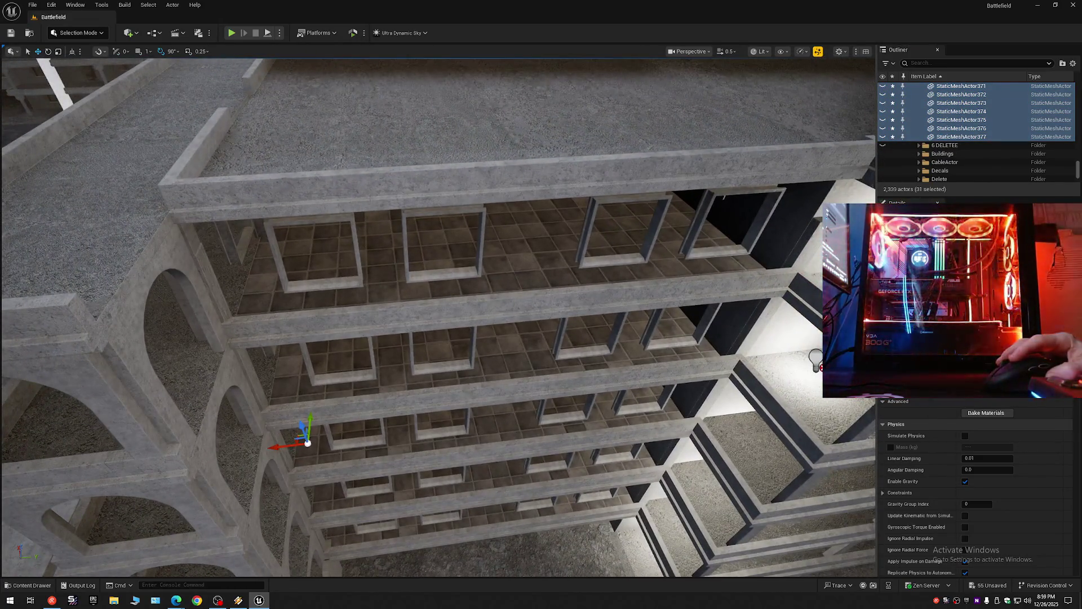
click(342, 282)
click(445, 275)
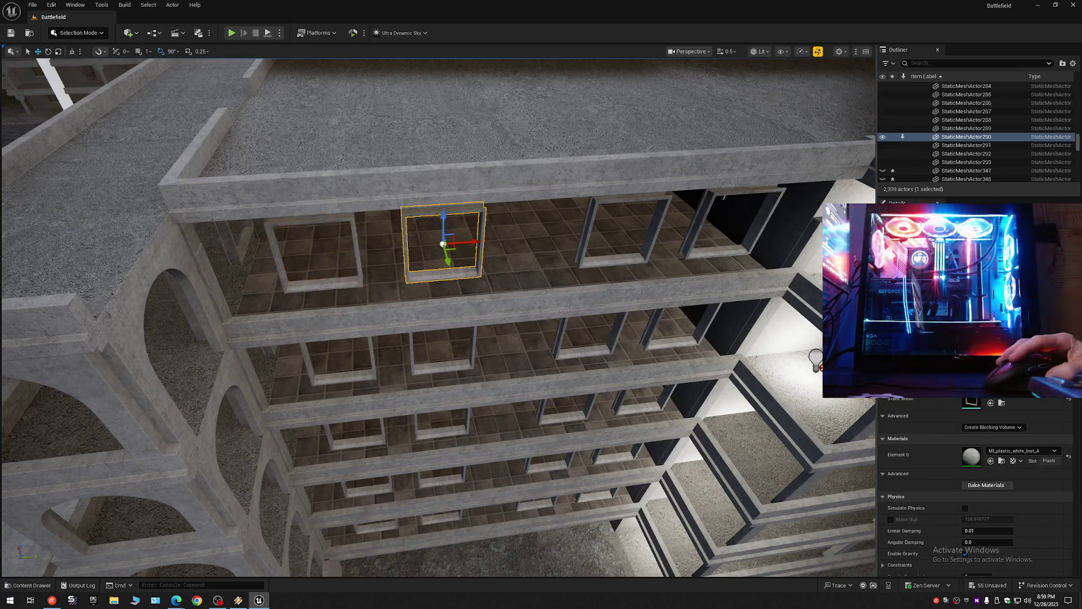
click(357, 282)
ctrl+click(449, 275)
ctrl+click(603, 264)
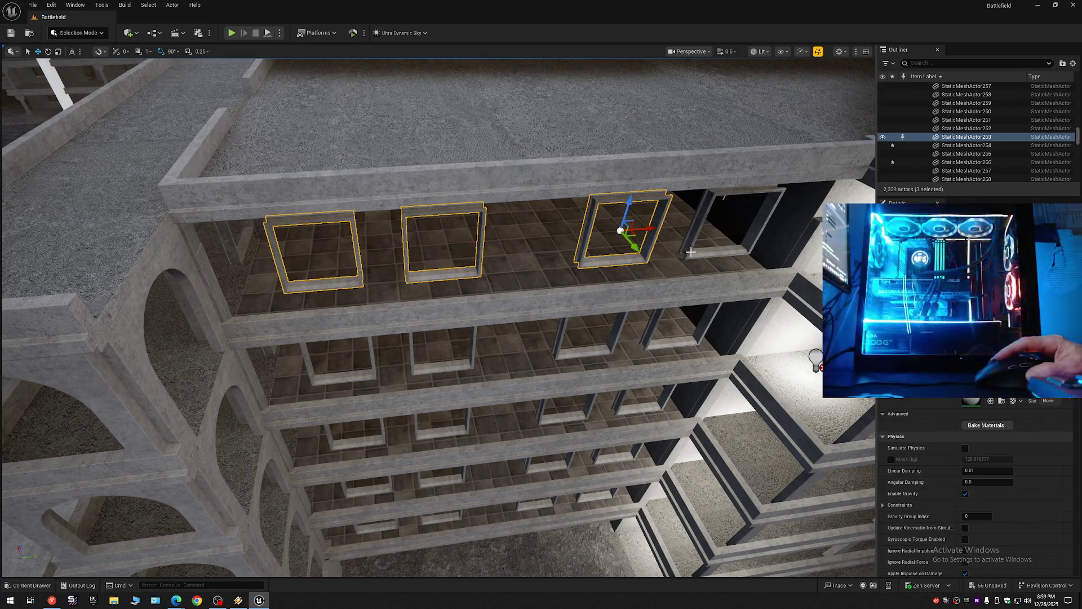
ctrl+click(689, 252)
Step: Add eight more lower-floor window frames to the selection
ctrl+click(668, 341)
ctrl+click(558, 354)
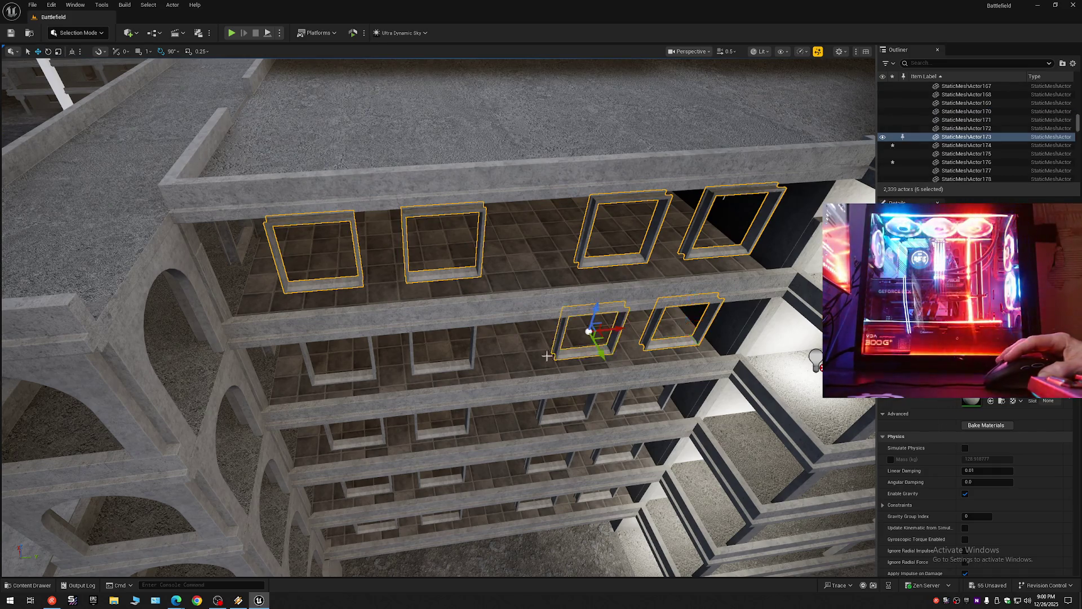
ctrl+click(443, 365)
ctrl+click(370, 373)
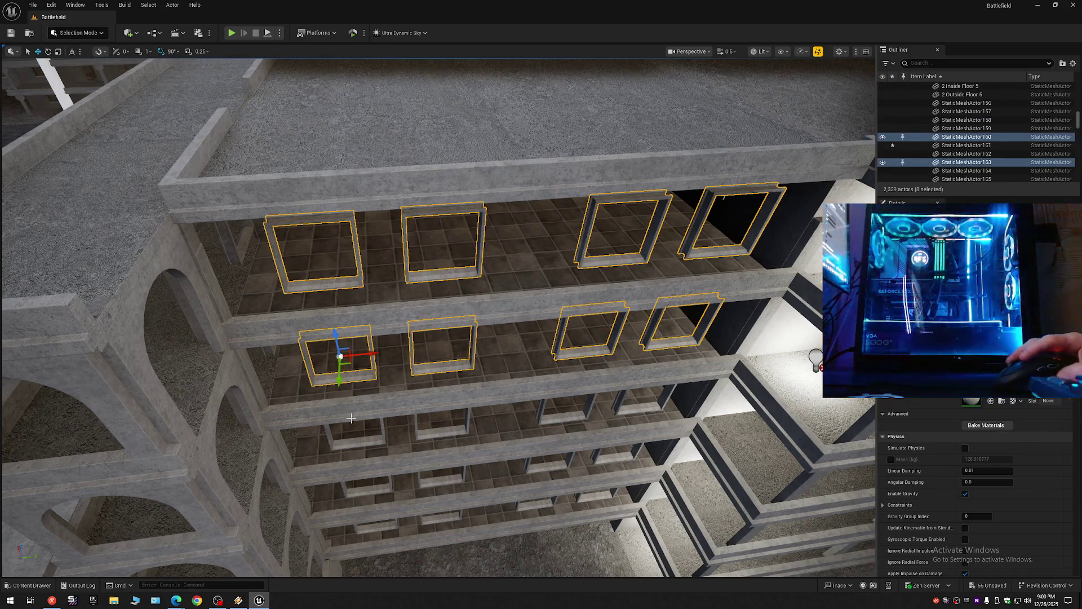
ctrl+click(355, 443)
ctrl+click(443, 435)
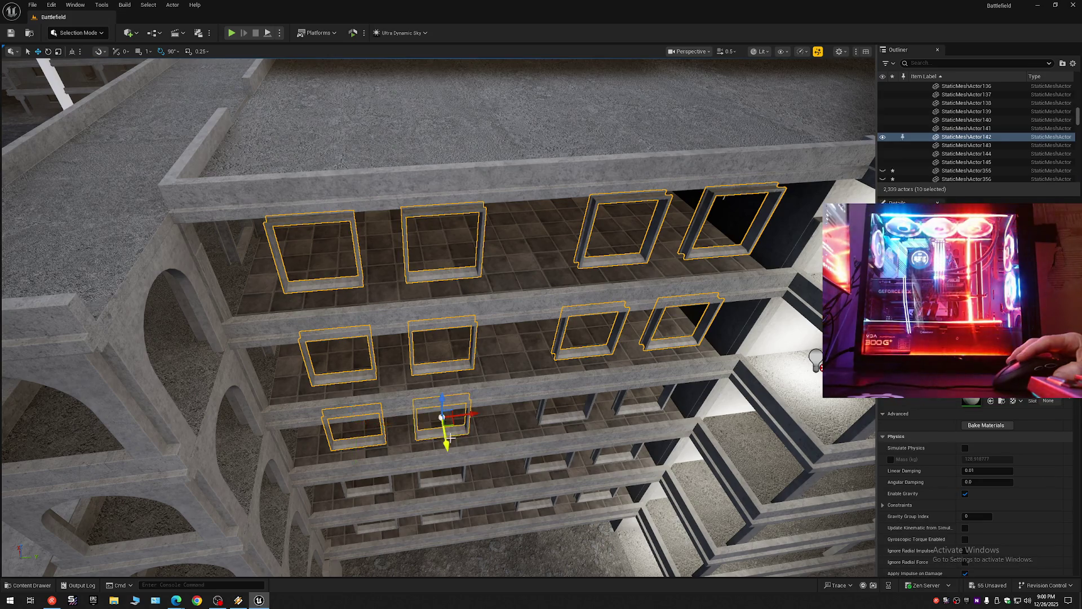
ctrl+click(554, 420)
ctrl+click(631, 410)
Step: Add the remaining bottom-floor window frames and delete all selected frames
ctrl+click(612, 456)
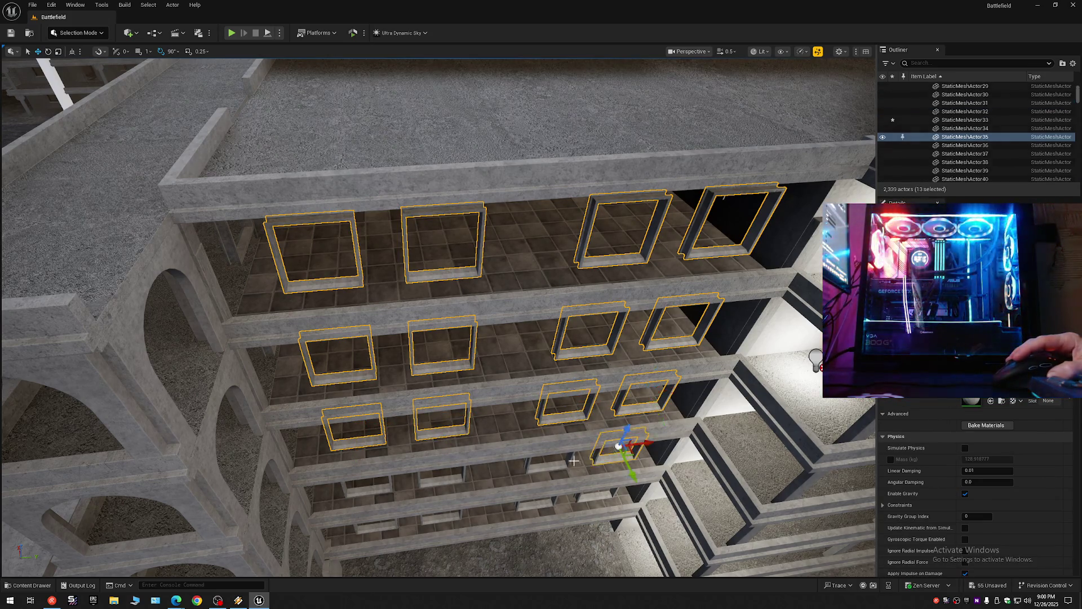
ctrl+click(549, 467)
ctrl+click(437, 476)
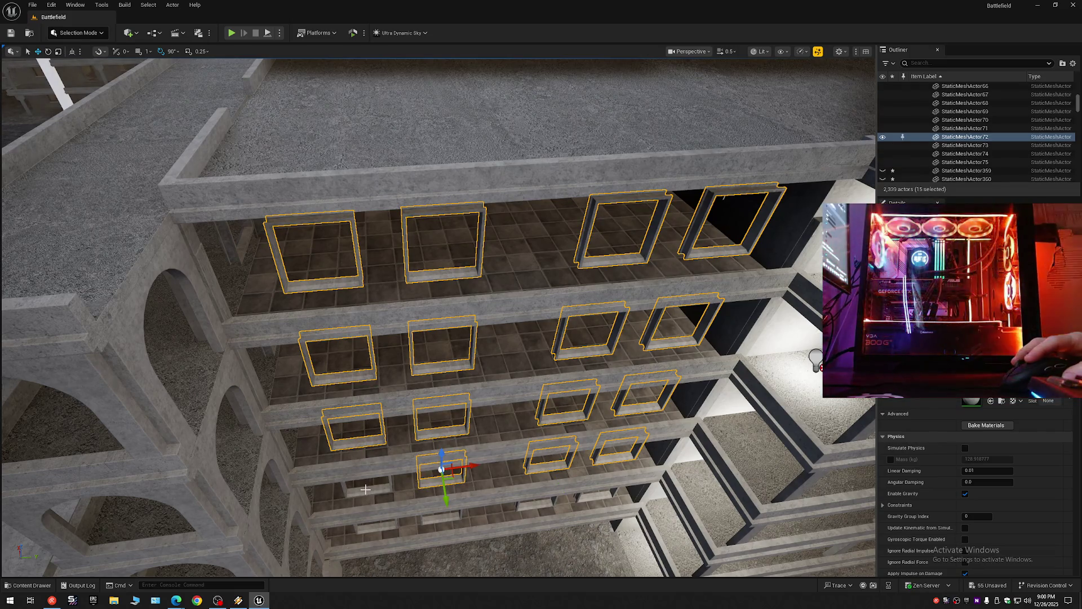
ctrl+click(367, 484)
ctrl+click(383, 524)
ctrl+click(442, 514)
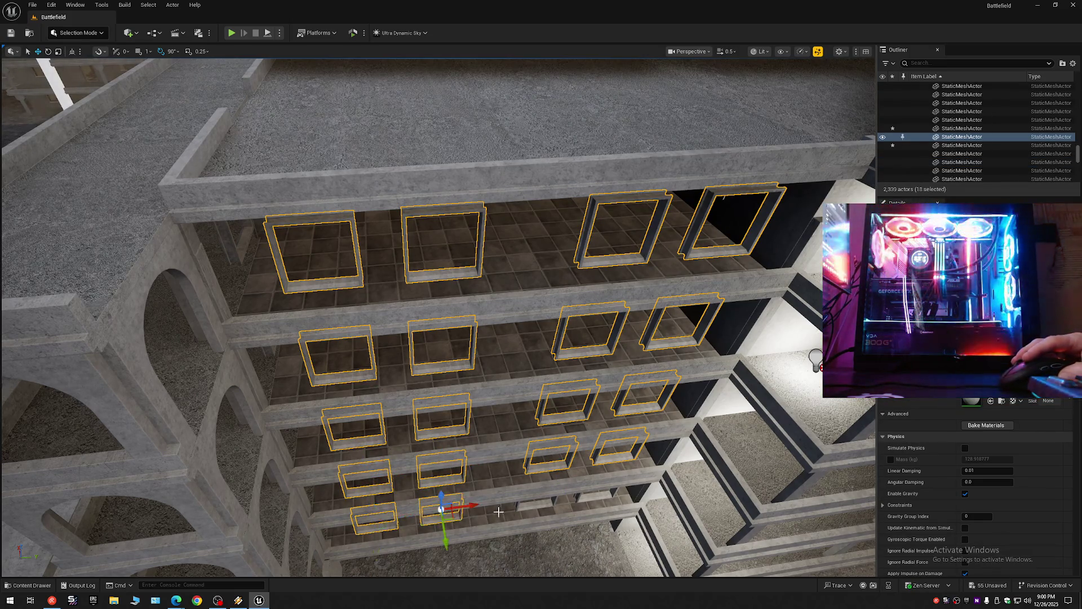
ctrl+click(544, 499)
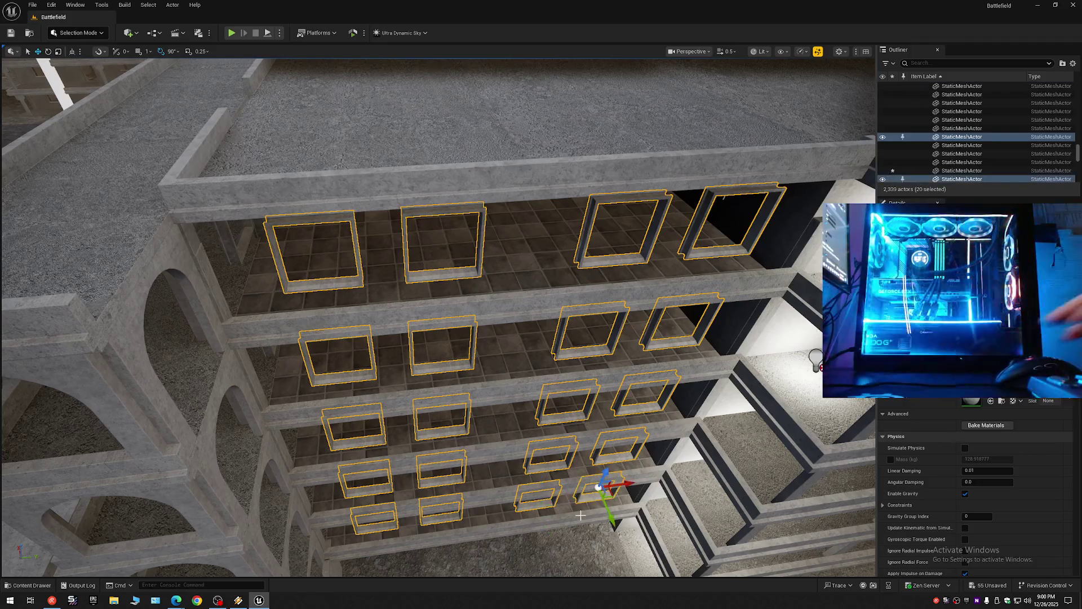
key(Delete)
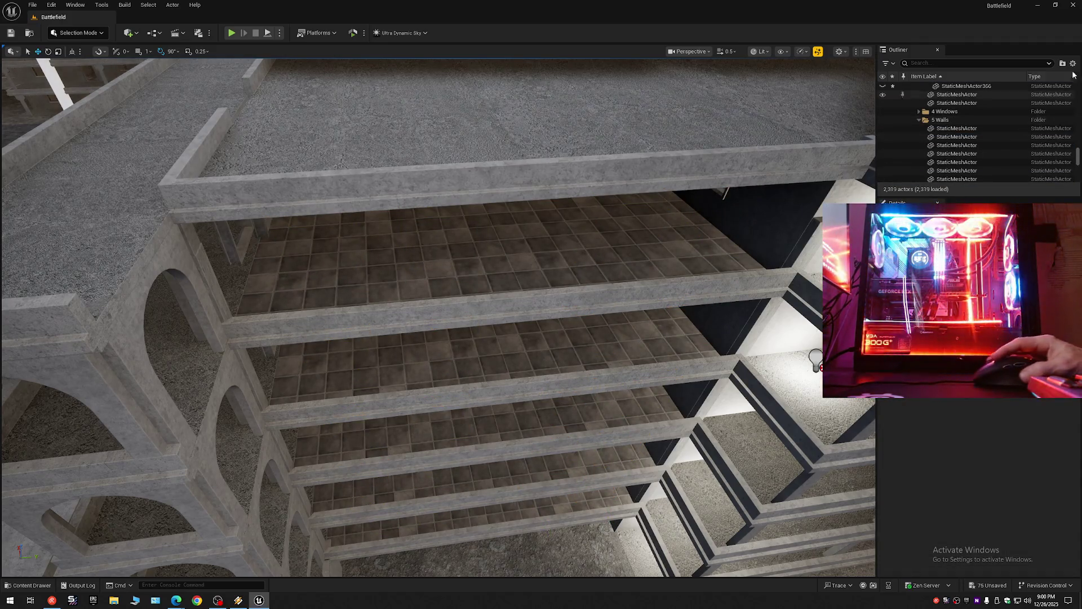
Step: Collapse and re-expand Battlefield in the Outliner, then turn the view toward the open balcony
right_click(925, 85)
click(930, 108)
click(914, 86)
mouse_move(727, 130)
mouse_down()
mouse_move(725, 111)
mouse_move(719, 148)
mouse_up()
scroll(719, 147, up, 2)
drag(839, 176, 838, 177)
scroll(838, 176, down, 1)
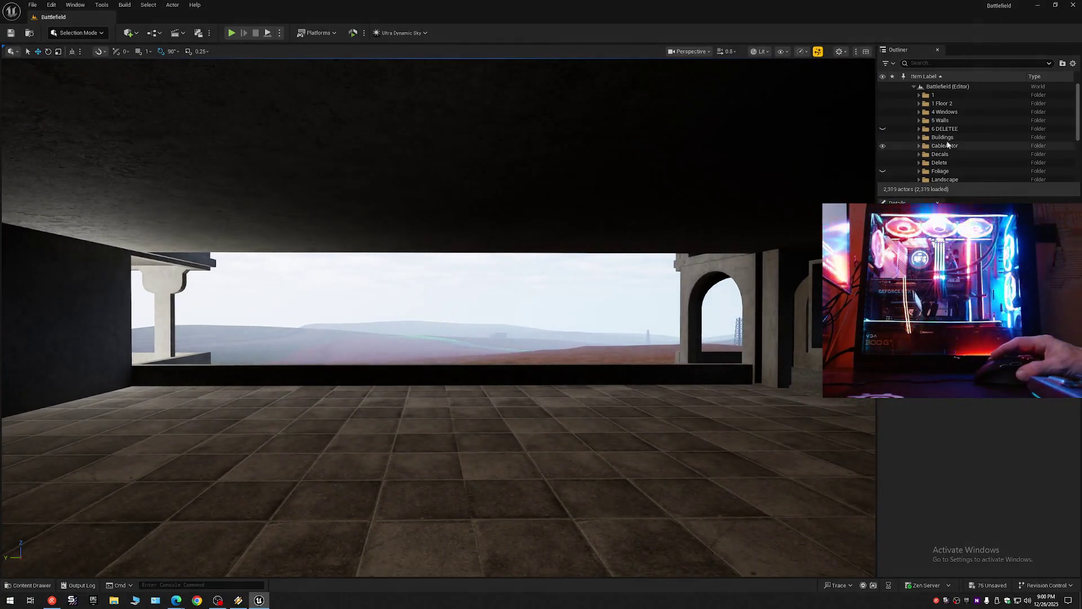
Step: Make the window frames folder and the walls folder visible again
click(882, 103)
click(883, 103)
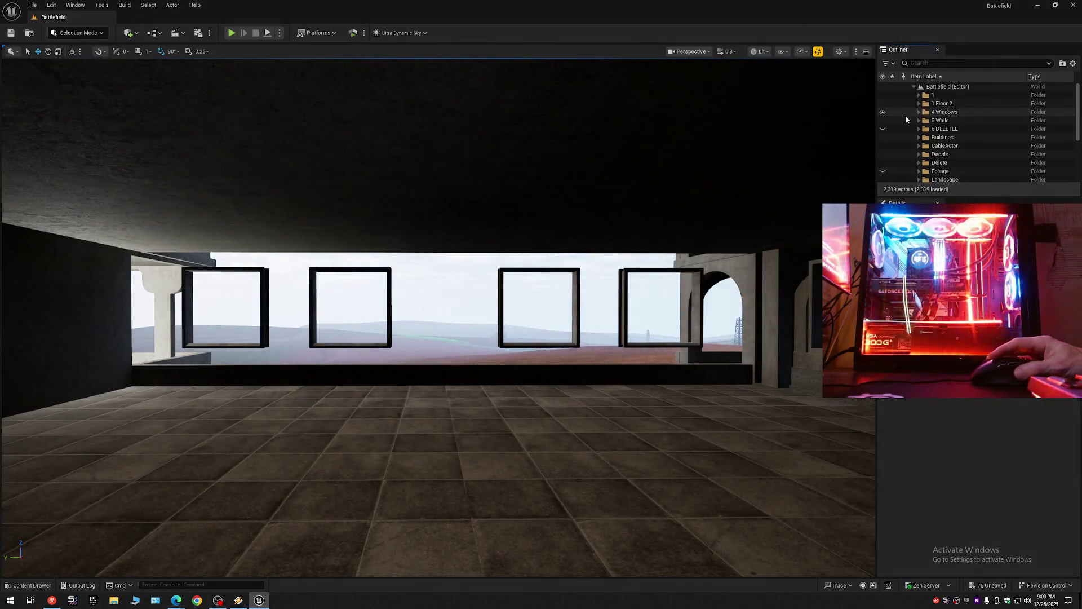
click(883, 125)
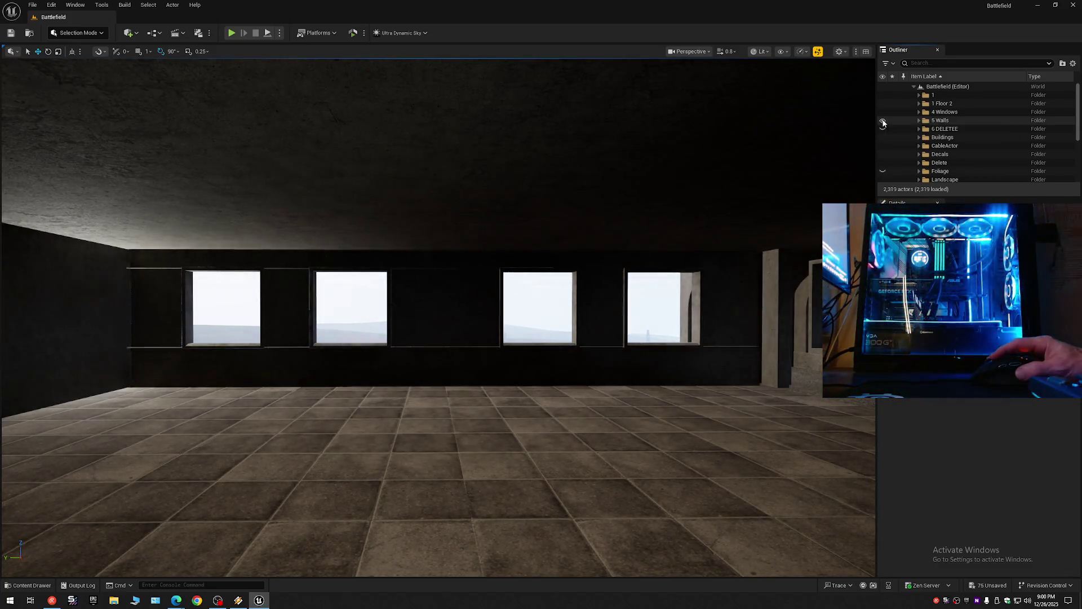
scroll(437, 318, down, 2)
key(w)
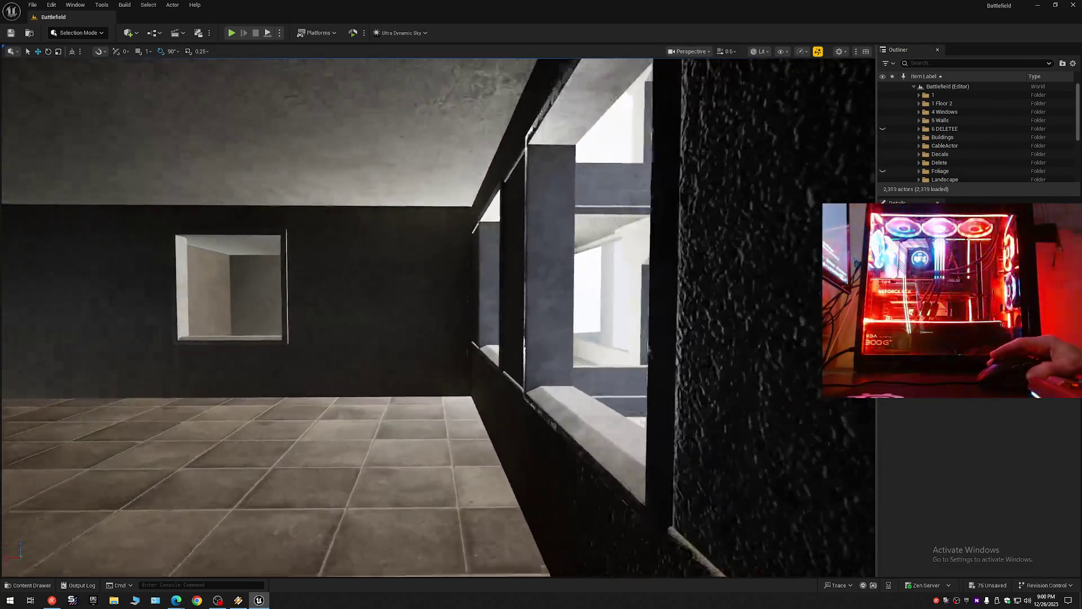
scroll(437, 317, down, 1)
key(w)
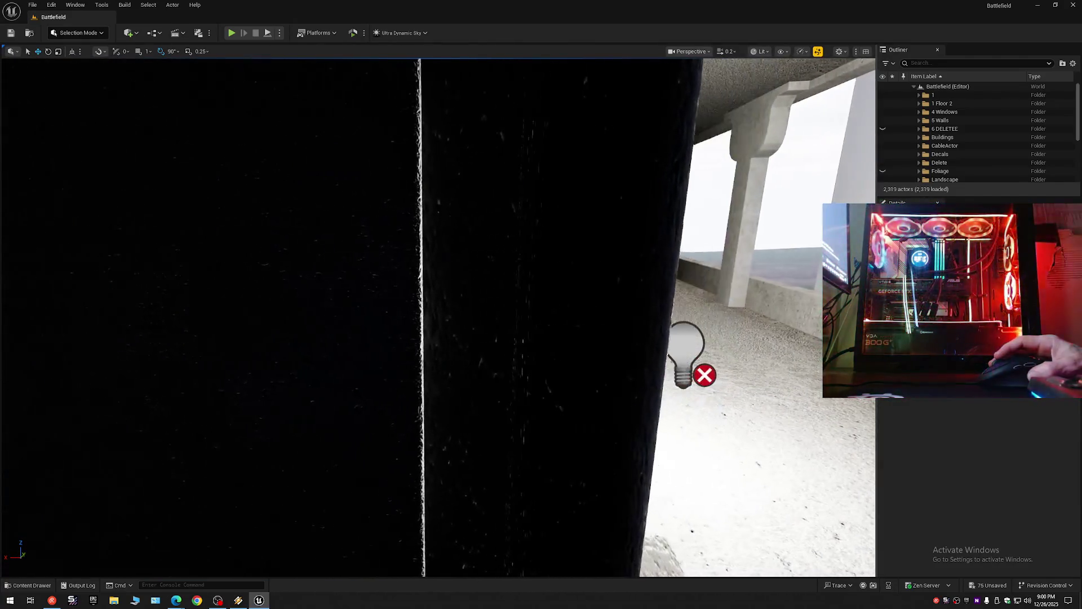
scroll(438, 317, down, 1)
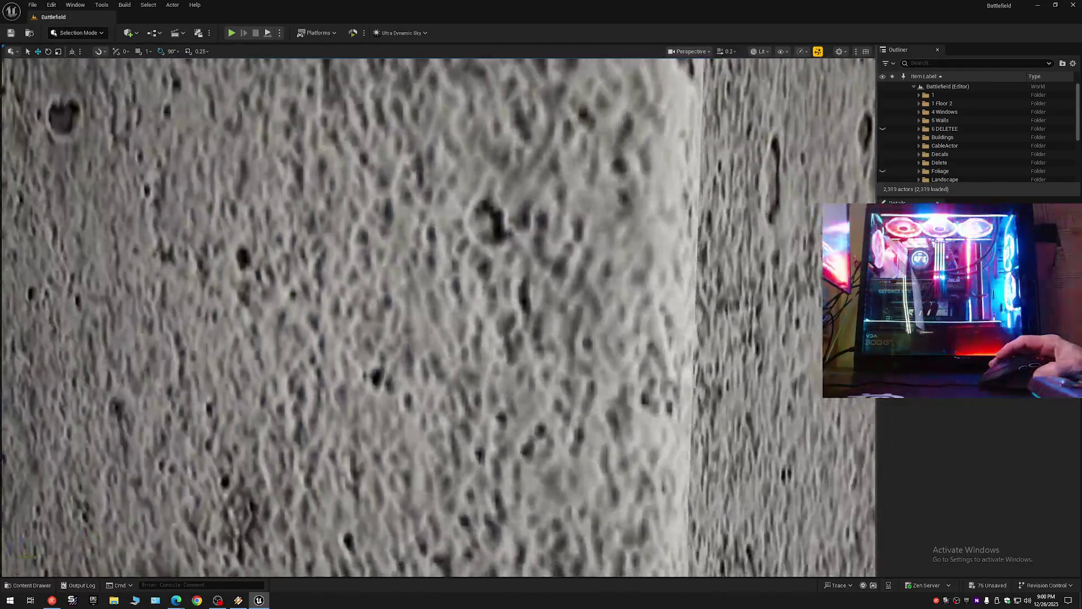
key(w)
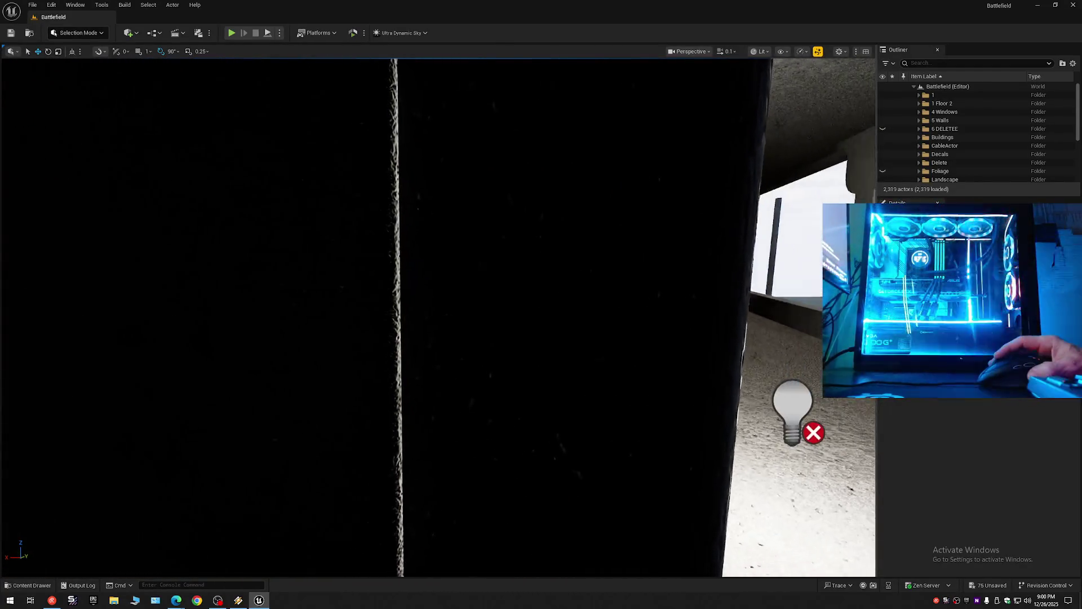
key(w)
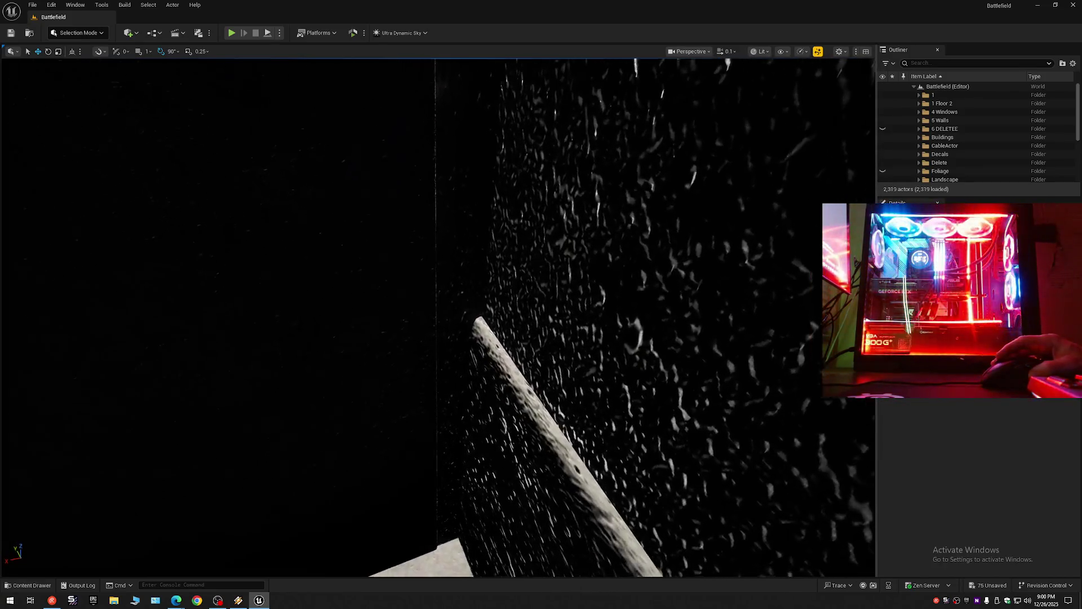
key(w)
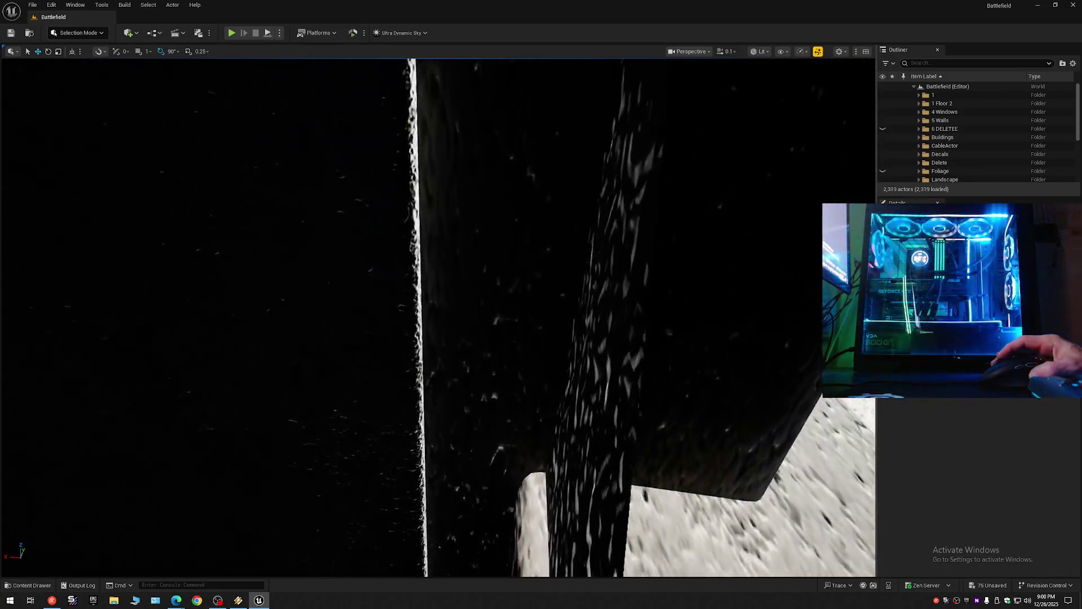
key(w)
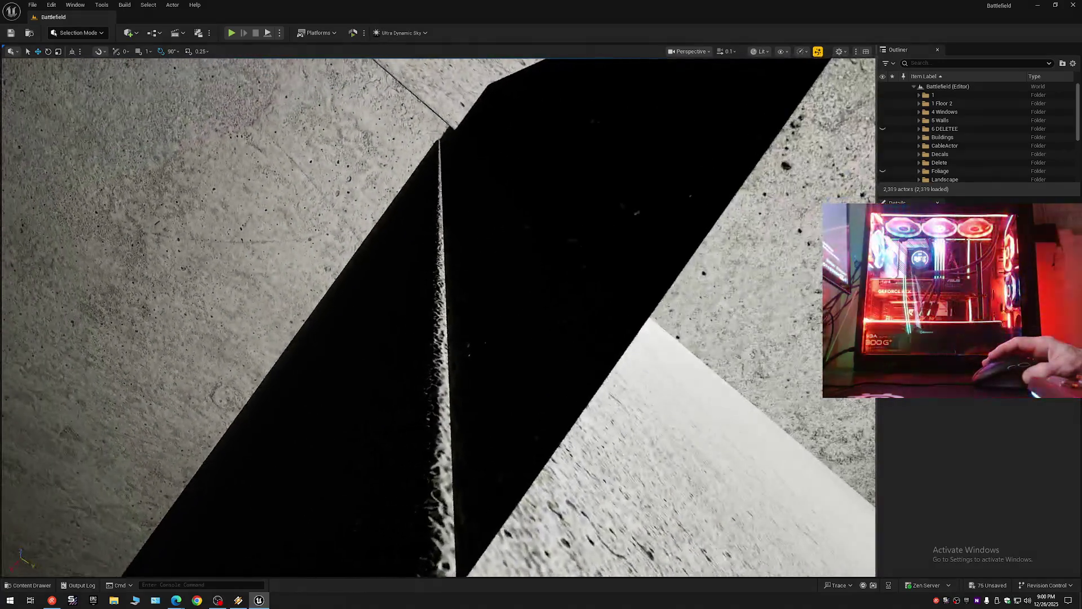
scroll(438, 317, up, 3)
key(w)
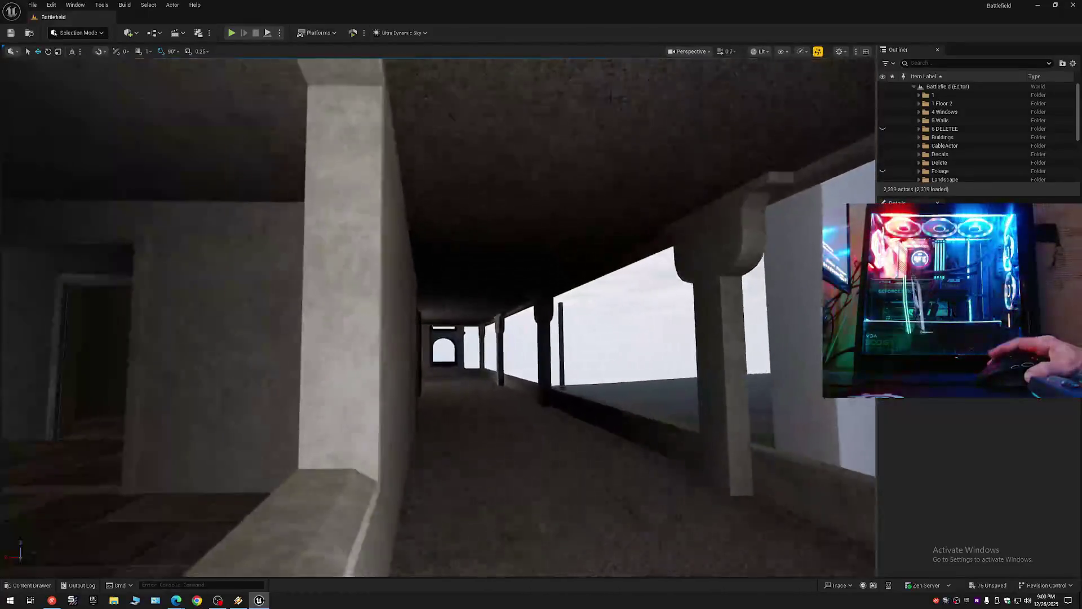
key(w)
scroll(437, 317, down, 3)
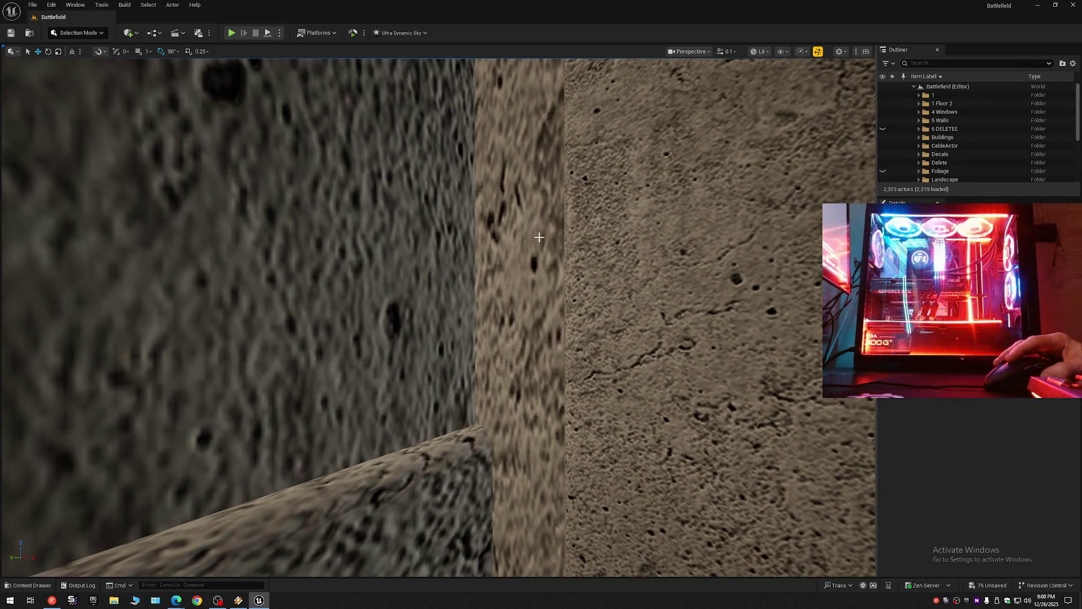
click(544, 235)
click(883, 172)
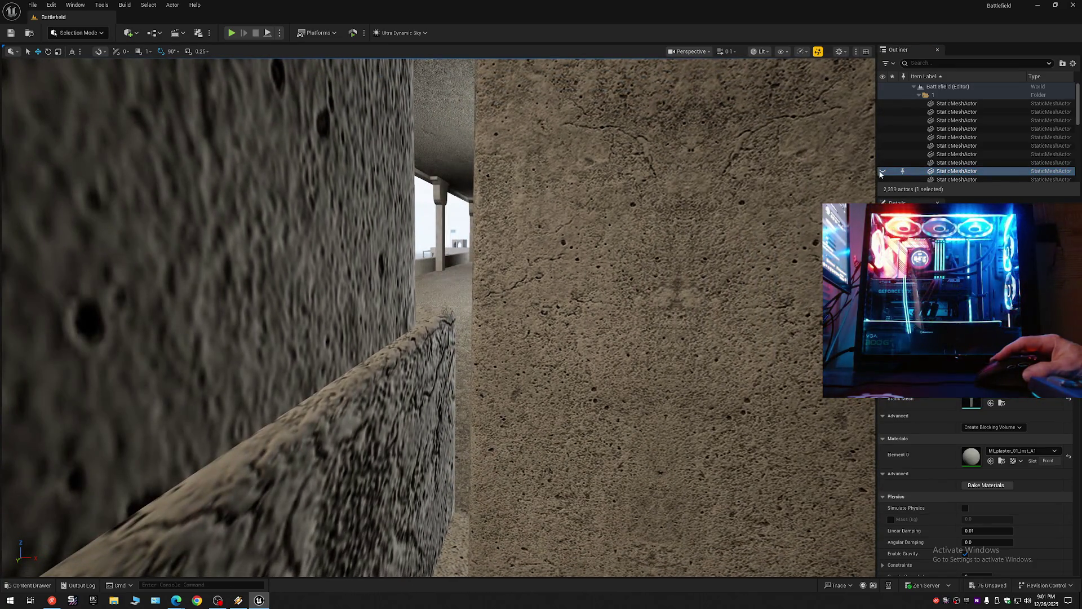
click(882, 172)
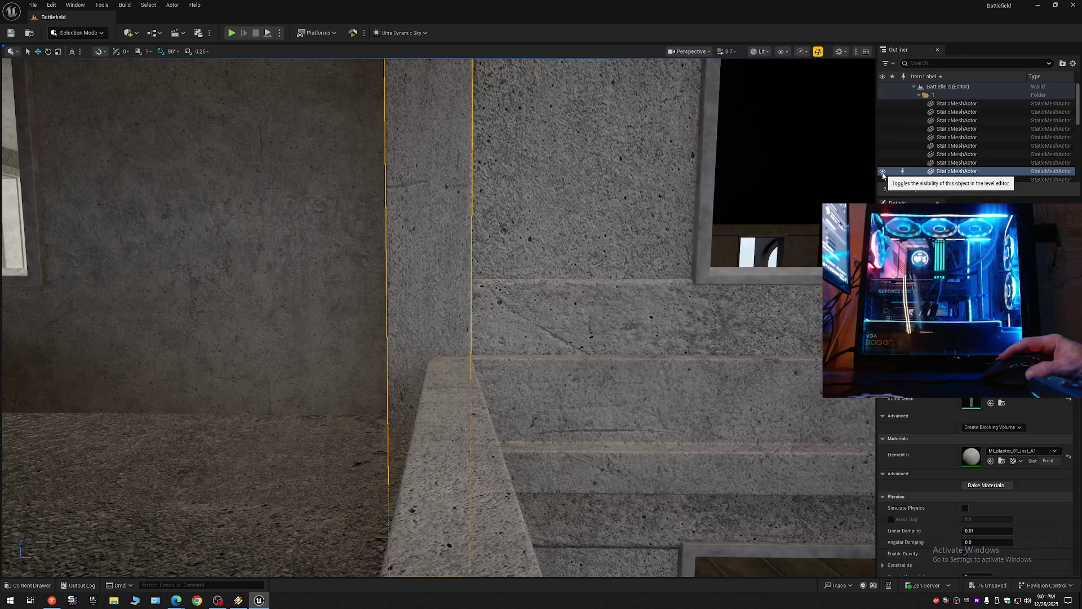
click(882, 172)
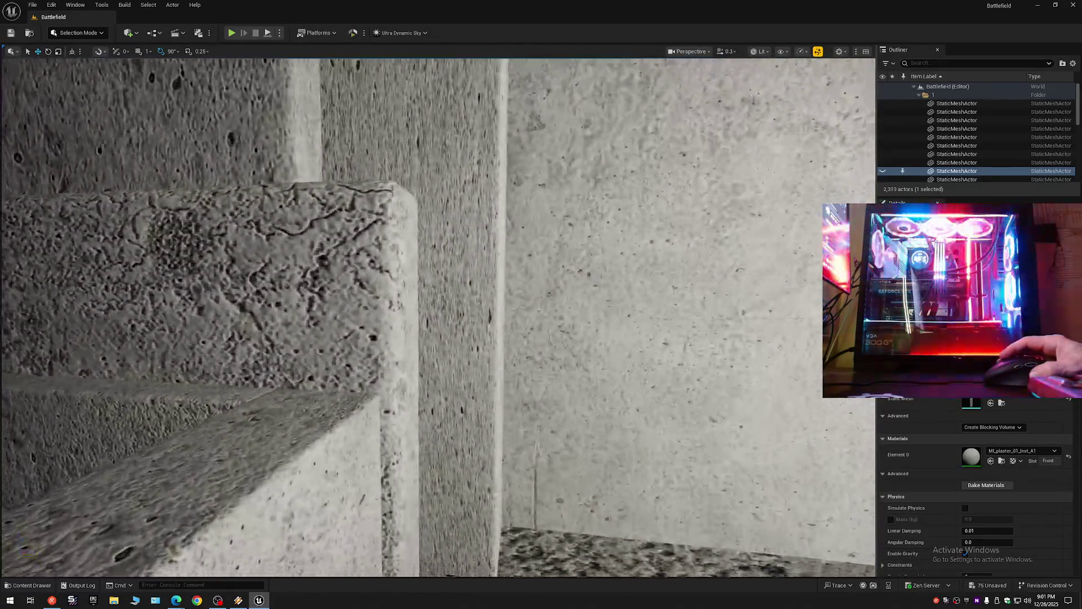
scroll(438, 315, down, 3)
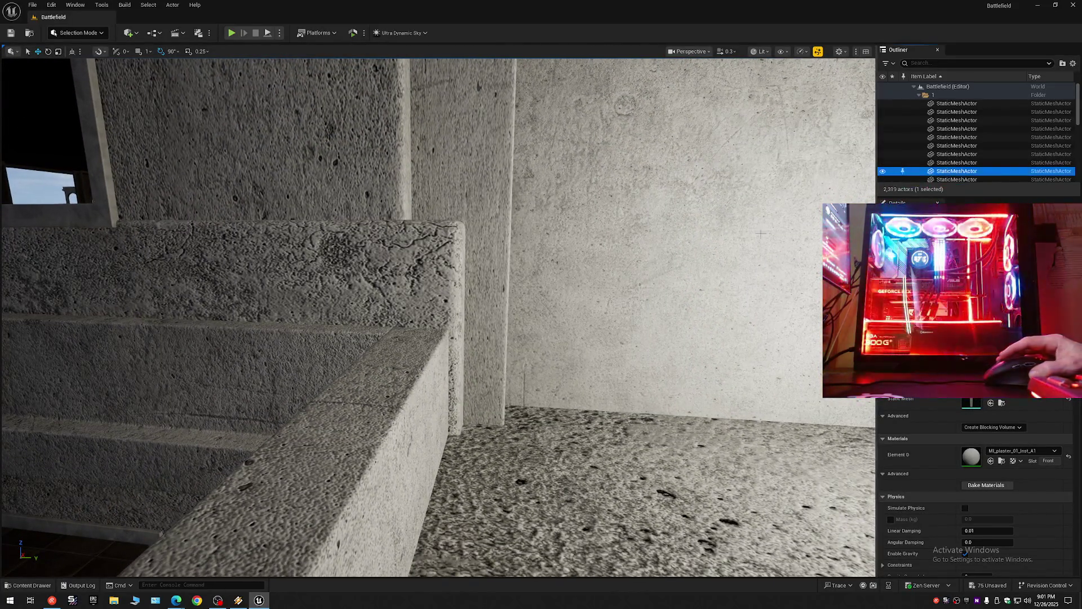
key(f)
drag(439, 315, 575, 316)
scroll(459, 366, down, 8)
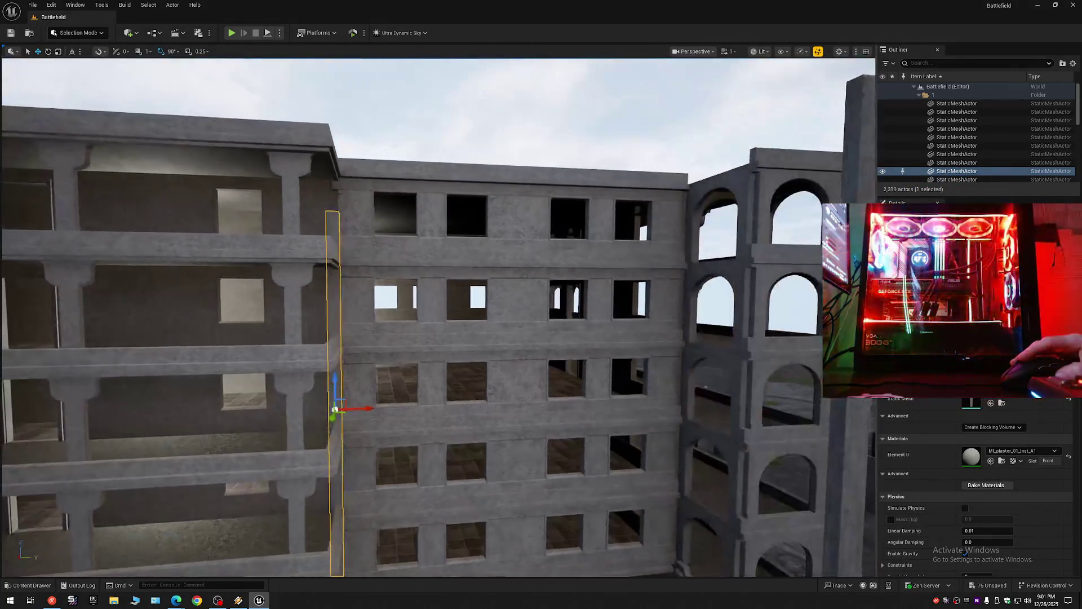
key(e)
key(r)
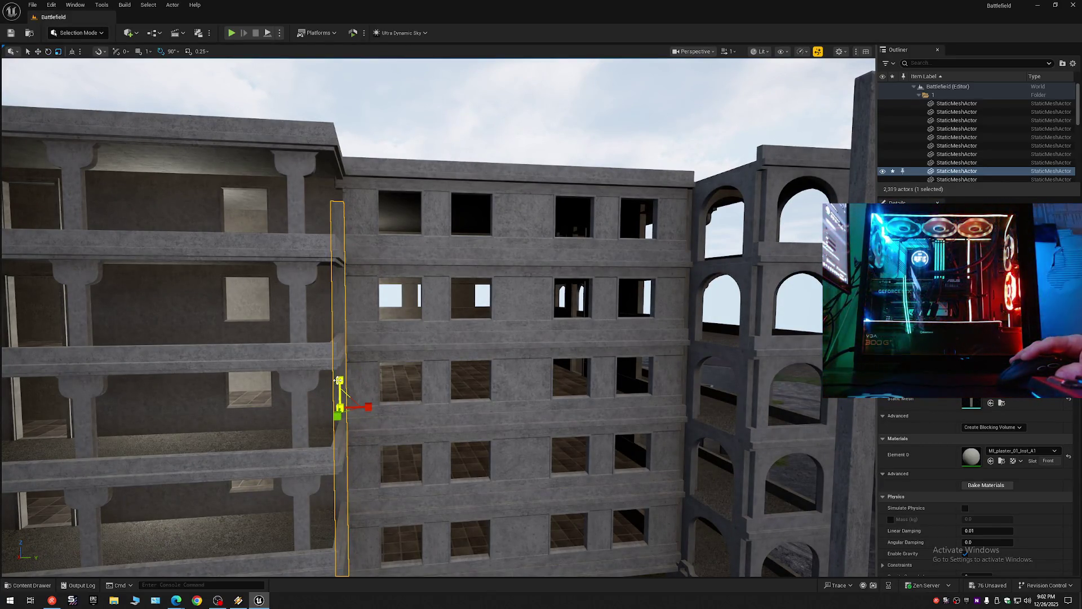
key(ctrl+z)
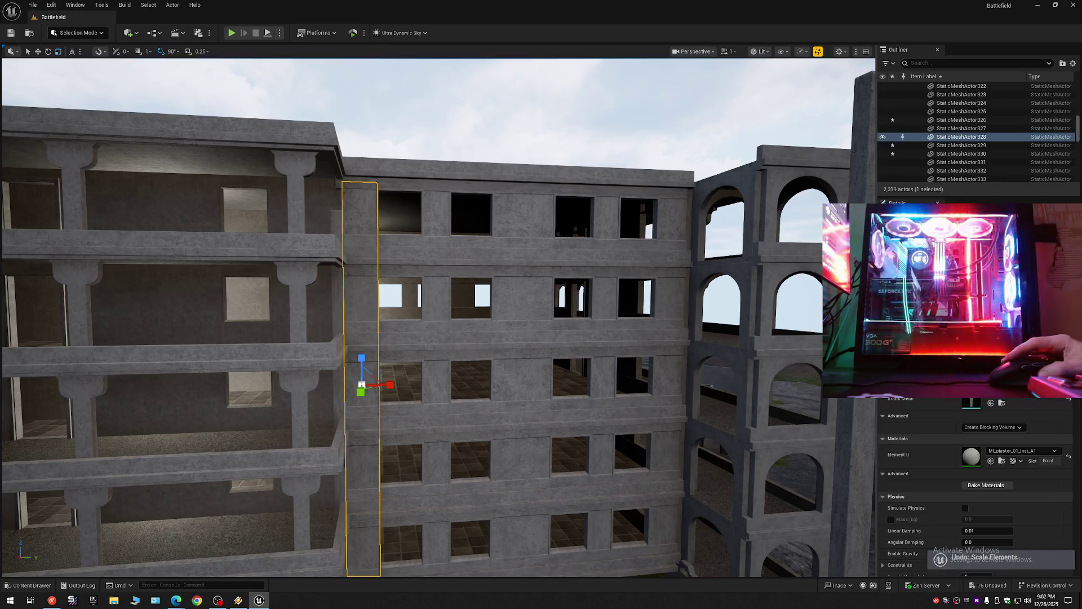
right_click(1007, 402)
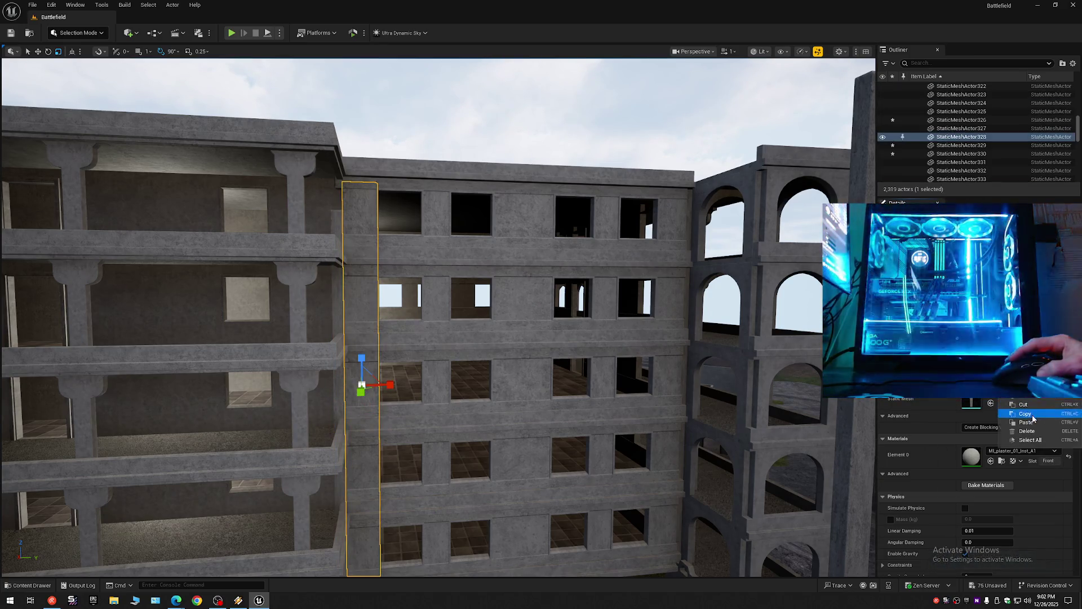
click(1033, 416)
click(338, 314)
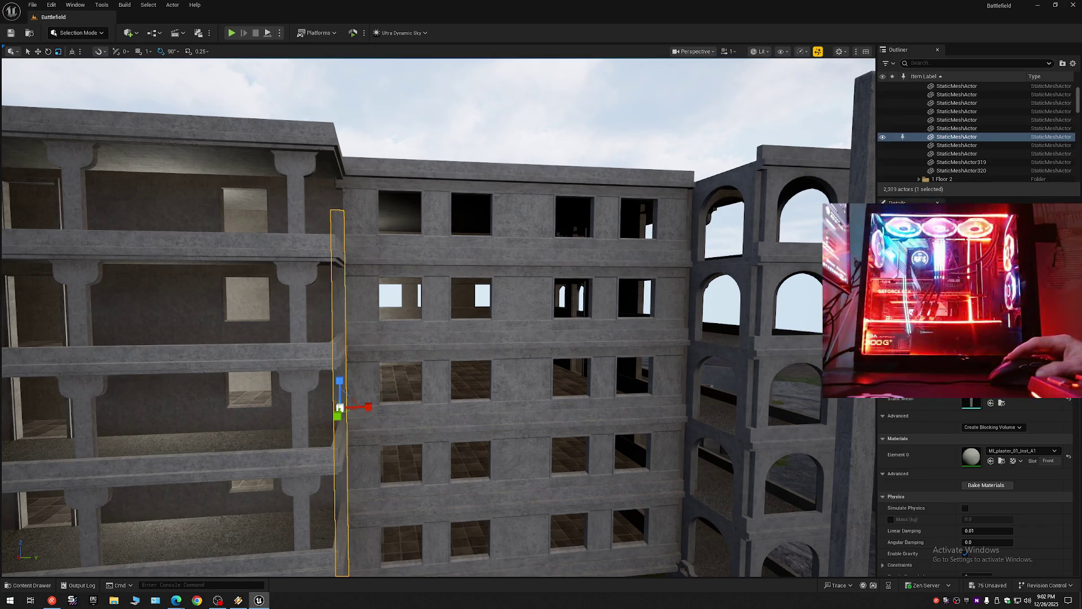
right_click(1007, 401)
click(1036, 421)
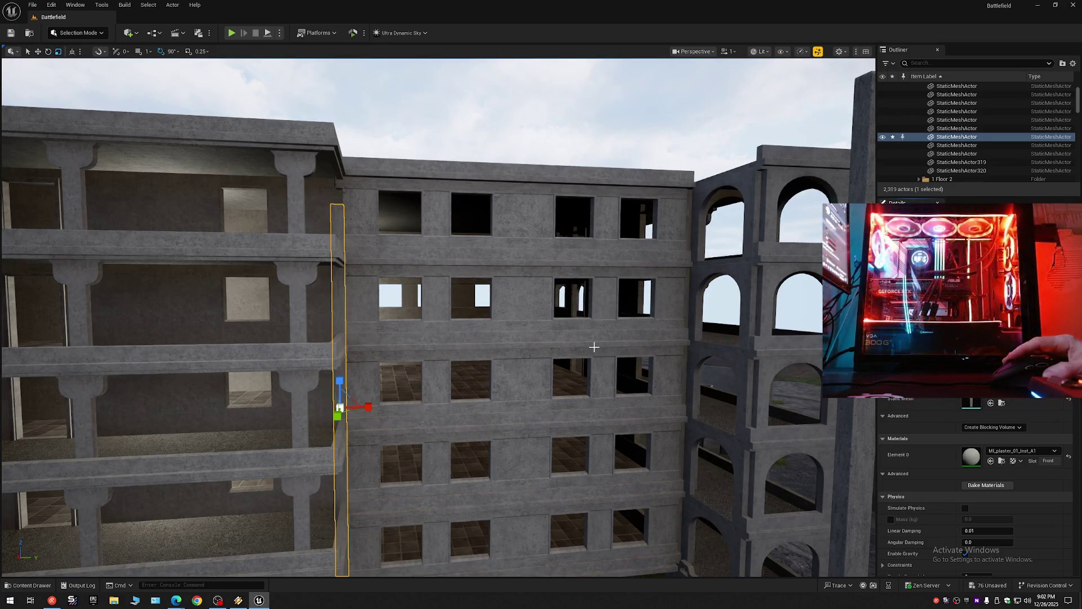
key(f)
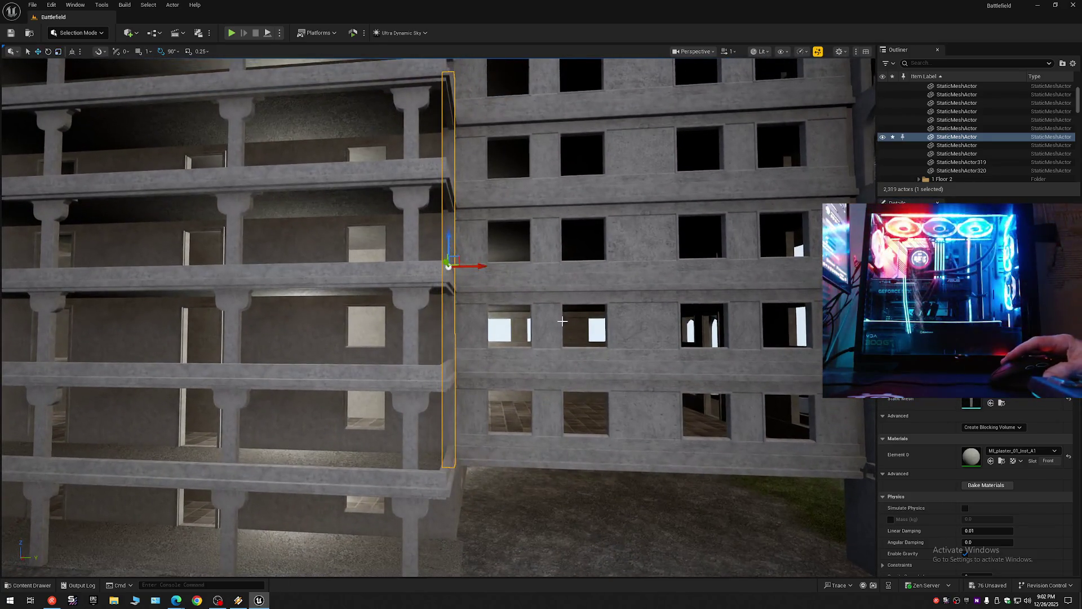
mouse_move(449, 249)
mouse_down()
mouse_move(449, 221)
mouse_move(449, 240)
mouse_up()
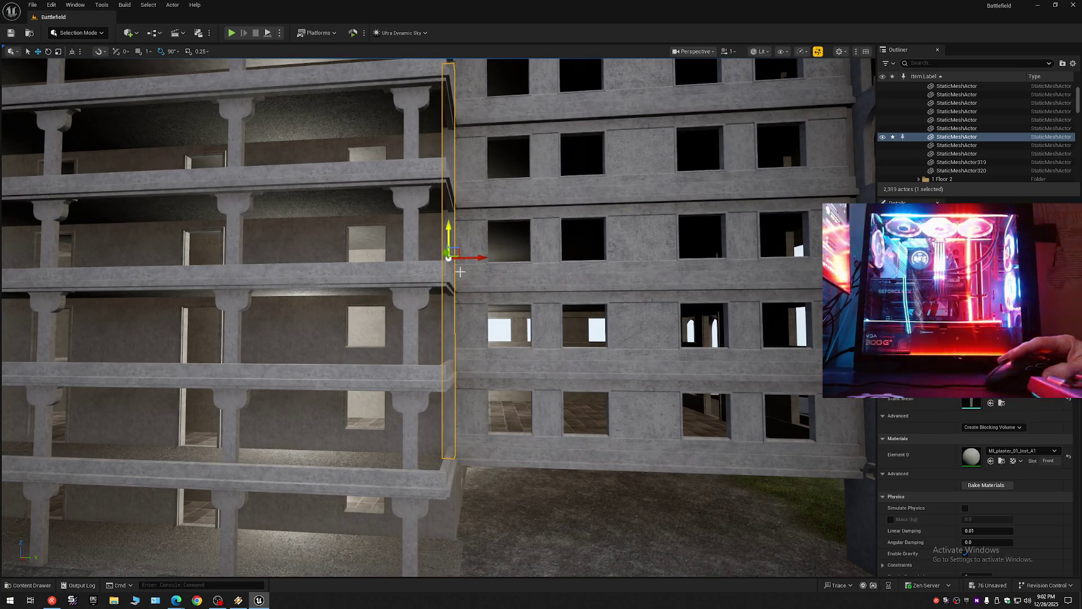
key(w)
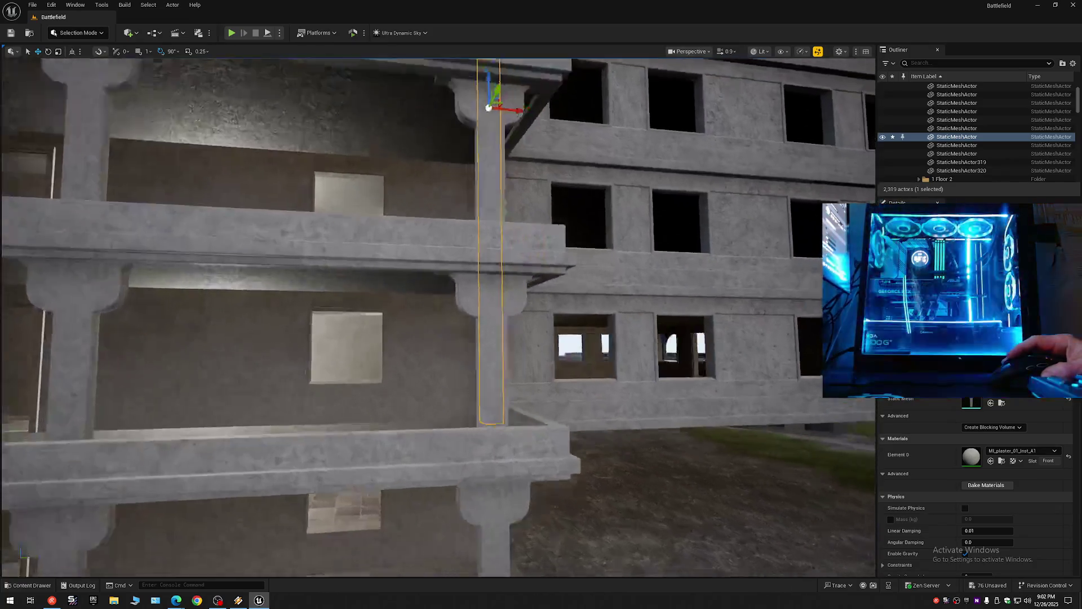
scroll(439, 318, down, 1)
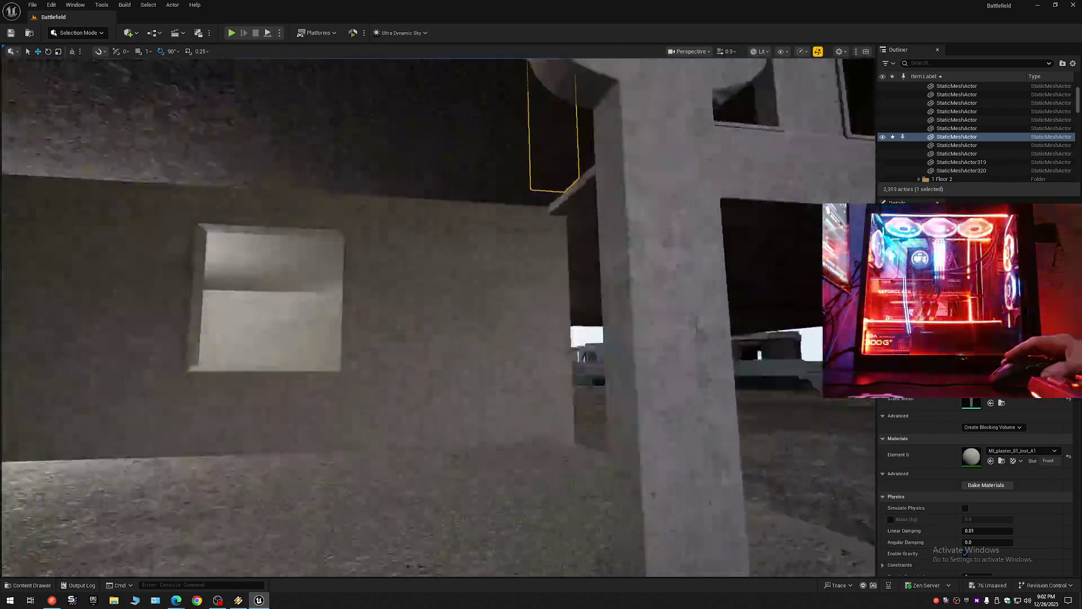
key(s)
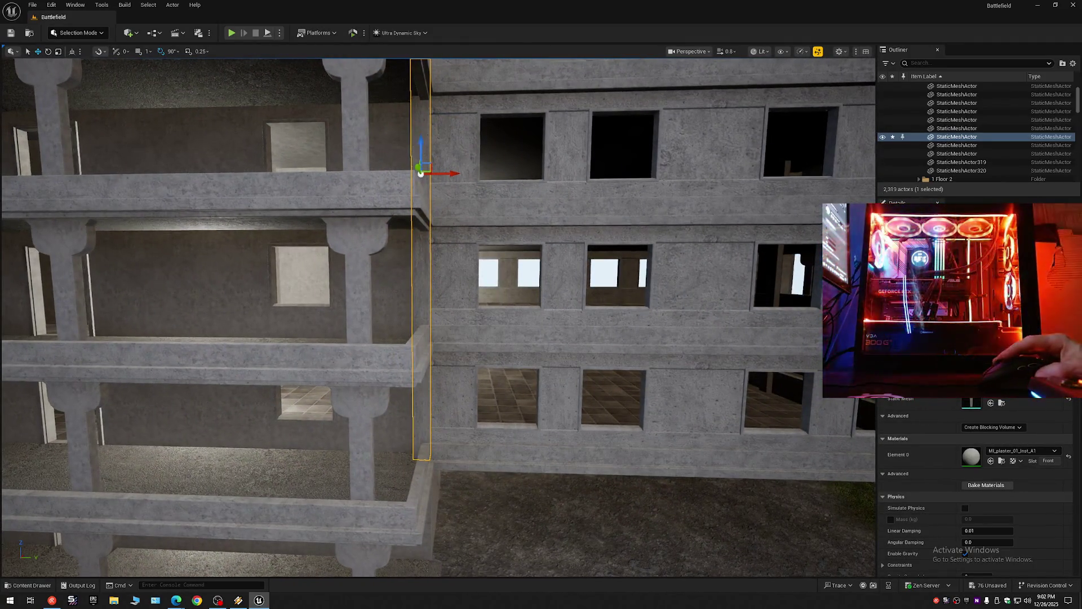
key(s)
click(442, 197)
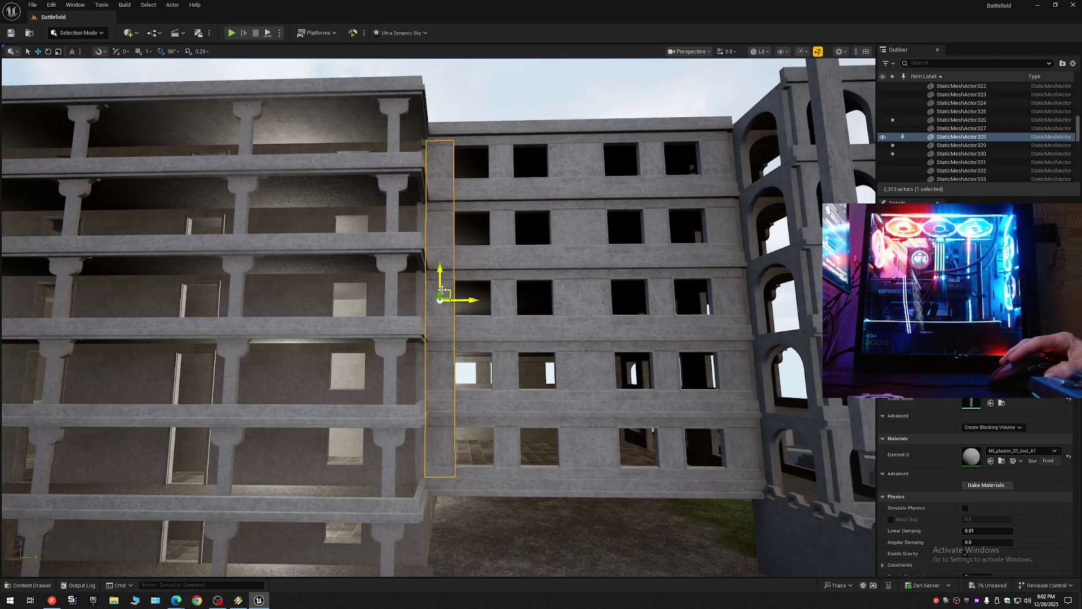
key(w)
key(s)
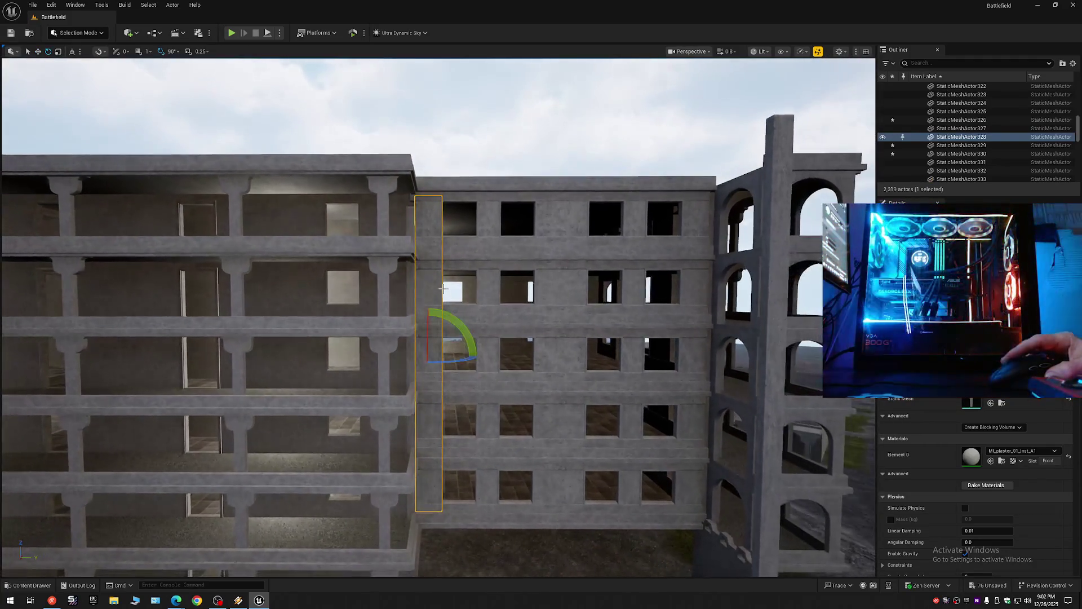
drag(430, 333, 429, 328)
key(ctrl+z)
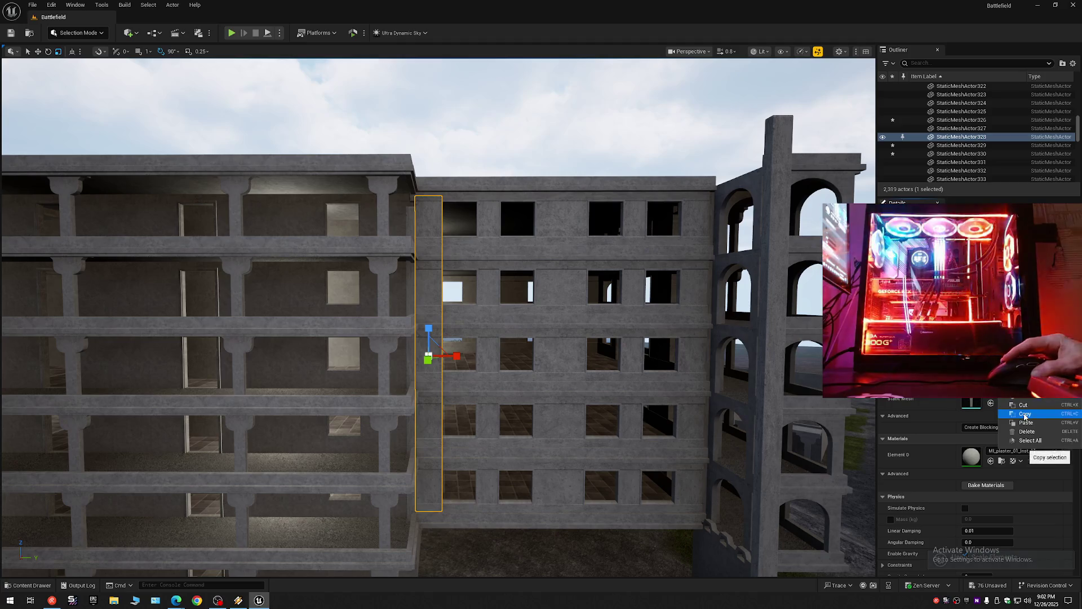
key(ctrl+z)
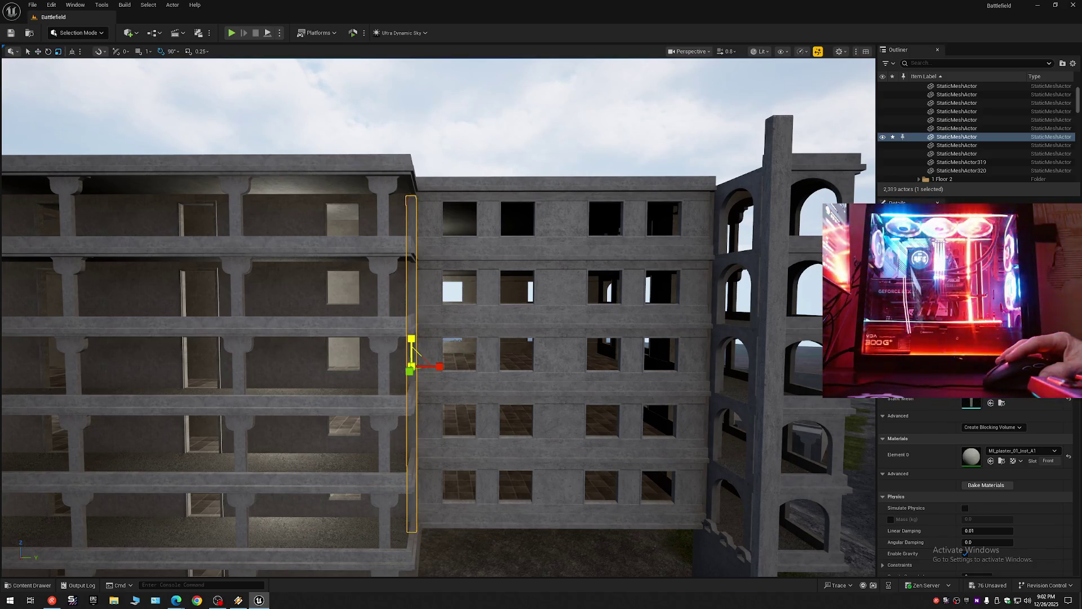
scroll(411, 350, up, 10)
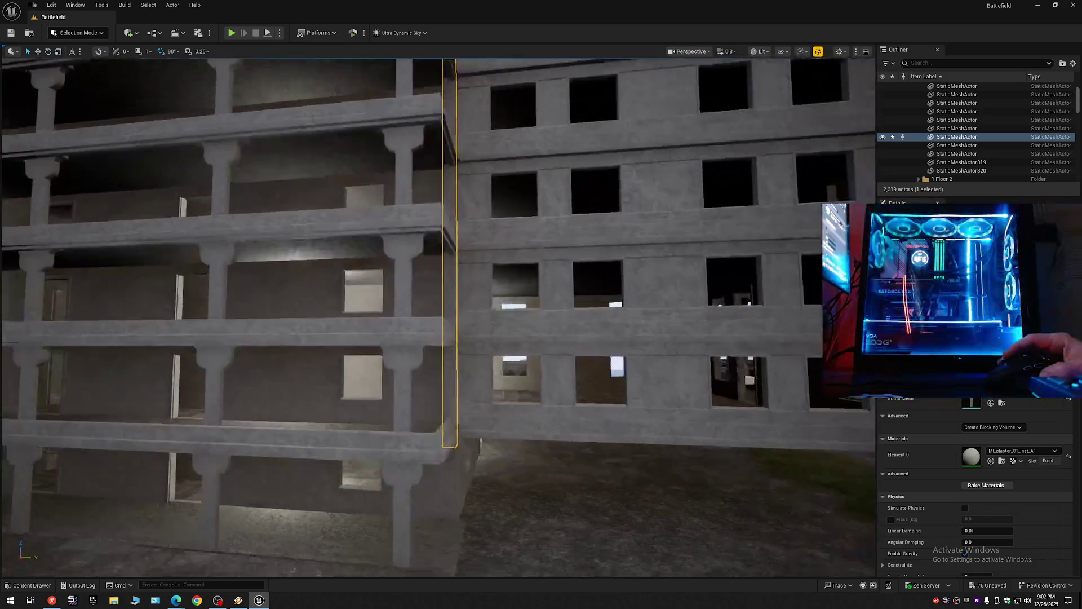
scroll(445, 337, up, 5)
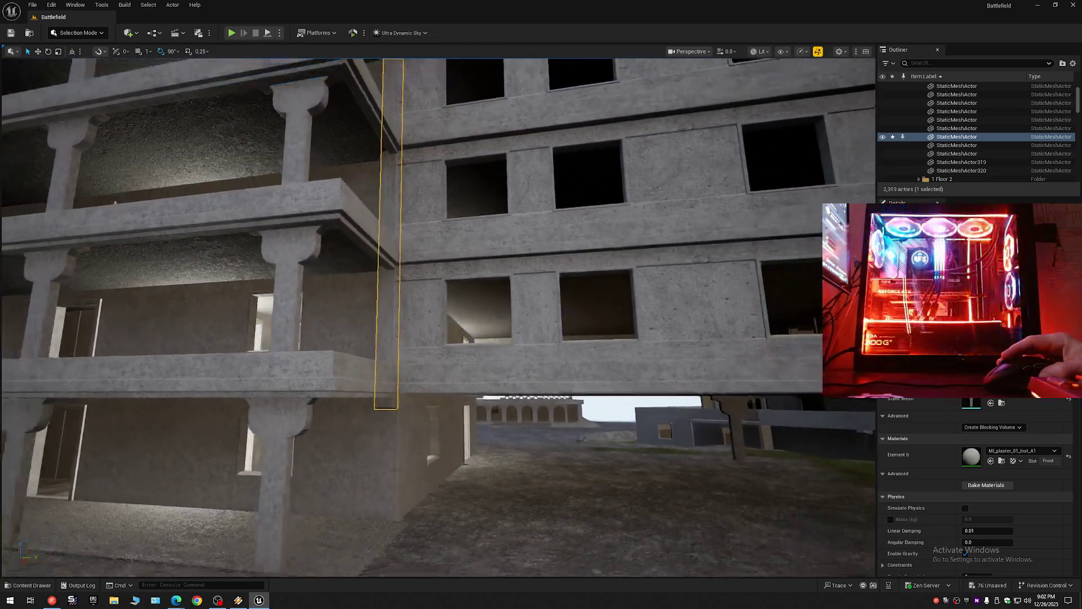
scroll(438, 318, down, 5)
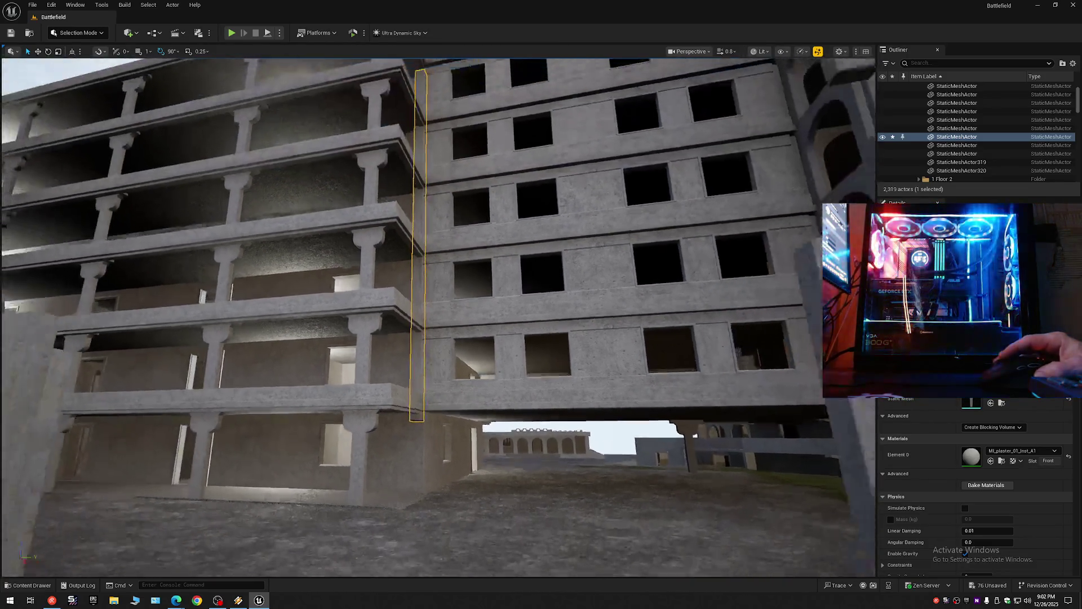
key(w)
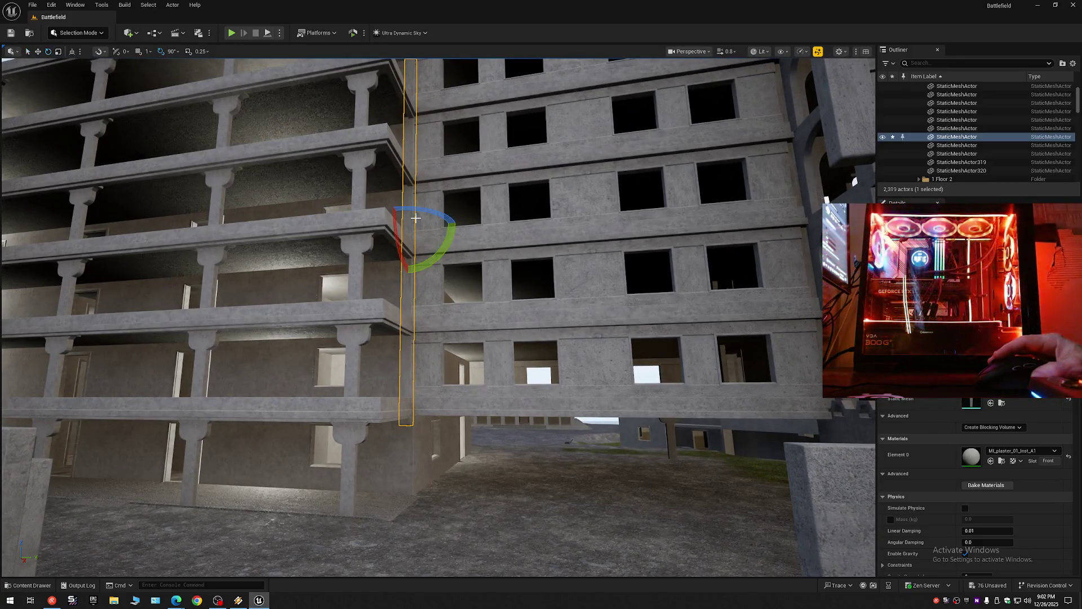
drag(411, 229, 409, 282)
scroll(409, 282, up, 5)
scroll(606, 283, up, 5)
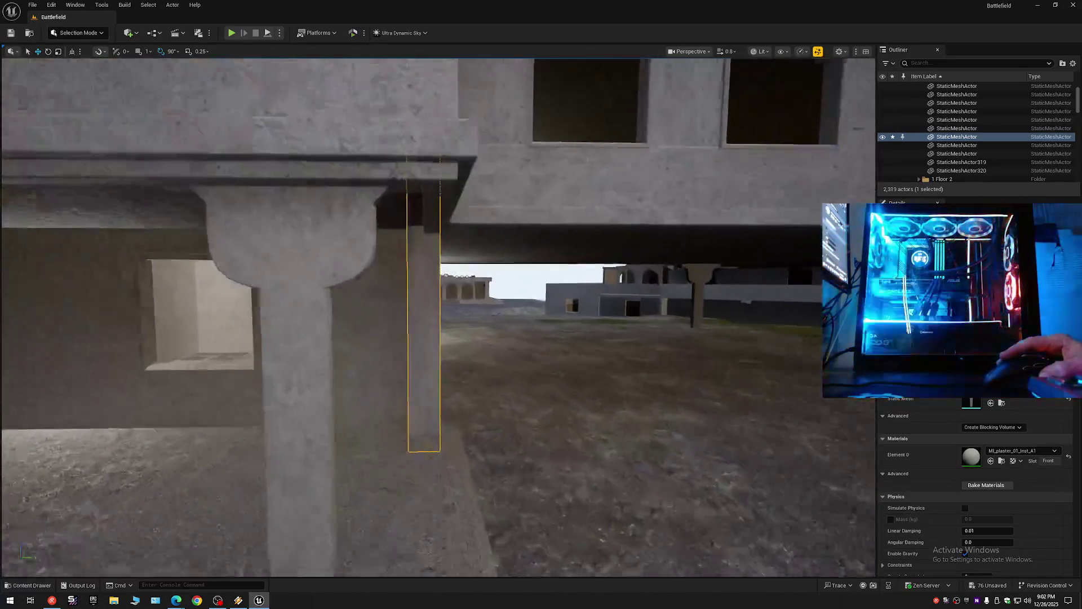
key(s)
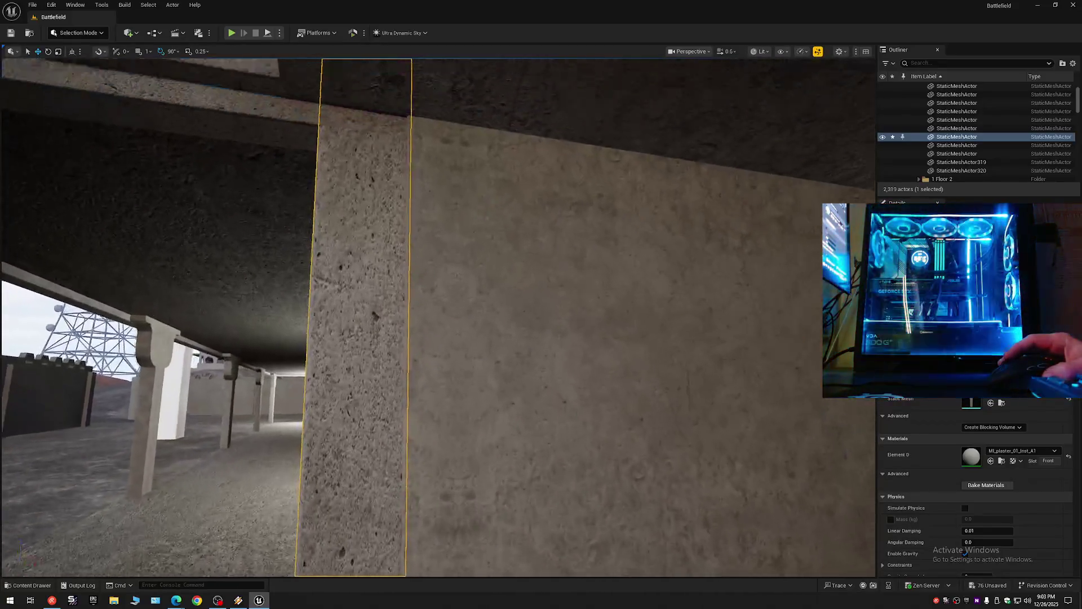
key(s)
key(s)
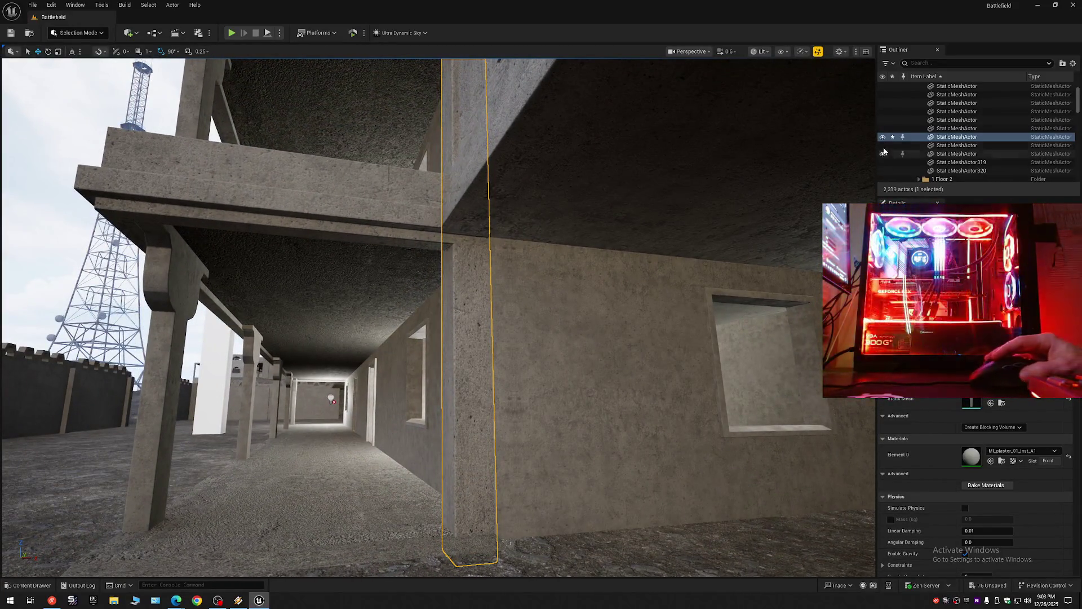
click(883, 137)
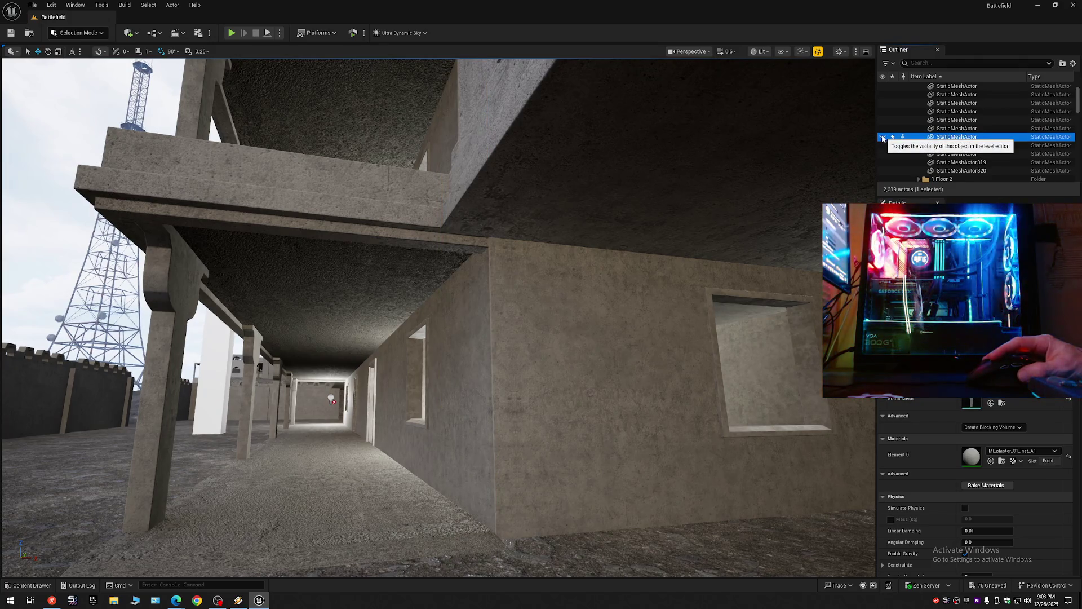
click(884, 137)
key(w)
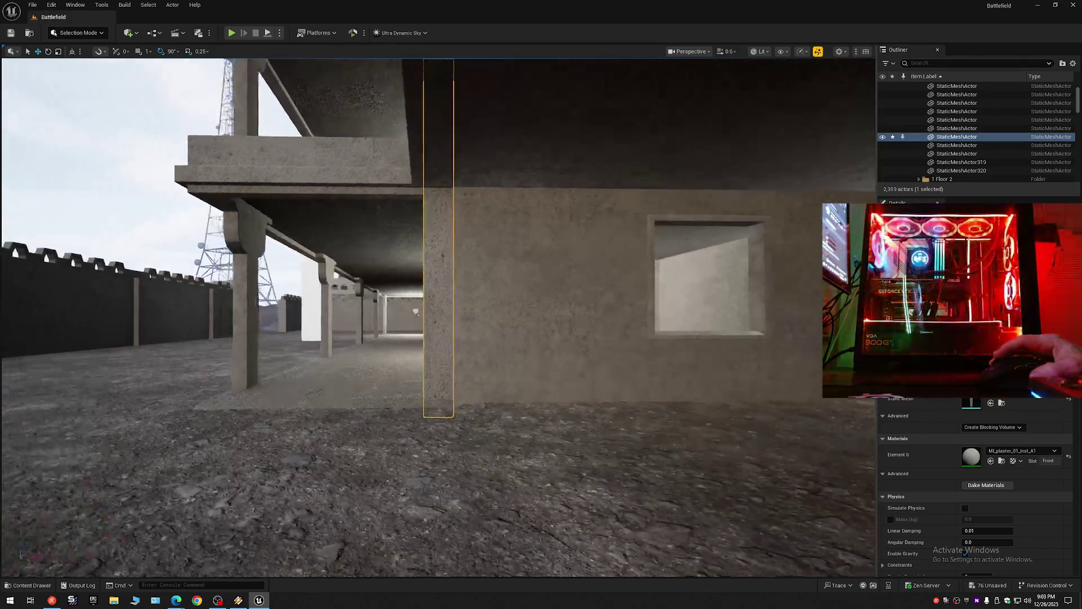
scroll(438, 316, up, 1)
key(w)
key(s)
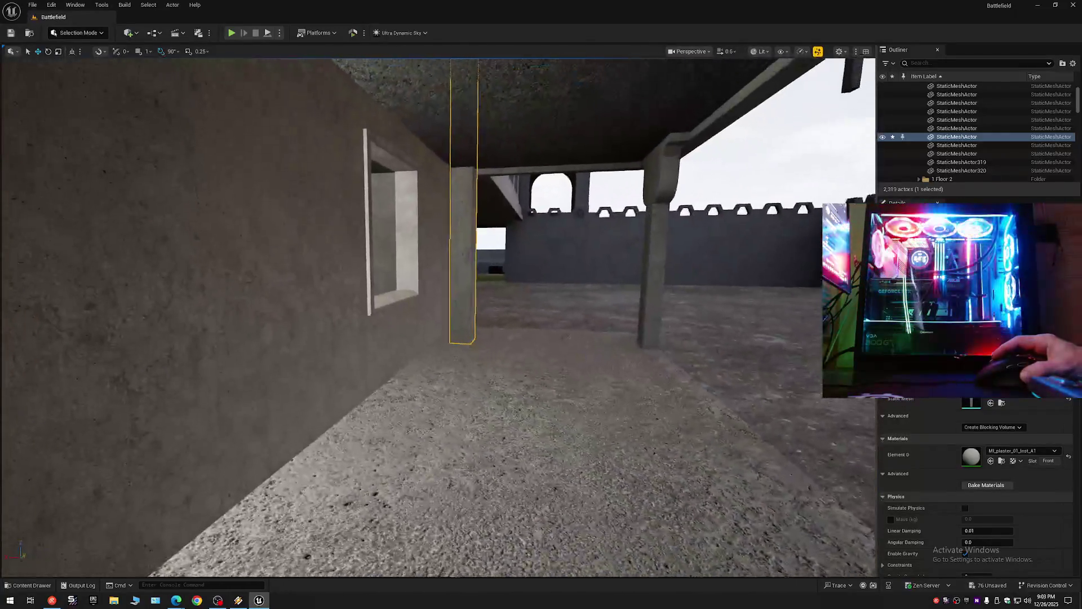
key(s)
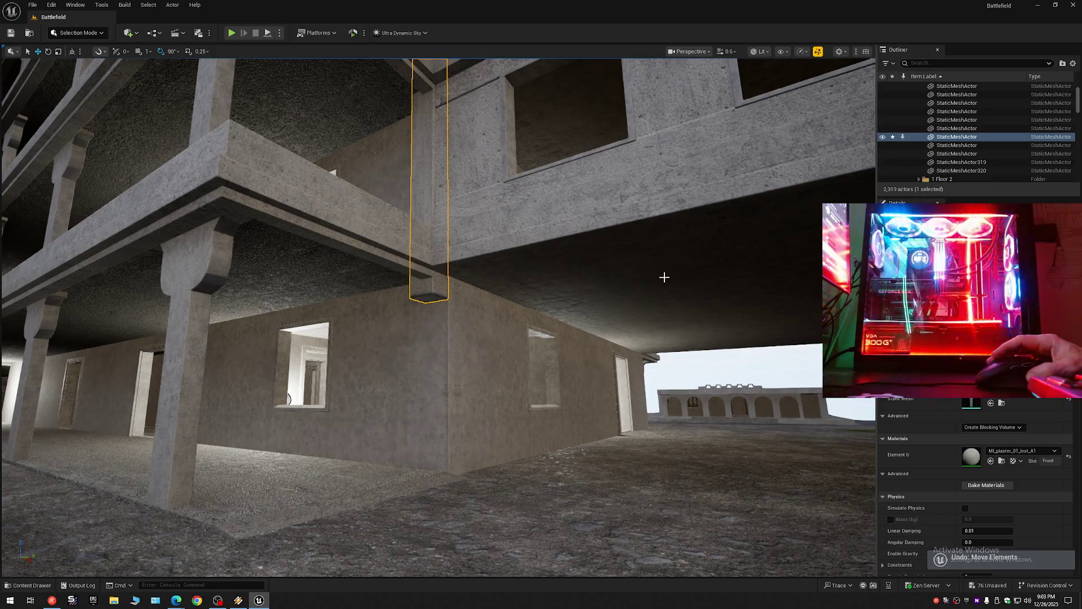
key(w)
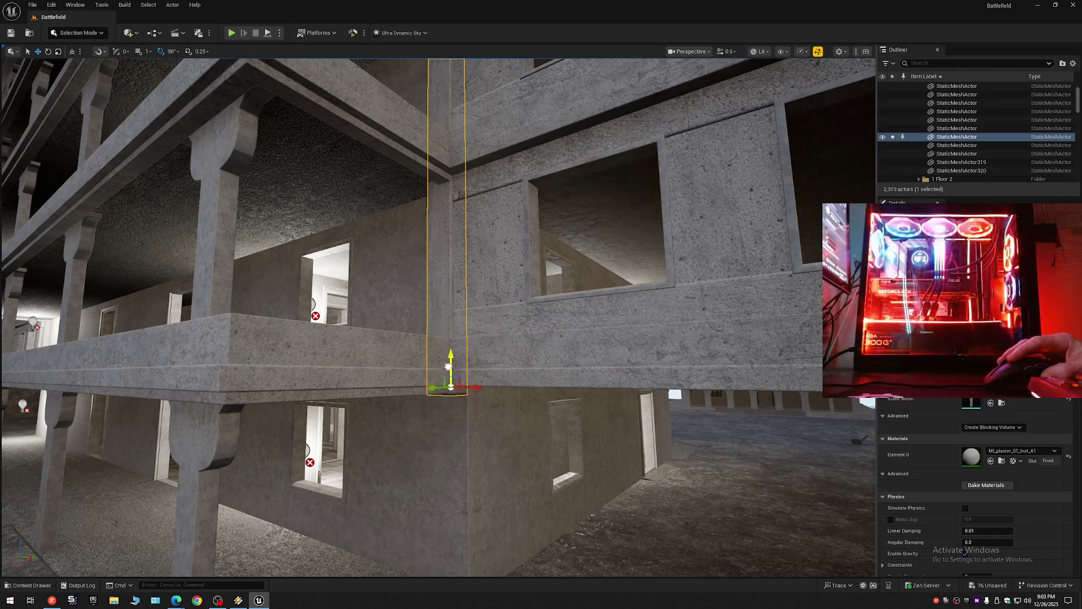
mouse_move(447, 355)
mouse_down()
mouse_move(447, 231)
mouse_move(446, 361)
mouse_move(434, 406)
mouse_move(434, 360)
mouse_move(428, 417)
mouse_move(445, 407)
mouse_move(440, 389)
mouse_move(451, 395)
mouse_move(448, 404)
mouse_move(446, 349)
mouse_up()
scroll(446, 265, down, 1)
scroll(434, 395, up, 4)
scroll(440, 394, down, 4)
scroll(446, 395, down, 1)
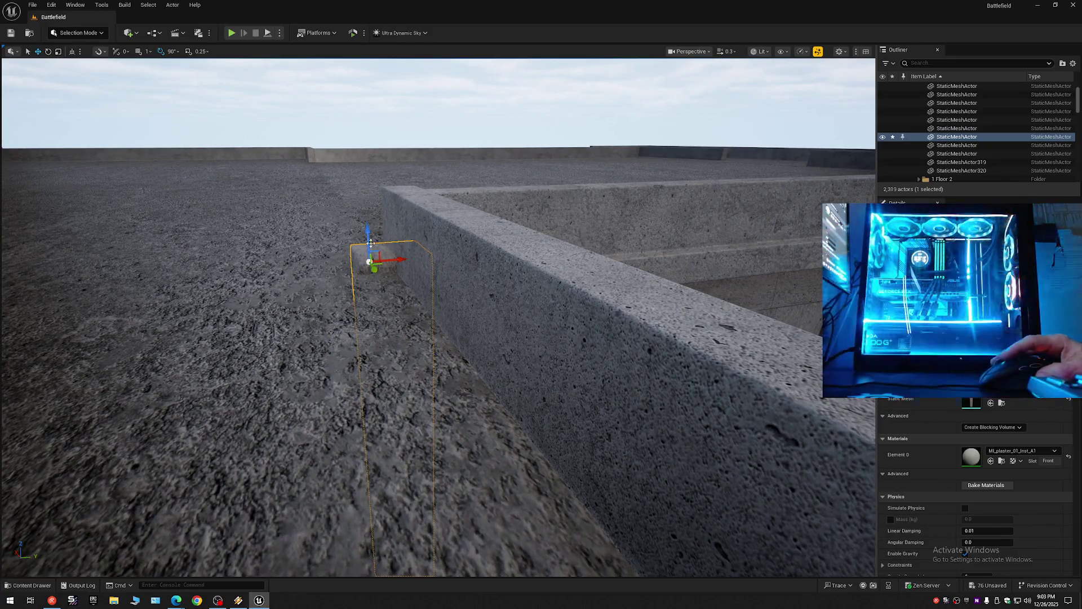
Step: Fly from the roof down under the balcony and look up at the seam pillar against the sky
mouse_move(412, 271)
mouse_down()
mouse_move(422, 333)
mouse_move(128, 77)
mouse_move(170, 165)
mouse_move(437, 286)
mouse_up()
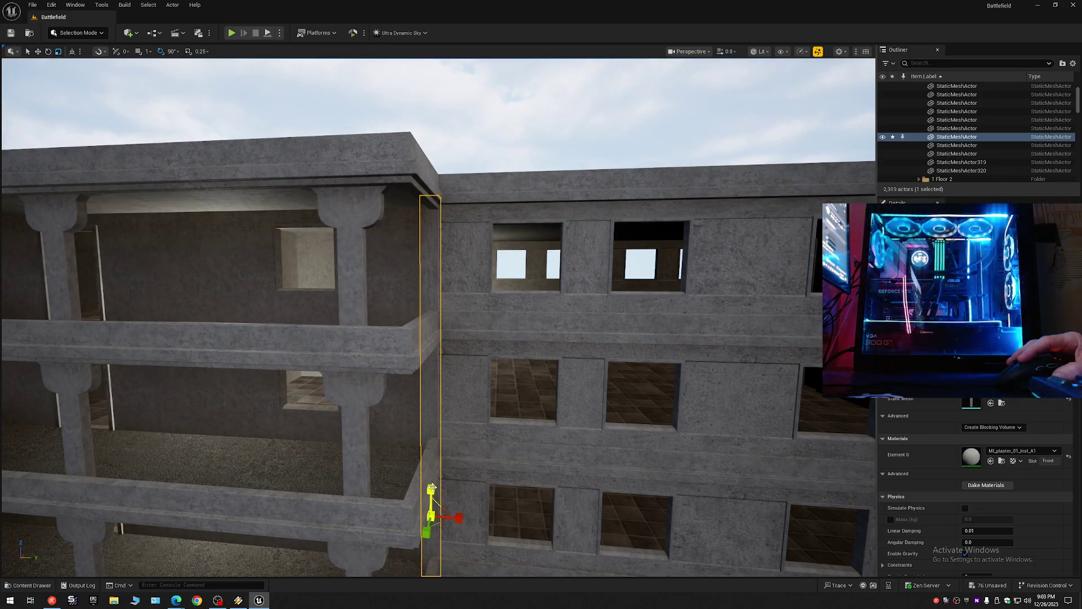
drag(433, 486, 459, 397)
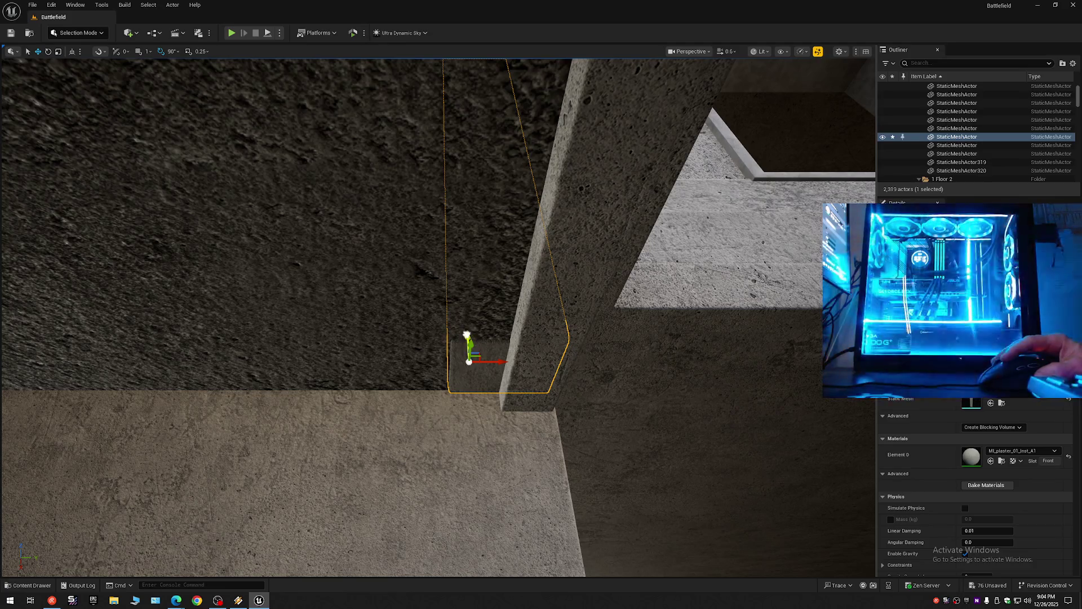
drag(459, 396, 450, 337)
scroll(453, 360, down, 1)
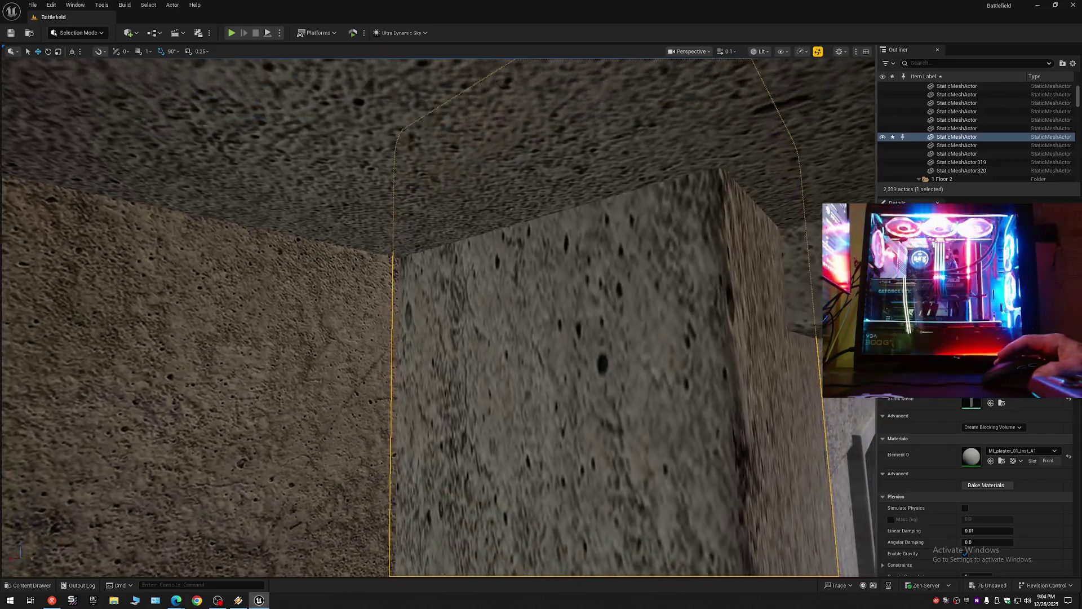
drag(450, 338, 445, 301)
scroll(446, 315, up, 4)
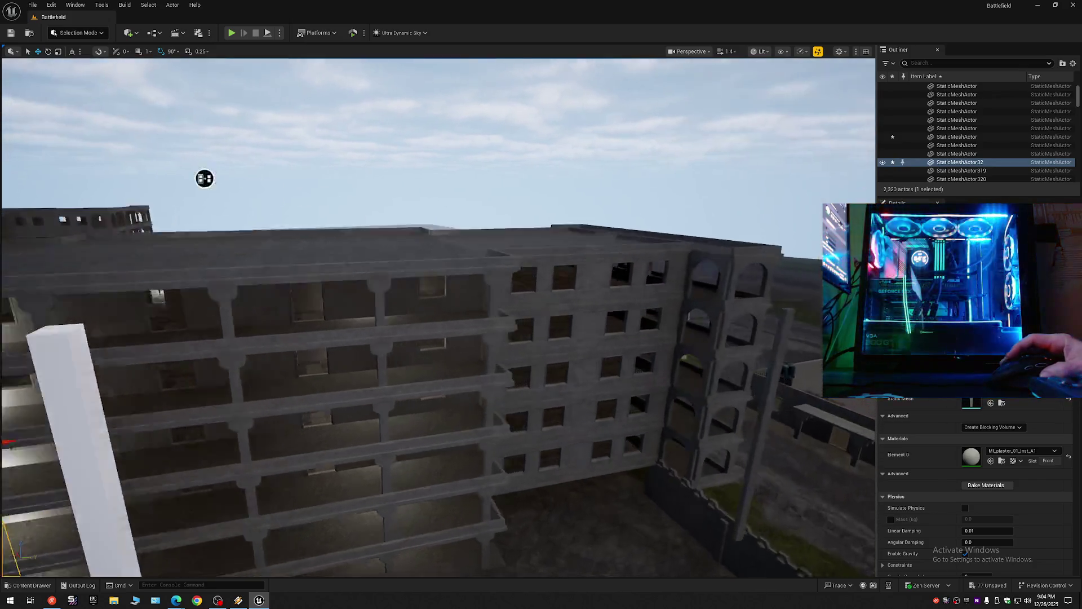
Step: Hide the selected wall piece and fly in to inspect the wall edge and upper beams
drag(205, 179, 201, 204)
scroll(204, 184, down, 2)
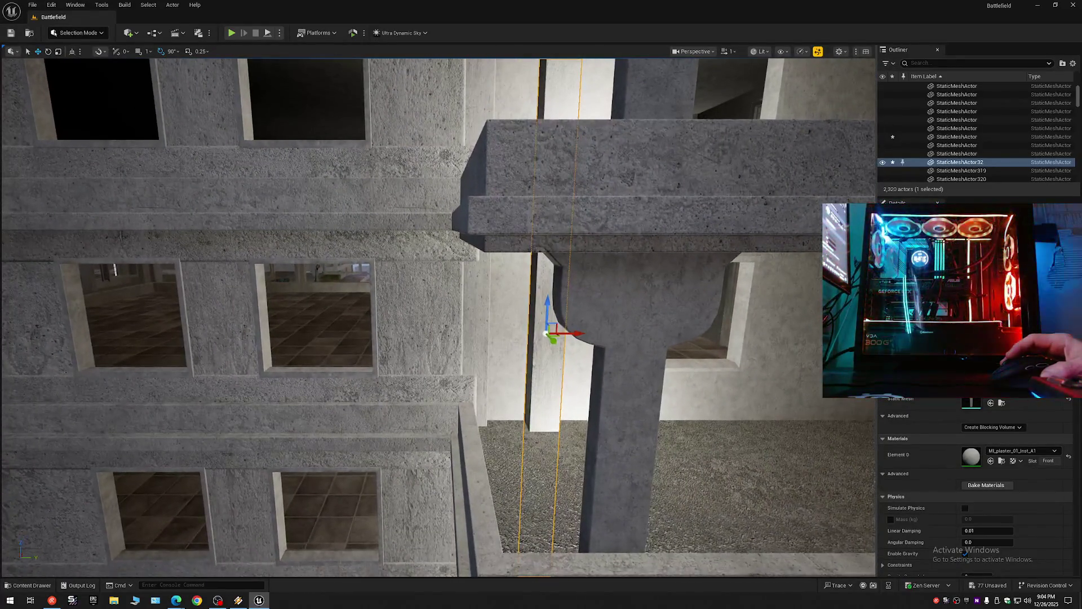
drag(616, 405, 617, 405)
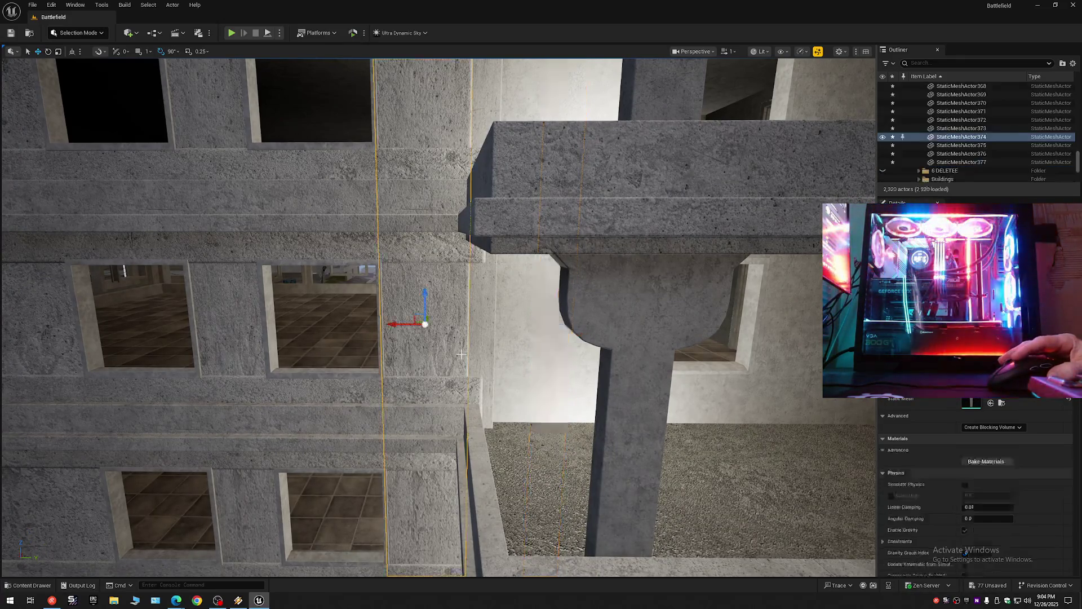
click(882, 138)
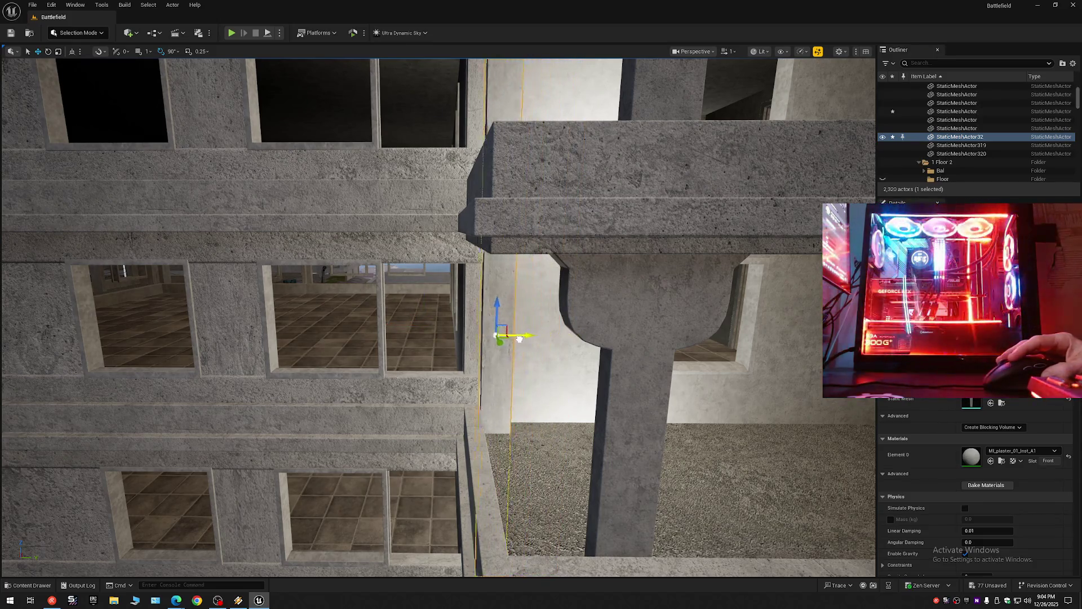
drag(505, 339, 505, 339)
mouse_move(580, 335)
mouse_down()
mouse_move(564, 340)
mouse_move(623, 337)
mouse_move(555, 350)
mouse_move(564, 347)
mouse_move(524, 342)
mouse_up()
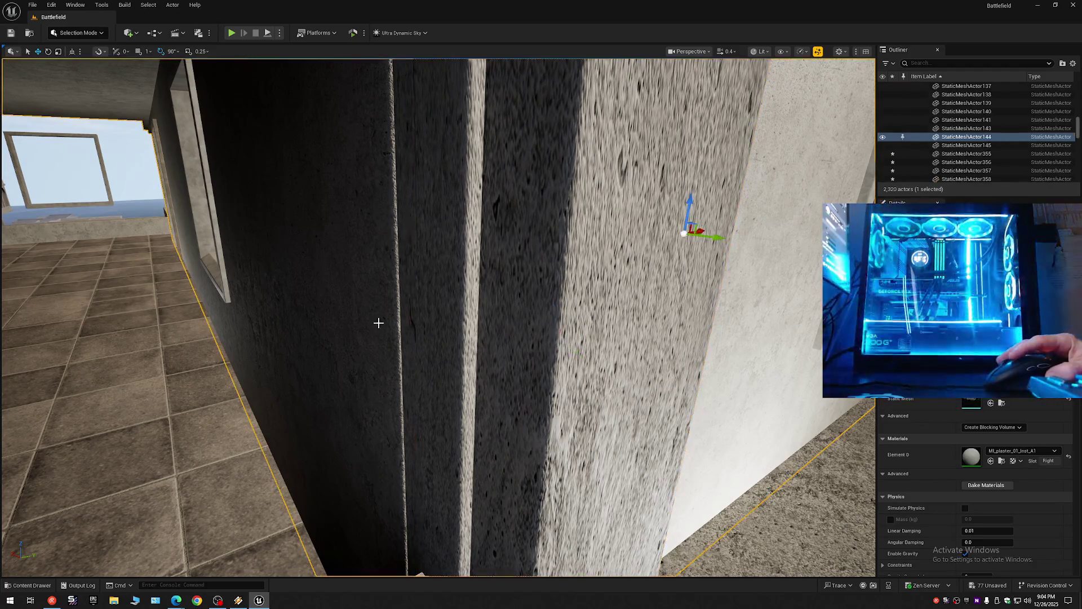
mouse_move(541, 327)
mouse_down()
mouse_move(533, 270)
mouse_move(543, 328)
mouse_move(524, 359)
mouse_up()
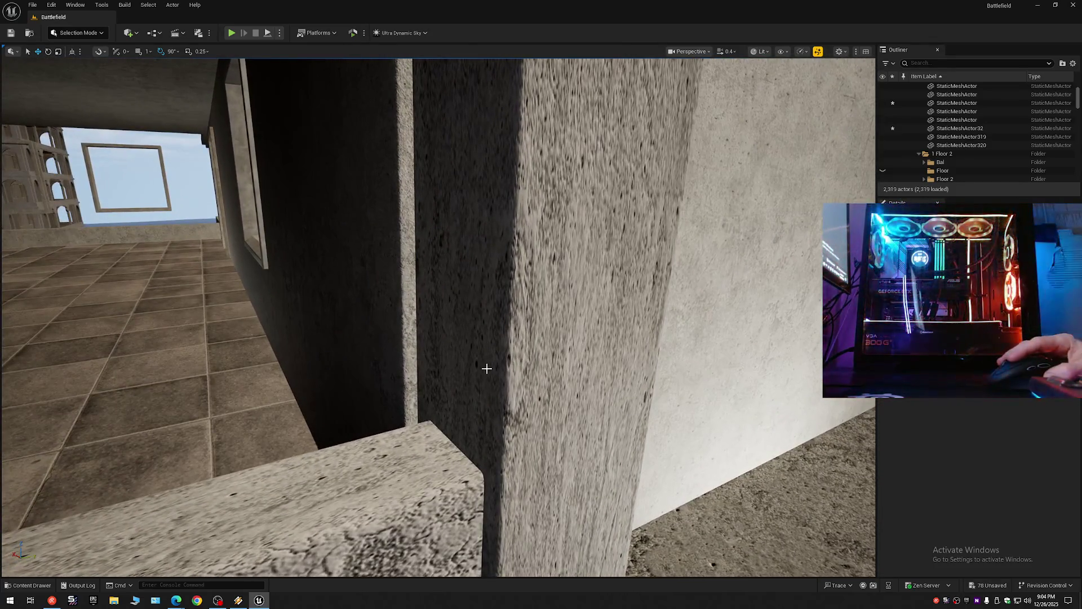
drag(571, 199, 600, 212)
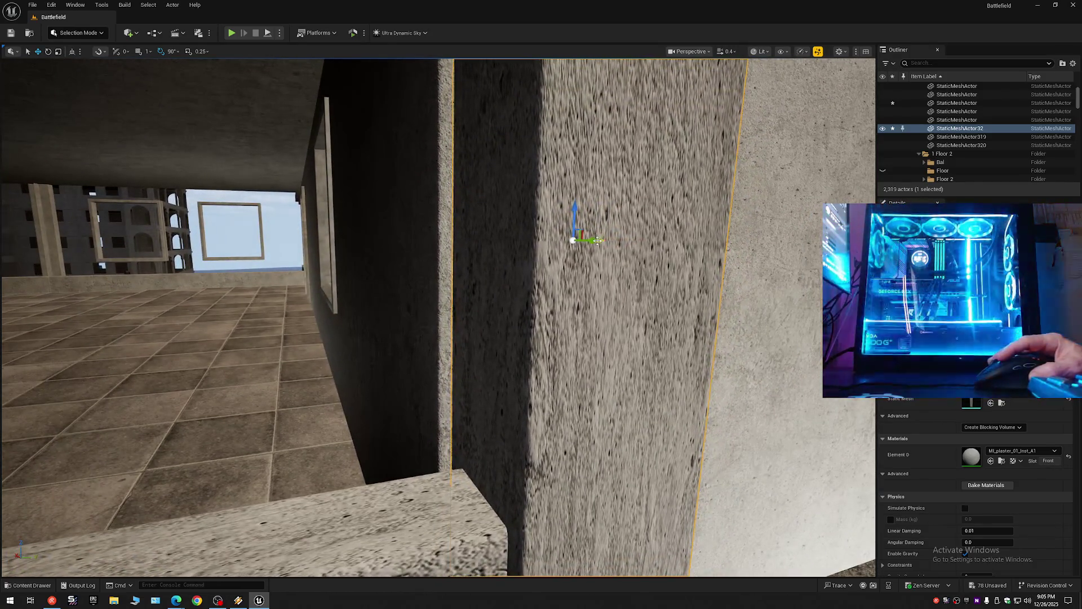
key(d)
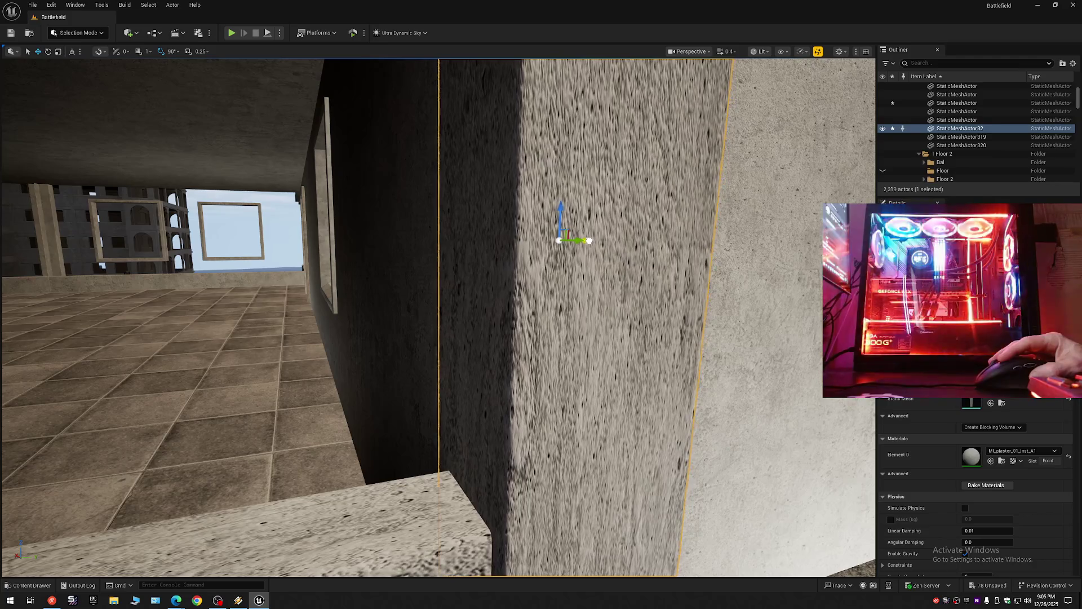
drag(587, 273, 587, 273)
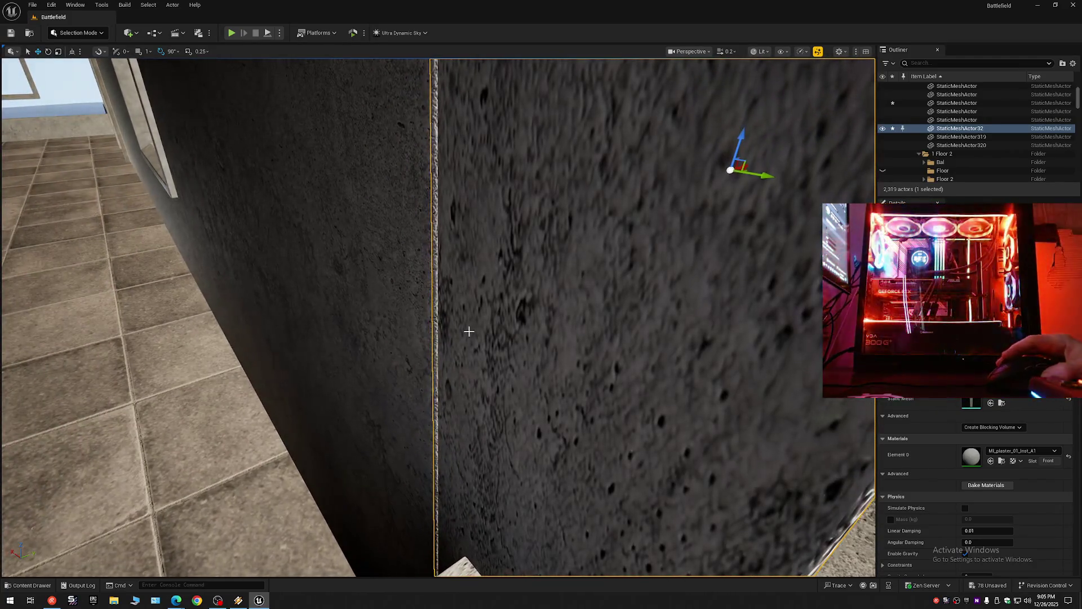
drag(473, 328, 473, 298)
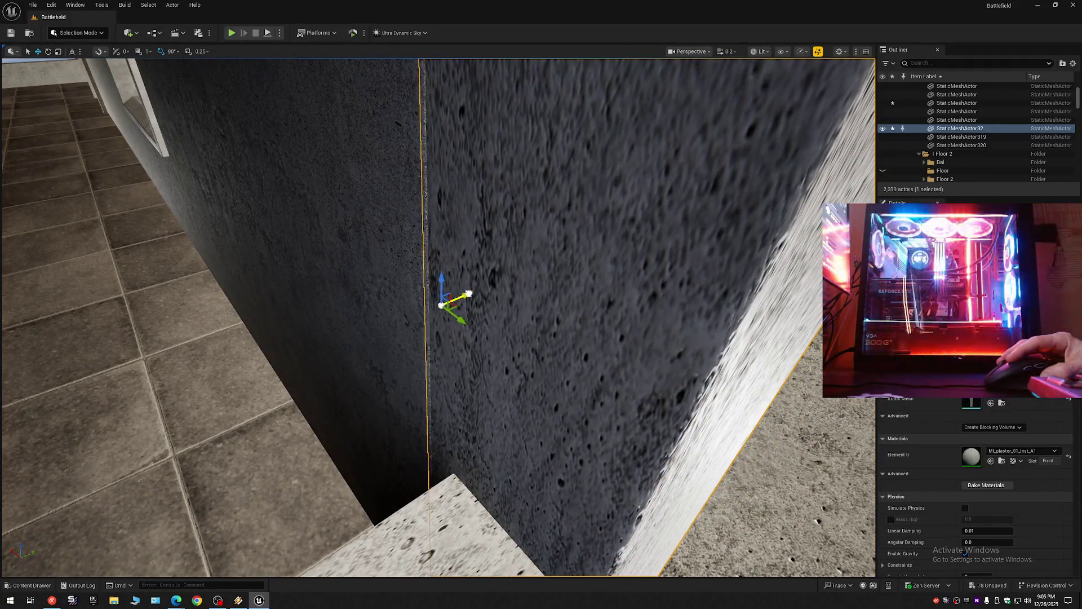
mouse_move(473, 298)
mouse_down()
mouse_move(450, 312)
mouse_move(474, 308)
mouse_move(414, 313)
mouse_up()
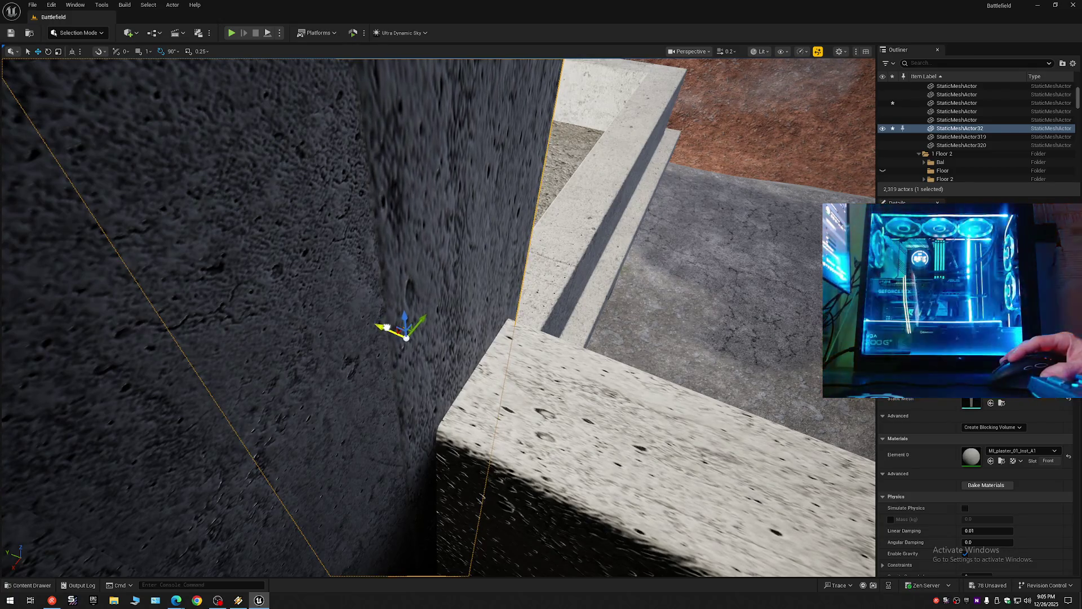
drag(386, 327, 387, 327)
drag(452, 332, 453, 332)
scroll(403, 319, down, 2)
click(405, 321)
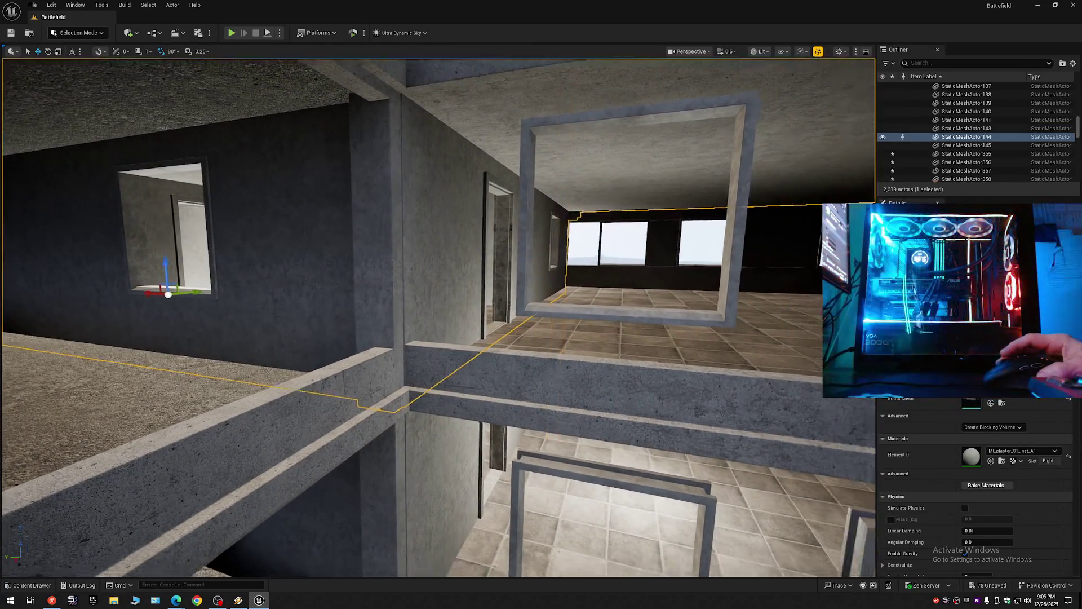
scroll(407, 330, down, 5)
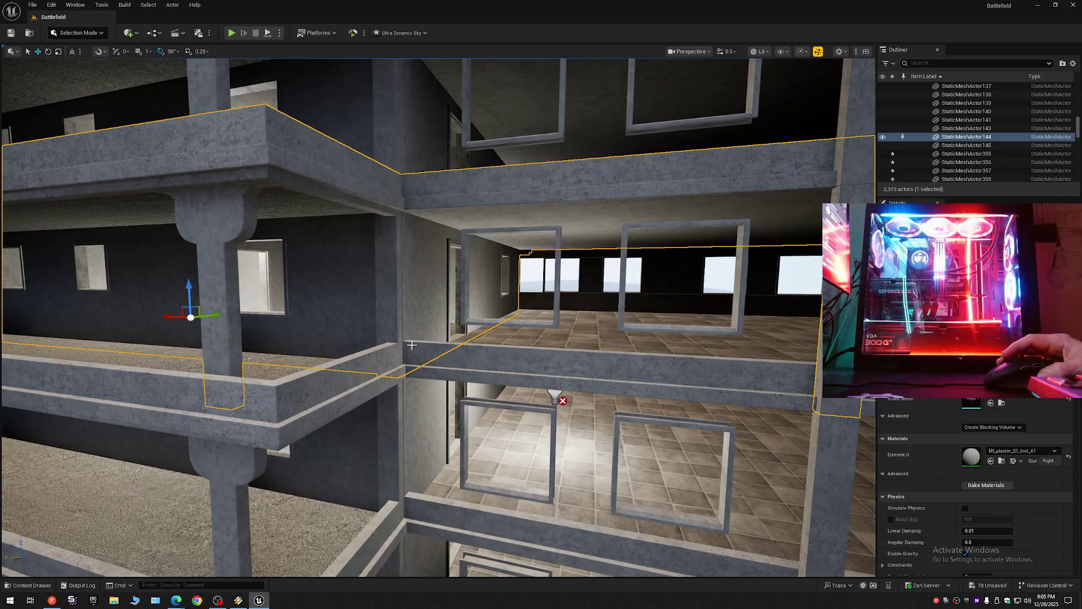
scroll(409, 316, down, 4)
scroll(583, 272, up, 5)
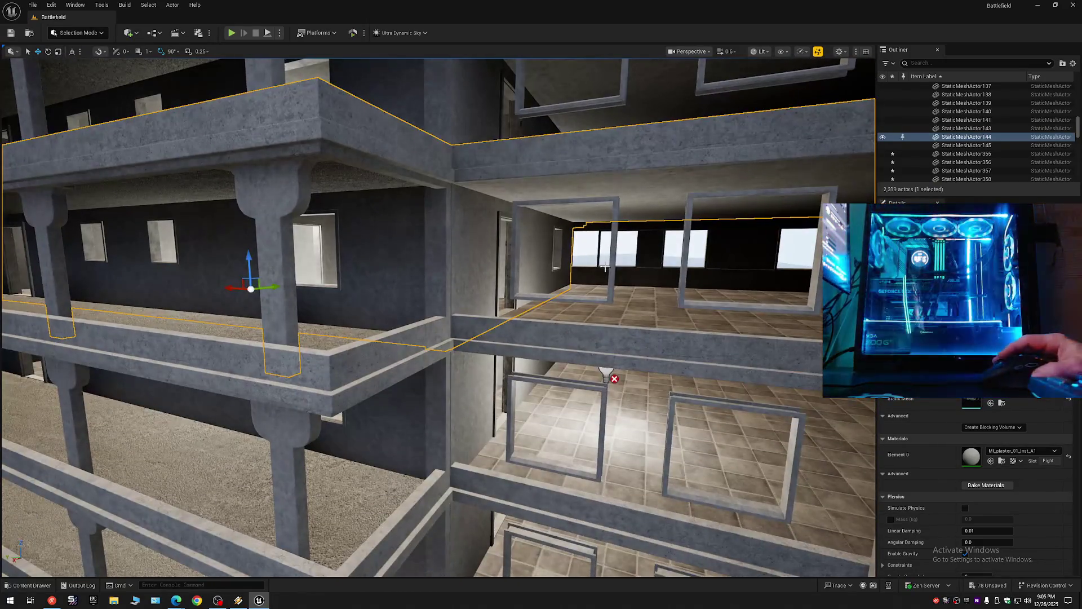
drag(451, 316, 451, 316)
scroll(451, 316, down, 2)
scroll(451, 316, down, 2)
drag(612, 285, 611, 284)
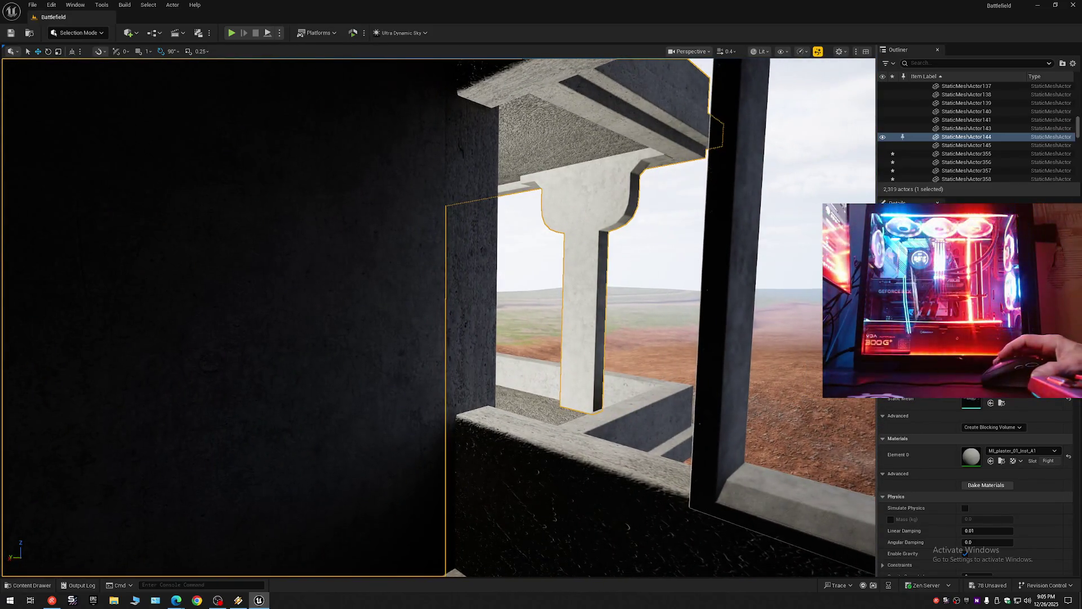
Step: Toggle the 1 Floor 2 folder's visibility off and back on while viewing the tiled room
click(1074, 64)
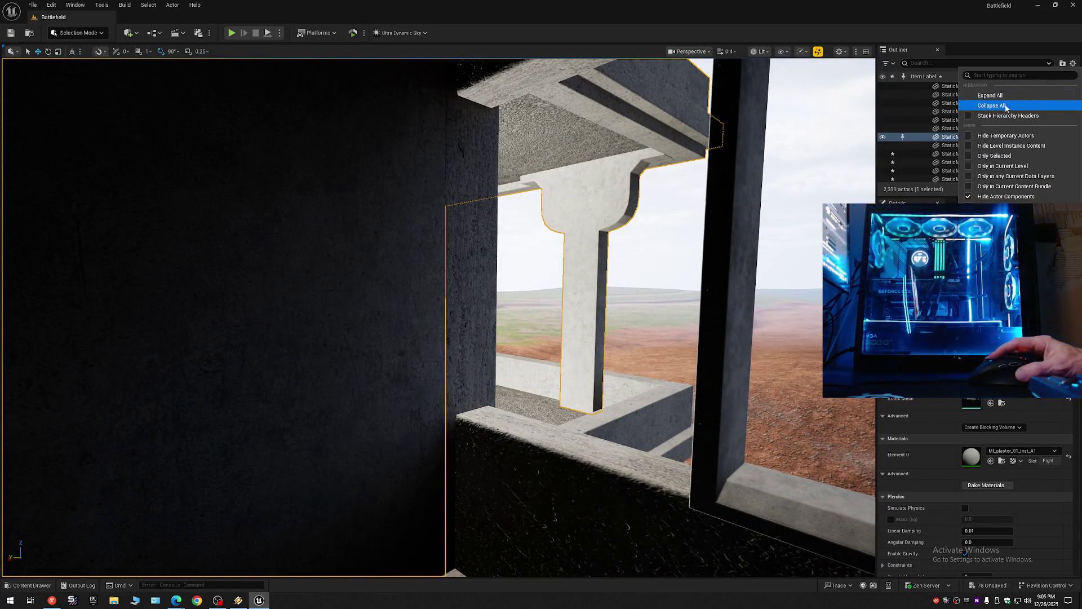
drag(743, 236, 743, 235)
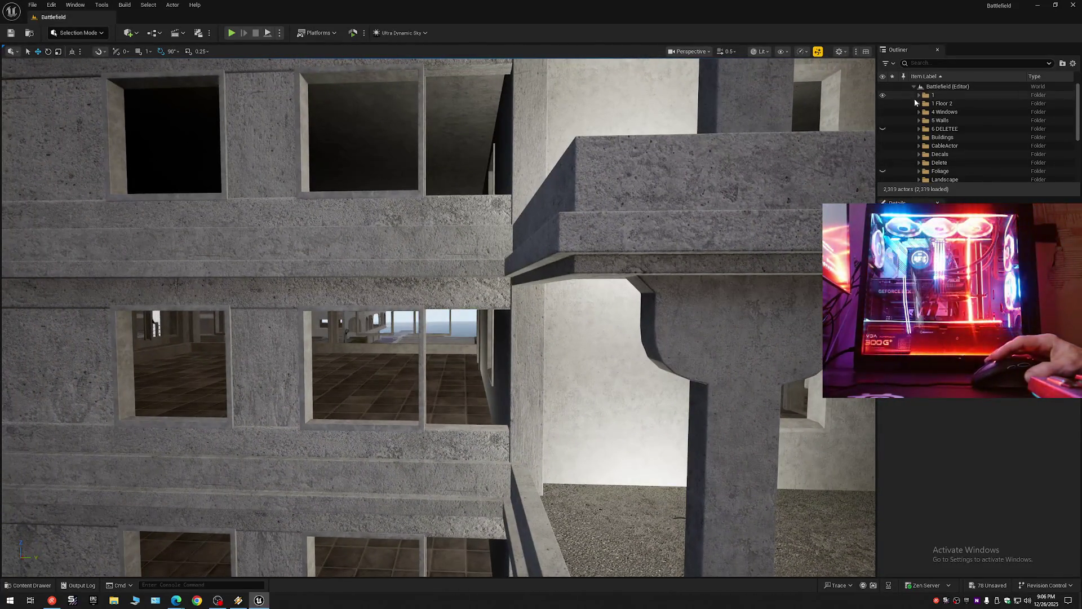
click(883, 103)
click(883, 103)
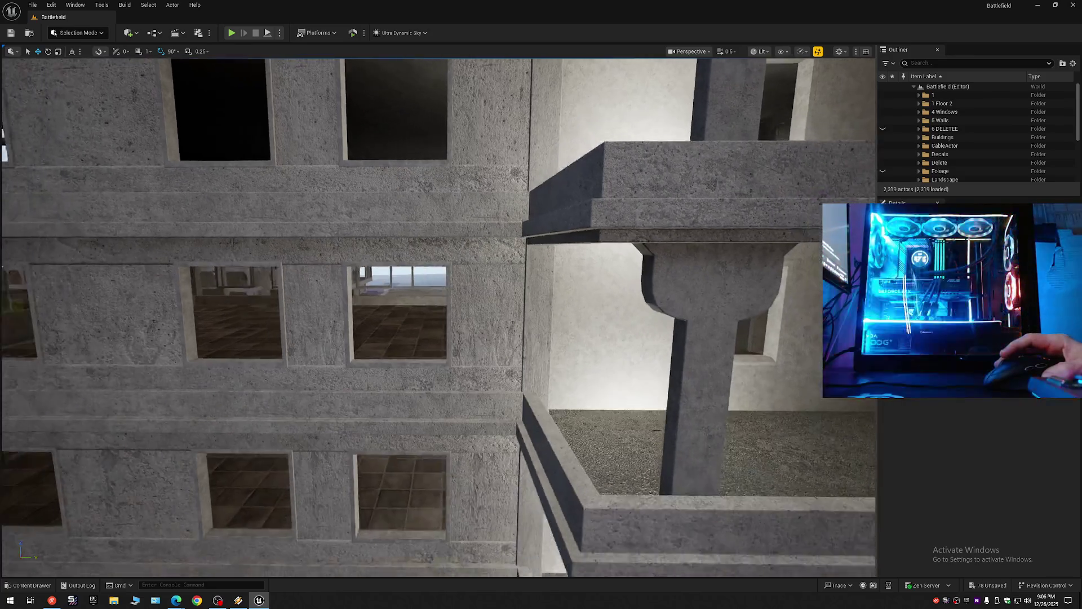
Step: Pull back to a wide view of the building facade
drag(743, 236, 743, 235)
scroll(743, 235, down, 2)
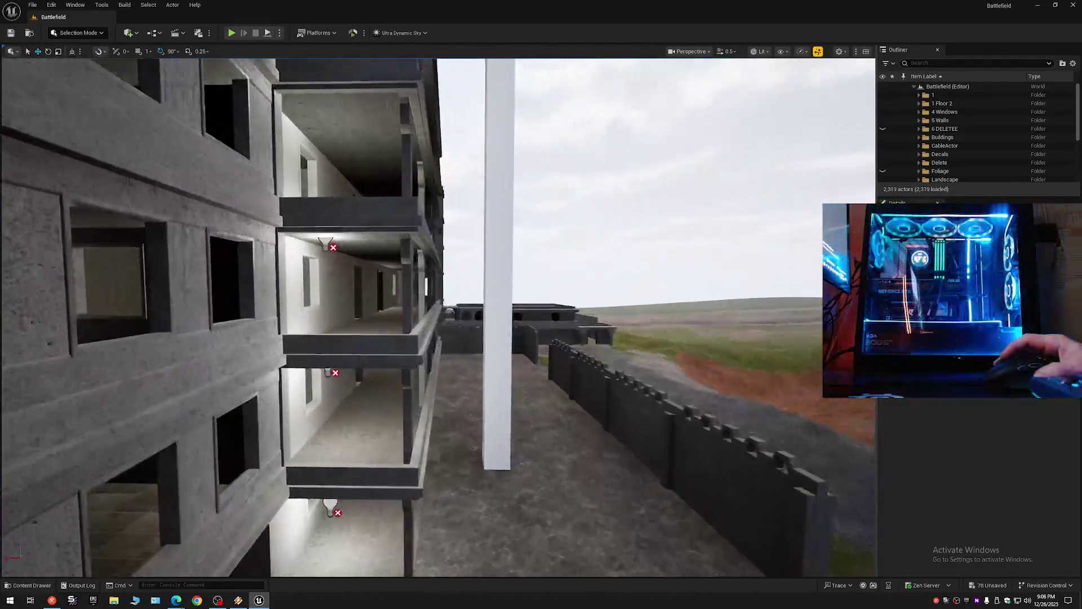
key(w)
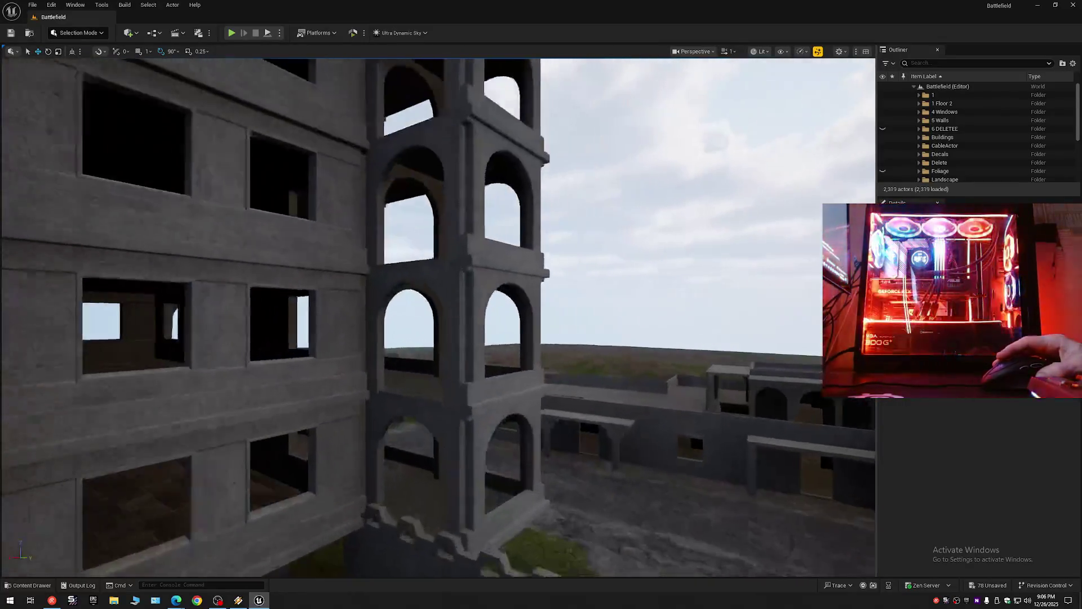
scroll(438, 317, down, 3)
scroll(438, 318, down, 2)
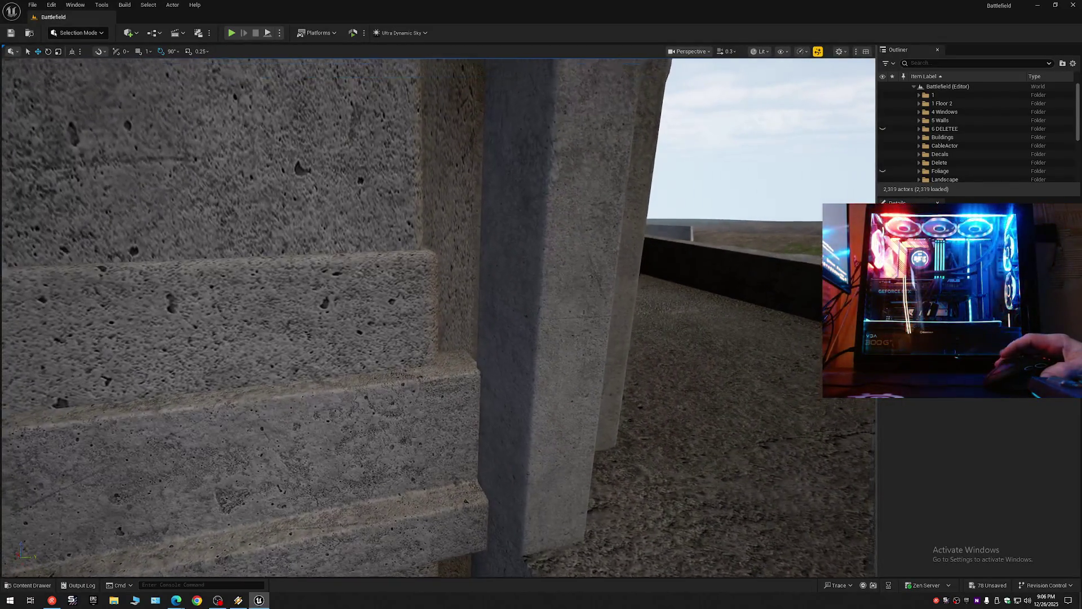
scroll(438, 317, up, 2)
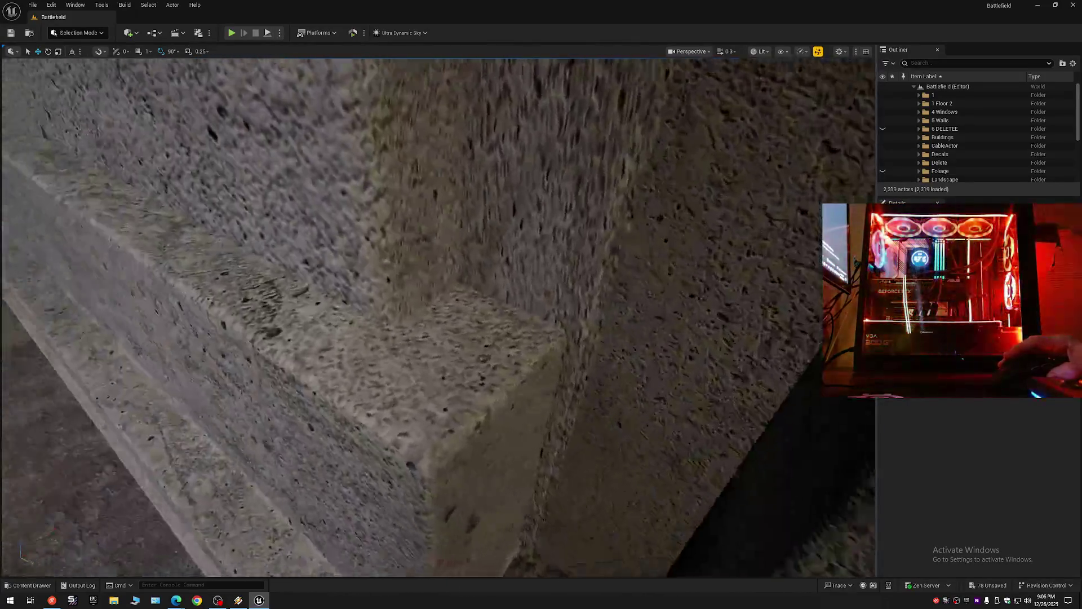
key(s)
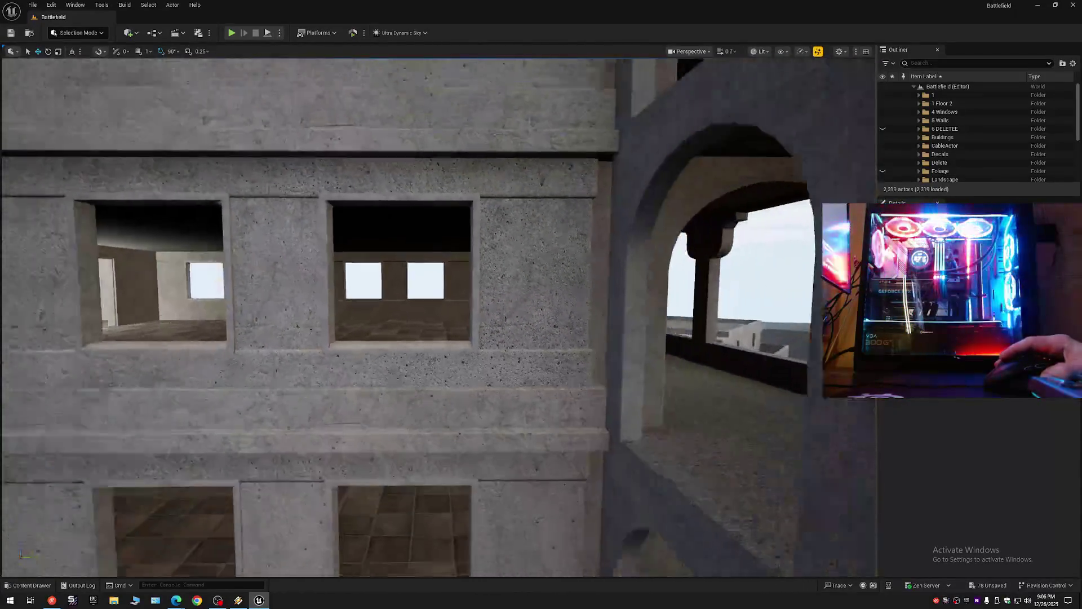
scroll(627, 222, up, 2)
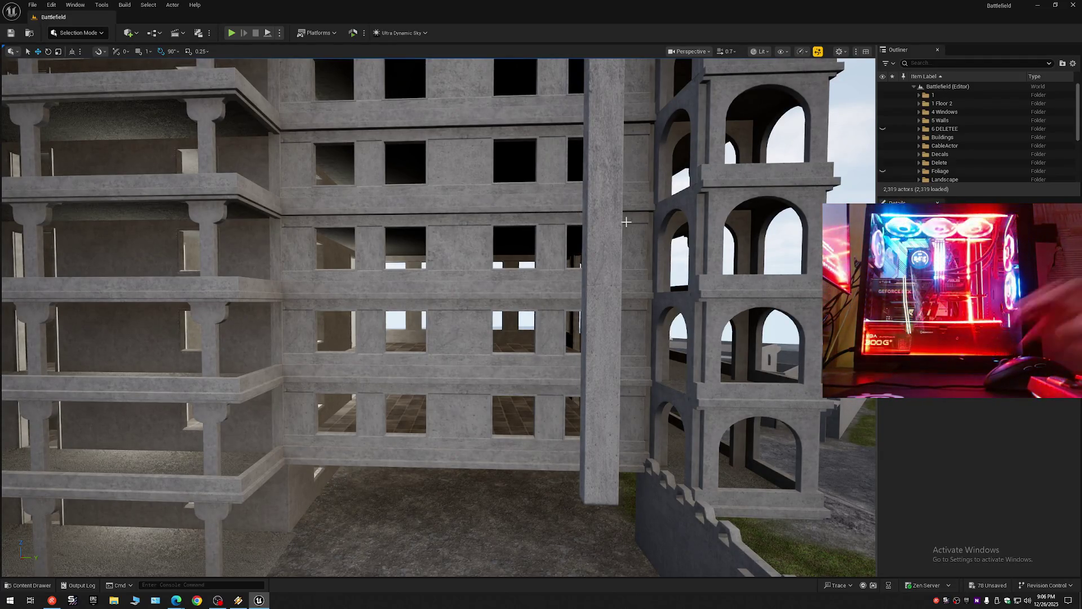
Step: Collapse all Outliner folders, then circle the building to view each side up to the arched side
click(1072, 63)
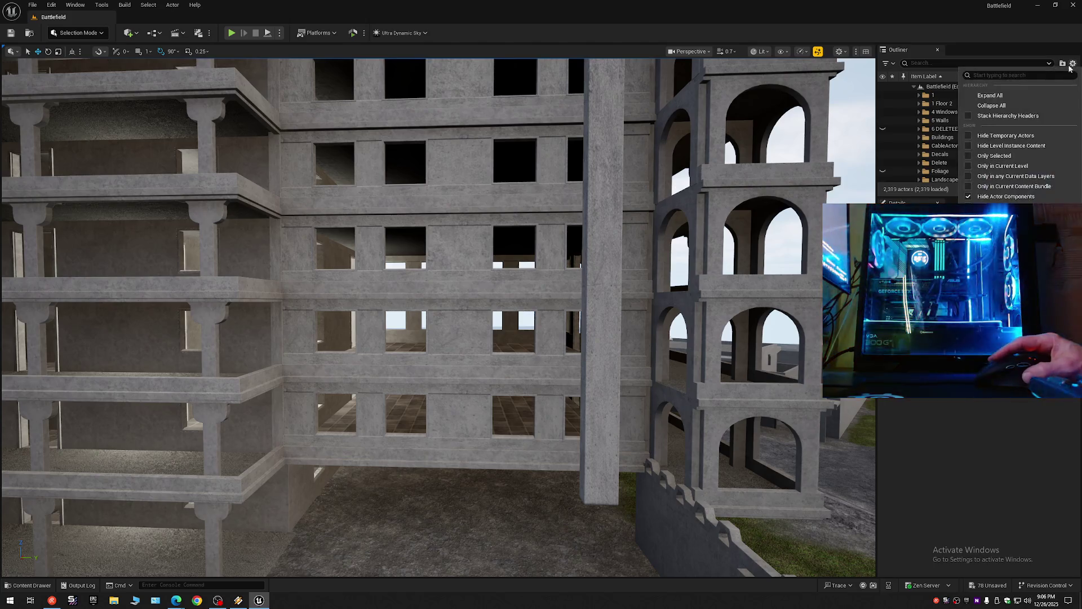
click(914, 86)
click(914, 86)
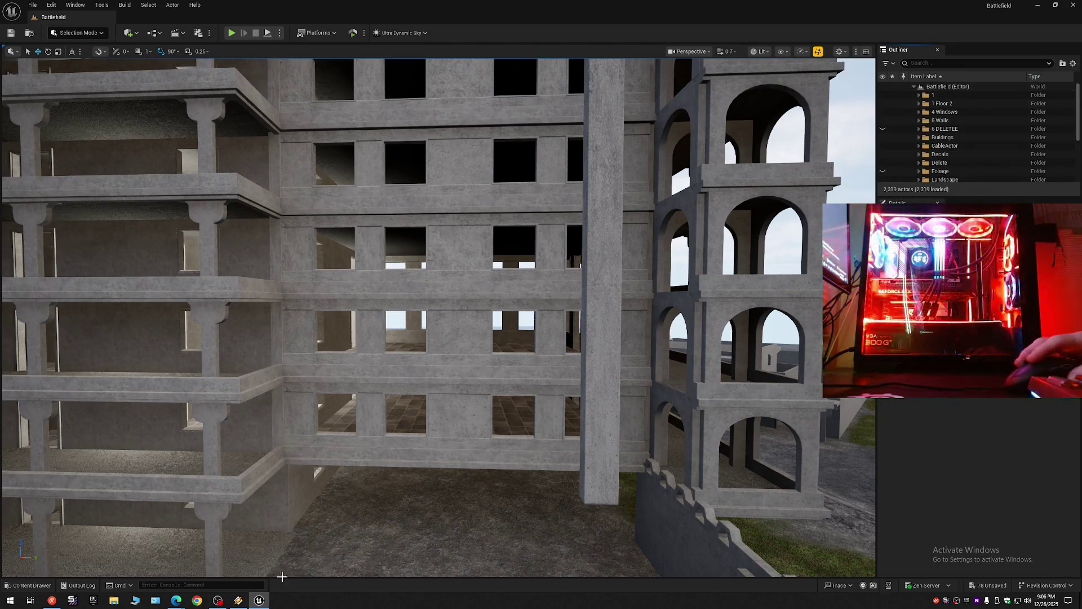
key(s)
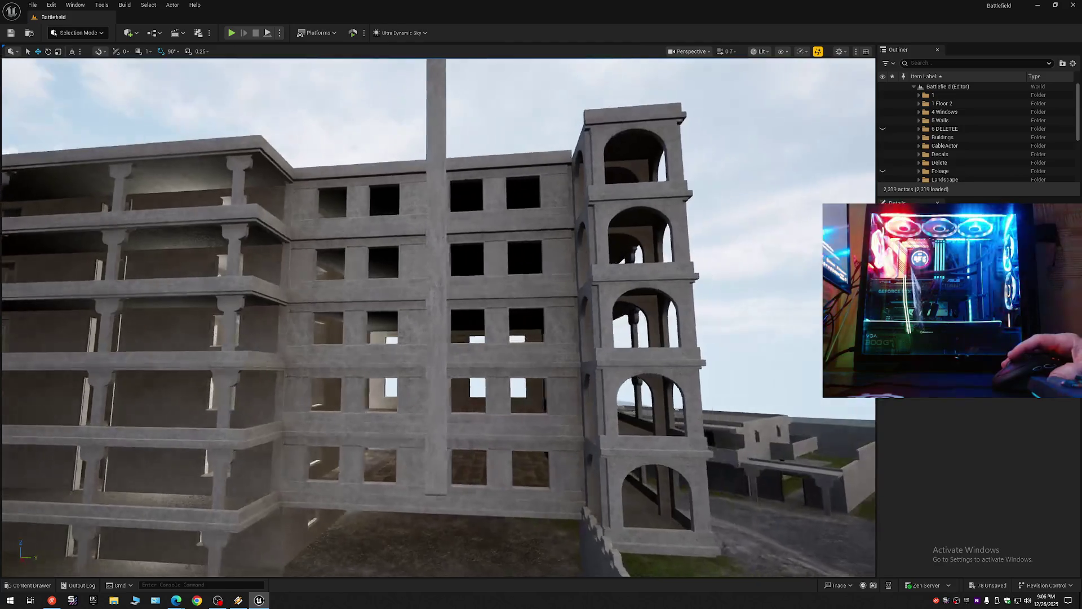
scroll(510, 244, up, 2)
key(d)
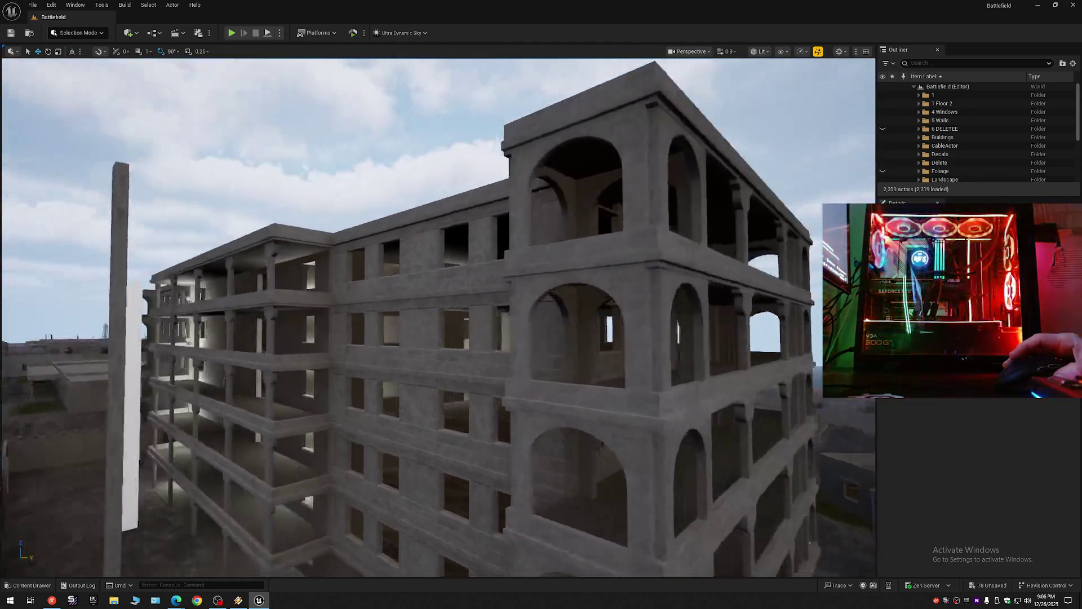
key(a)
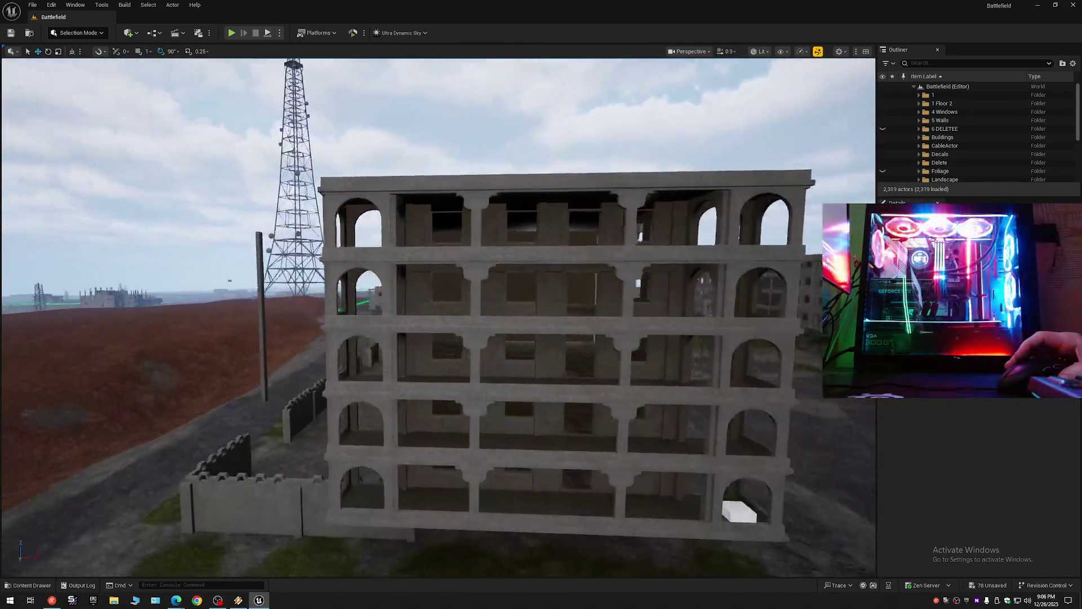
key(a)
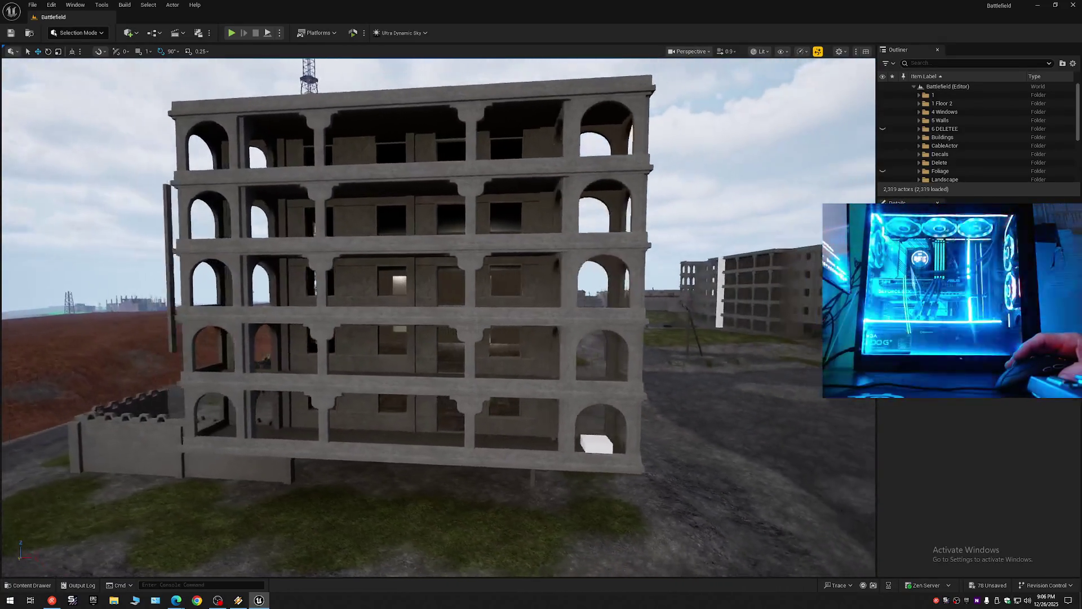
key(a)
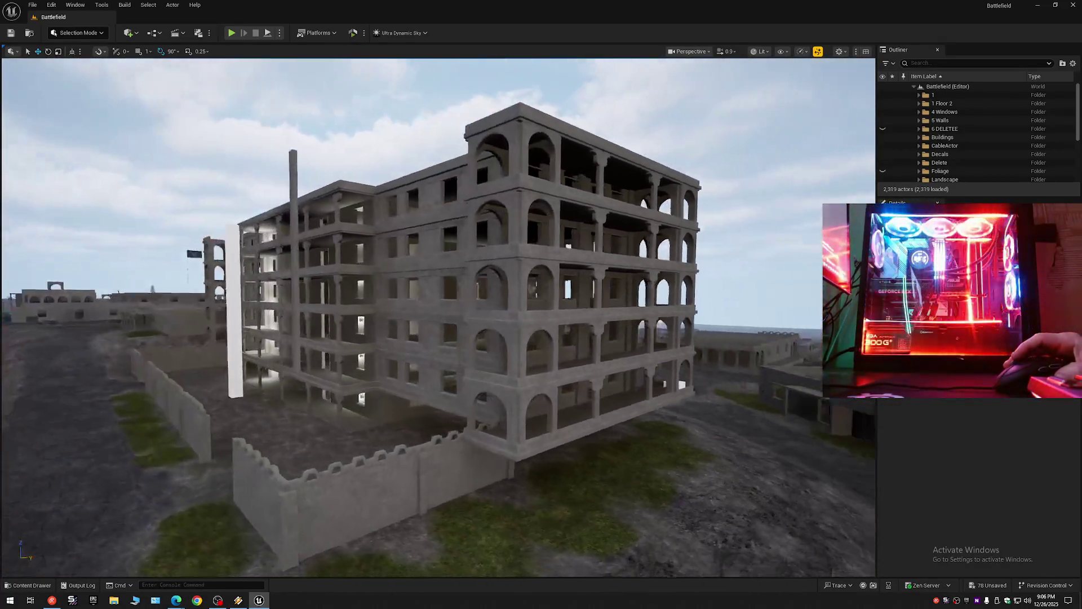
scroll(288, 206, up, 1)
key(w)
scroll(438, 316, up, 6)
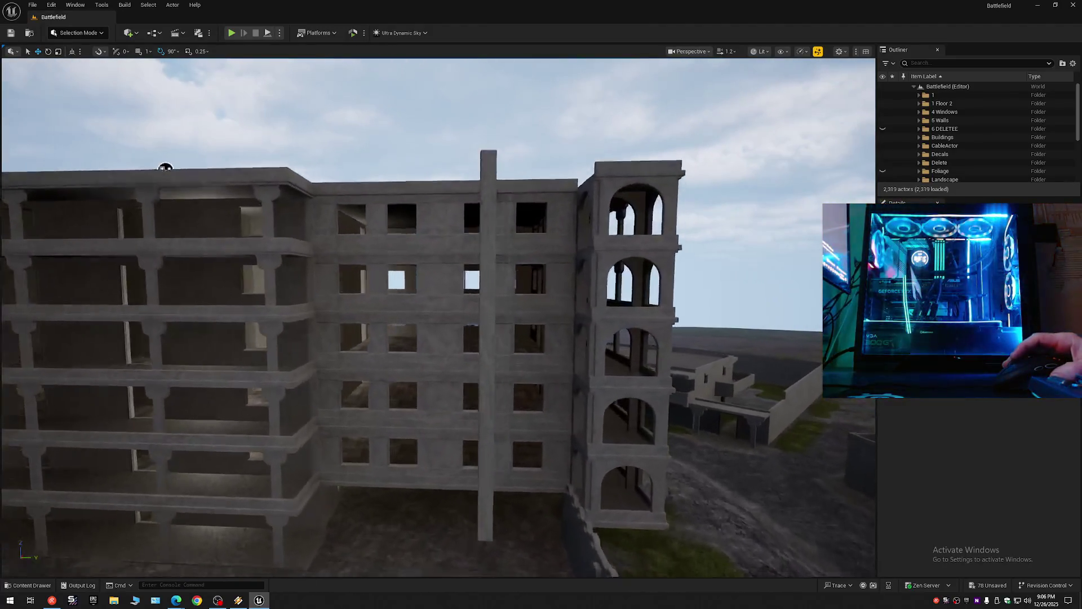
Step: Select the five vertical pillars of the rectangular-window facade
key(s)
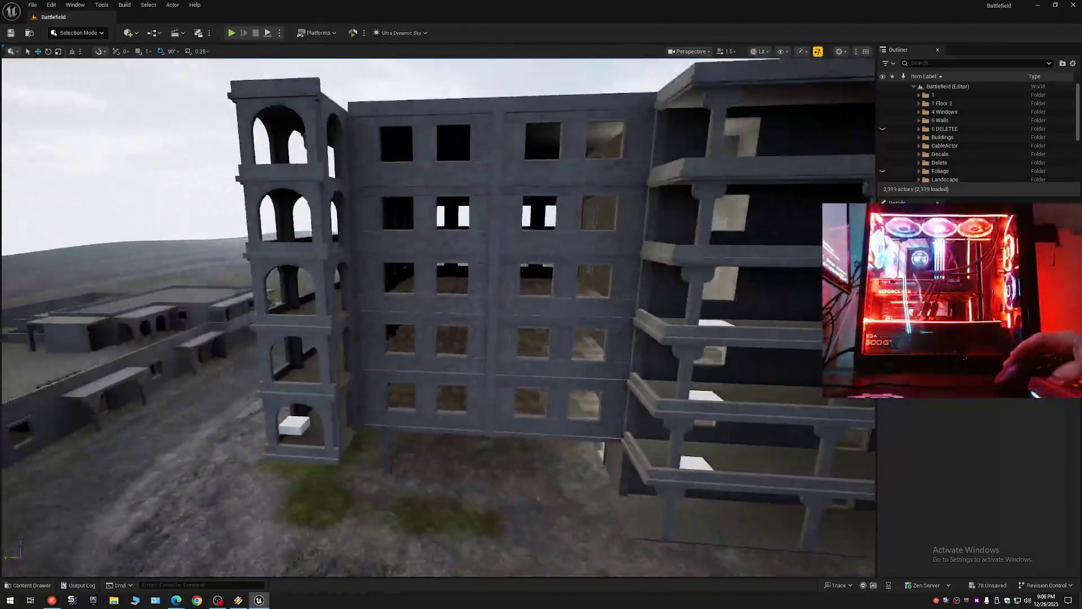
click(372, 393)
ctrl+click(427, 349)
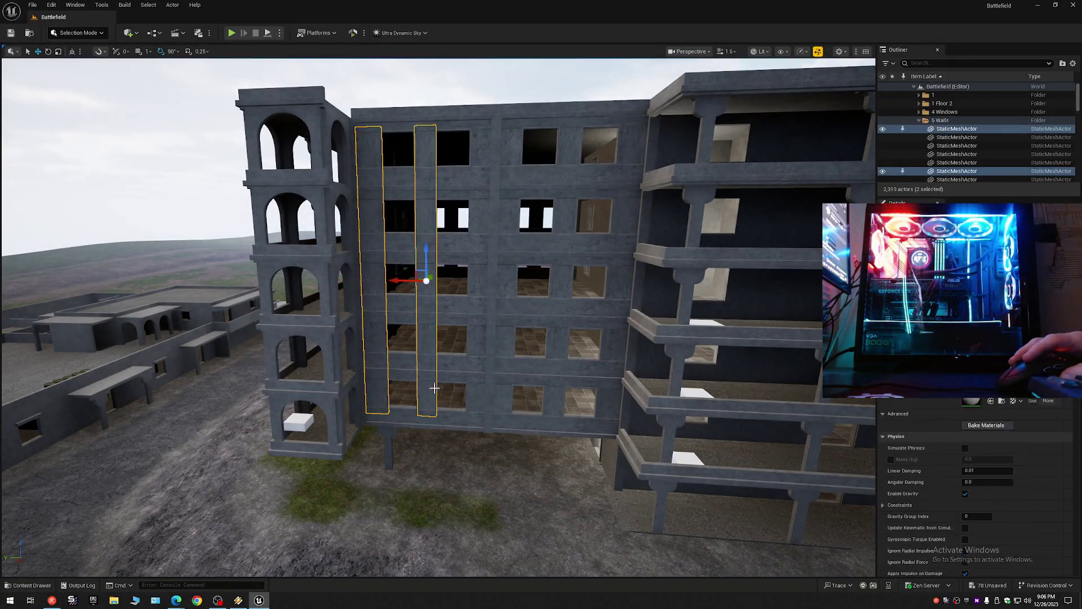
ctrl+click(491, 366)
ctrl+click(564, 394)
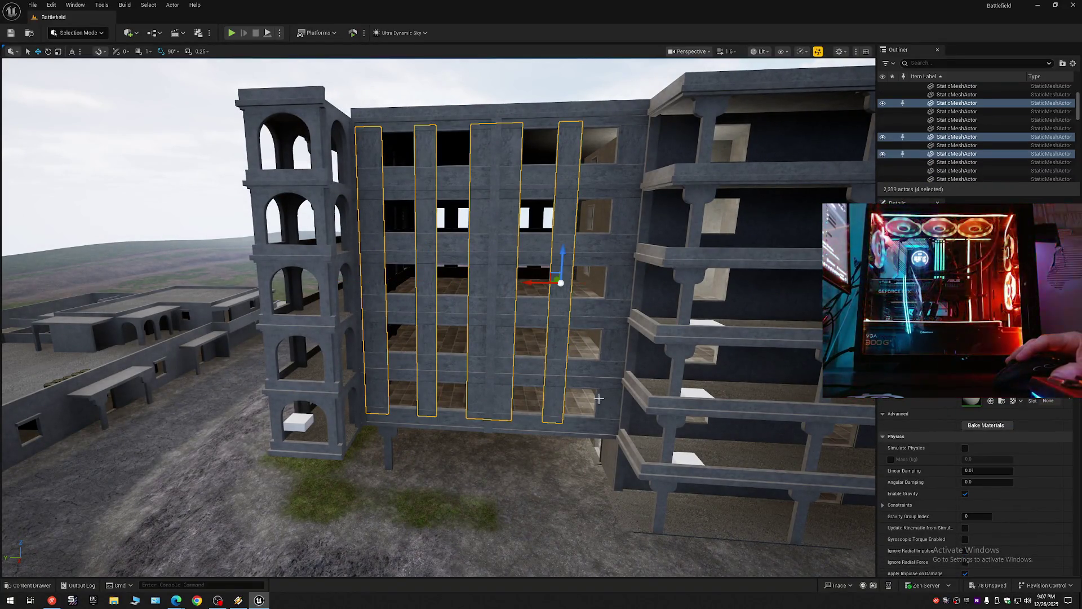
ctrl+click(612, 372)
Step: Add the six horizontal beams, duplicate all eleven pieces, and slide the copy toward the right end
ctrl+click(490, 421)
ctrl+click(527, 368)
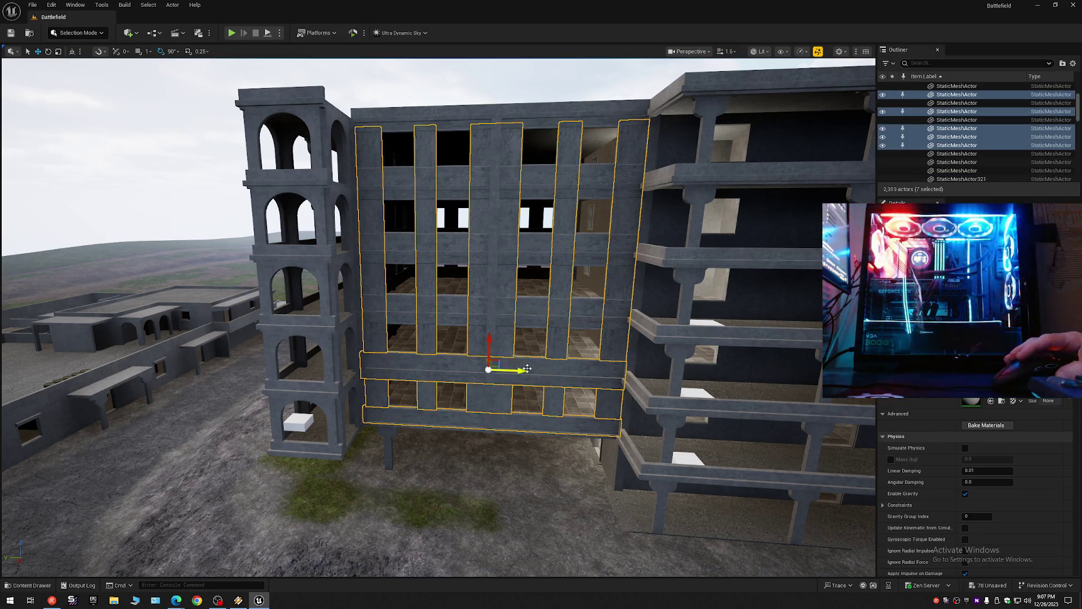
ctrl+click(531, 301)
ctrl+click(530, 247)
ctrl+click(536, 170)
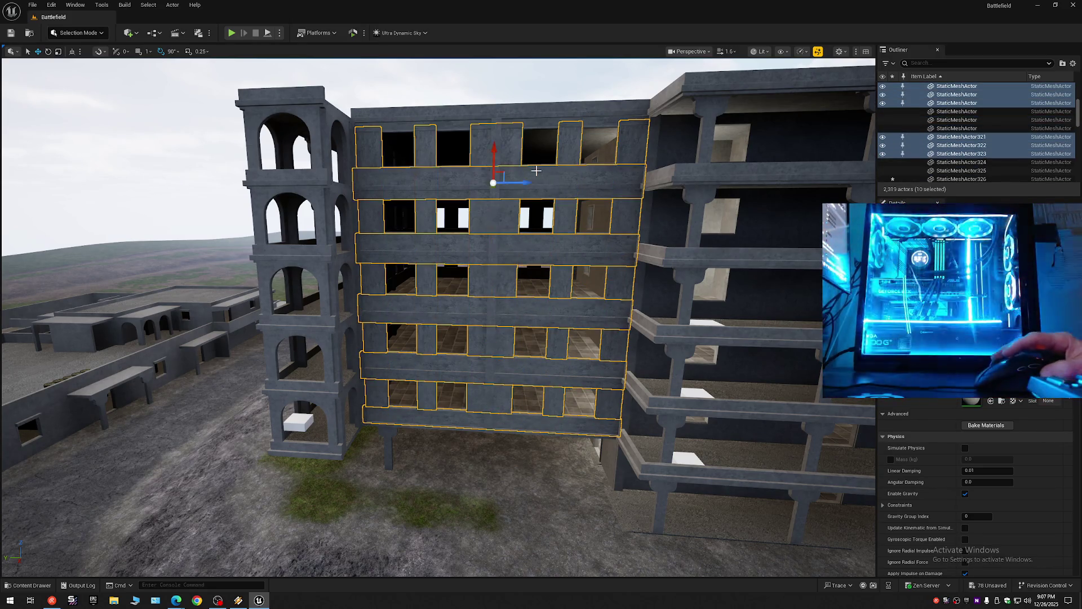
ctrl+click(538, 122)
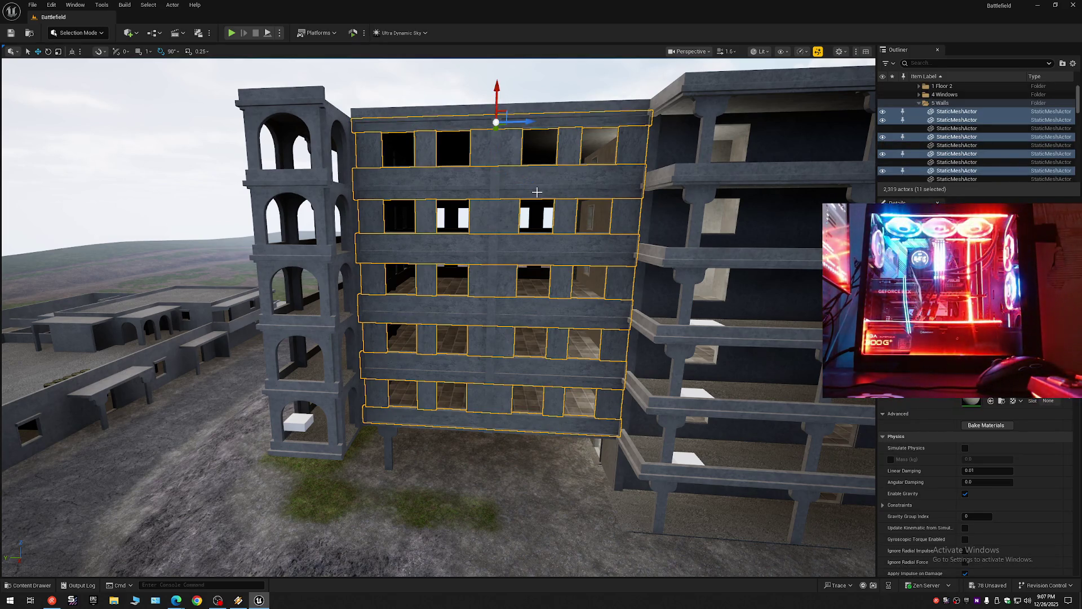
key(ctrl+d)
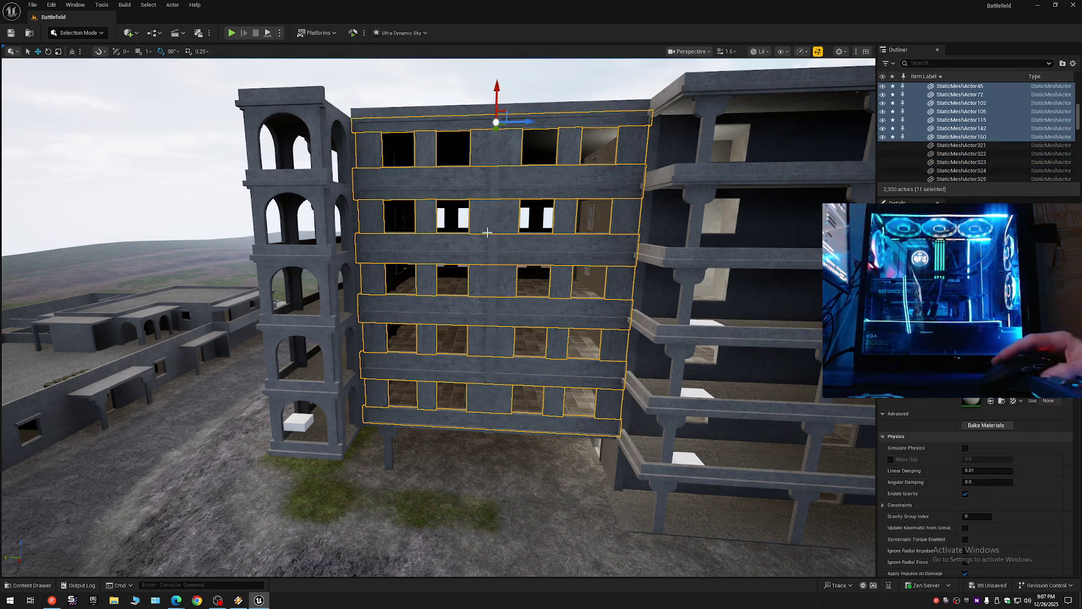
scroll(403, 253, down, 10)
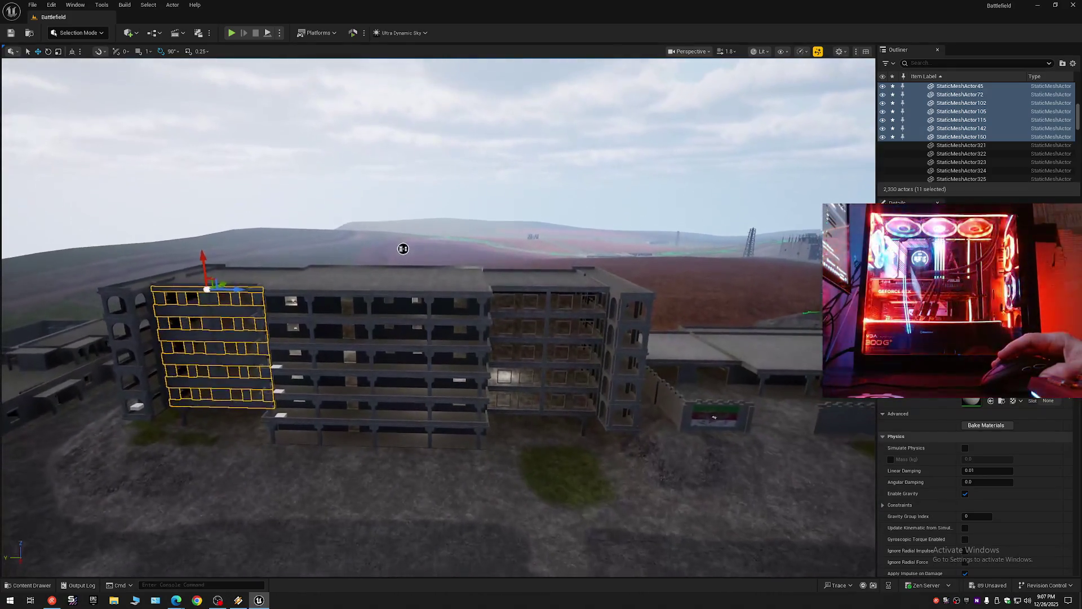
drag(235, 296, 580, 299)
Step: Fly along and around the copied wall to check its fit beside the arch
scroll(403, 253, up, 10)
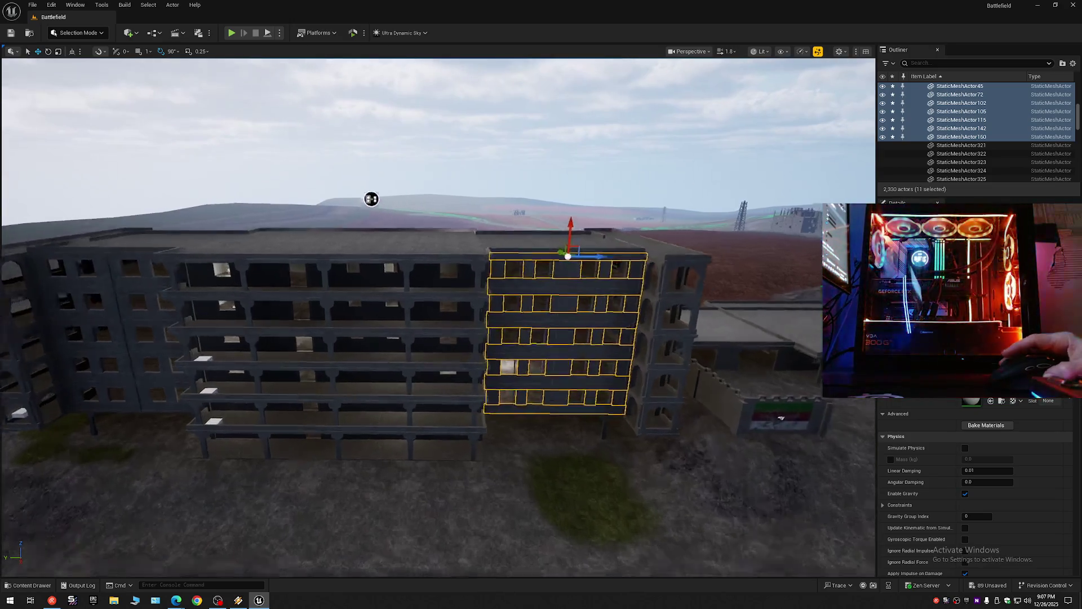
key(d)
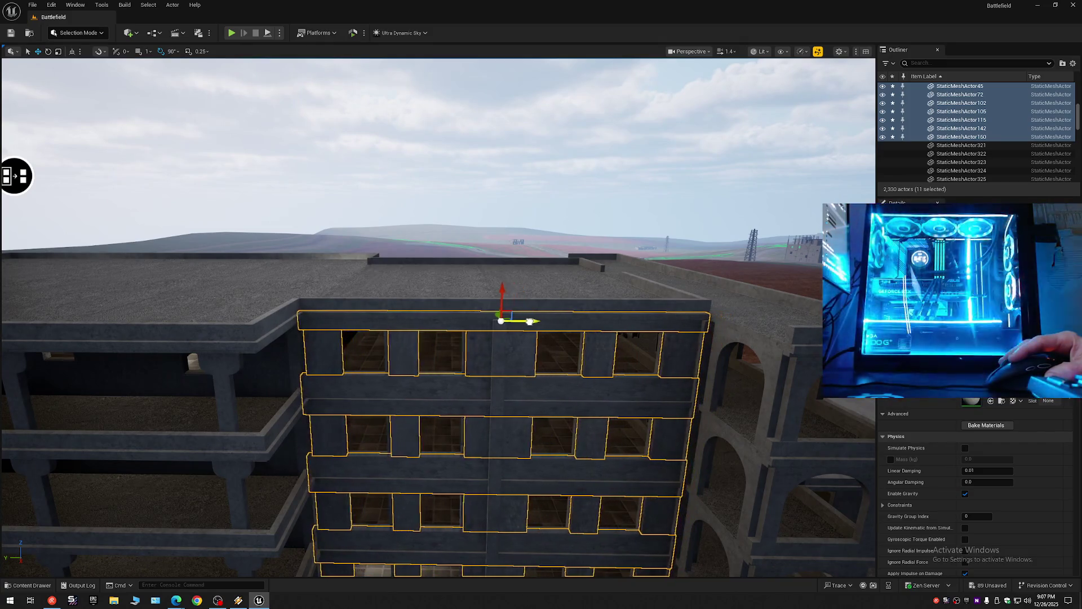
key(a)
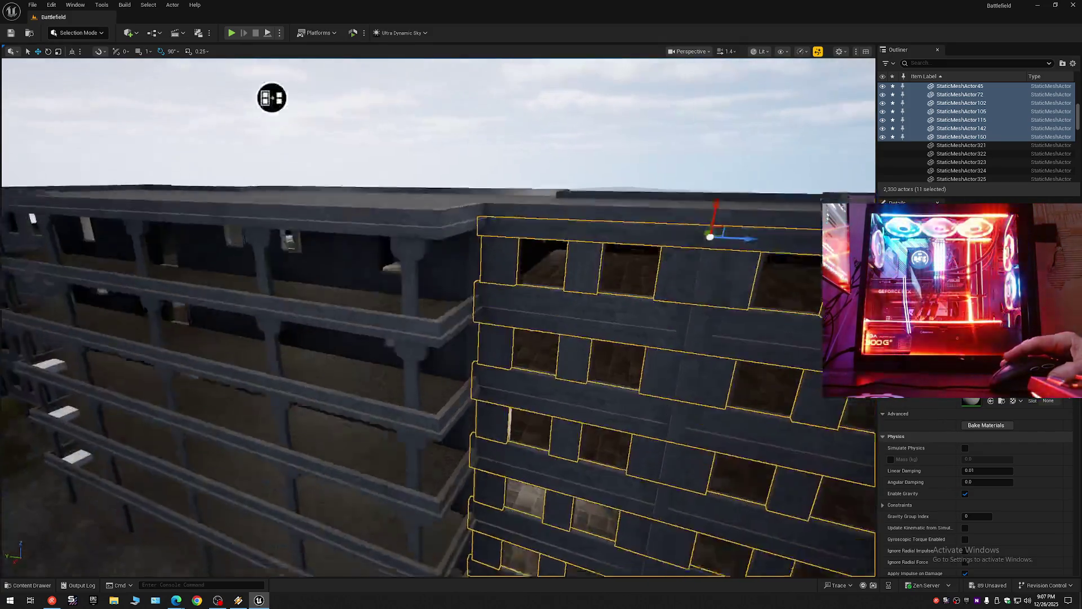
scroll(526, 321, down, 3)
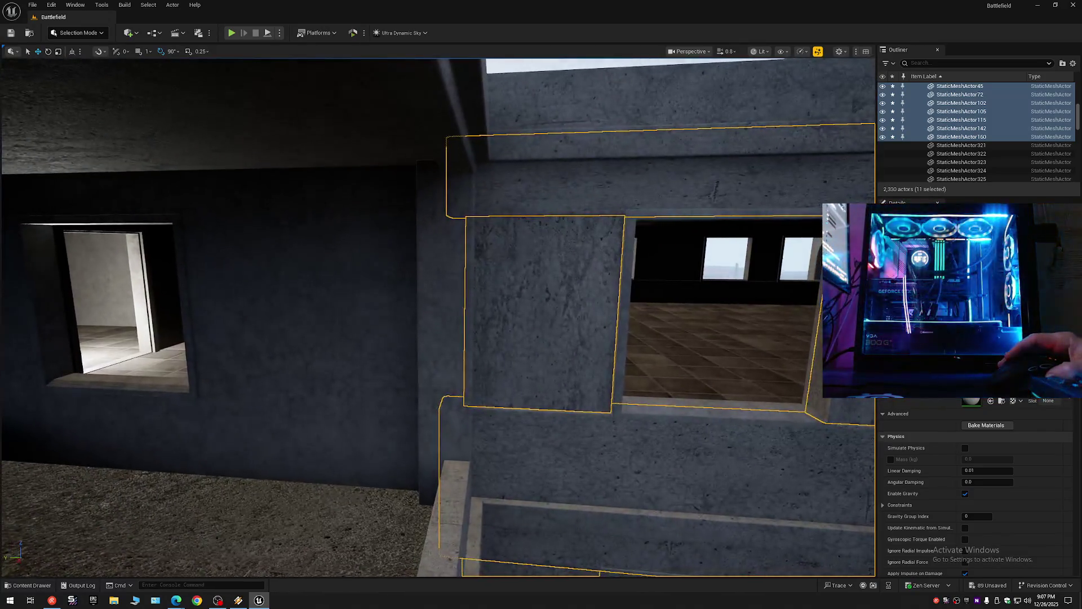
key(s)
key(w)
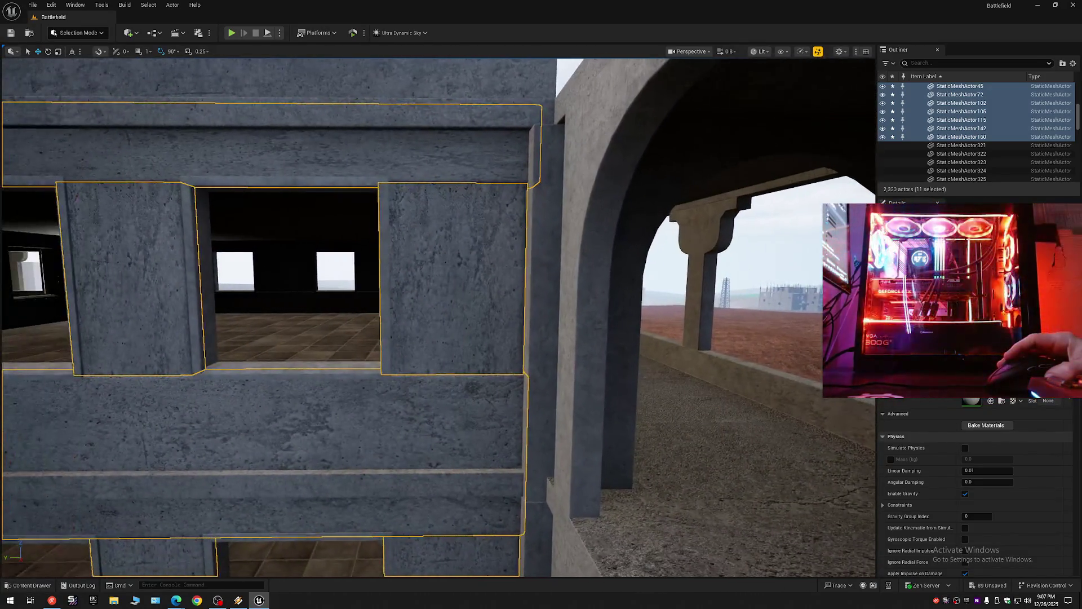
key(w)
scroll(438, 316, down, 1)
key(w)
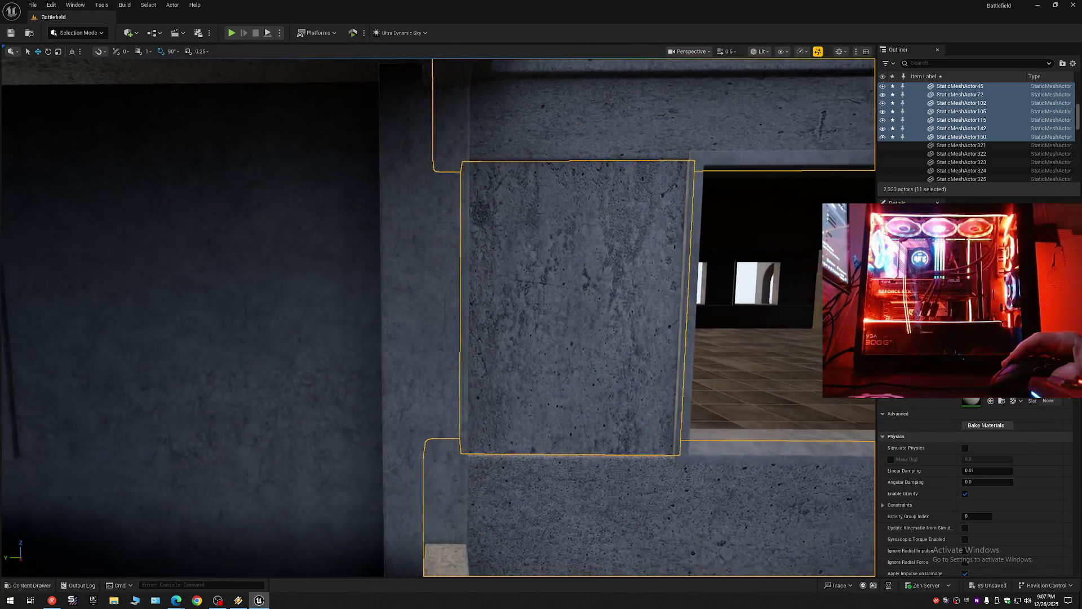
Step: Pull back to review the copied wall, its windows and the arches across the whole building
key(s)
scroll(438, 317, down, 1)
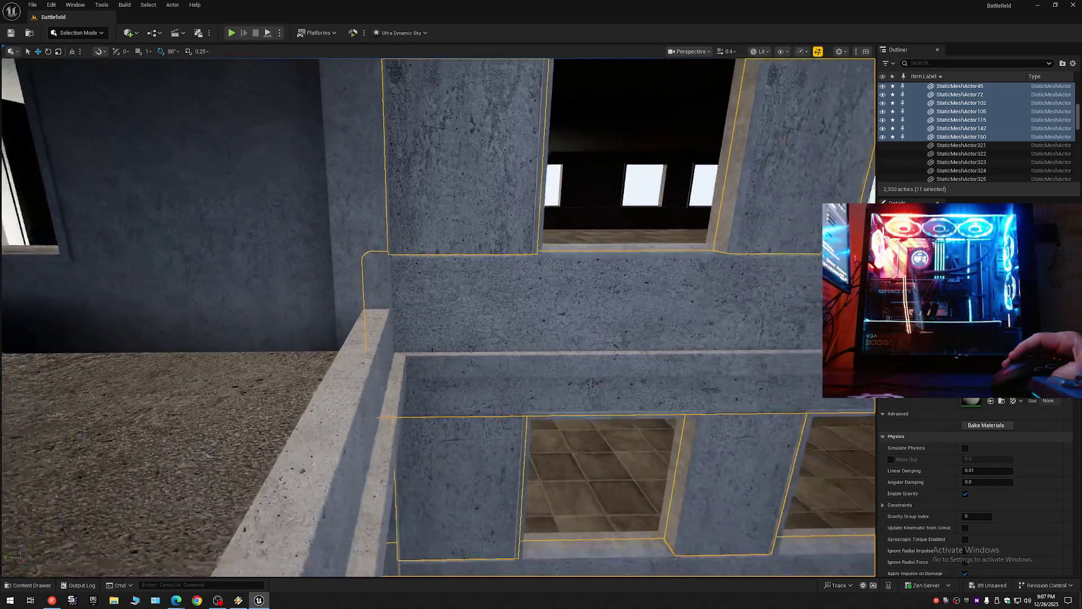
key(s)
scroll(437, 316, up, 1)
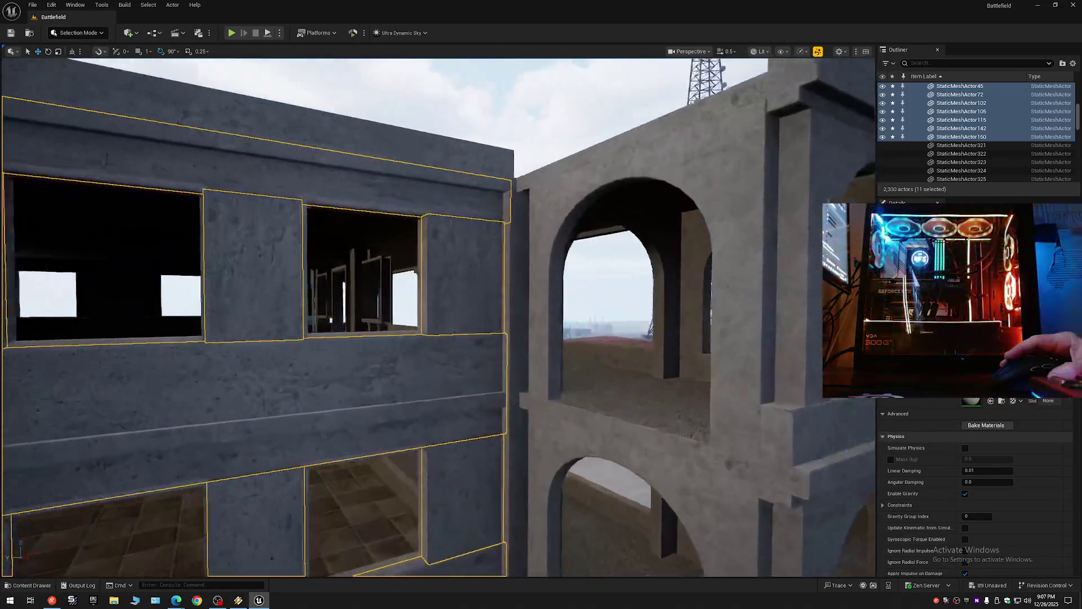
key(w)
scroll(438, 317, down, 1)
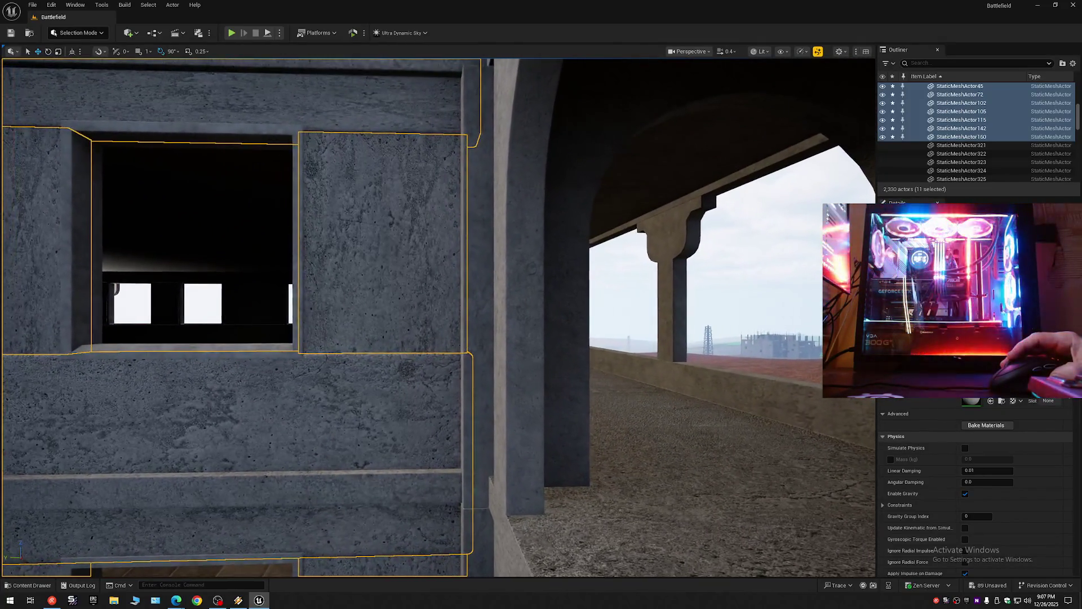
key(s)
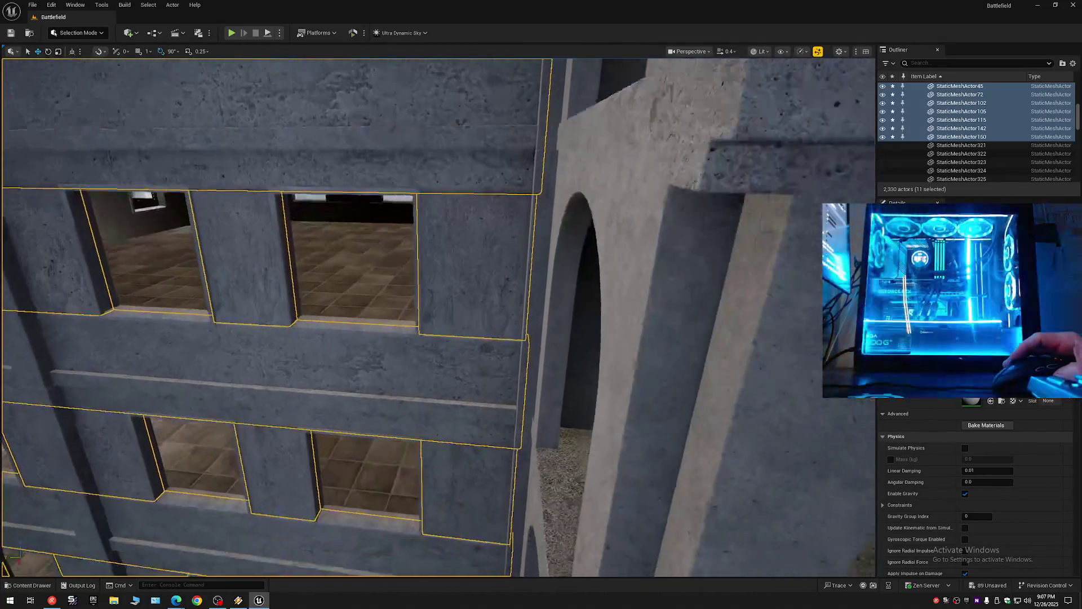
key(w)
key(s)
scroll(445, 348, up, 2)
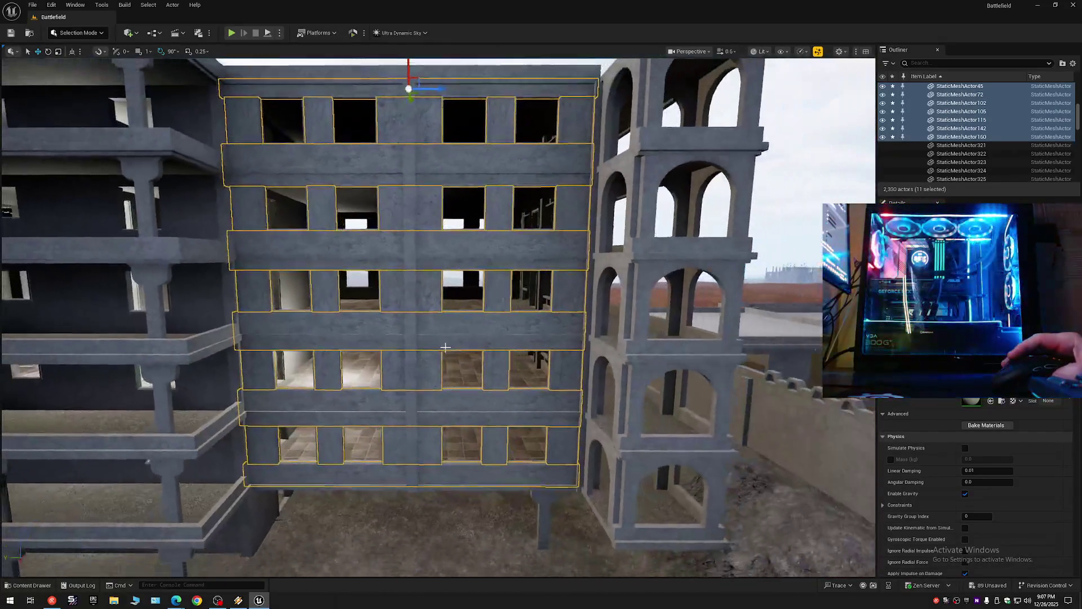
click(1072, 64)
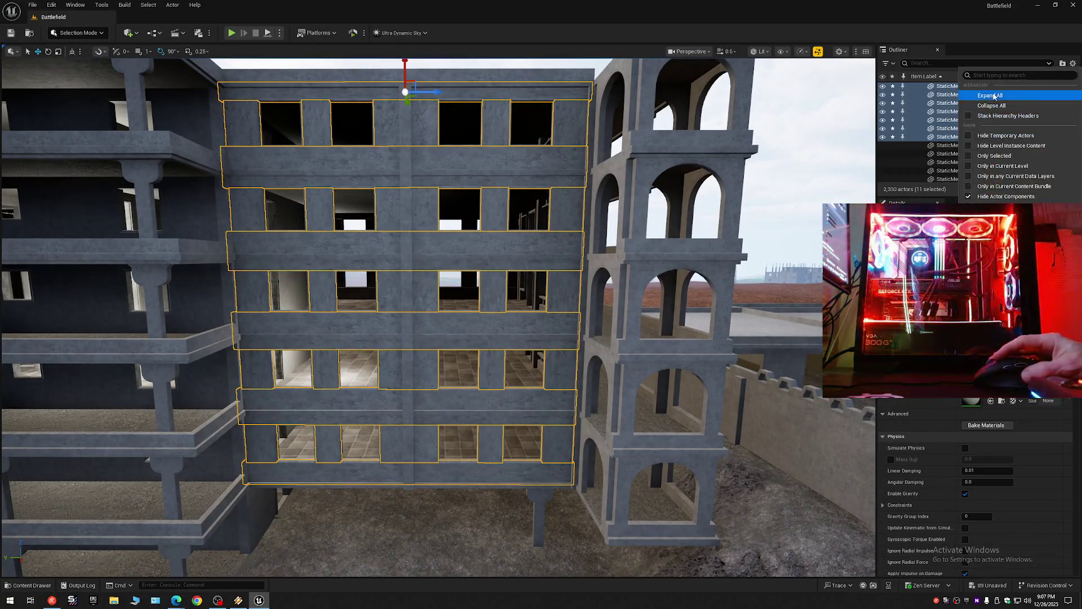
Step: Fly out over the landscape to view the whole building, then save the current level
click(989, 104)
key(w)
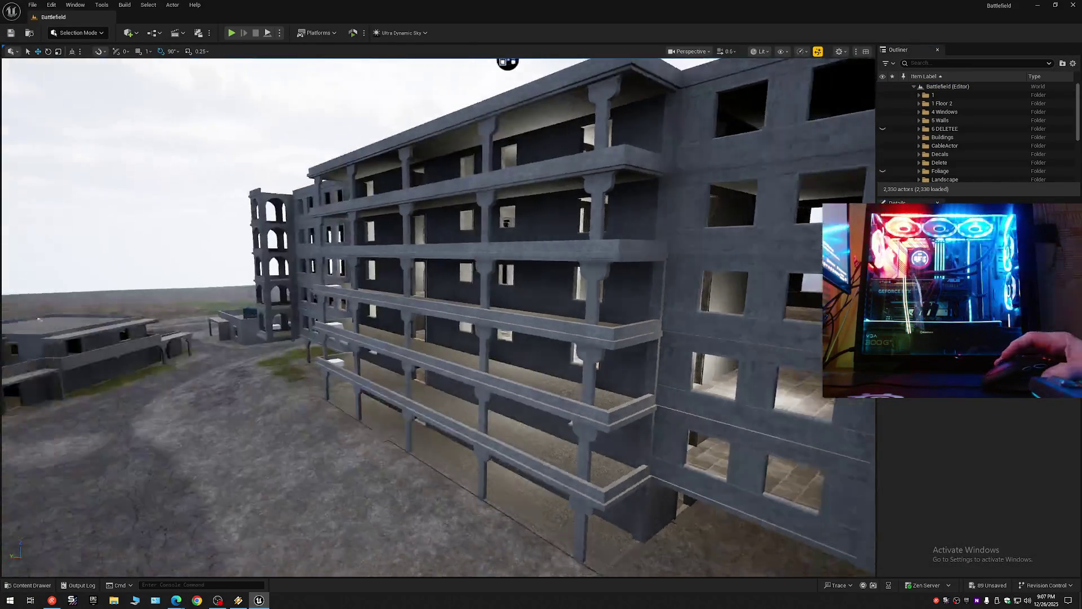
scroll(575, 112, up, 2)
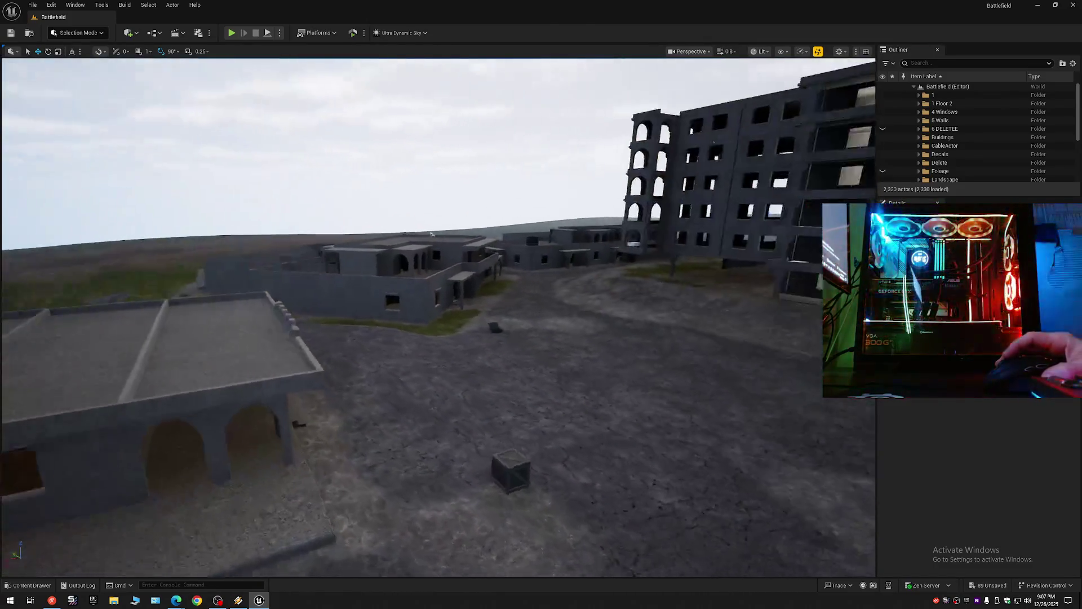
scroll(478, 148, down, 1)
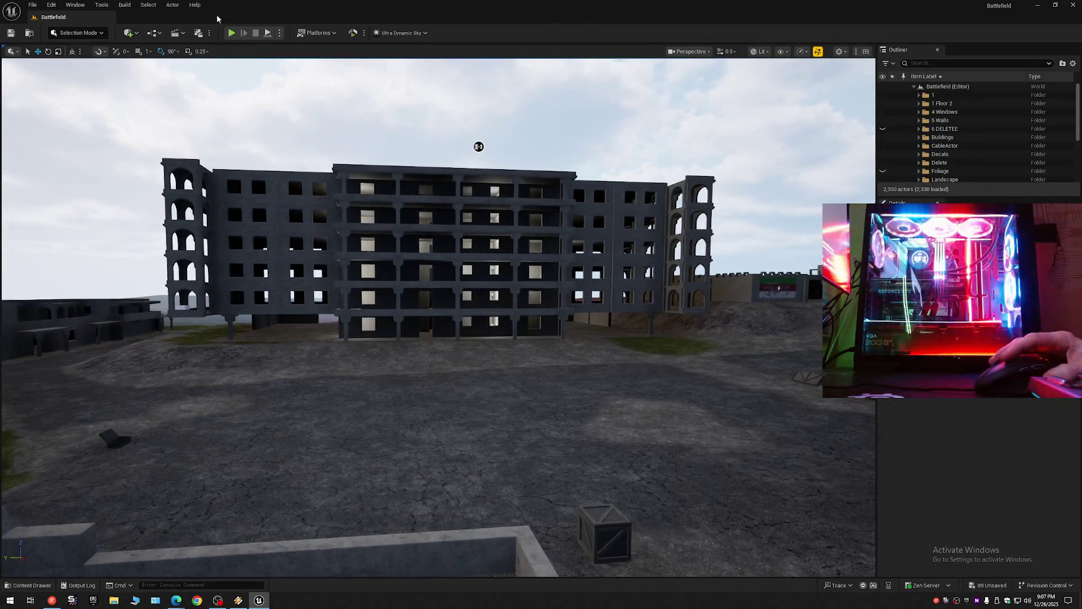
click(10, 34)
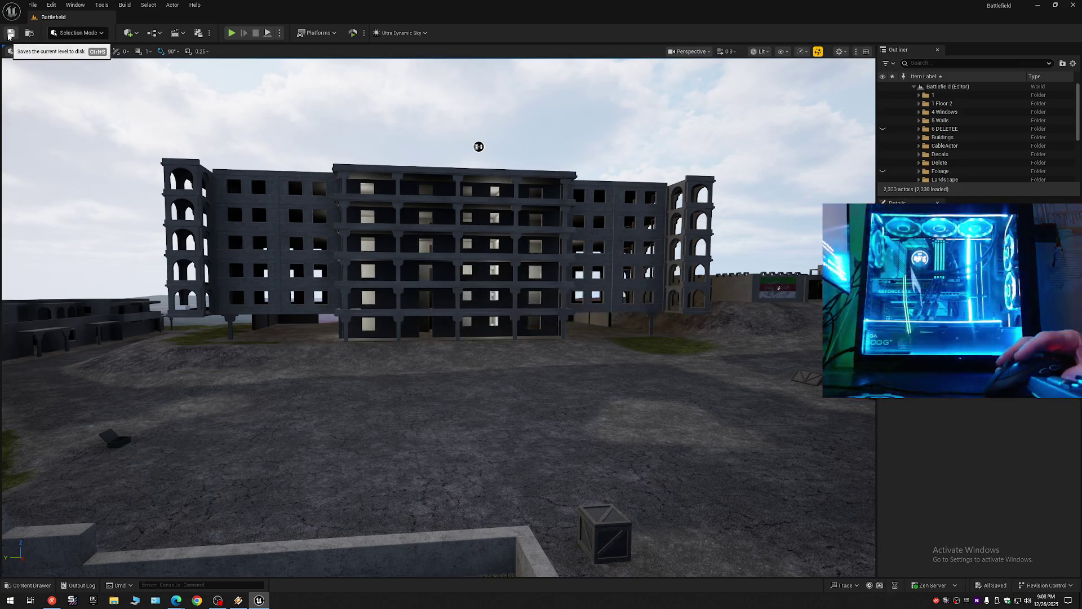
Step: Save the level as Battlefield, confirming the overwrite, then skip to the next music track
click(33, 8)
click(54, 107)
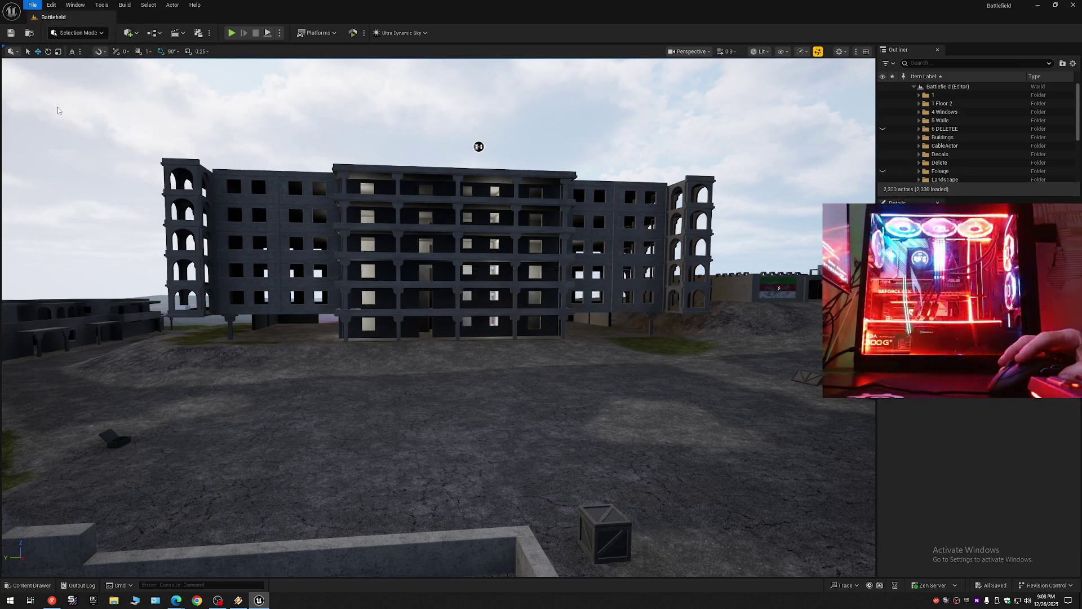
click(32, 6)
click(52, 126)
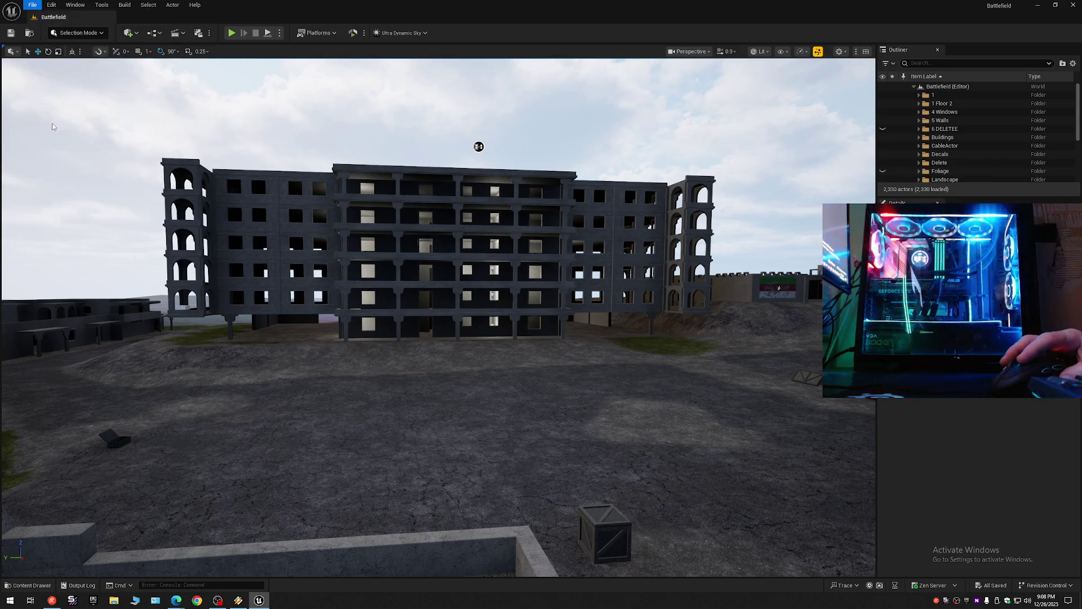
click(33, 5)
click(53, 111)
click(508, 223)
double_click(508, 223)
click(560, 309)
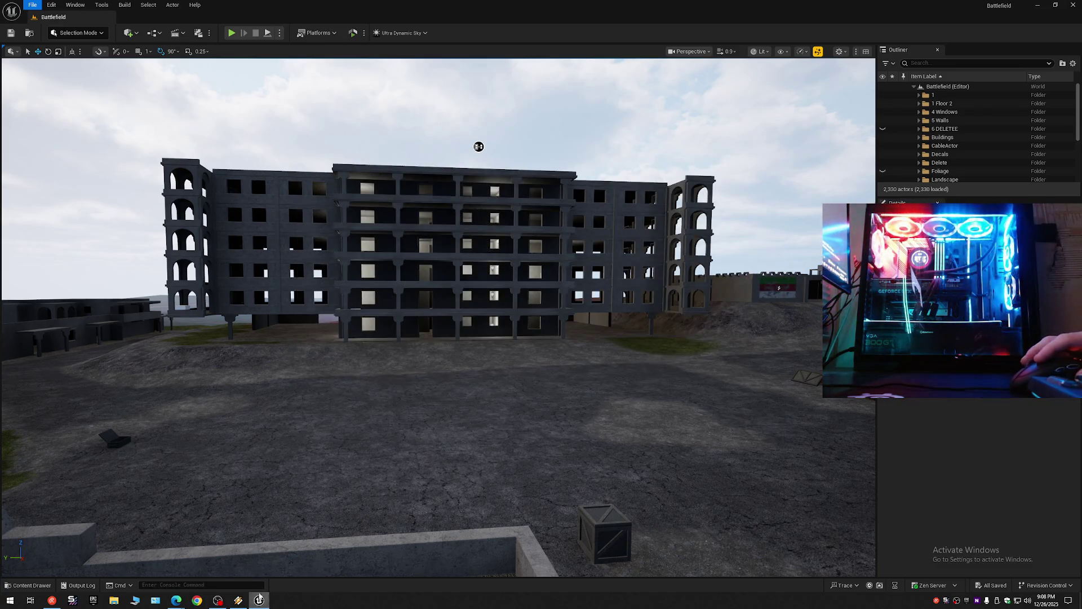
click(239, 601)
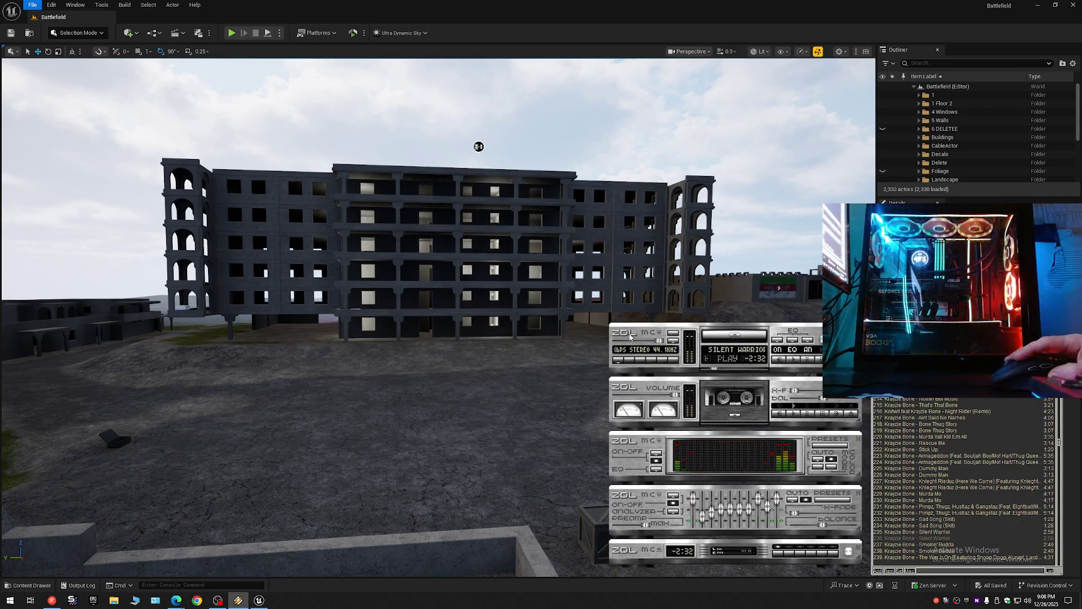
key(b)
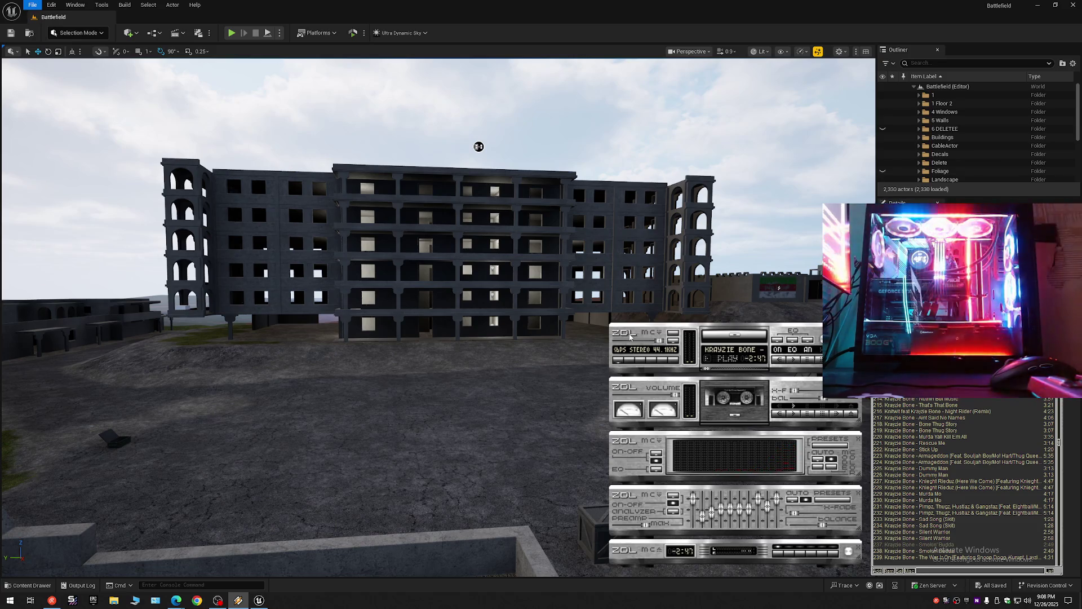
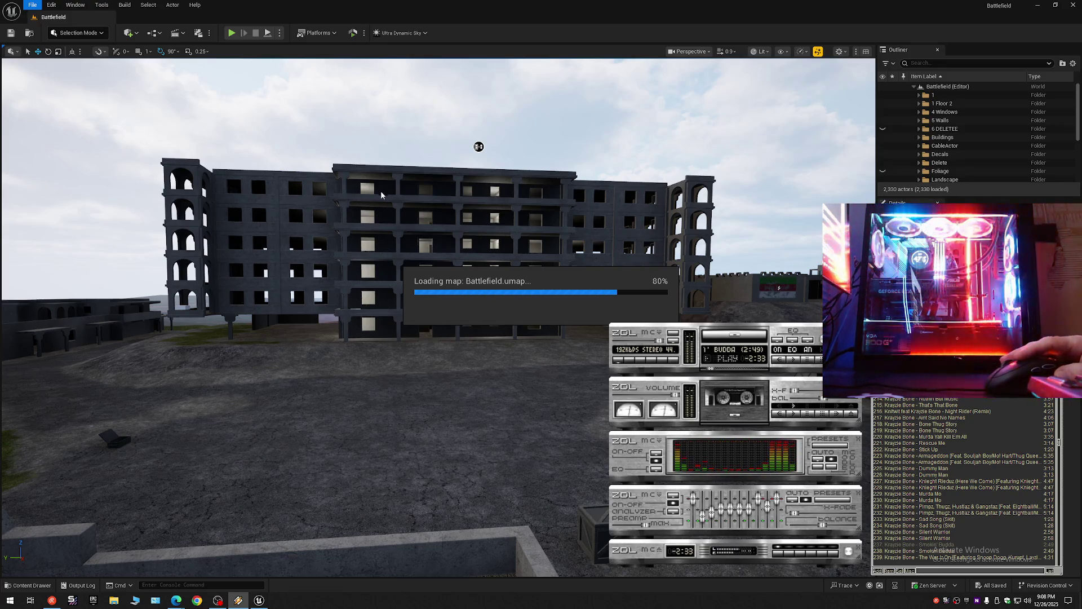
Step: Wait for Battlefield.umap to finish loading while skipping ahead in the background song
mouse_move(253, 604)
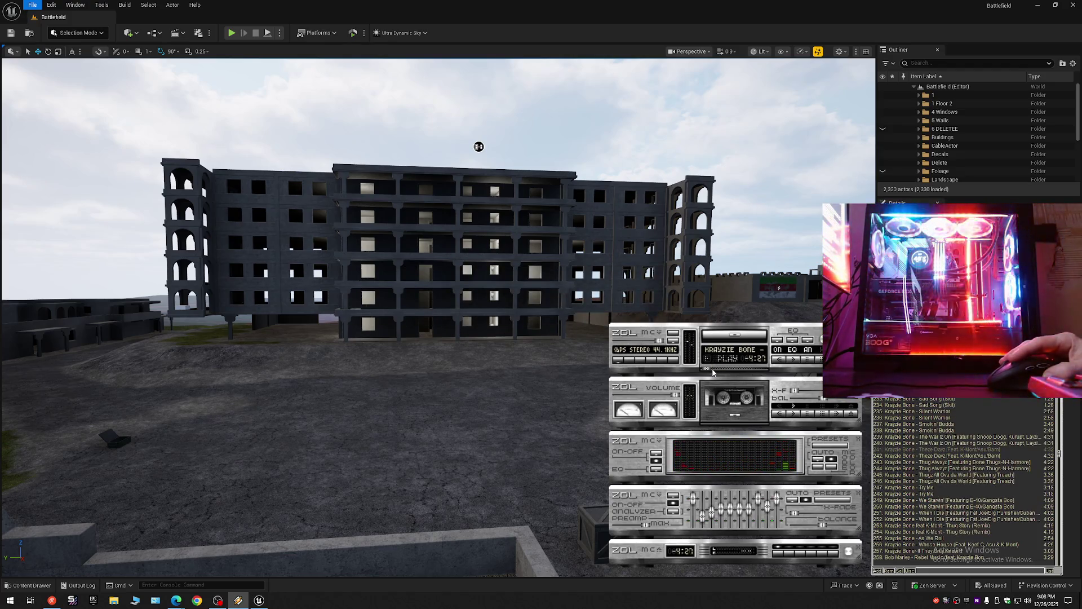
drag(714, 370, 714, 370)
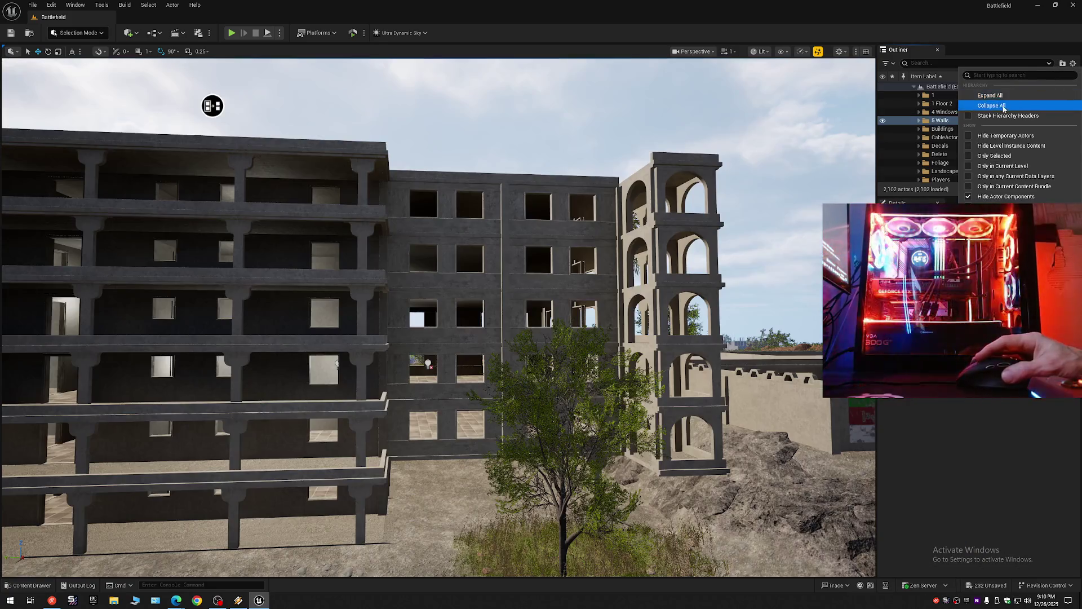
Step: Hide the Bal balcony pieces in 1 Floor 2 and delete its Floor folder
click(1004, 105)
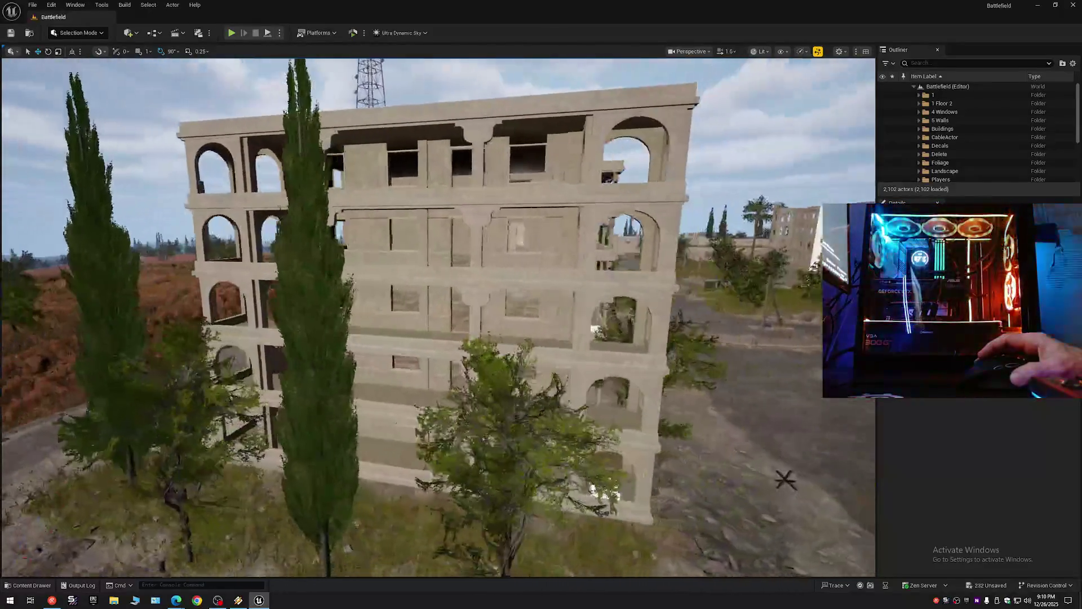
click(919, 103)
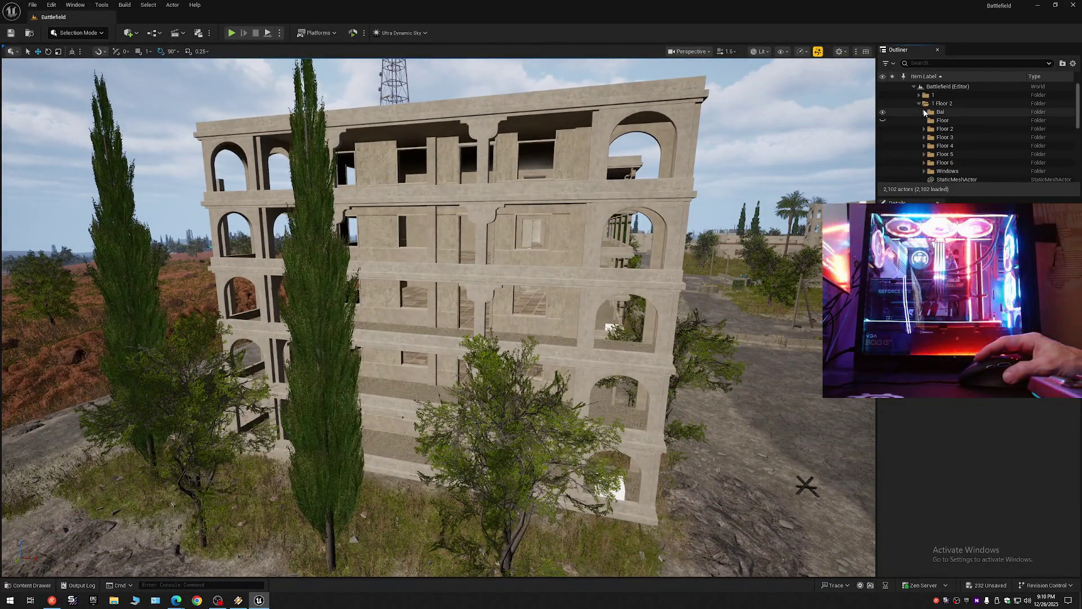
click(883, 112)
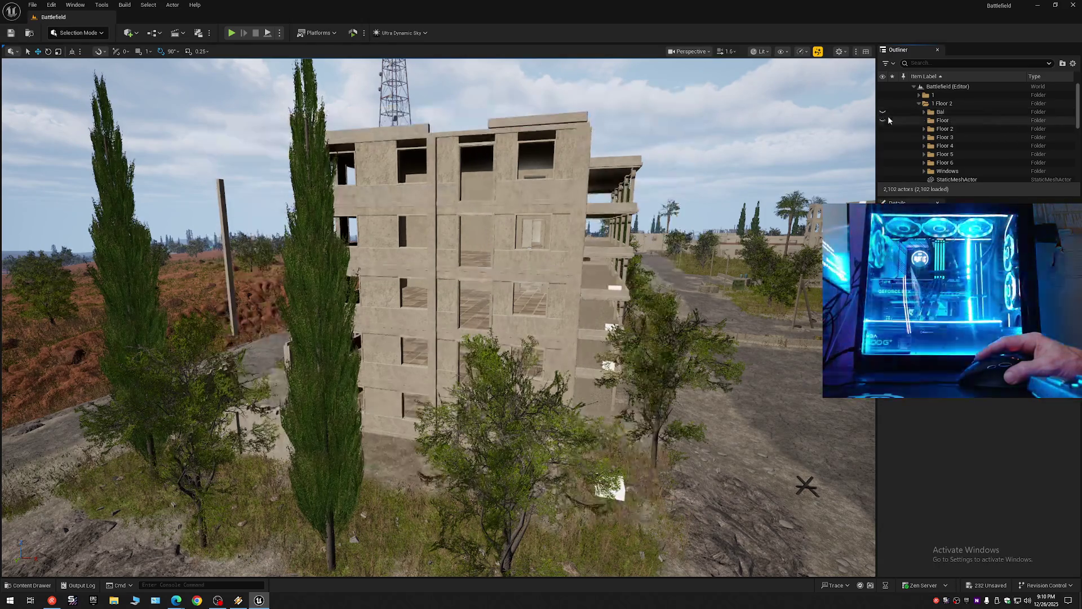
click(906, 121)
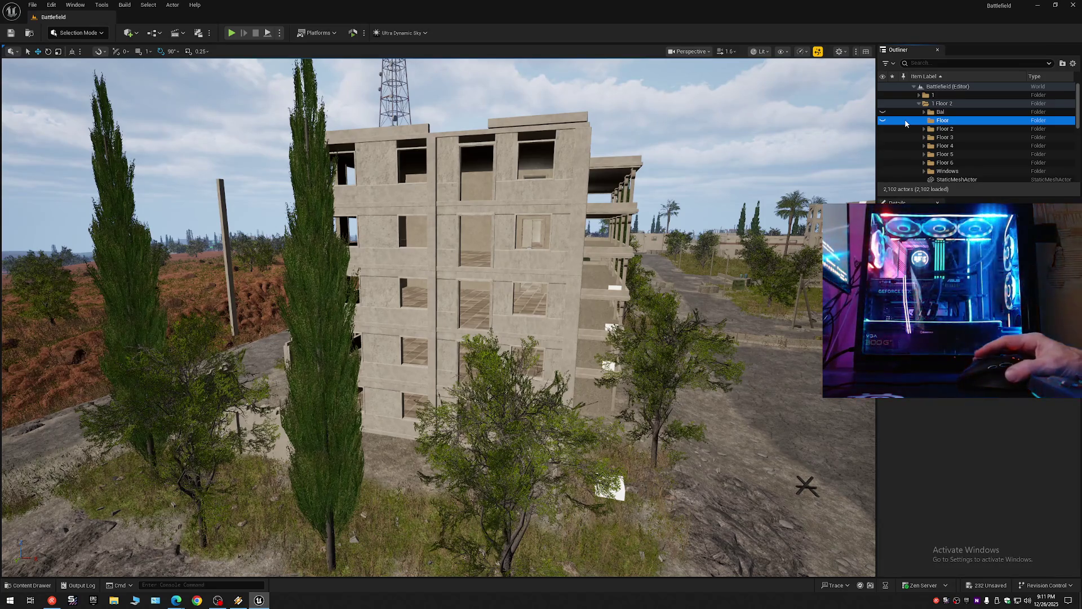
key(Delete)
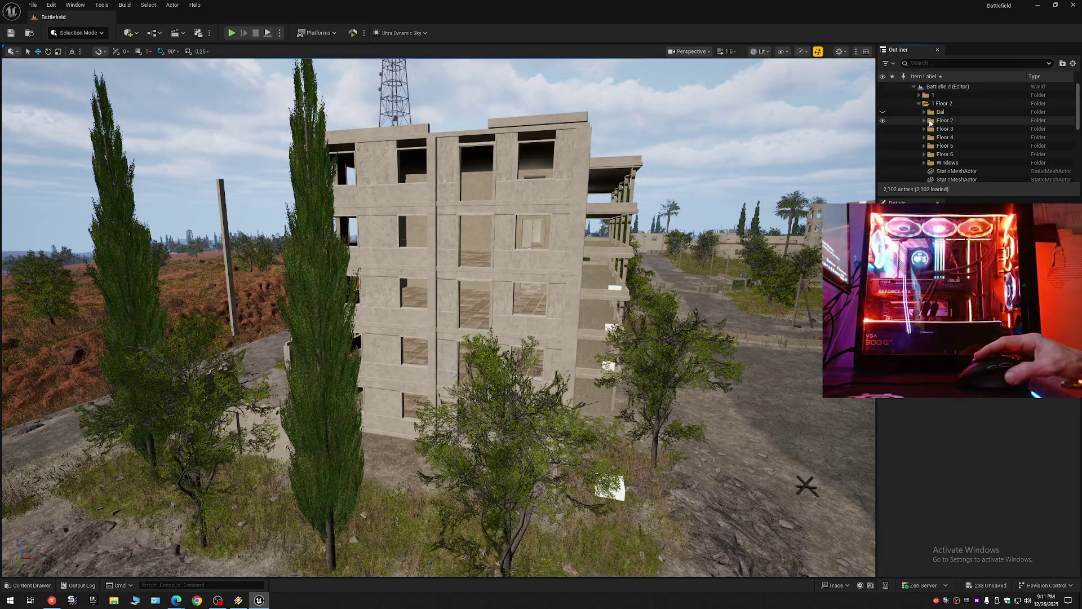
Step: Select the Windows subfolder of 1 Floor 2 and toggle its visibility off and on
click(1073, 63)
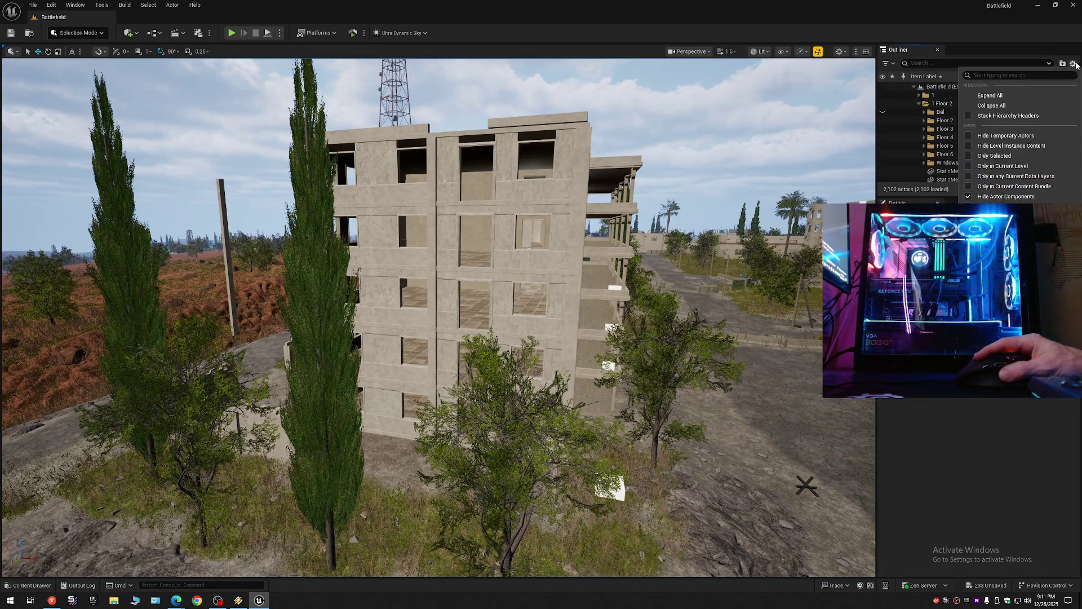
click(1013, 106)
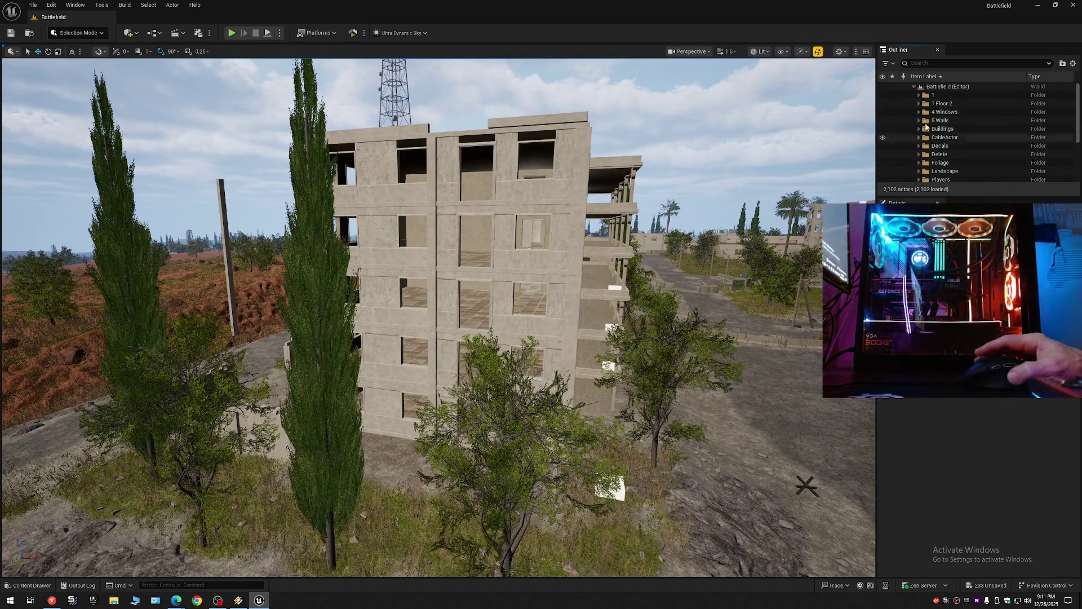
click(919, 104)
click(911, 163)
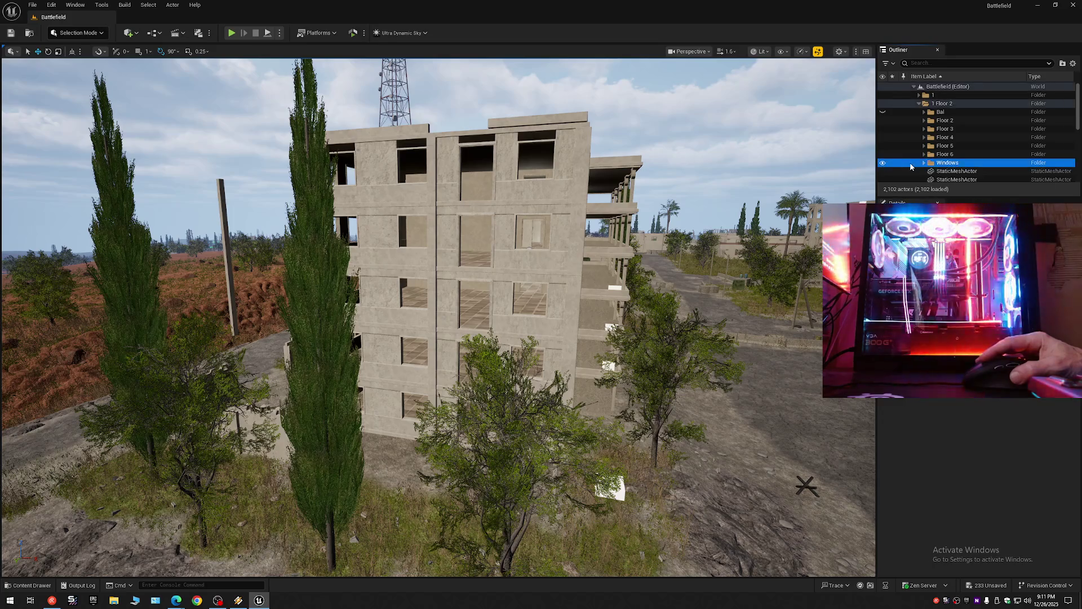
drag(451, 282, 428, 282)
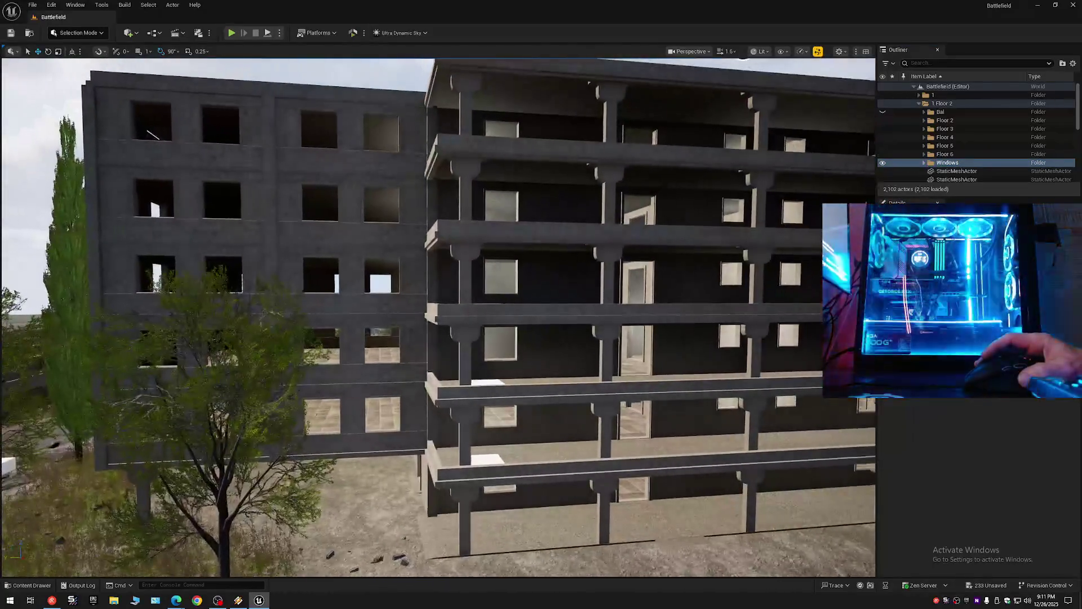
click(884, 164)
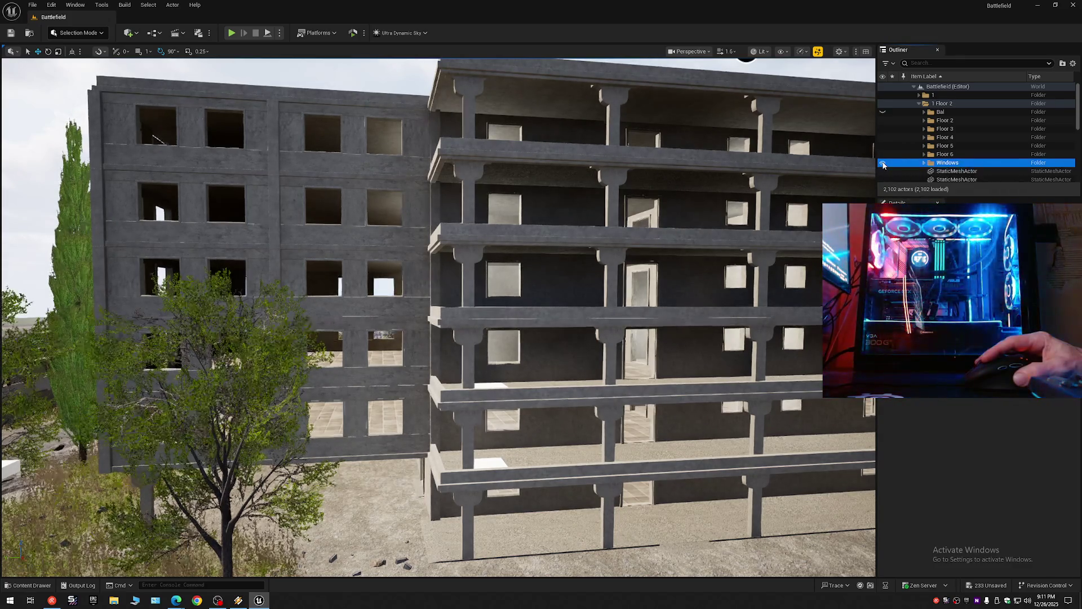
click(883, 163)
Step: Fly closer to the balconies and check the facade with the Windows folder hidden, then shown
key(w)
scroll(438, 317, down, 1)
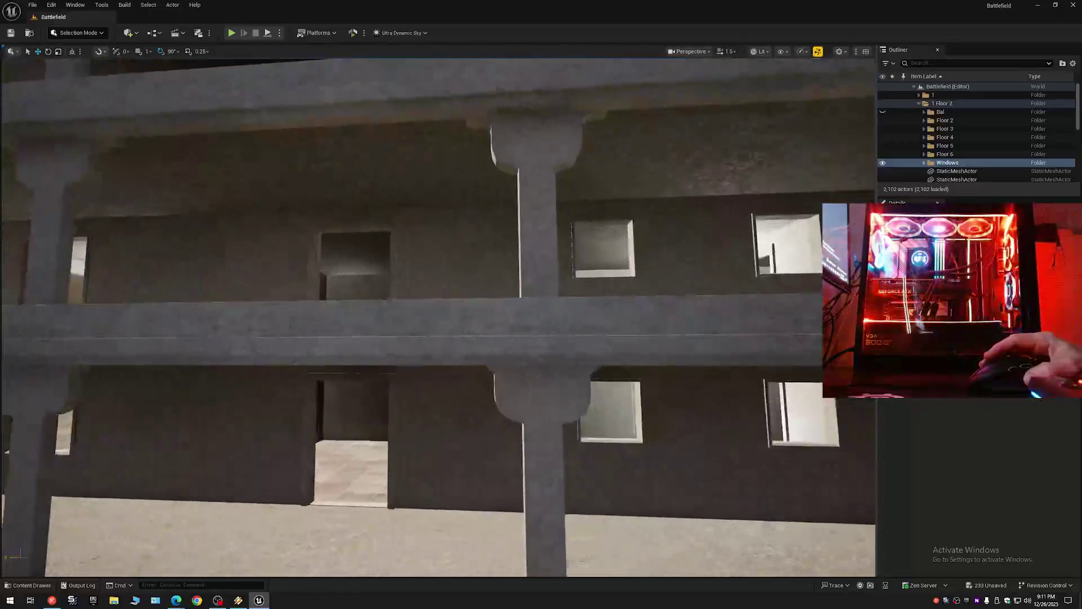
key(q)
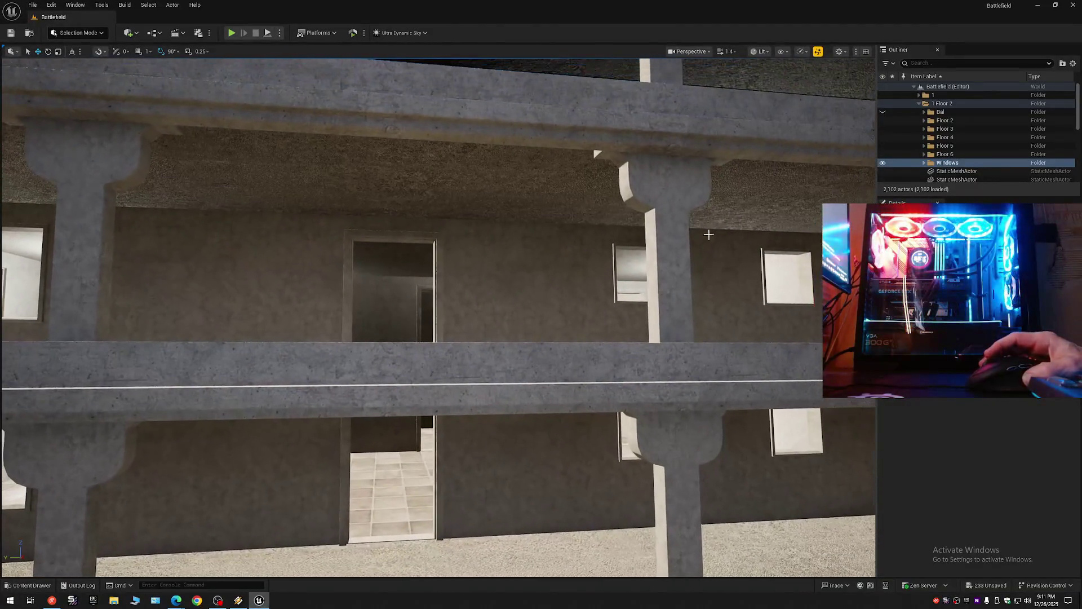
click(883, 165)
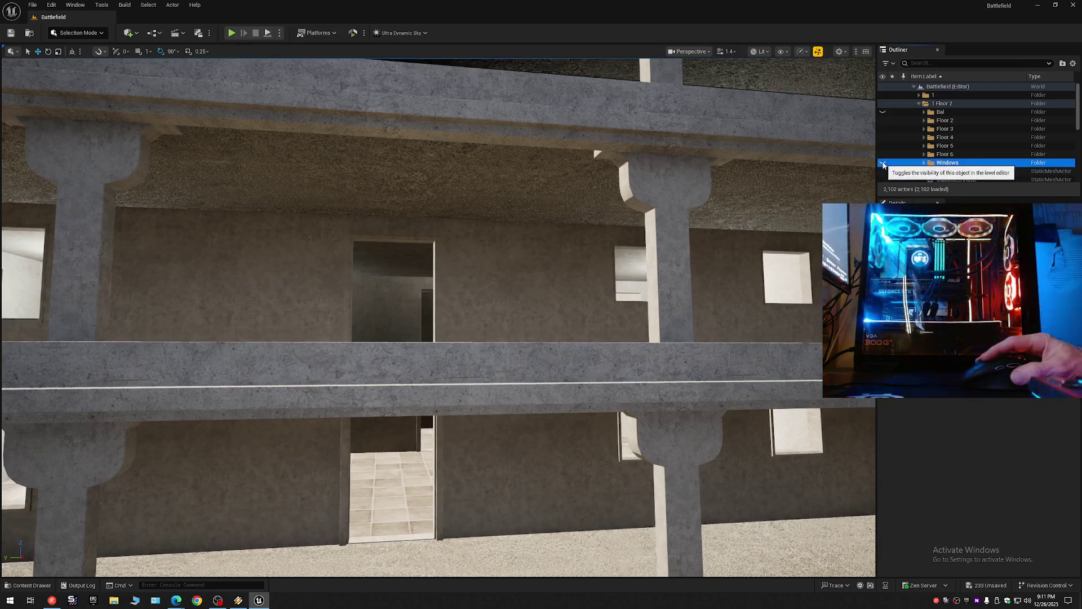
key(e)
key(q)
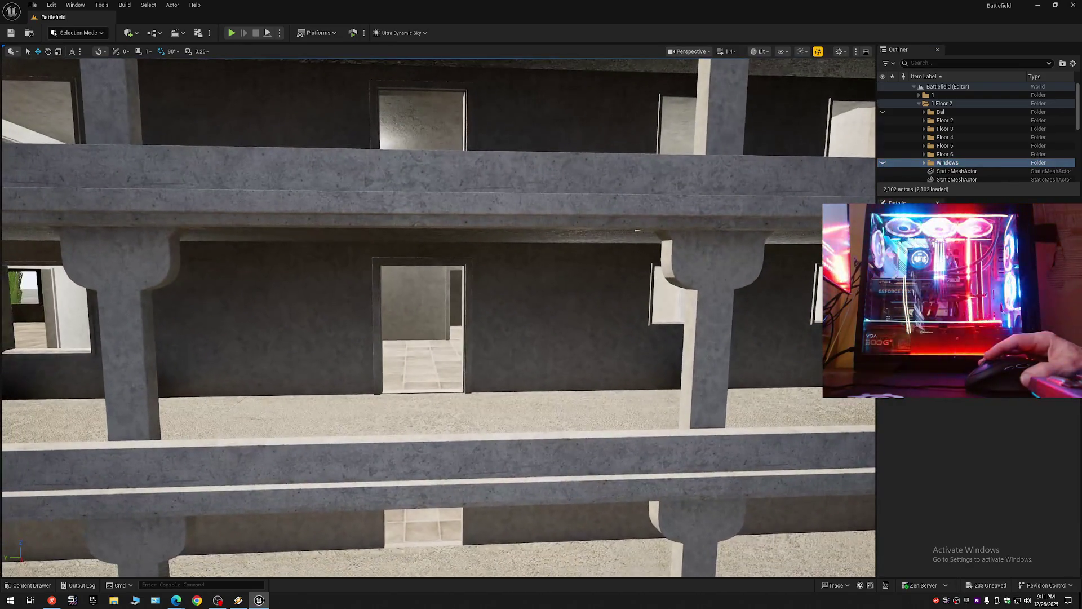
click(882, 163)
Step: Collapse the Outliner to the Battlefield top folders and bring the music player forward
click(1065, 66)
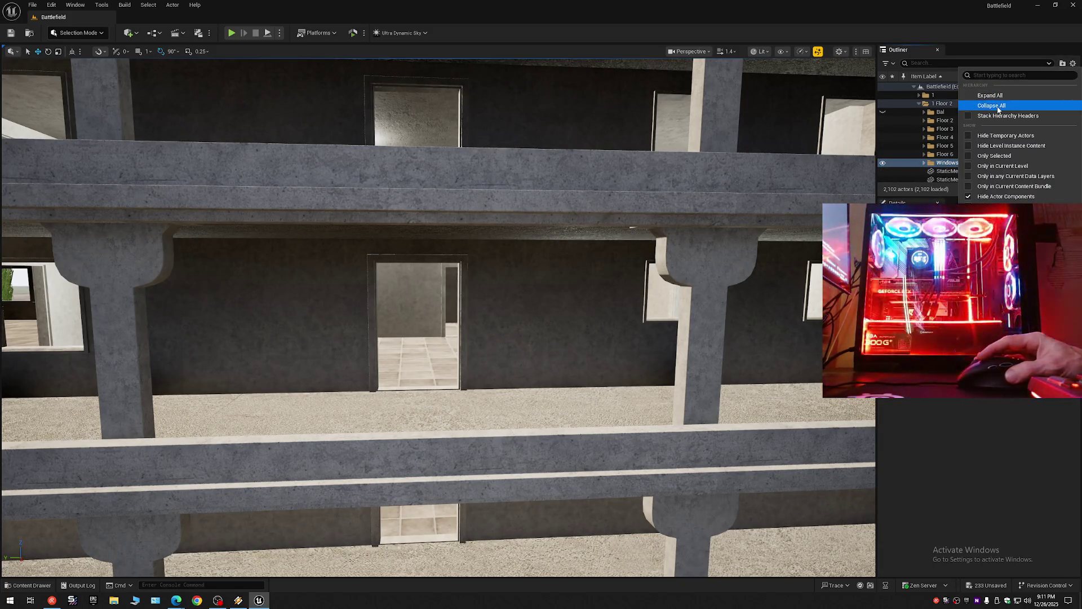
click(1048, 106)
click(914, 87)
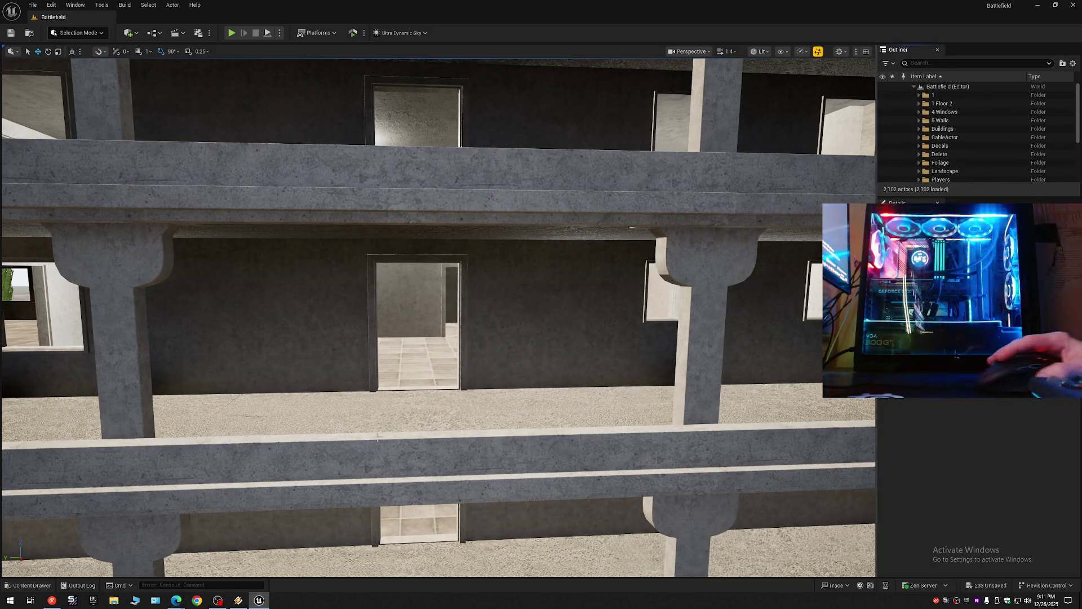
click(237, 601)
Step: Skip ahead several songs in the music player, then hide it
key(b)
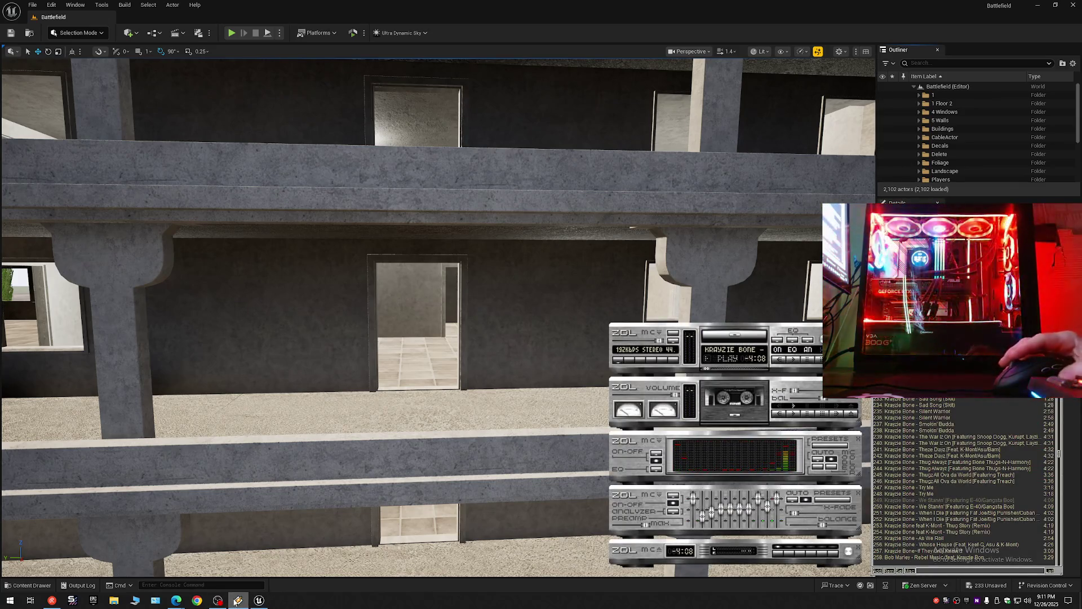
key(b)
key(b)
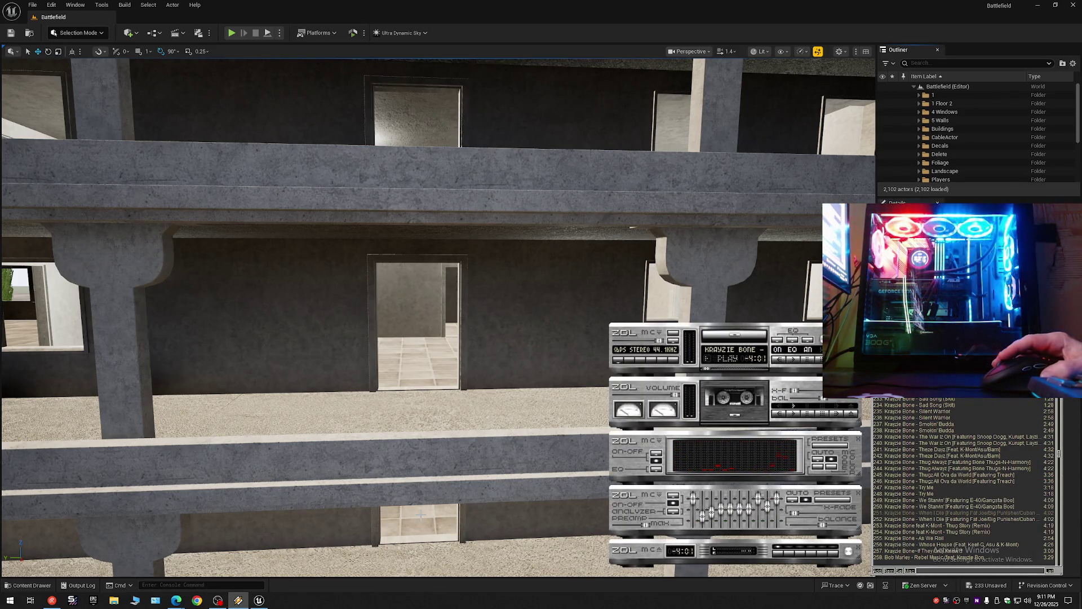
click(719, 369)
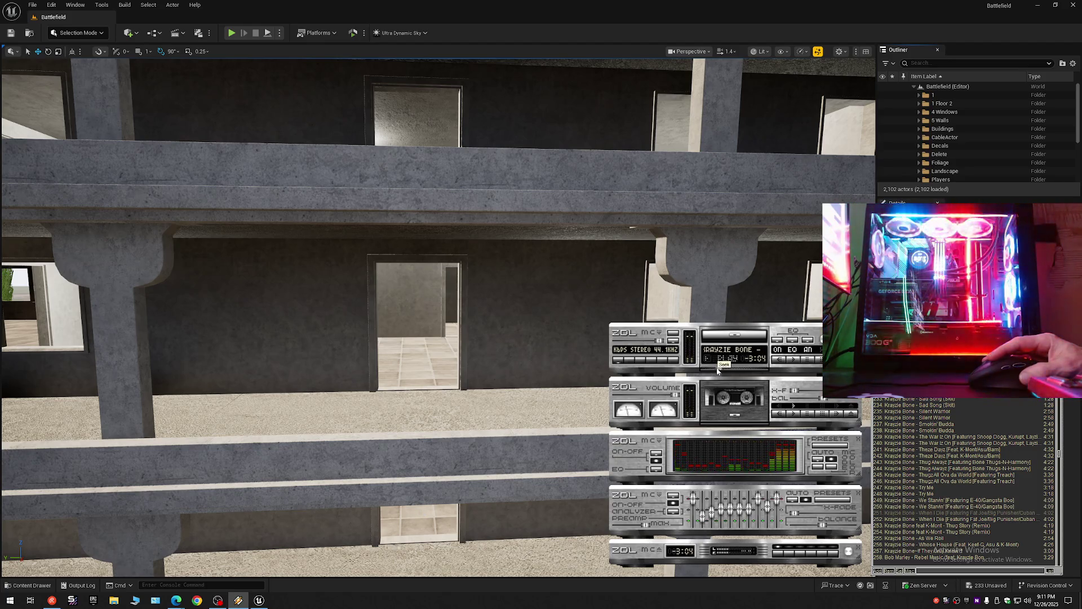
key(b)
key(b)
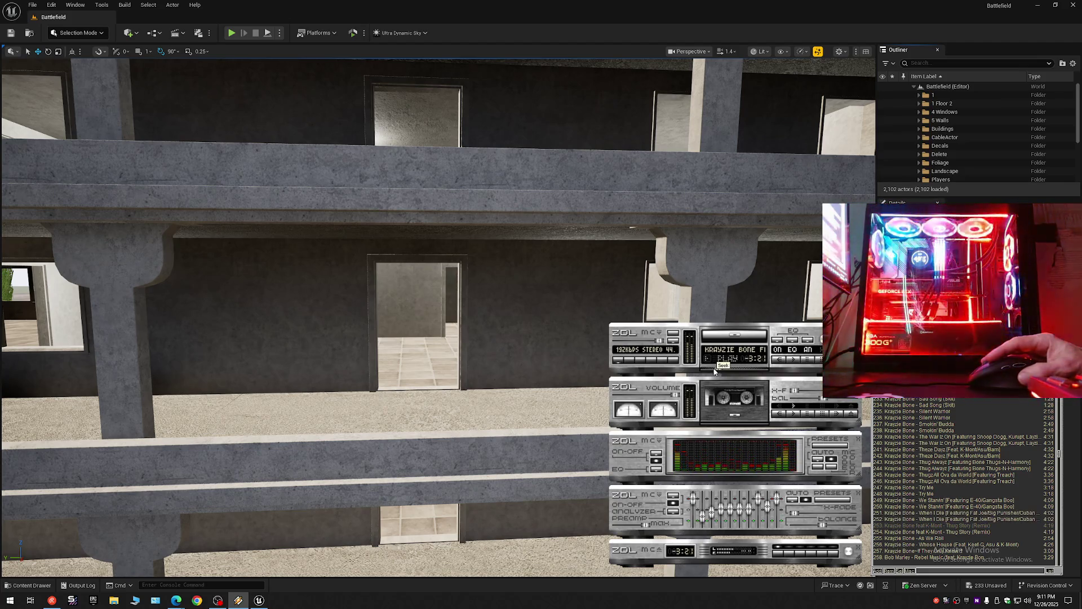
click(258, 600)
Step: Pull back to a wide view of the building and minimize the OBS window
drag(502, 366, 808, 154)
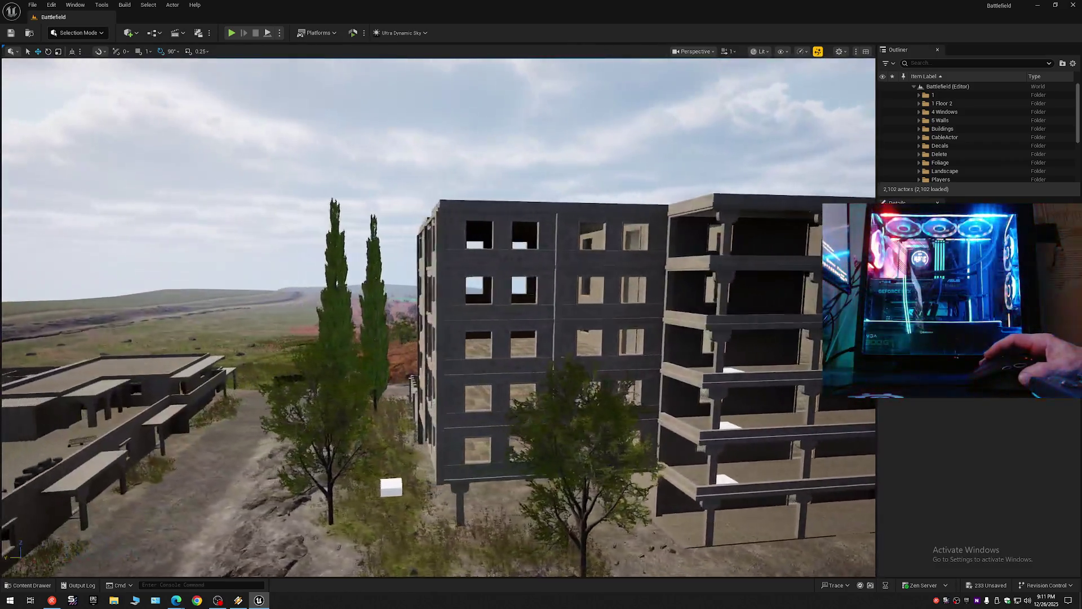
drag(679, 153, 680, 151)
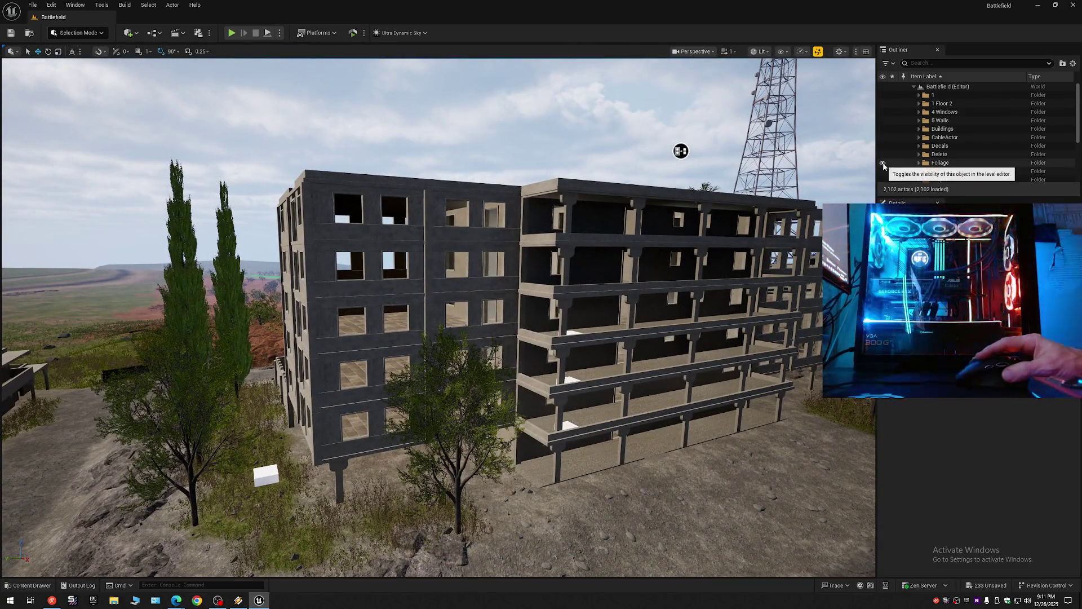
mouse_move(218, 604)
click(221, 569)
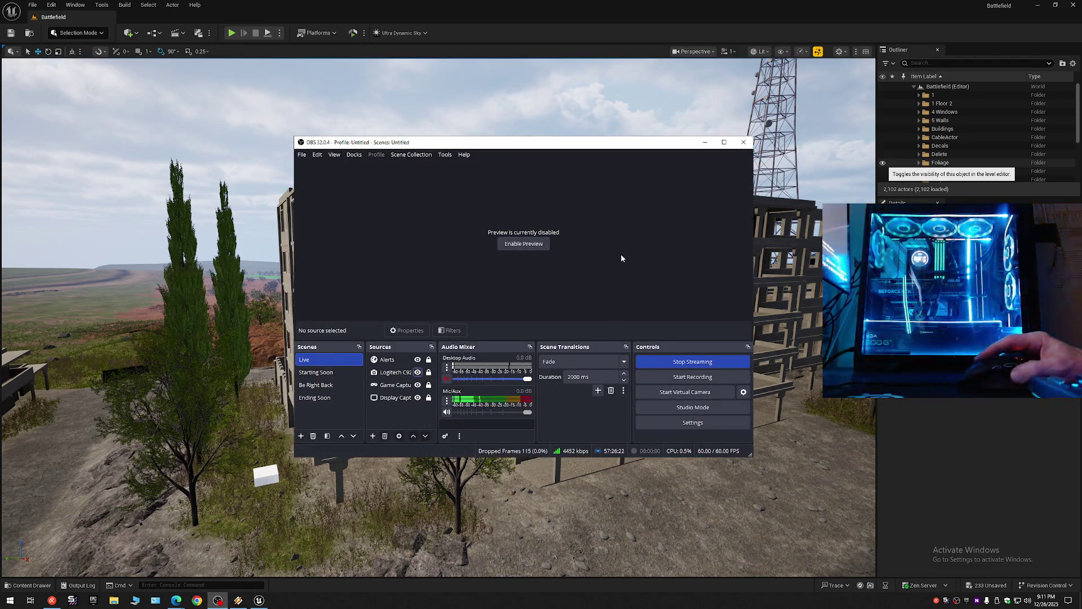
click(705, 143)
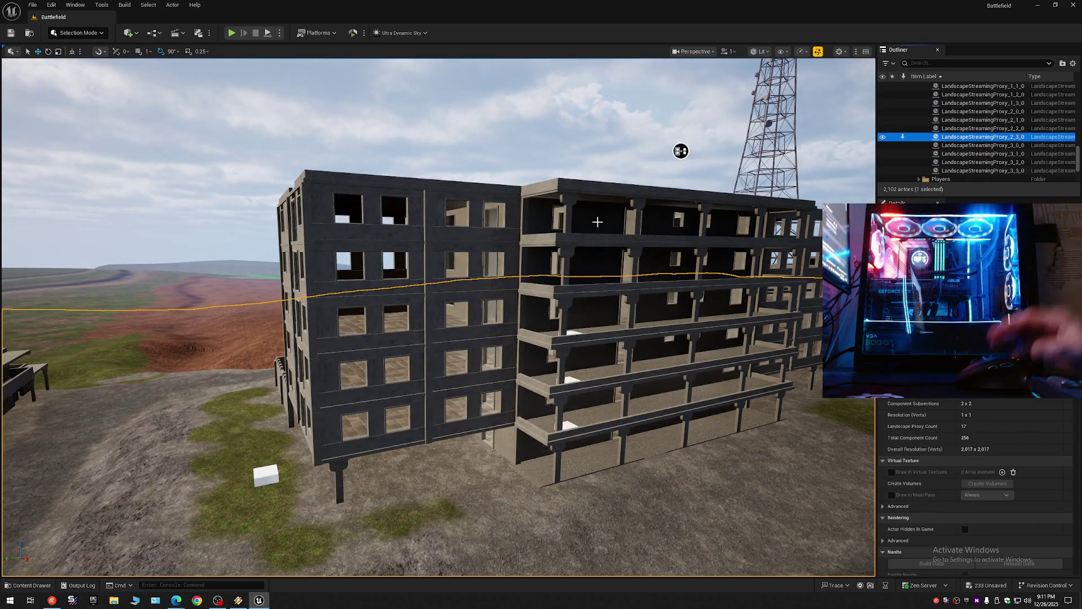
Step: Collapse the Outliner folder tree, face the building front-on, and save all changes
scroll(981, 130, up, 10)
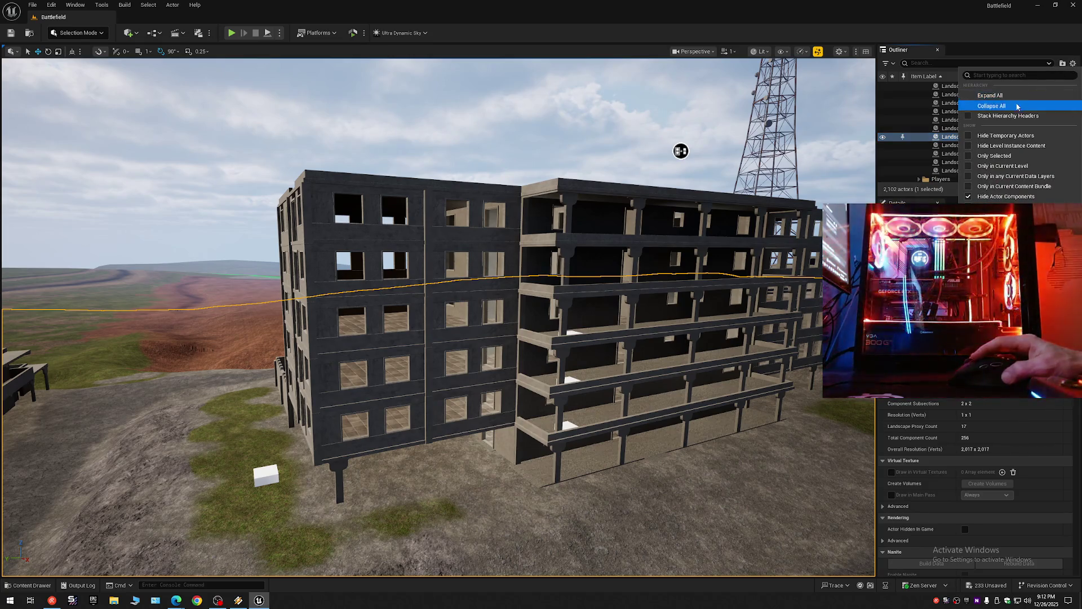
click(915, 87)
click(914, 86)
drag(196, 124, 196, 124)
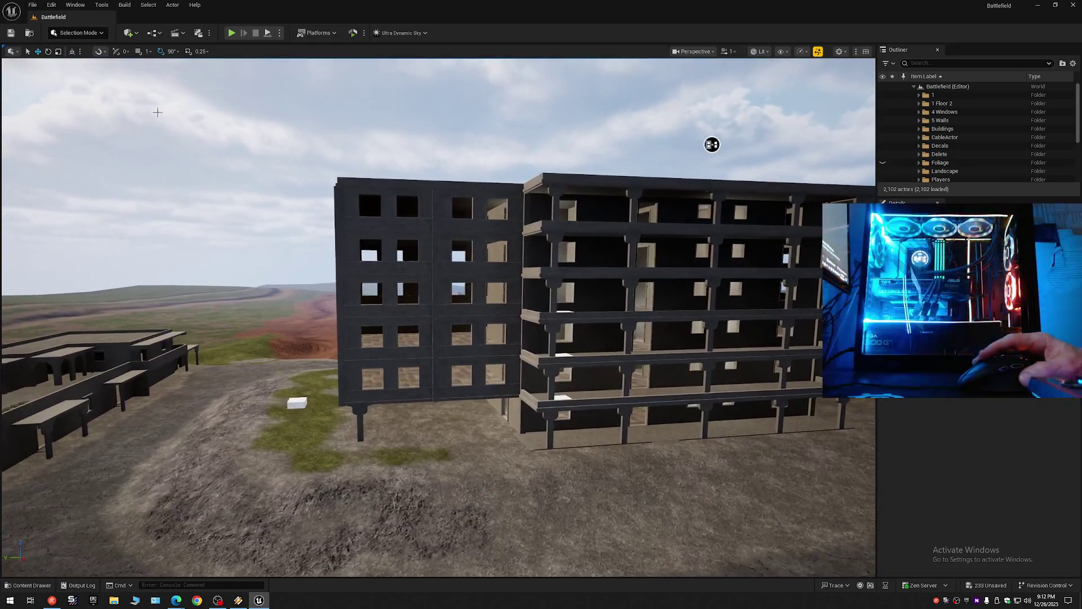
click(10, 34)
click(32, 4)
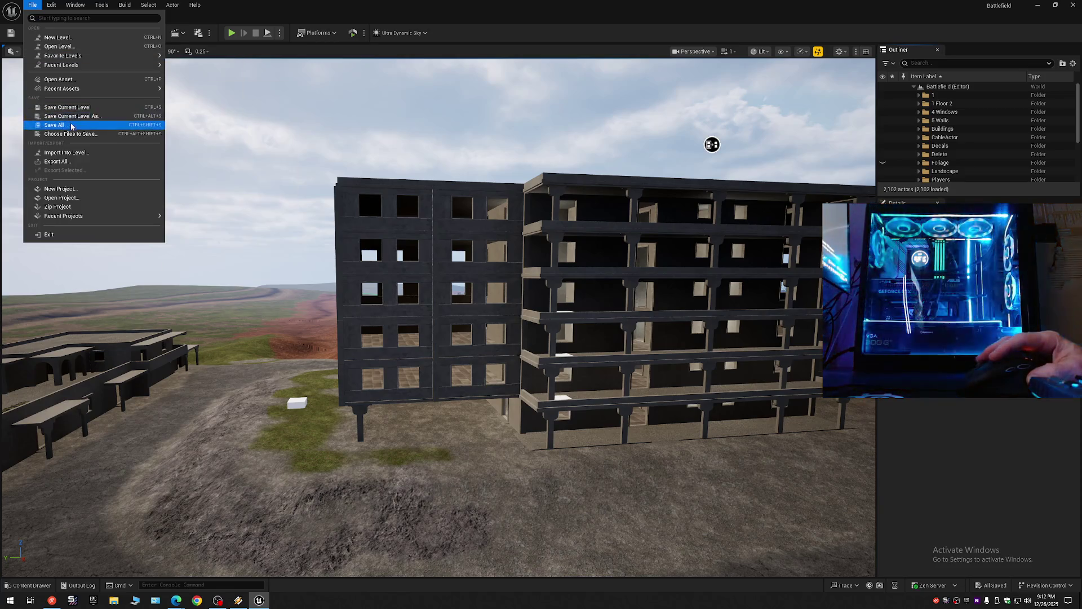
Step: Save the current level and all project changes, then fly to the next apartment building
click(73, 125)
mouse_move(712, 144)
mouse_down()
mouse_move(722, 90)
mouse_move(752, 70)
mouse_up()
click(32, 4)
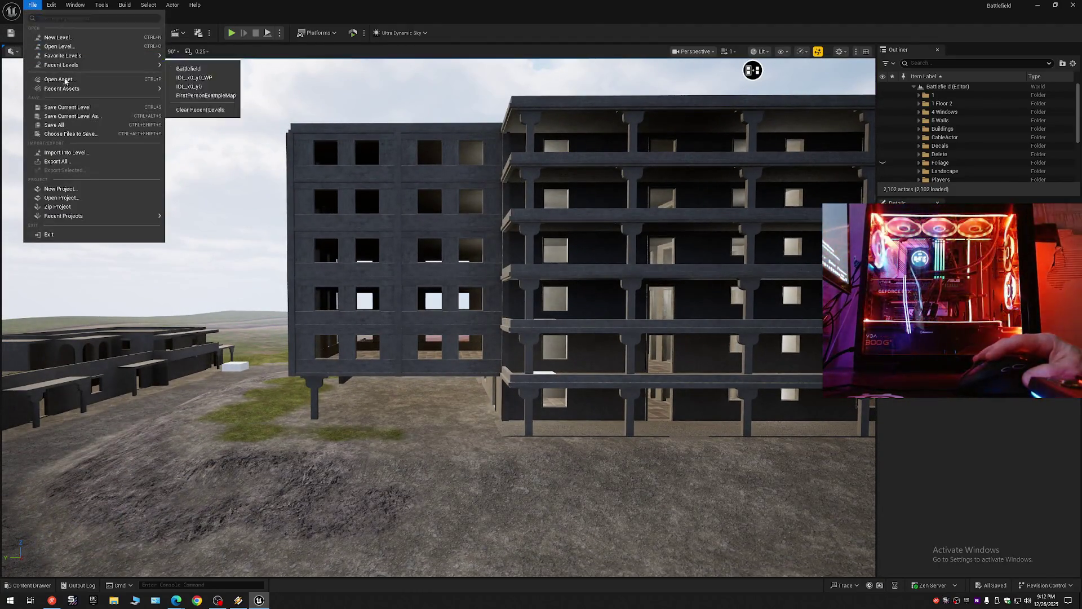
click(60, 107)
click(32, 5)
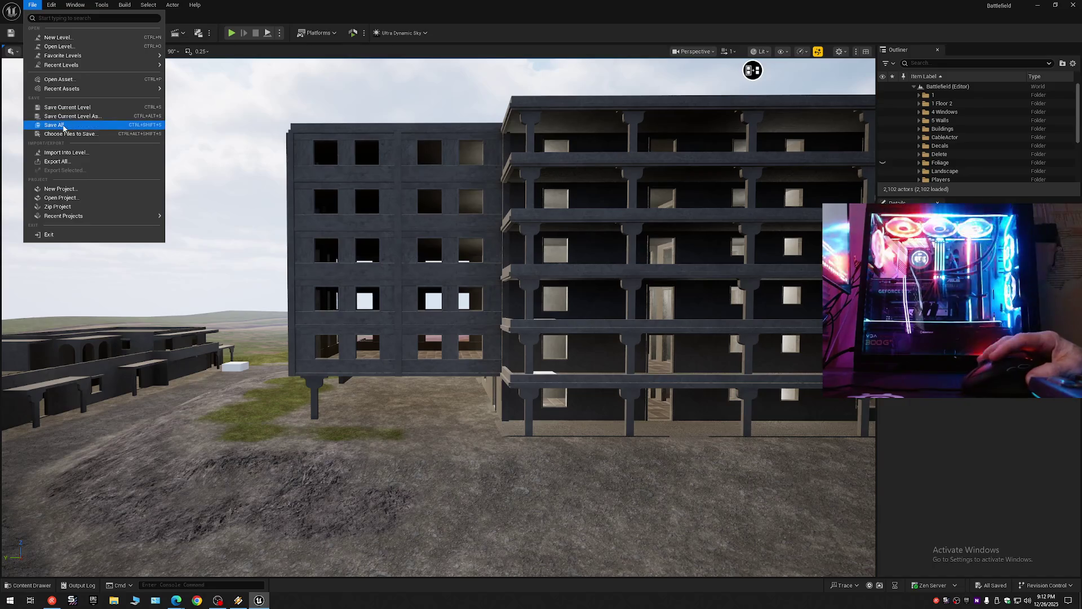
click(63, 127)
mouse_move(147, 143)
mouse_down()
mouse_move(141, 115)
mouse_move(130, 116)
mouse_move(150, 116)
mouse_move(116, 112)
mouse_move(169, 169)
mouse_move(282, 254)
mouse_move(394, 314)
mouse_up()
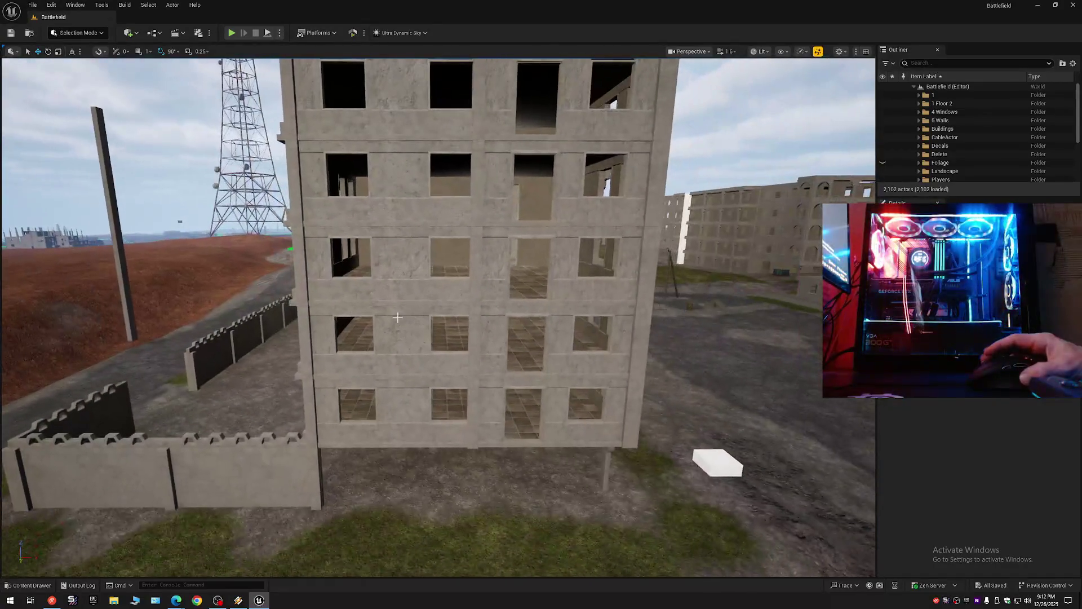
Step: Multi-select the building's floor beams and wall columns across all storeys
click(355, 433)
ctrl+click(338, 411)
ctrl+click(392, 406)
ctrl+click(490, 404)
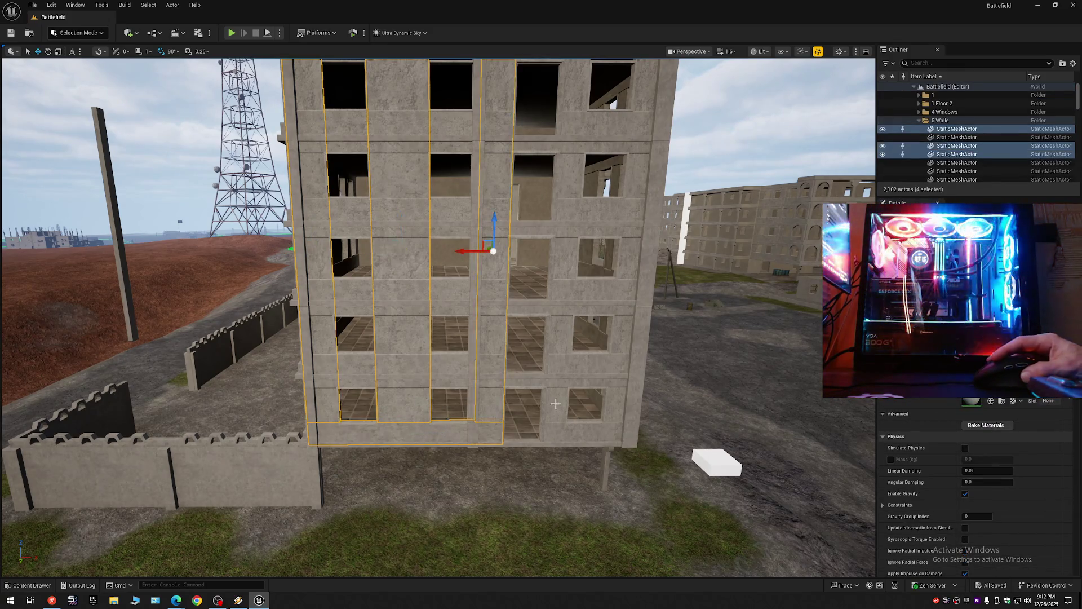
ctrl+click(555, 404)
ctrl+click(614, 360)
ctrl+click(586, 431)
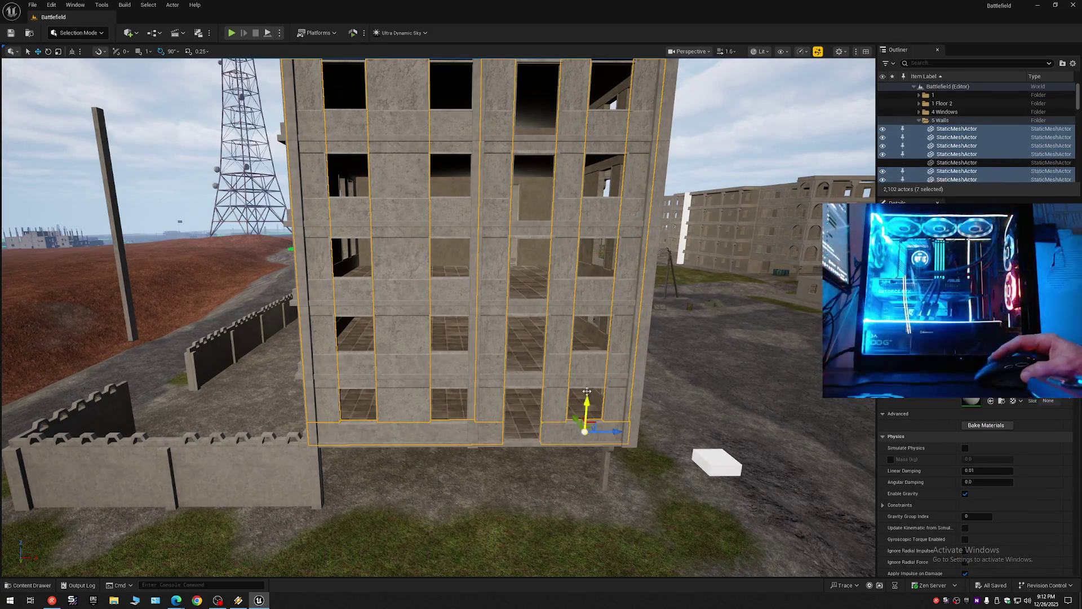
ctrl+click(586, 365)
ctrl+click(519, 372)
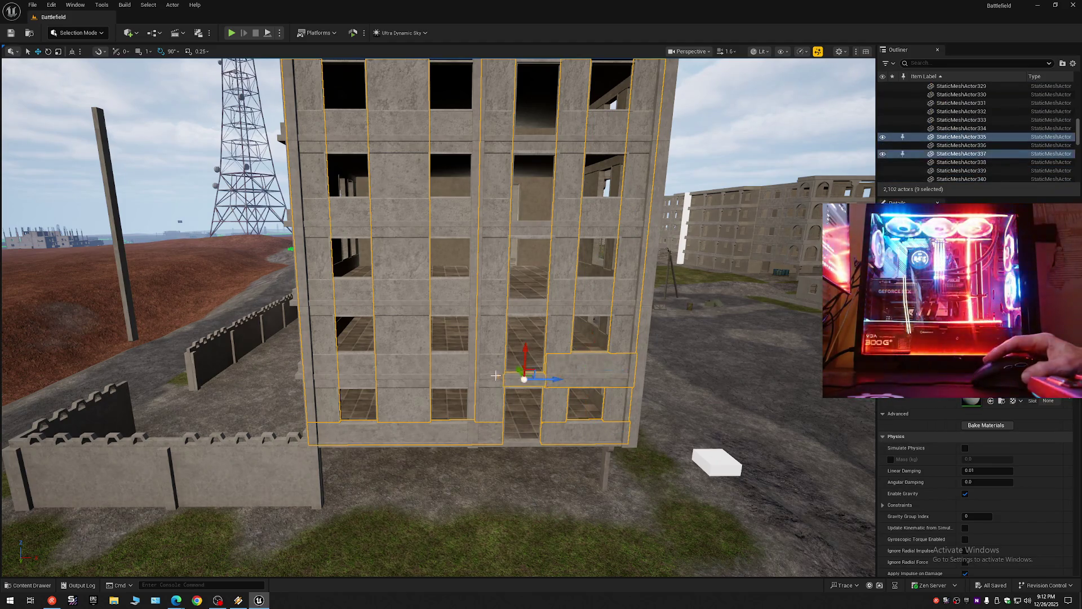
ctrl+click(446, 369)
ctrl+click(481, 301)
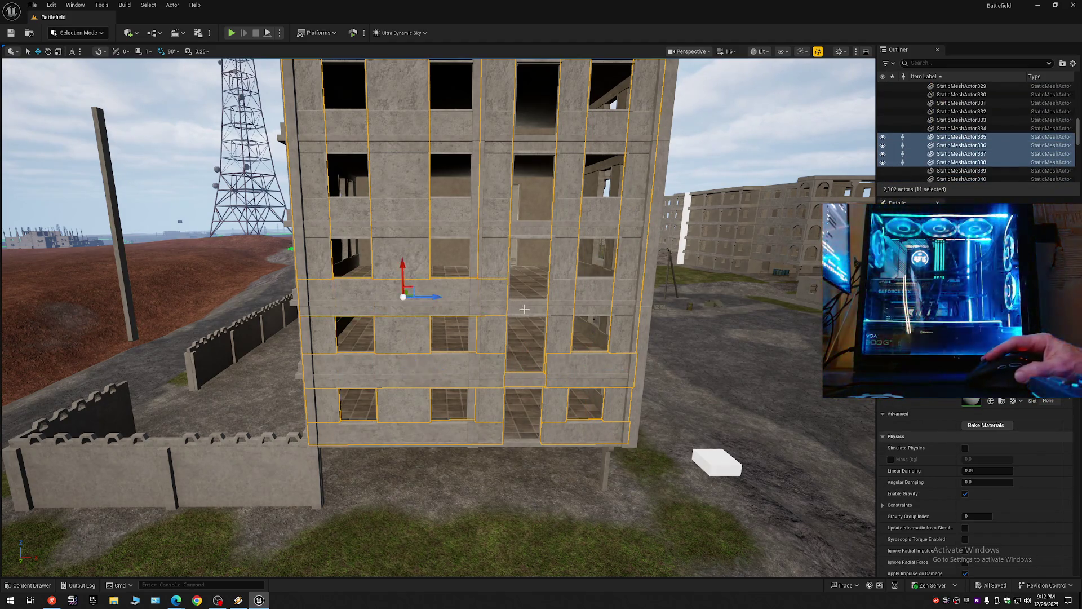
ctrl+click(558, 305)
ctrl+click(586, 294)
ctrl+click(571, 221)
ctrl+click(532, 228)
ctrl+click(448, 217)
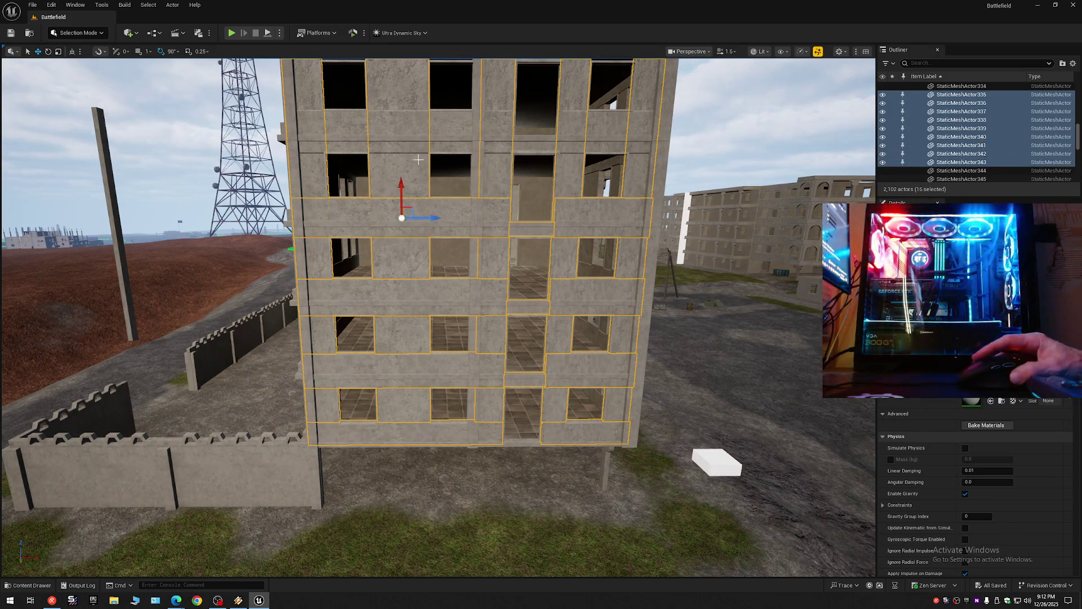
ctrl+click(419, 121)
ctrl+click(572, 134)
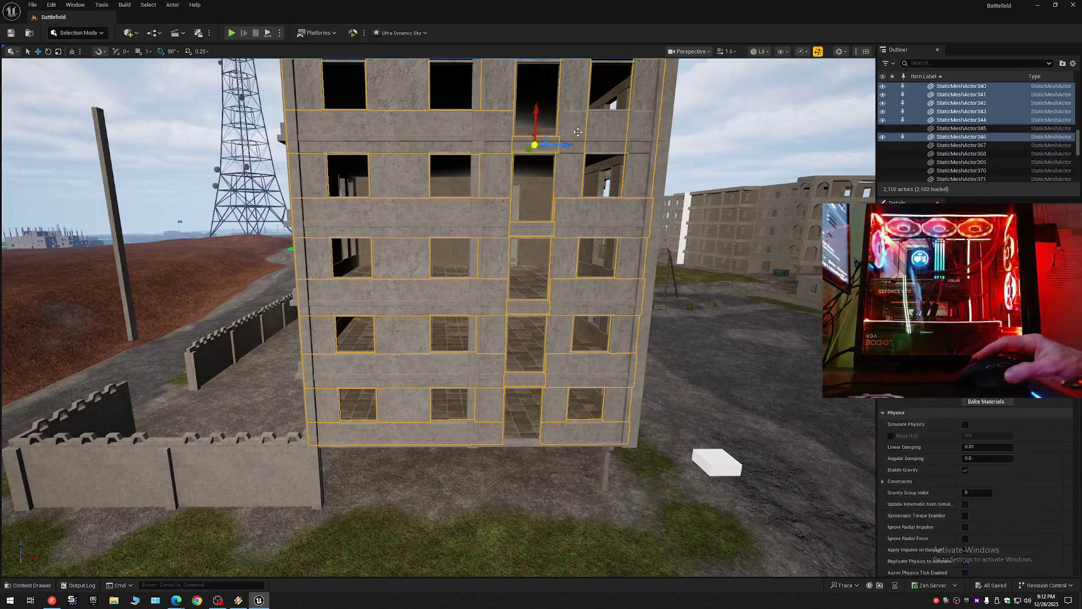
ctrl+click(611, 125)
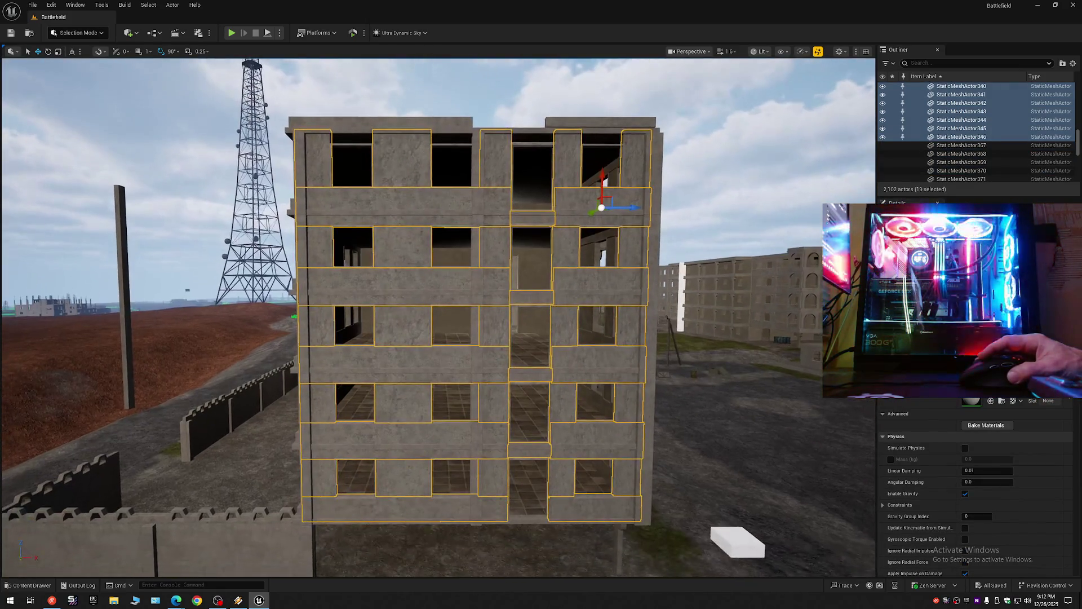
Step: Inspect the roof, selecting the roof slab and then the building's main mesh
scroll(438, 318, up, 5)
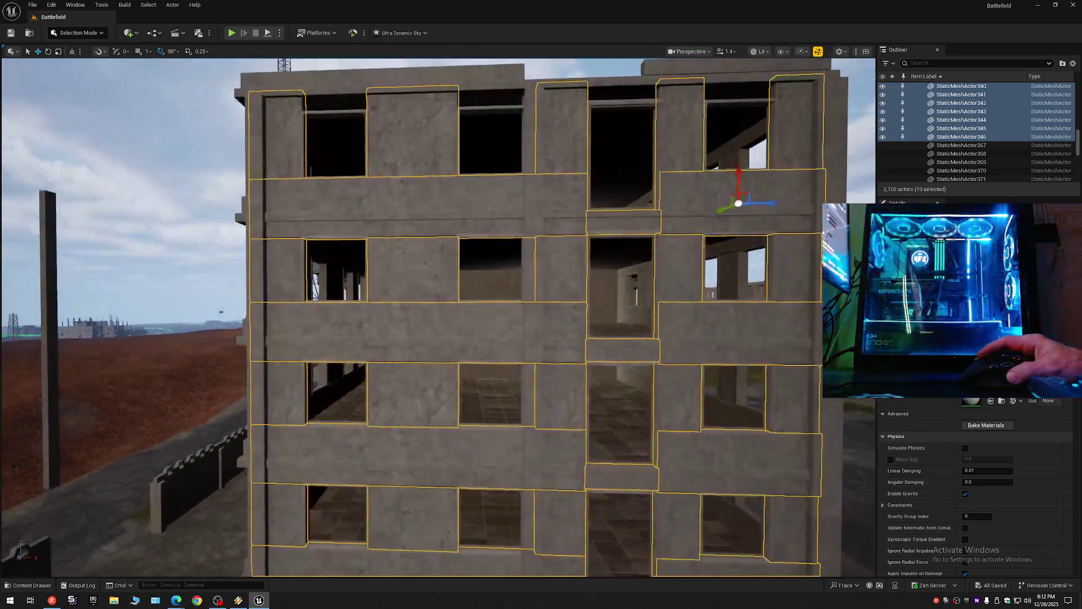
scroll(438, 317, down, 2)
drag(438, 317, 446, 290)
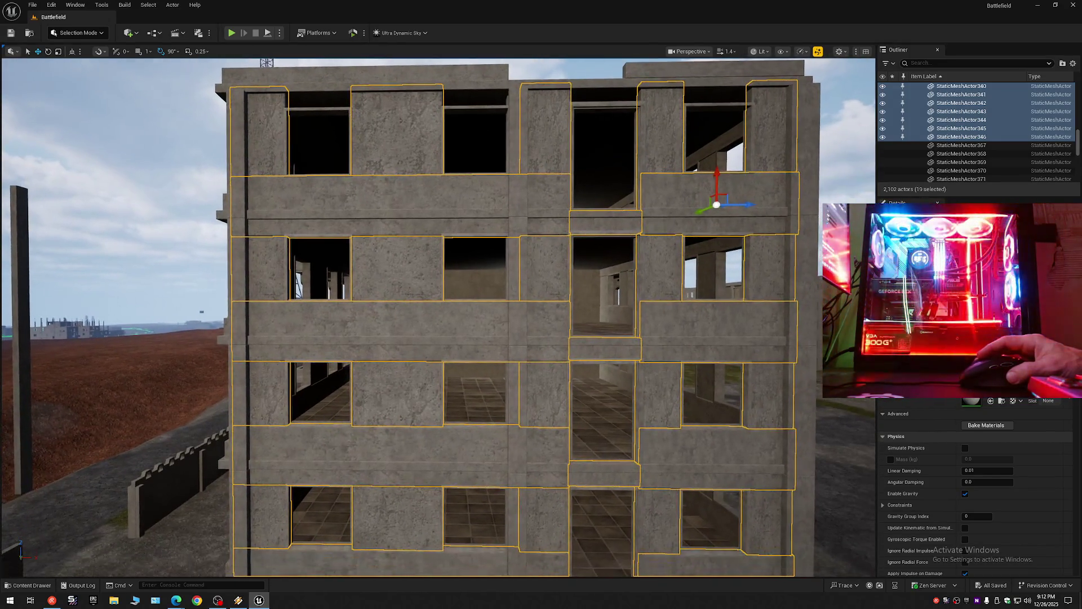
mouse_move(521, 244)
mouse_down()
mouse_move(483, 150)
mouse_move(435, 168)
mouse_up()
click(642, 256)
mouse_move(597, 264)
mouse_down()
mouse_move(597, 296)
mouse_move(597, 264)
mouse_up()
click(454, 308)
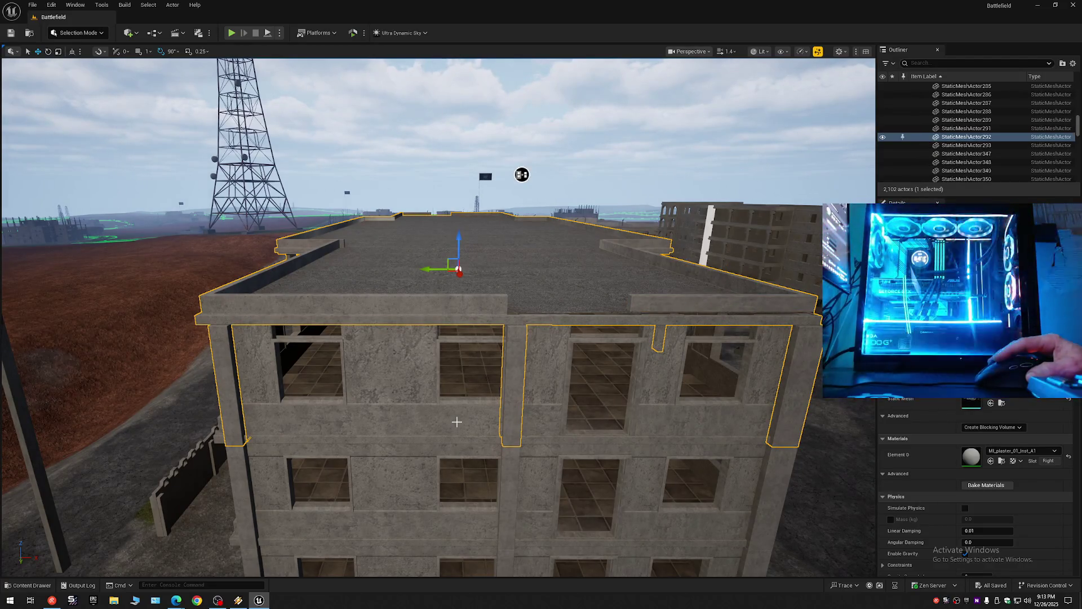
drag(521, 174, 521, 203)
scroll(465, 417, down, 2)
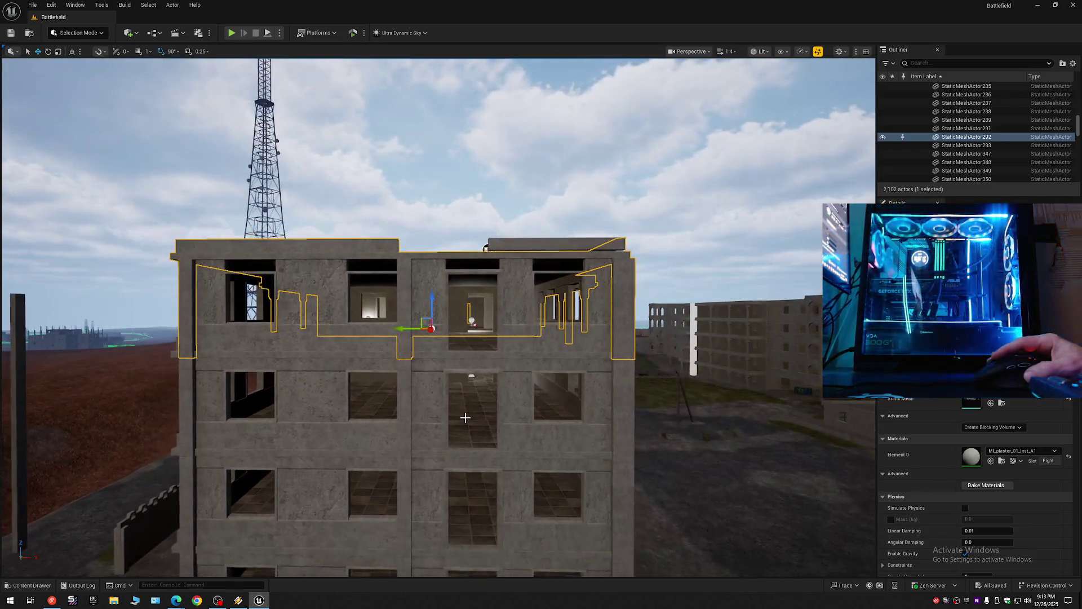
drag(442, 422, 442, 481)
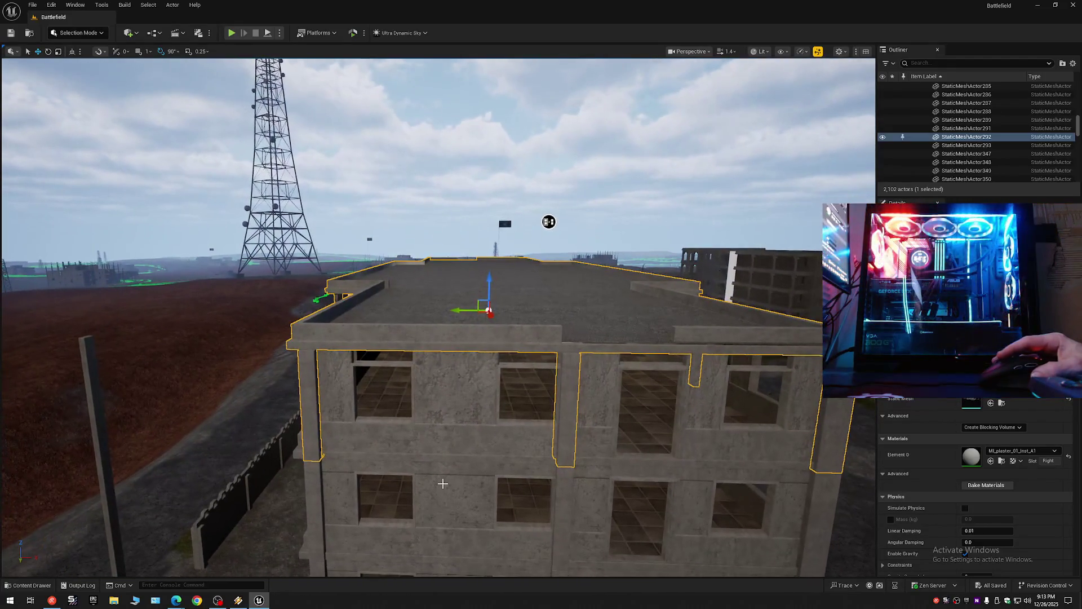
Step: Alt-drag a facade band panel upward to place a copy at the roof edge
click(498, 440)
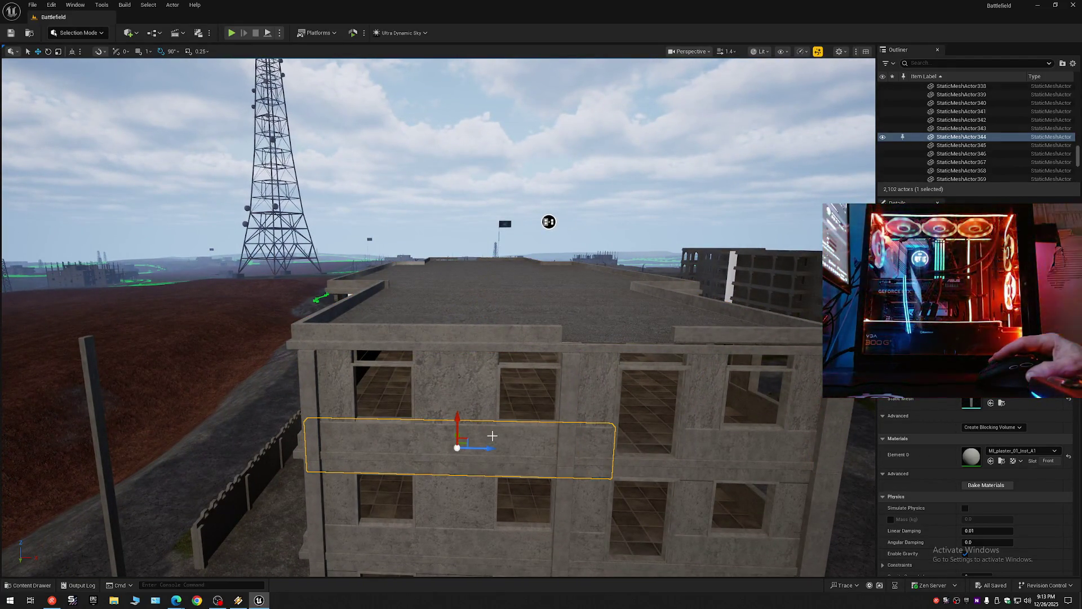
drag(442, 420, 442, 312)
scroll(442, 312, down, 2)
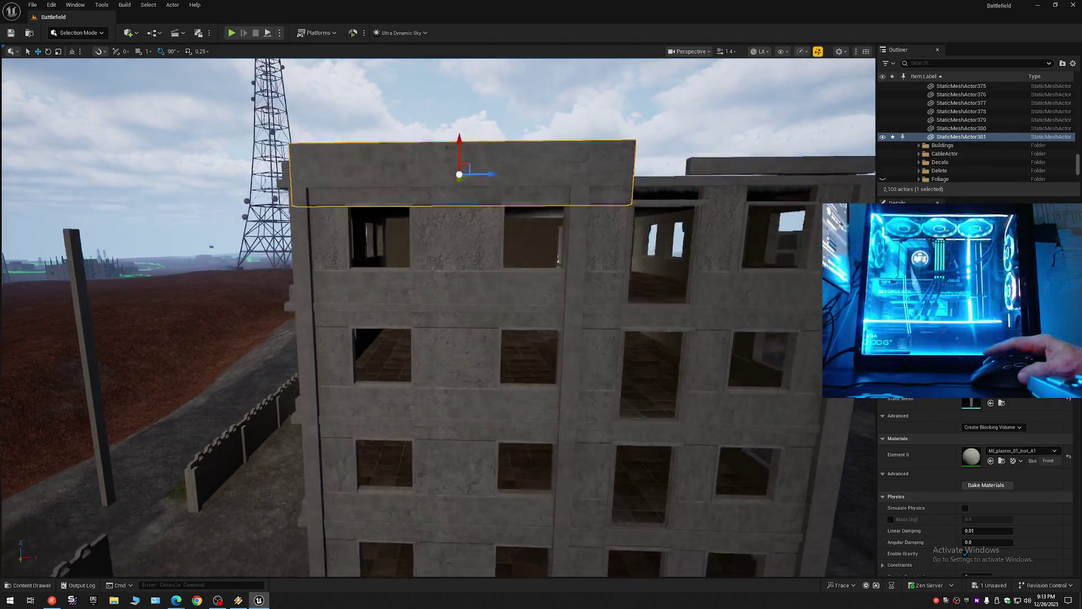
scroll(438, 317, down, 1)
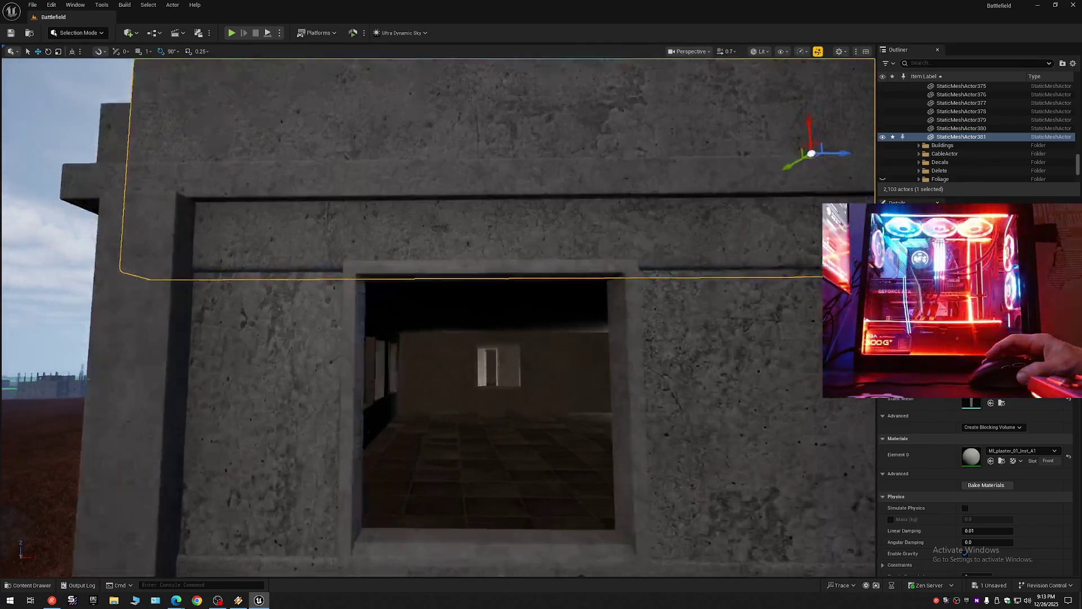
Step: Scale the copied panel flat in Z and slide it along Y across the building's top
scroll(492, 328, down, 3)
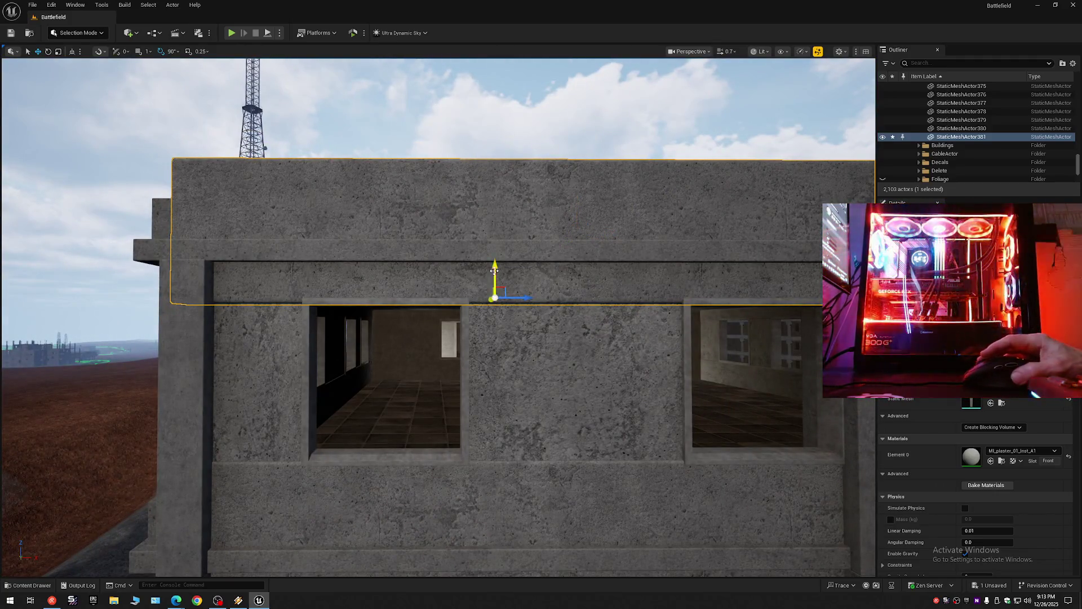
drag(497, 268, 497, 317)
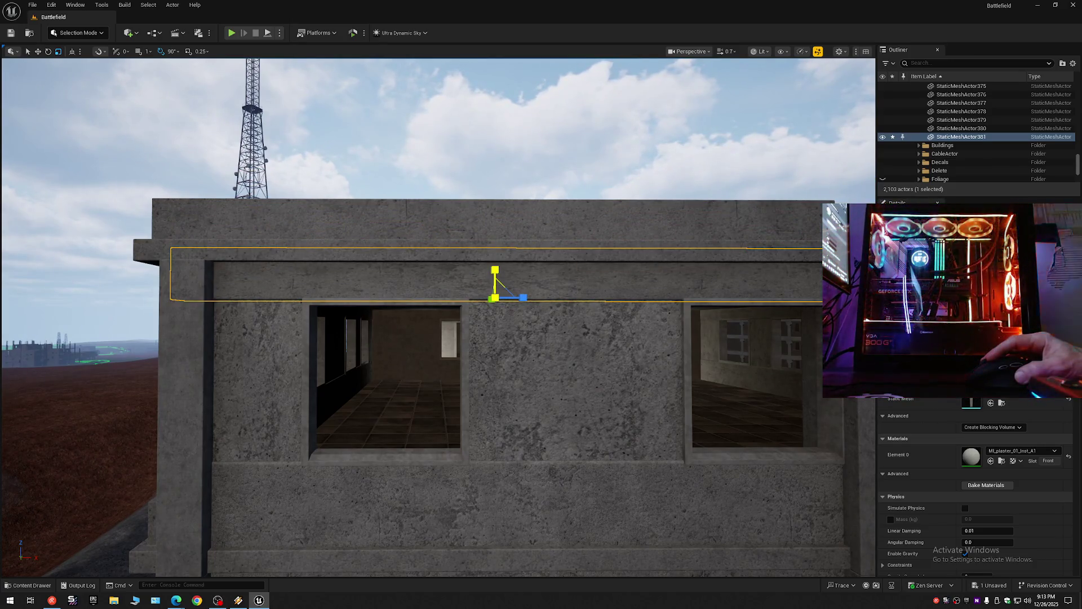
scroll(273, 294, down, 5)
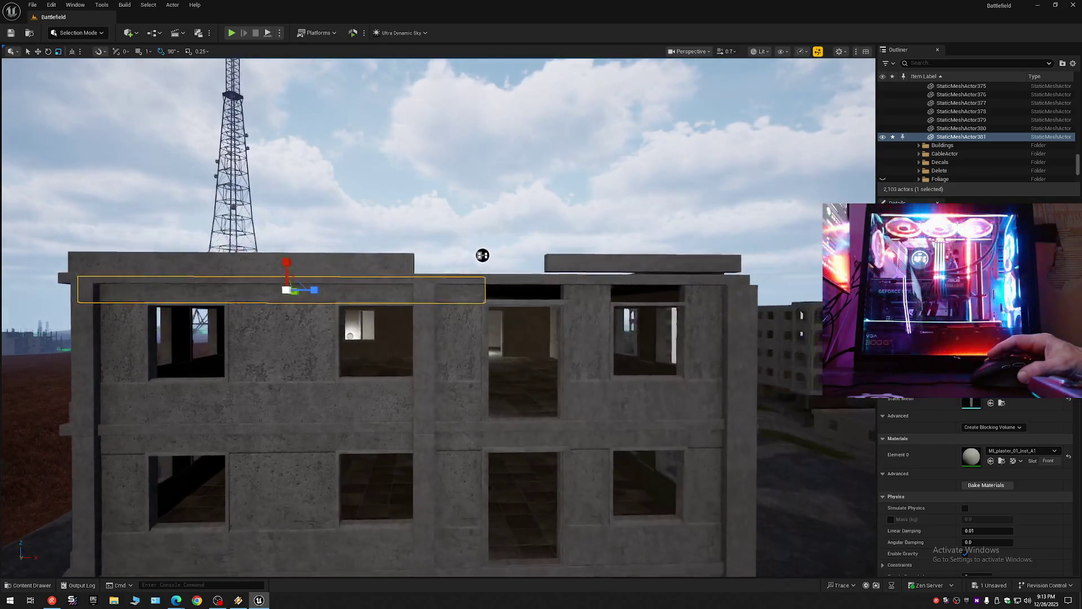
key(w)
drag(265, 295, 388, 297)
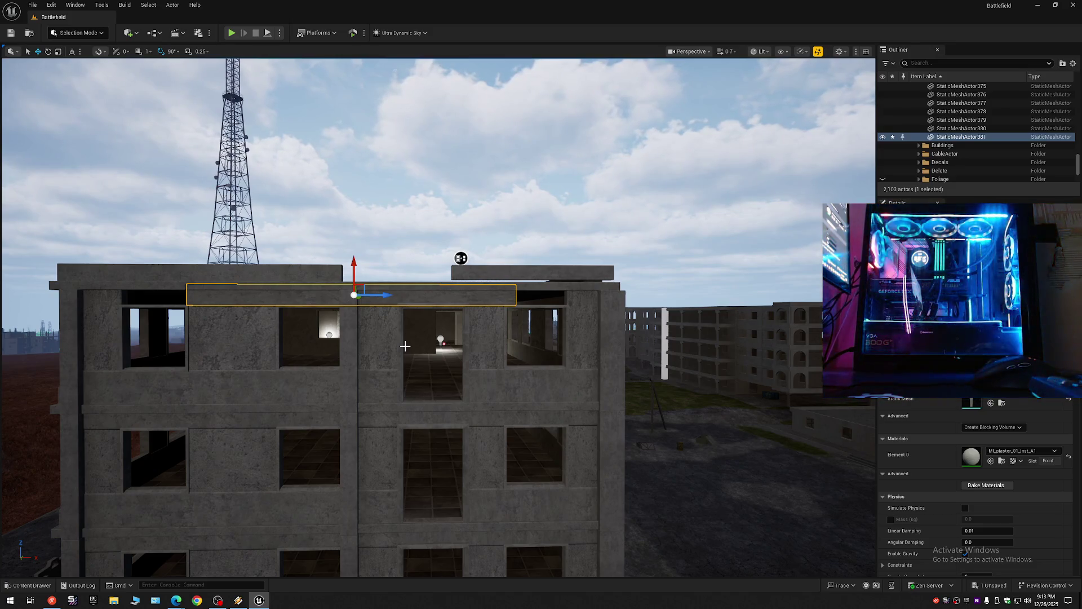
key(r)
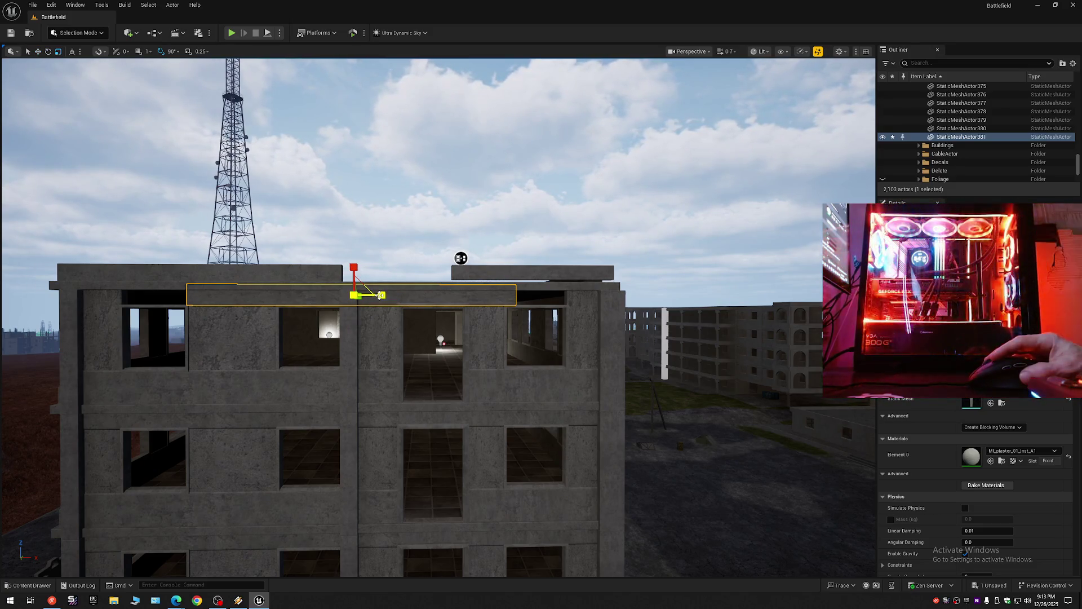
mouse_move(380, 297)
mouse_down()
mouse_move(374, 307)
mouse_move(358, 294)
mouse_up()
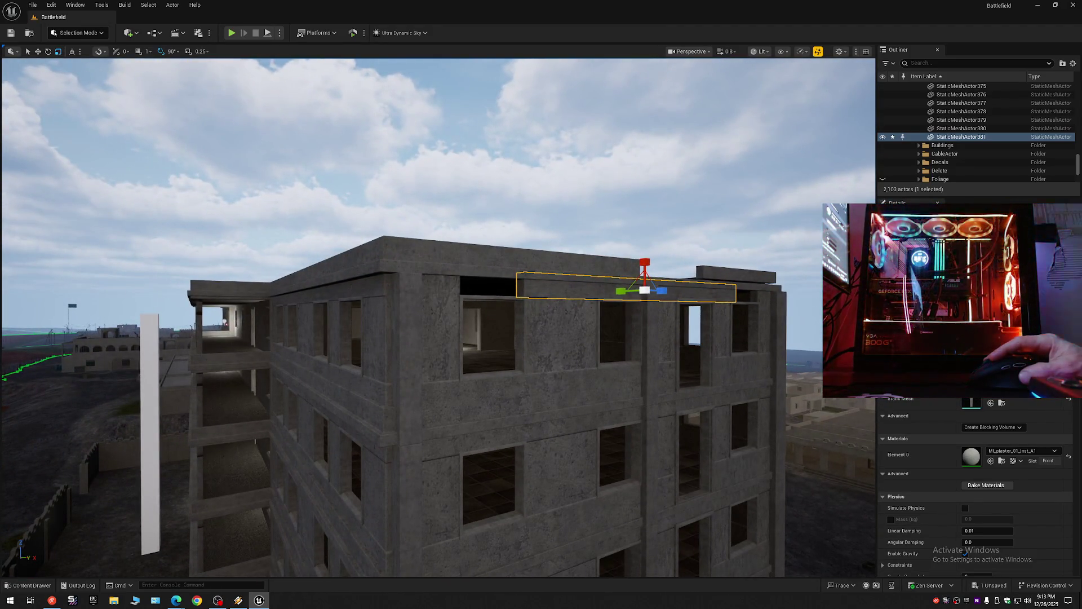
Step: Undo the stray scale and paste the other band's Scale values onto the new top band
click(352, 290)
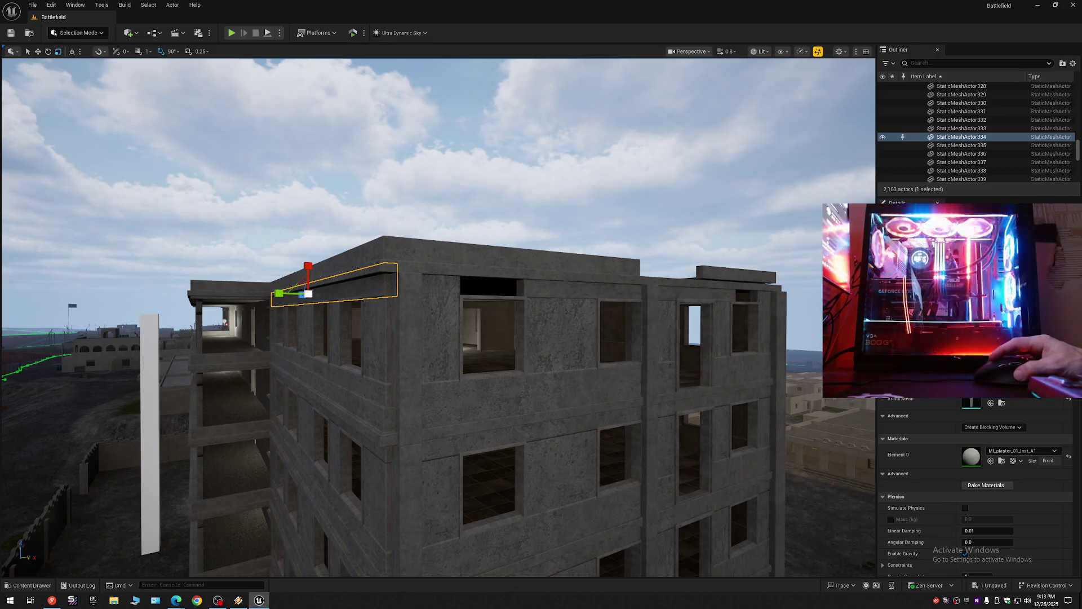
mouse_move(301, 282)
mouse_down()
mouse_move(231, 230)
mouse_move(301, 282)
mouse_up()
mouse_move(232, 230)
mouse_down()
mouse_move(113, 225)
mouse_move(44, 208)
mouse_up()
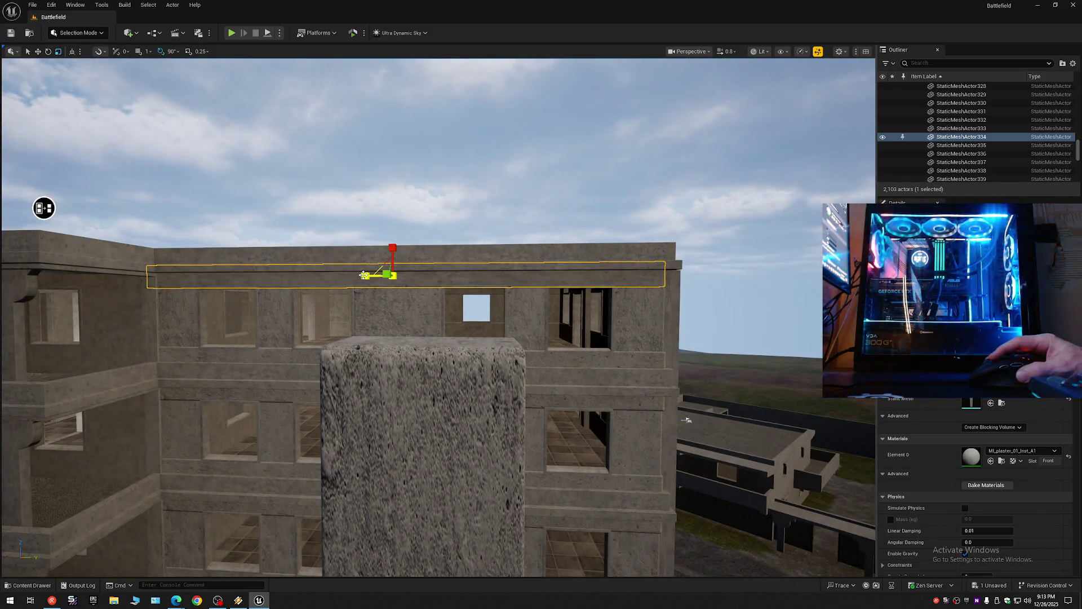
key(ctrl+z)
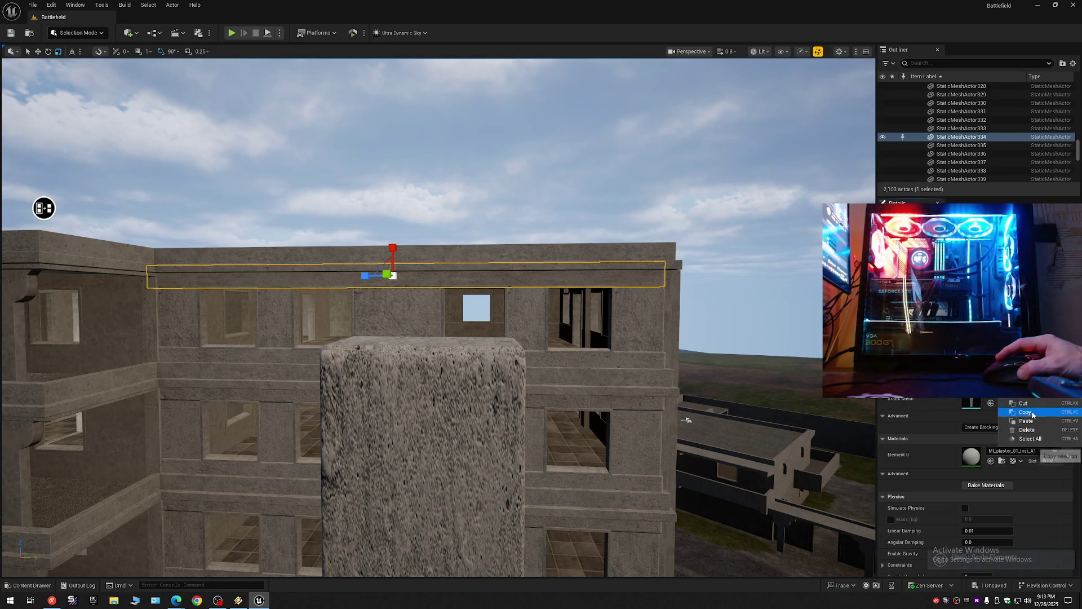
drag(542, 285, 543, 286)
click(542, 285)
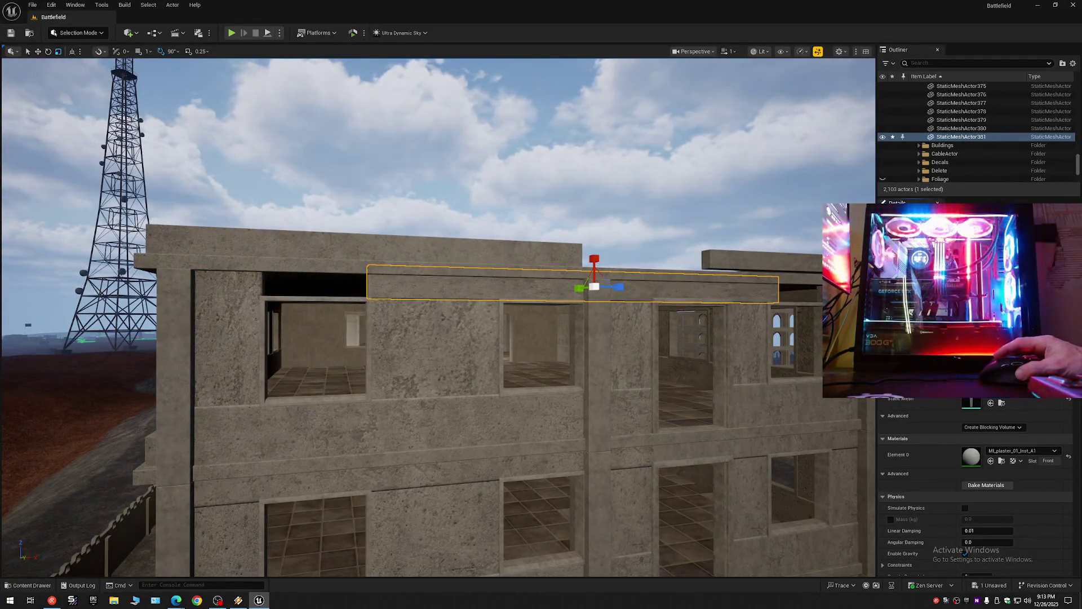
right_click(1057, 402)
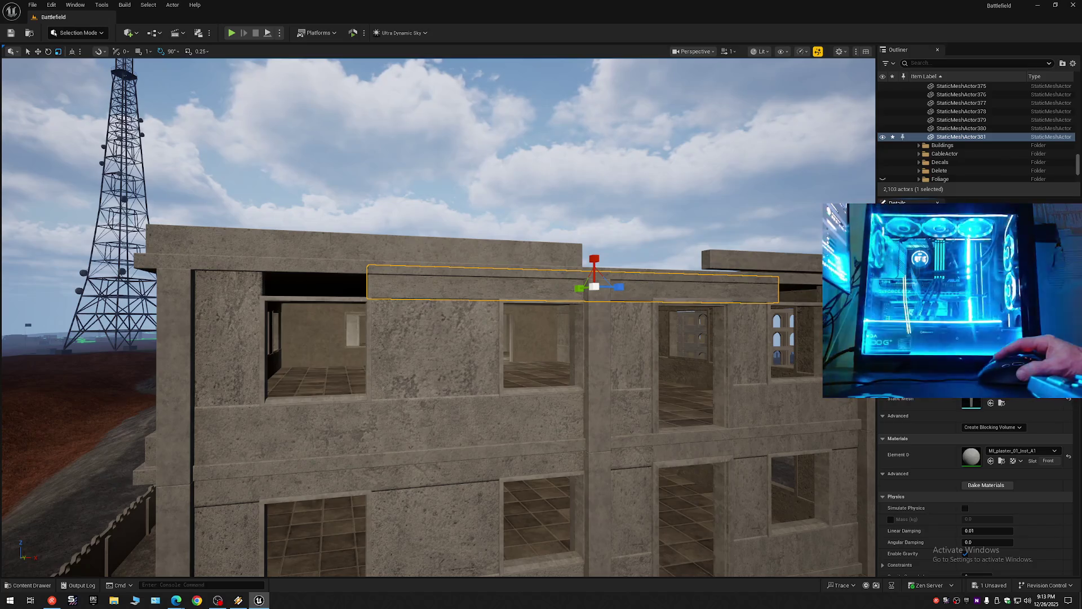
click(1026, 422)
drag(543, 286, 543, 286)
drag(654, 252, 650, 260)
drag(746, 428, 669, 439)
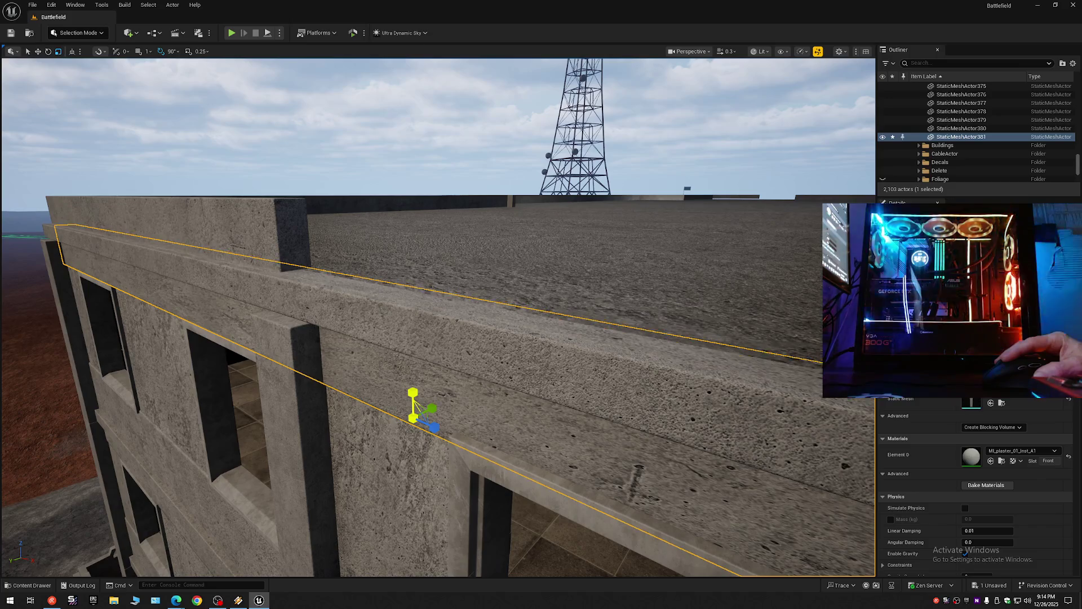
mouse_move(474, 379)
mouse_down()
mouse_move(564, 383)
mouse_move(307, 215)
mouse_move(563, 374)
mouse_move(703, 379)
mouse_move(818, 440)
mouse_move(660, 349)
mouse_move(530, 296)
mouse_move(544, 327)
mouse_up()
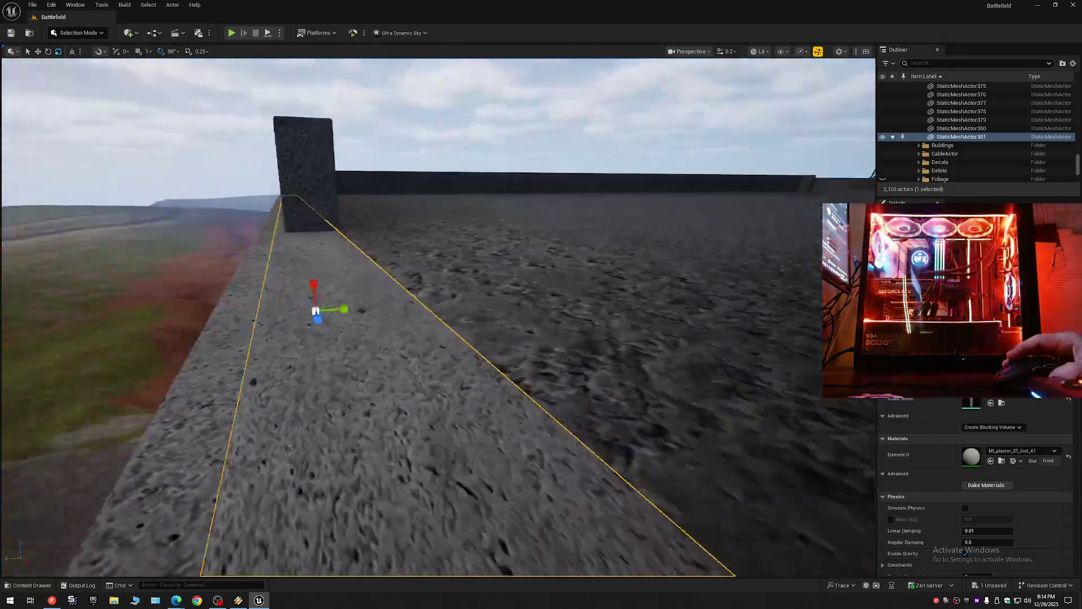
key(s)
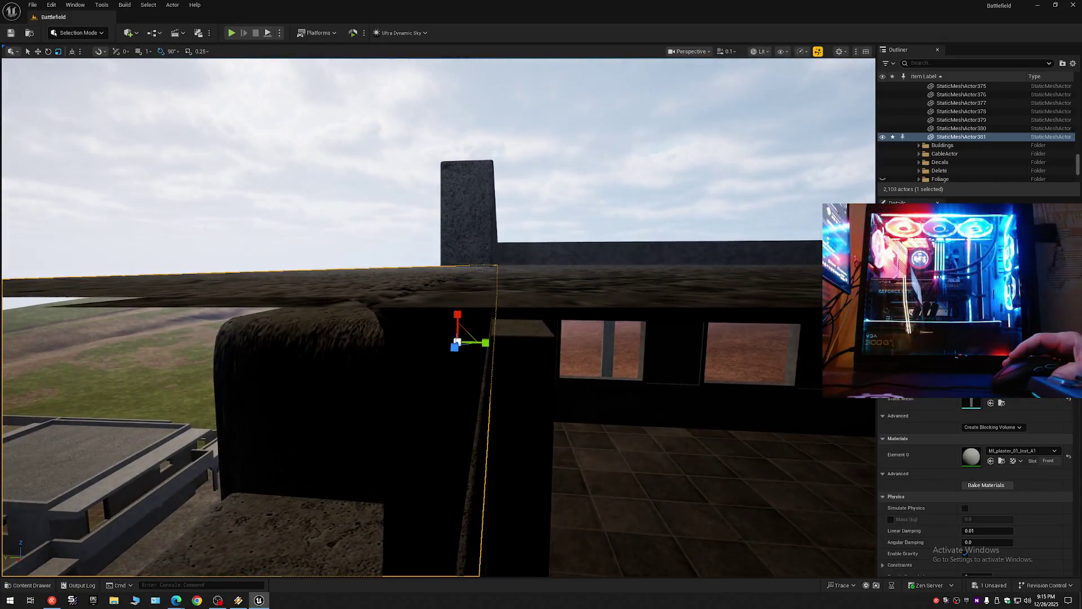
key(w)
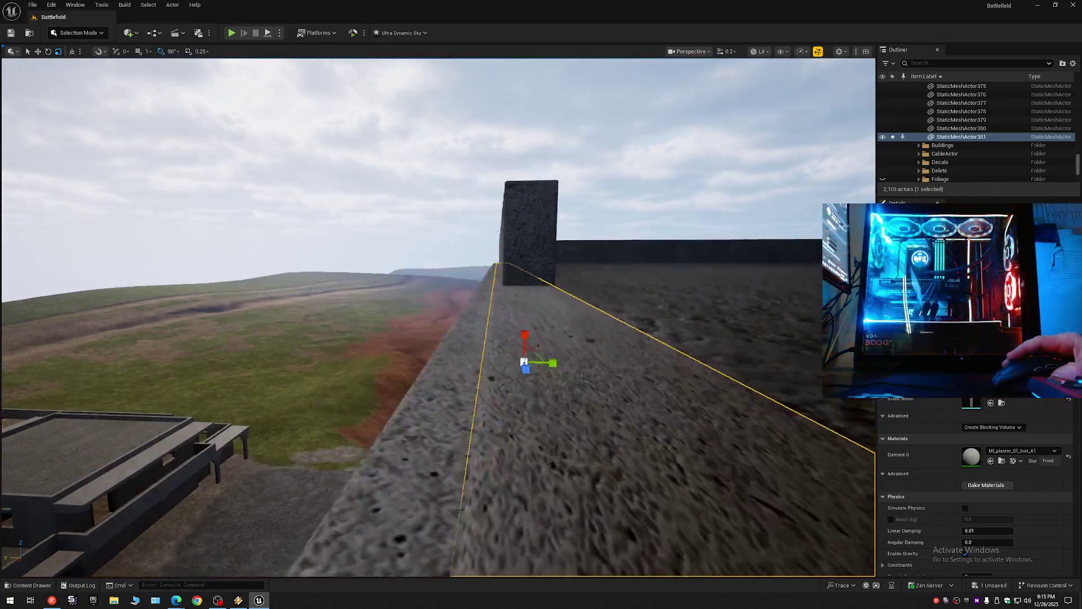
scroll(438, 317, up, 1)
key(Escape)
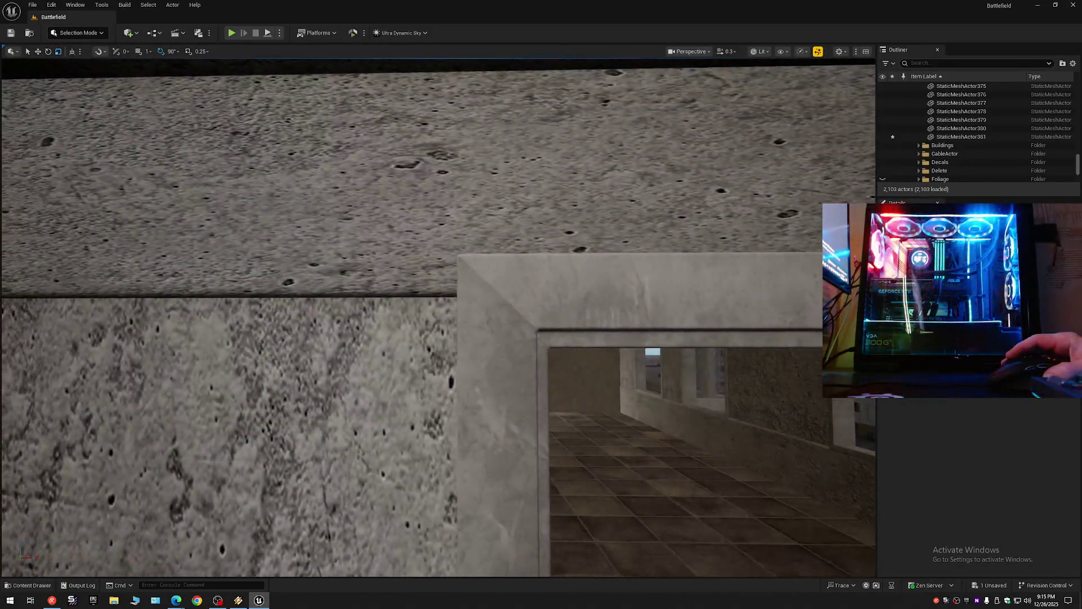
scroll(554, 438, up, 1)
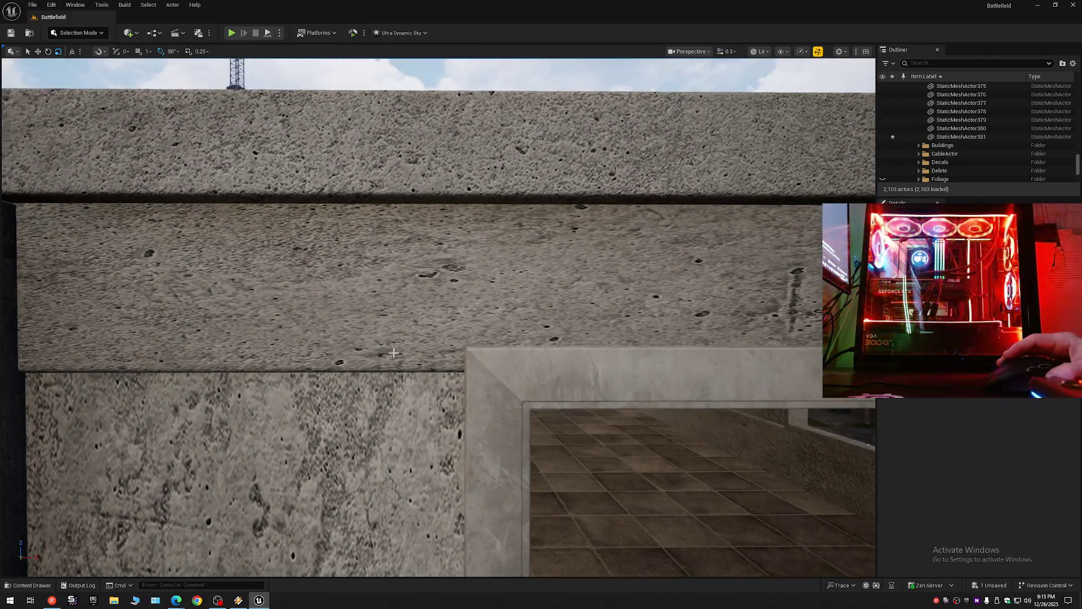
click(386, 359)
scroll(393, 345, down, 5)
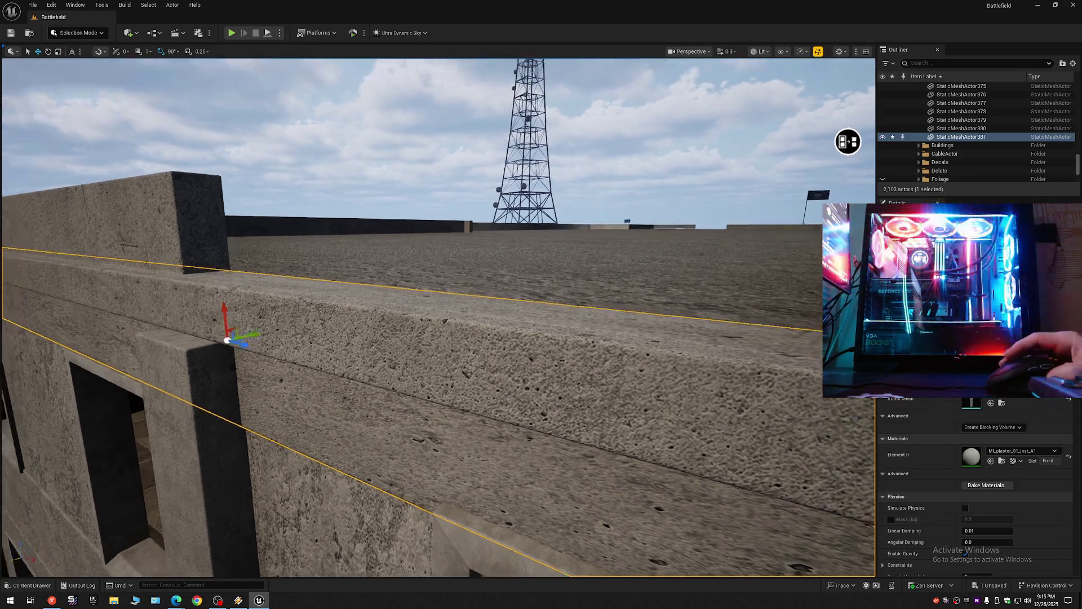
scroll(230, 296, down, 1)
key(w)
scroll(438, 315, down, 1)
key(w)
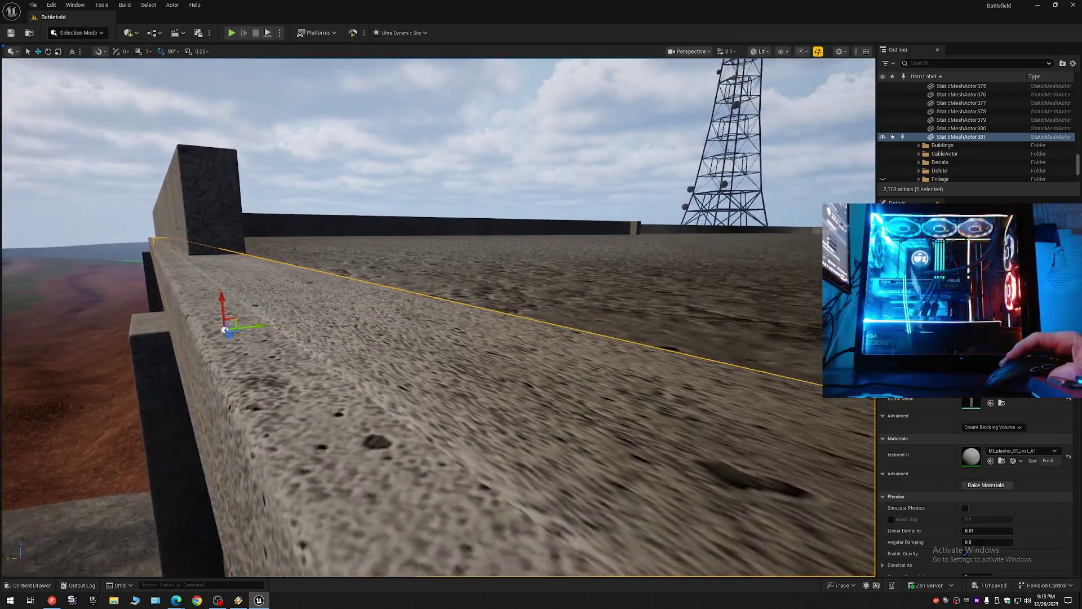
key(w)
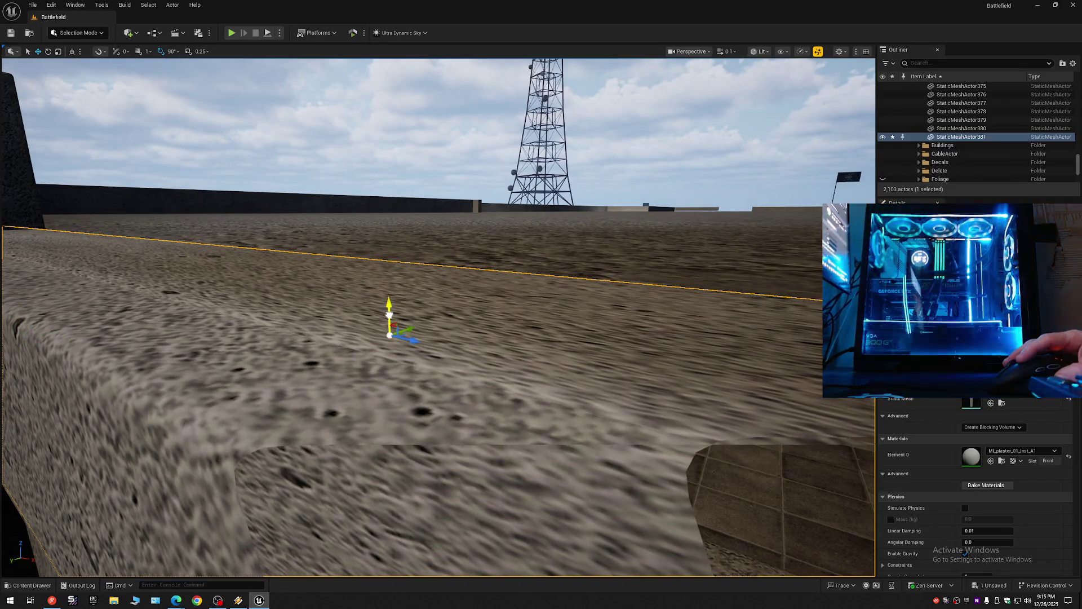
key(w)
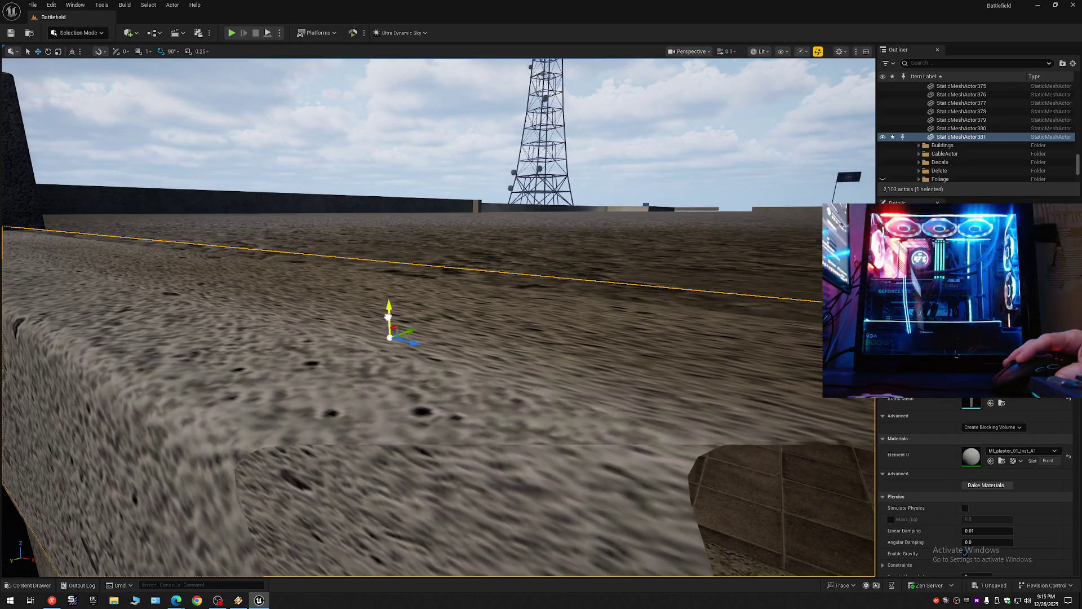
scroll(388, 315, up, 2)
key(s)
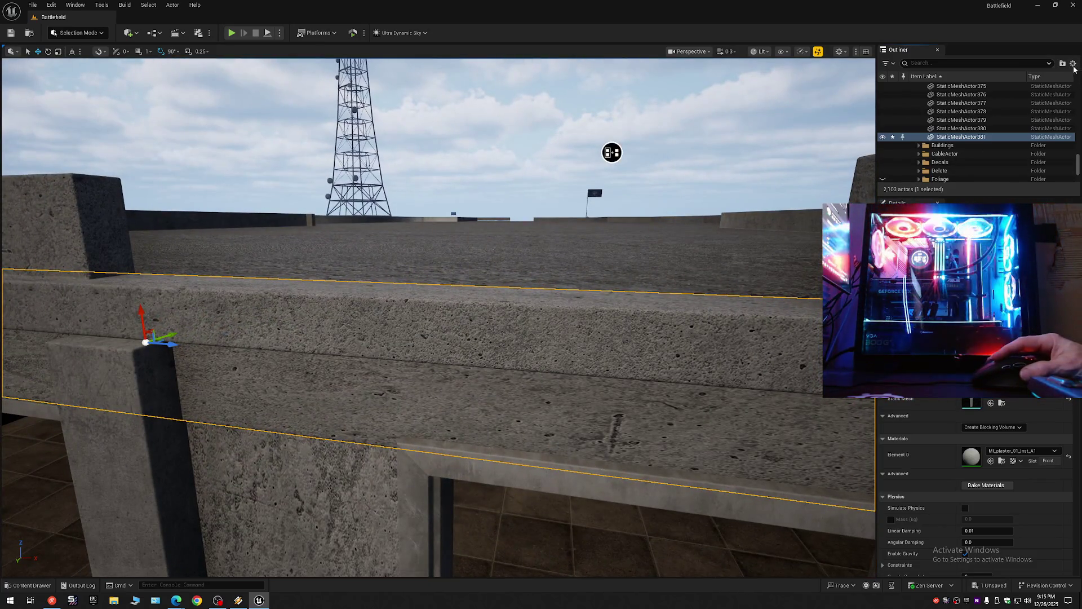
click(1073, 63)
Step: Refresh the Outliner folders and select the wall ledge to inspect it toward the tower
click(930, 105)
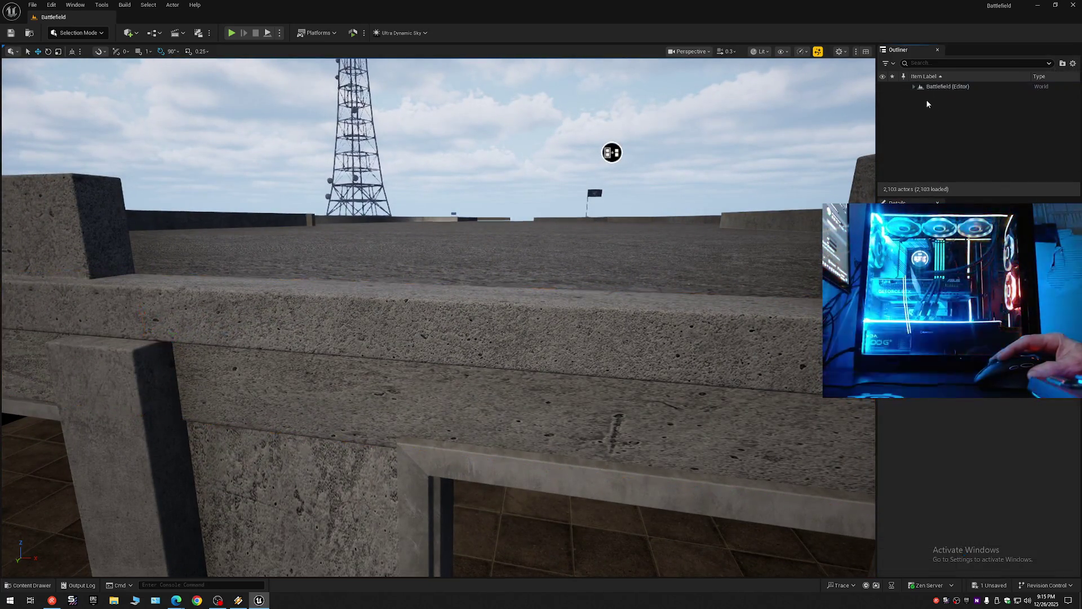
click(913, 86)
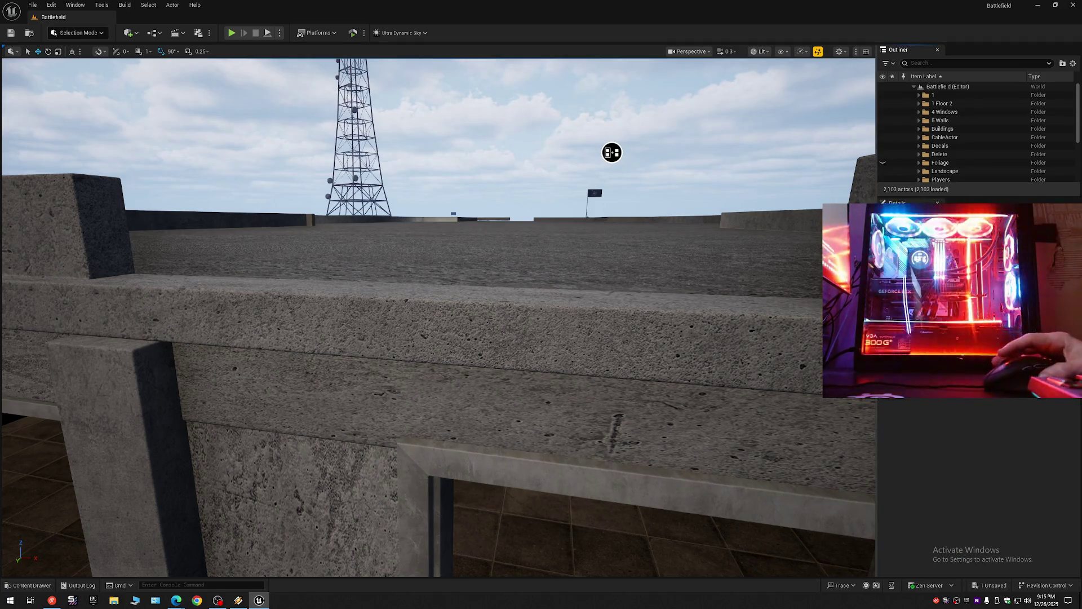
scroll(597, 243, up, 1)
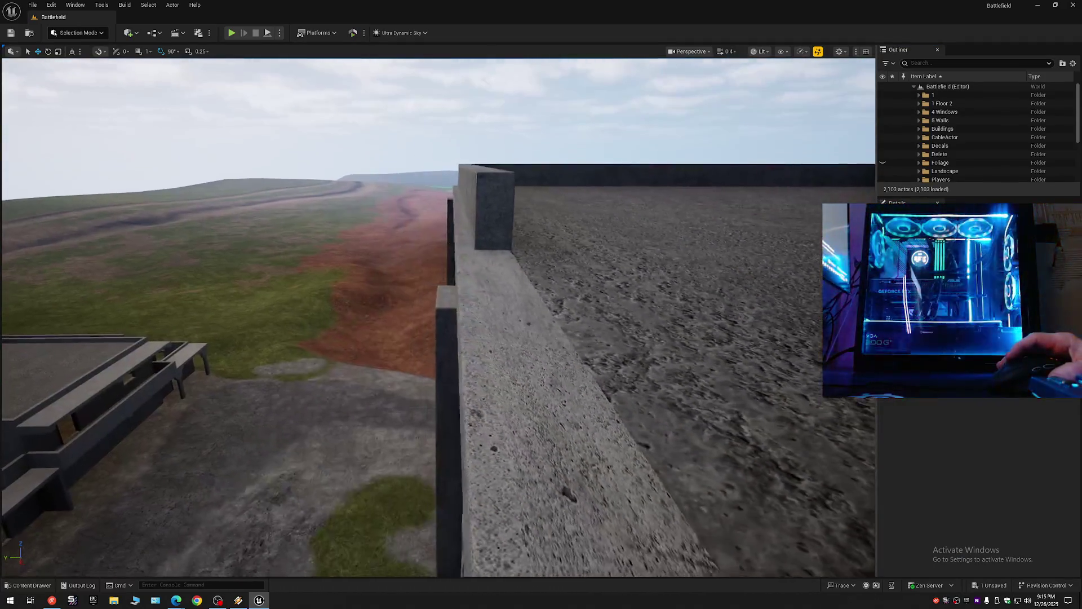
mouse_move(598, 243)
mouse_down()
mouse_move(598, 260)
mouse_move(598, 226)
mouse_move(597, 242)
mouse_move(608, 239)
mouse_move(575, 236)
mouse_up()
scroll(597, 255, down, 2)
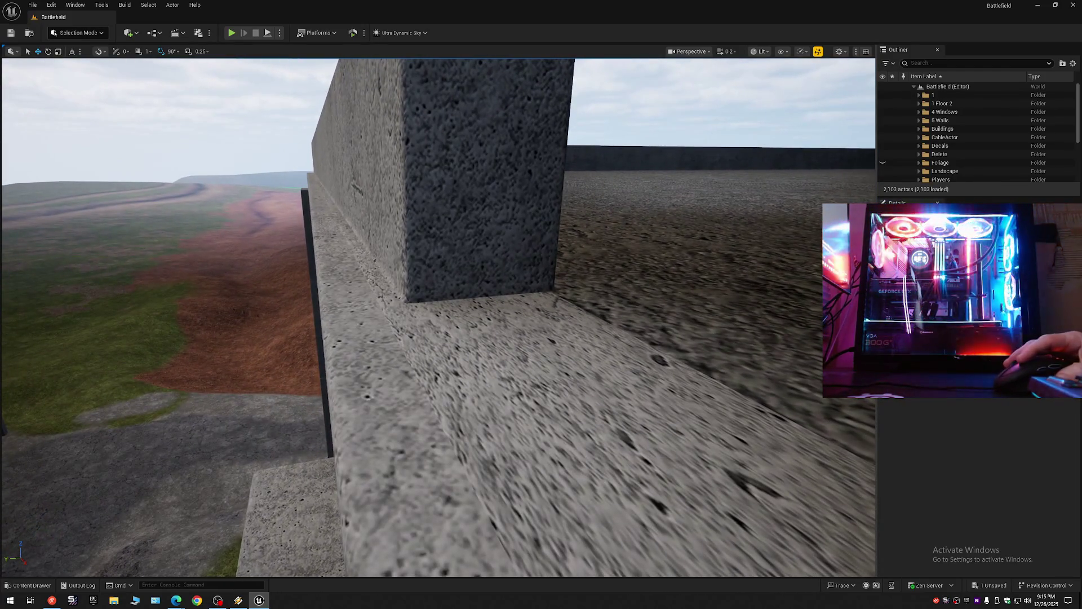
click(477, 326)
drag(491, 360, 519, 397)
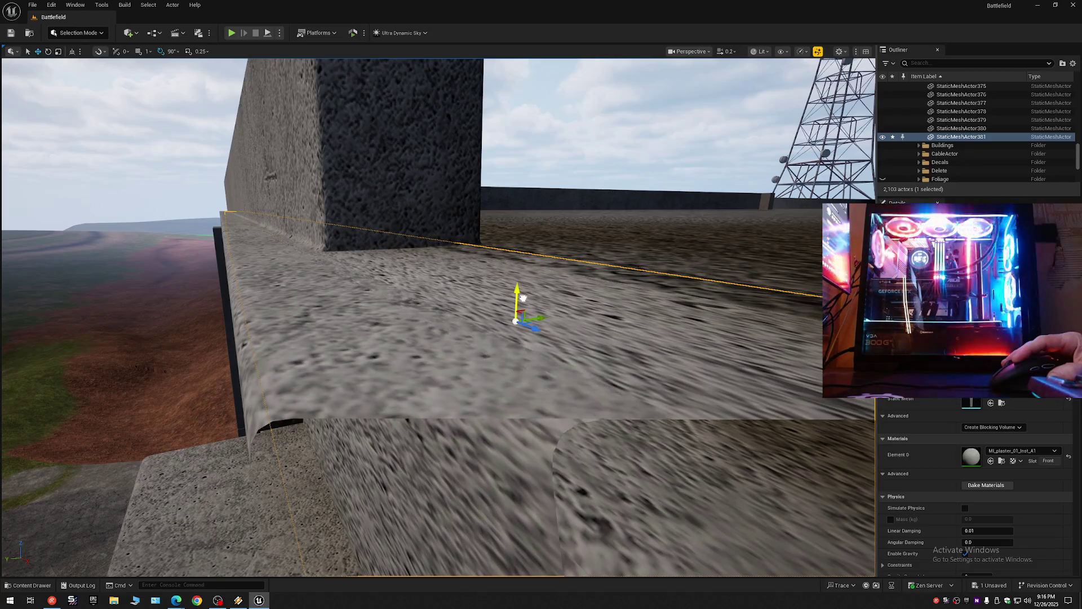
mouse_move(517, 305)
mouse_down()
mouse_move(517, 338)
mouse_move(496, 361)
mouse_move(517, 305)
mouse_move(524, 315)
mouse_move(502, 361)
mouse_move(456, 367)
mouse_move(456, 406)
mouse_move(457, 360)
mouse_move(490, 394)
mouse_move(496, 309)
mouse_move(382, 379)
mouse_up()
key(Escape)
Step: Select the rooftop slab and set a temporary pivot where it meets the pillar
scroll(457, 406, up, 2)
scroll(457, 361, up, 1)
click(433, 343)
scroll(433, 343, down, 4)
alt+middle_click(405, 369)
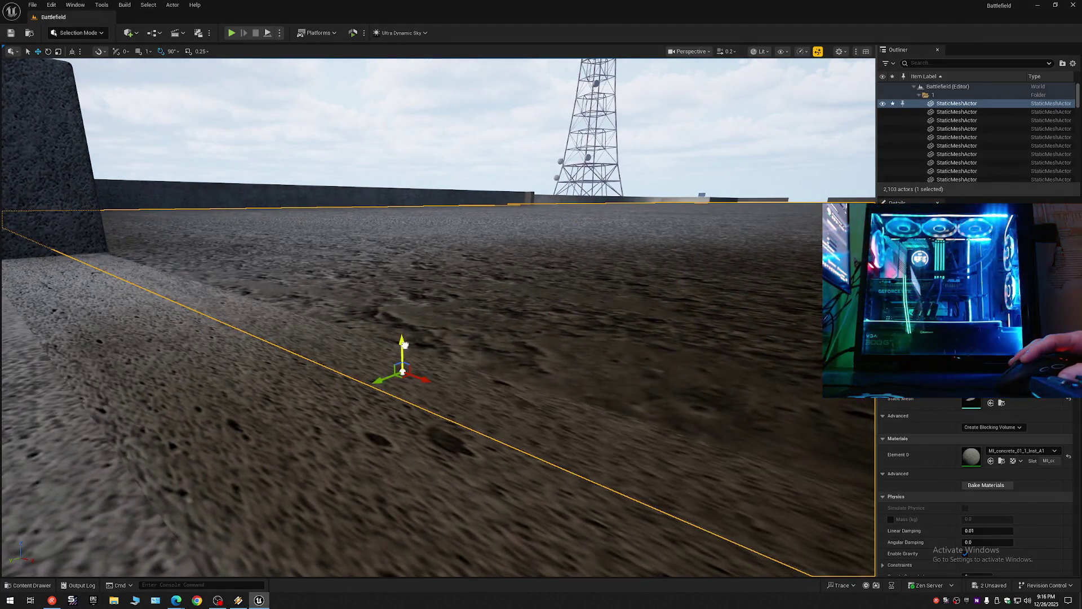
mouse_move(462, 344)
mouse_down()
mouse_move(392, 341)
mouse_move(457, 346)
mouse_up()
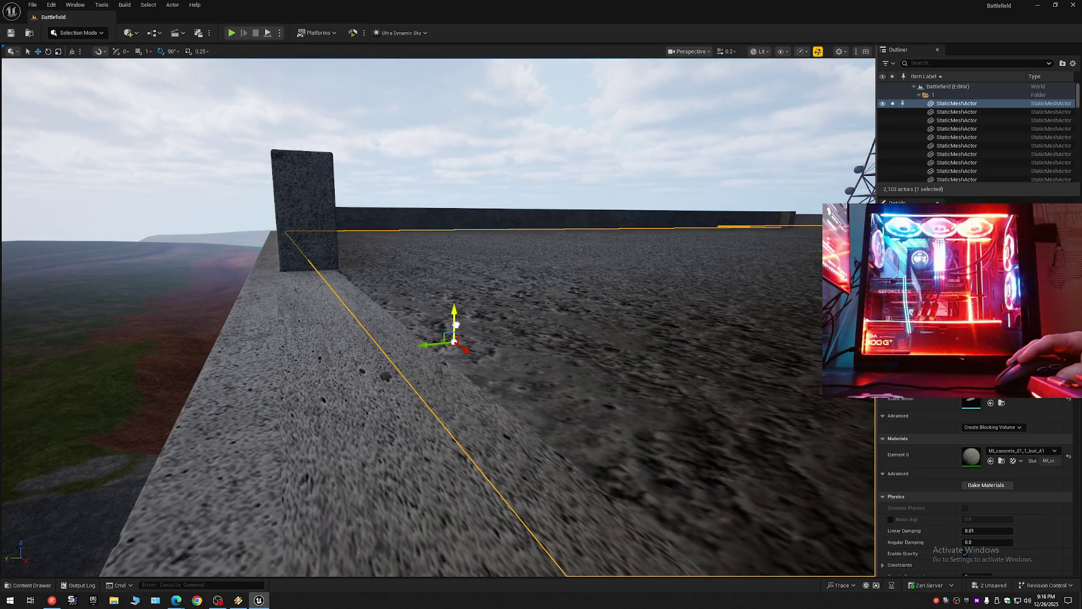
mouse_move(456, 325)
mouse_down()
mouse_move(417, 304)
mouse_move(475, 363)
mouse_move(462, 355)
mouse_move(488, 298)
mouse_move(493, 316)
mouse_move(485, 304)
mouse_move(473, 372)
mouse_up()
key(Escape)
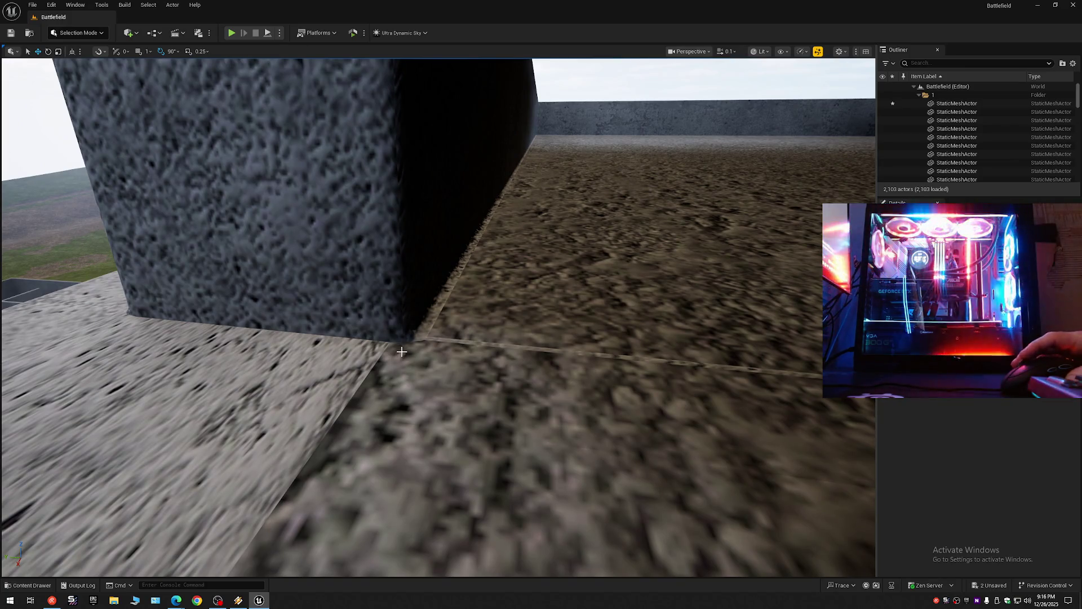
Step: Check the floor slab and wall ledge beside the pillar, then select the wall's top band
click(402, 361)
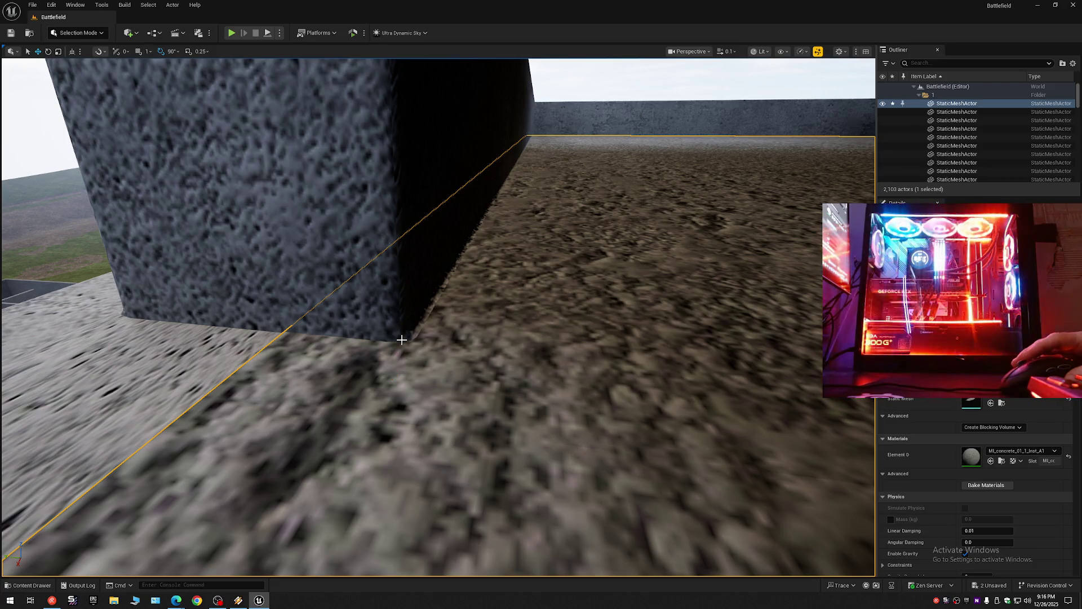
mouse_move(427, 376)
mouse_down()
mouse_move(502, 367)
mouse_move(450, 226)
mouse_move(447, 77)
mouse_move(476, 72)
mouse_move(522, 132)
mouse_move(626, 164)
mouse_move(704, 153)
mouse_move(671, 84)
mouse_move(426, 397)
mouse_up()
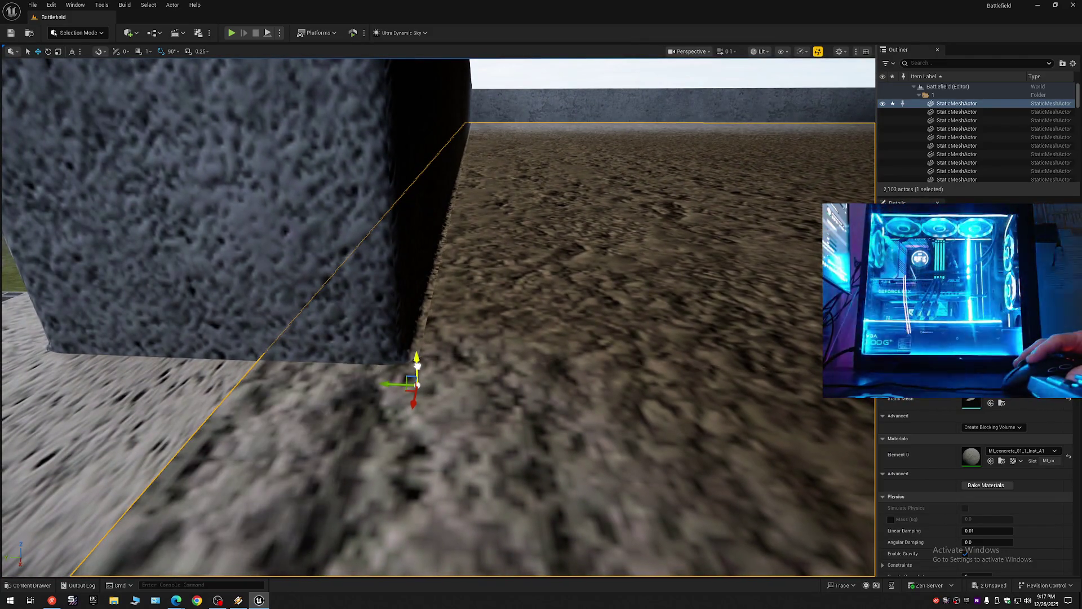
mouse_move(417, 366)
mouse_down()
mouse_move(507, 254)
mouse_move(688, 85)
mouse_move(673, 60)
mouse_move(321, 210)
mouse_move(791, 195)
mouse_move(473, 383)
mouse_up()
click(452, 351)
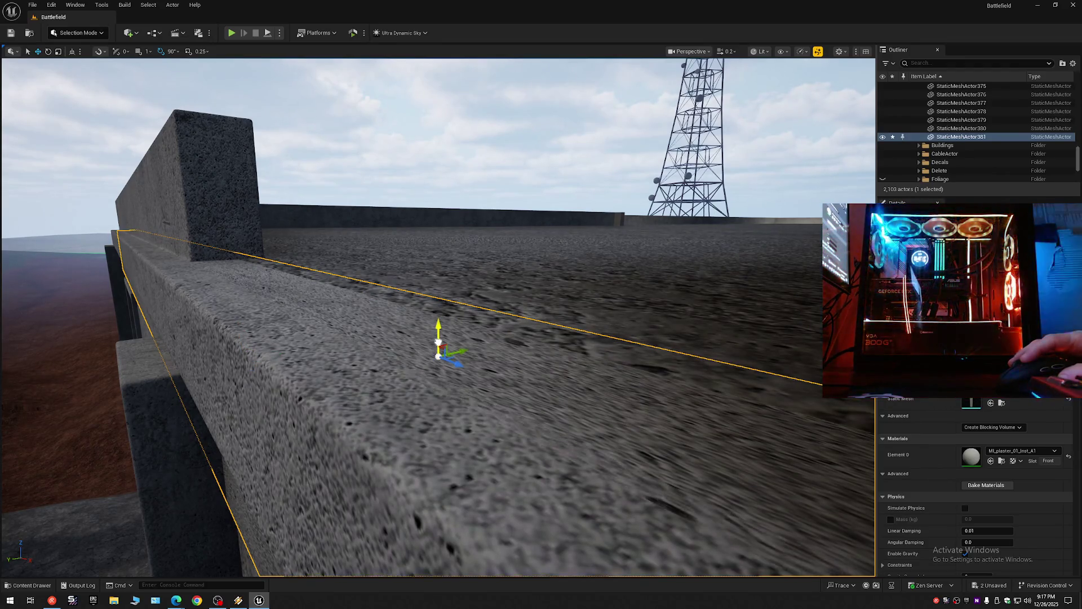
mouse_move(466, 350)
mouse_down()
mouse_move(482, 357)
mouse_move(428, 335)
mouse_up()
key(Escape)
scroll(479, 356, up, 2)
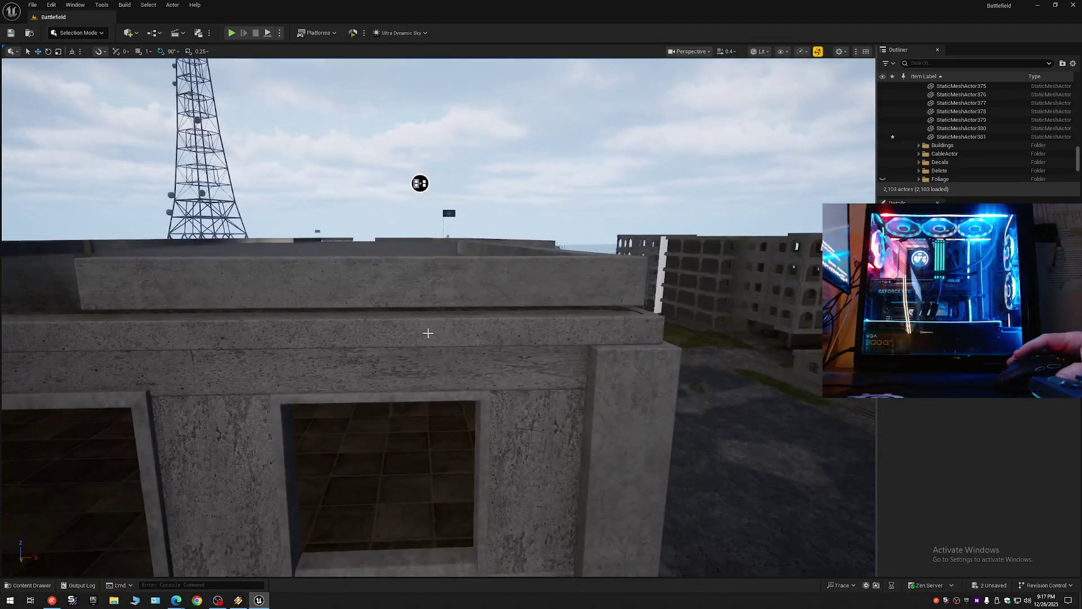
click(440, 273)
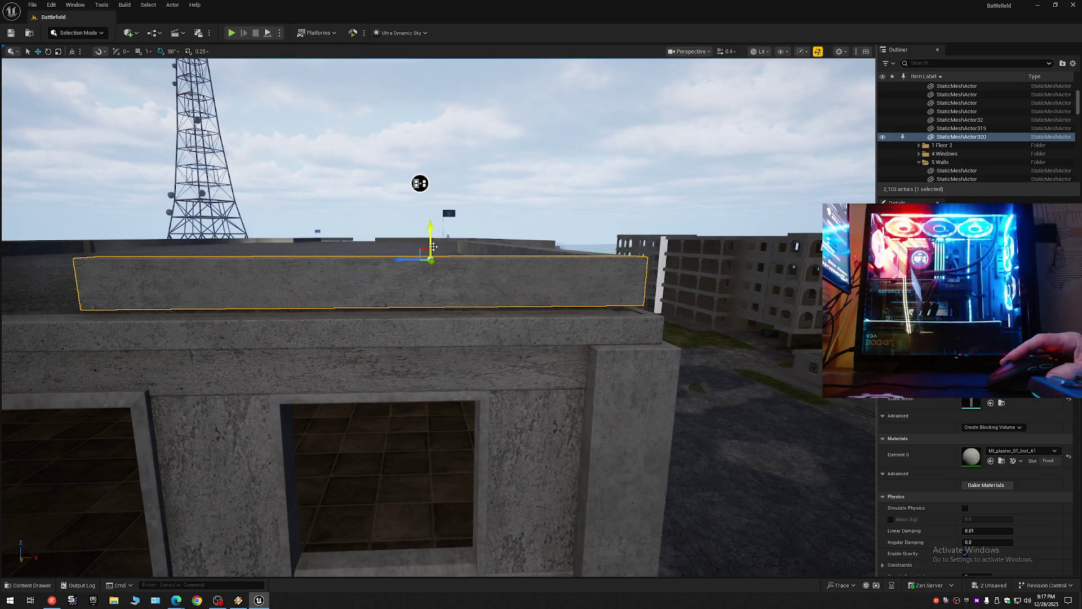
Step: Scale the top band taller and lower it slightly along the wall
key(e)
drag(430, 231, 430, 223)
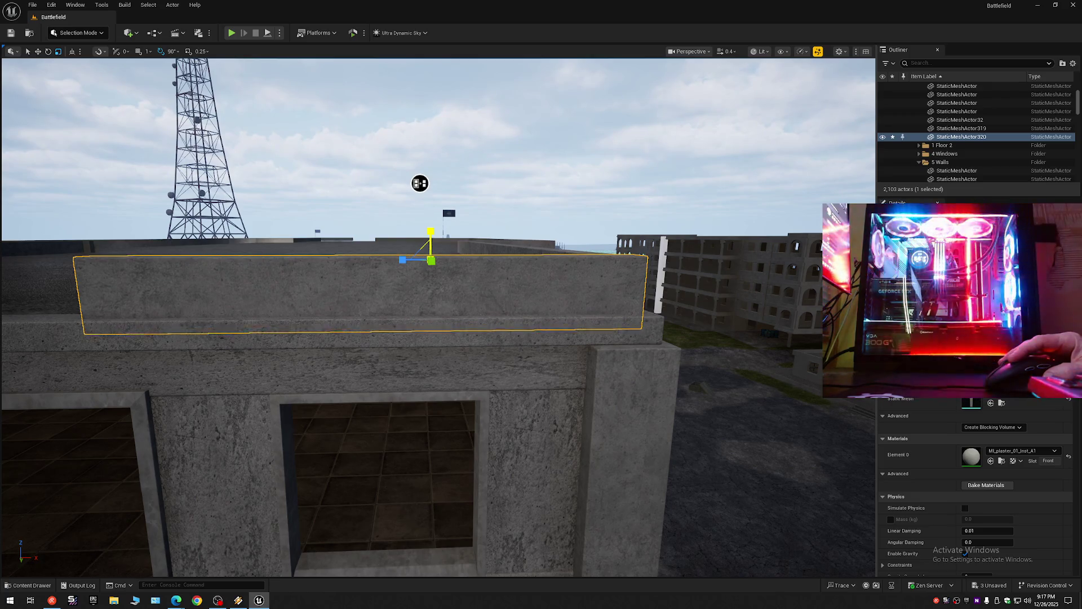
mouse_move(420, 183)
mouse_down()
mouse_move(399, 179)
mouse_move(459, 217)
mouse_move(595, 167)
mouse_move(638, 176)
mouse_move(569, 203)
mouse_move(488, 261)
mouse_up()
scroll(615, 186, down, 2)
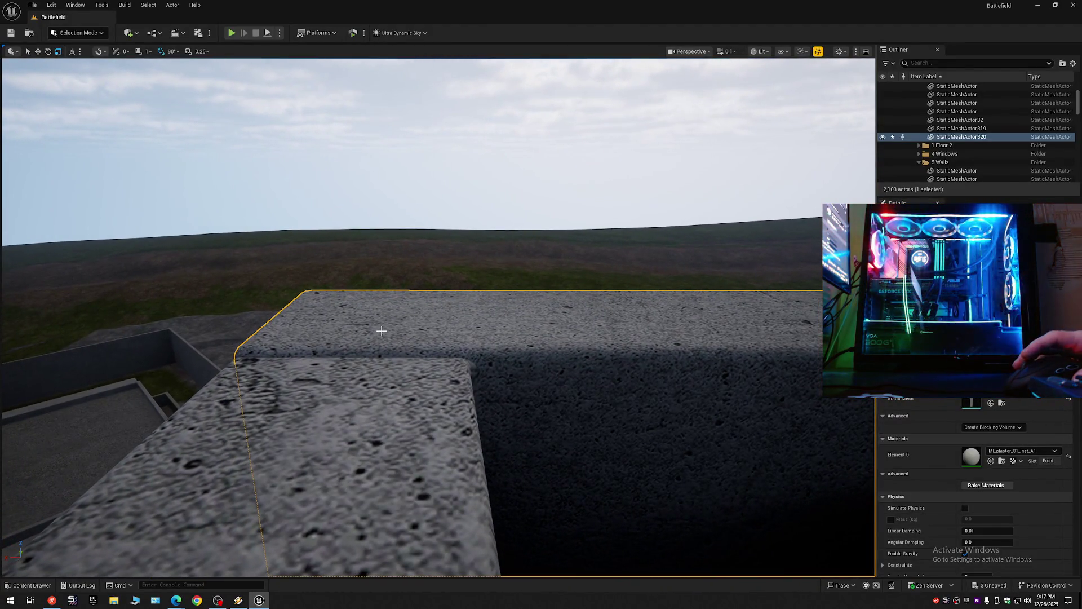
mouse_move(381, 304)
mouse_down()
mouse_move(381, 313)
mouse_move(451, 316)
mouse_move(730, 164)
mouse_move(435, 181)
mouse_move(706, 129)
mouse_up()
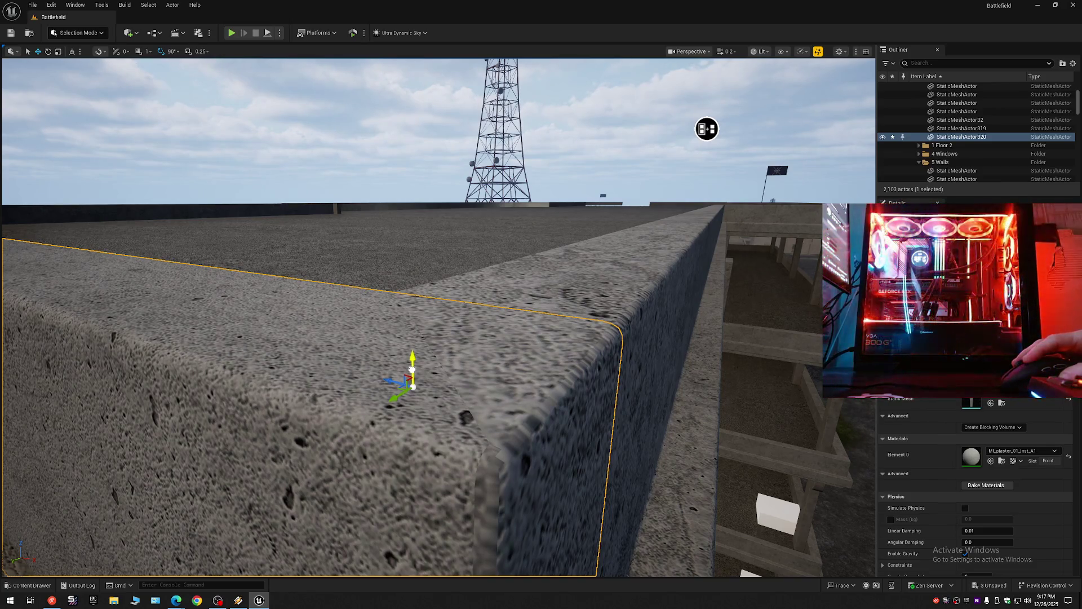
drag(706, 129, 658, 141)
Step: Reselect the top band and review the roof corner from a level view toward the tower
key(Escape)
mouse_move(460, 374)
mouse_down()
mouse_move(367, 379)
mouse_move(356, 368)
mouse_move(351, 406)
mouse_move(422, 398)
mouse_move(563, 78)
mouse_move(614, 106)
mouse_up()
mouse_move(424, 354)
mouse_down()
mouse_move(396, 302)
mouse_move(441, 347)
mouse_up()
click(424, 355)
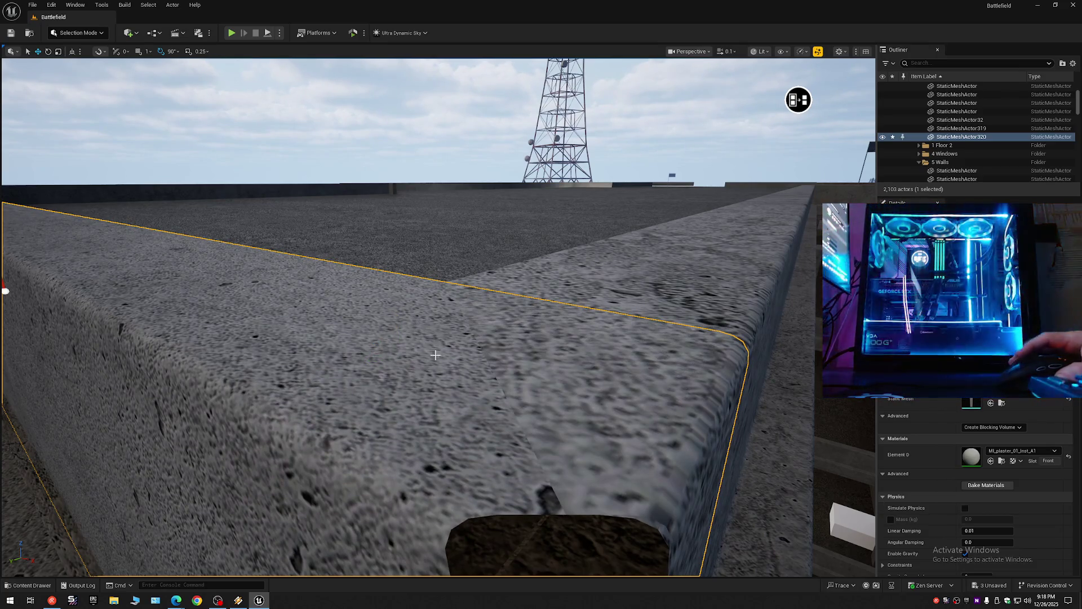
drag(456, 363, 455, 356)
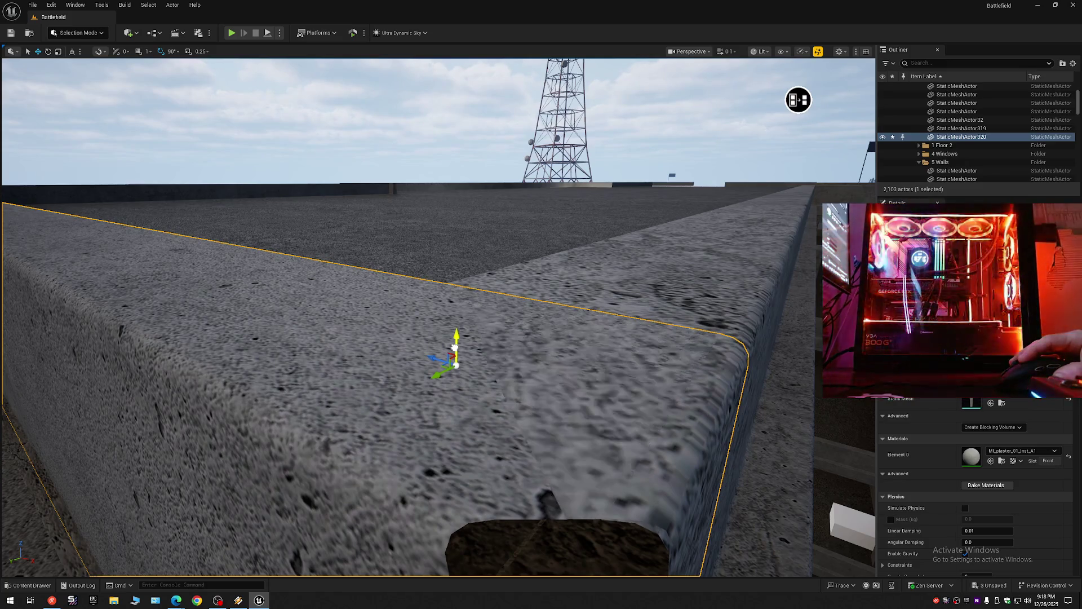
drag(536, 355, 558, 355)
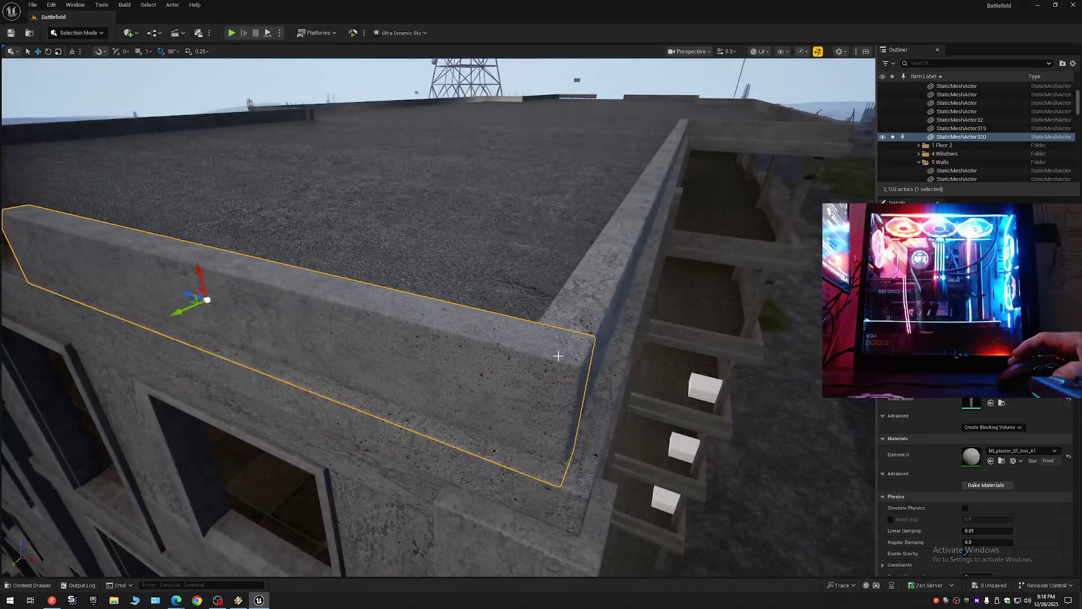
key(Escape)
scroll(628, 150, up, 1)
mouse_move(628, 150)
mouse_down()
mouse_move(437, 174)
mouse_move(481, 190)
mouse_up()
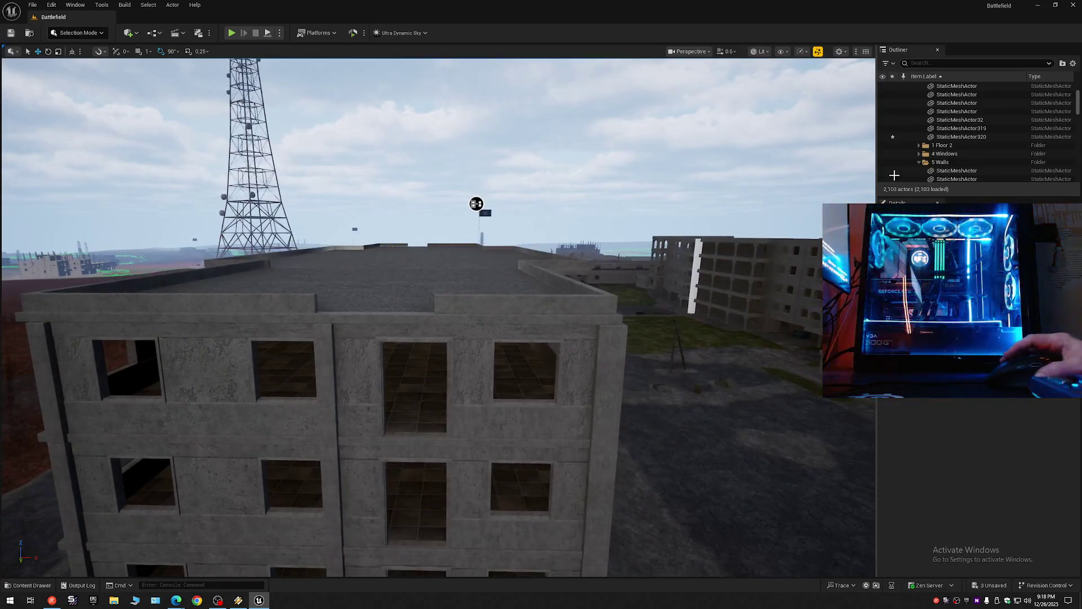
click(1073, 63)
Step: Collapse the Outliner tree down to the Battlefield world's folders and frame the building
click(1007, 106)
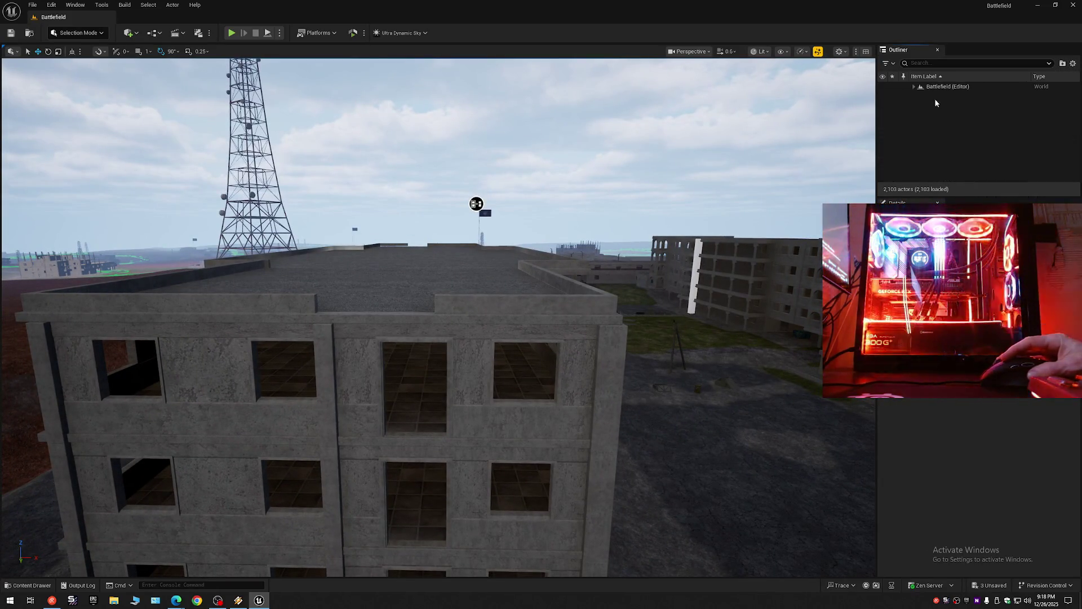
click(914, 86)
key(s)
scroll(590, 179, up, 1)
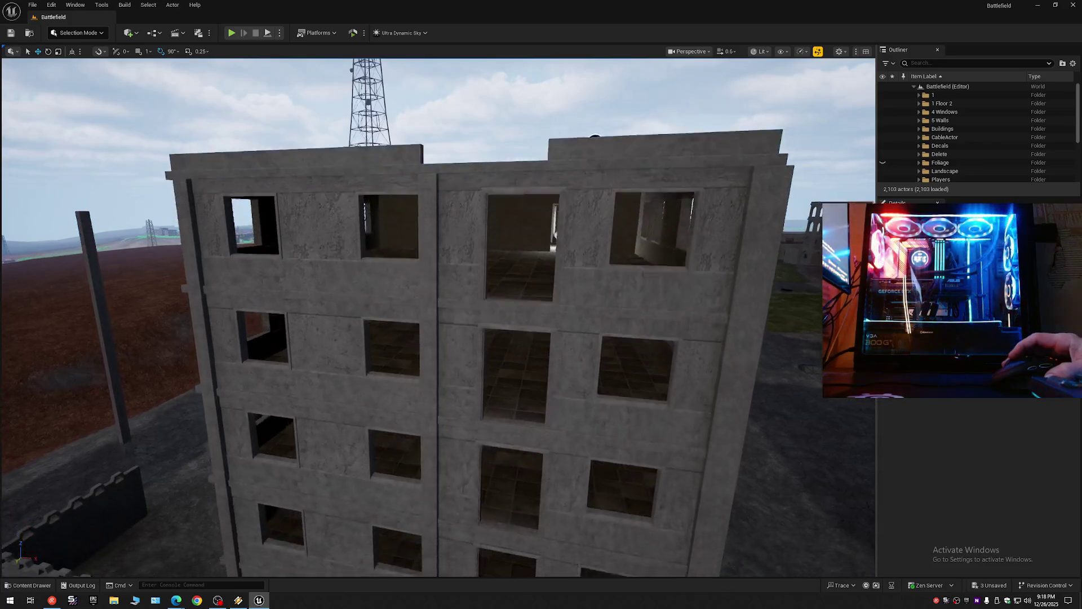
key(d)
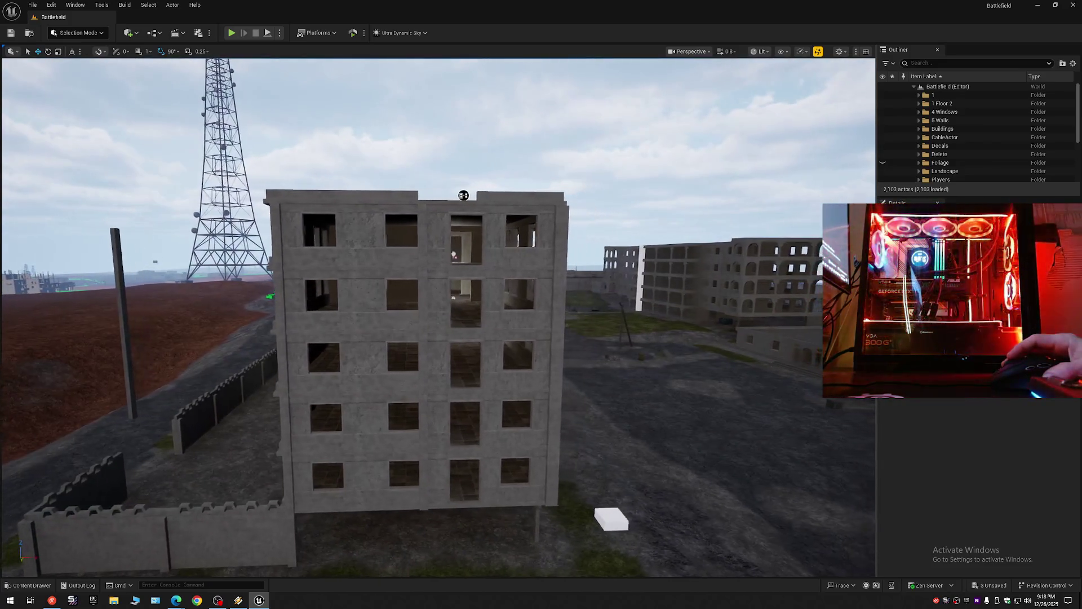
Step: Save the current Battlefield level so its three pending changes are stored
click(16, 38)
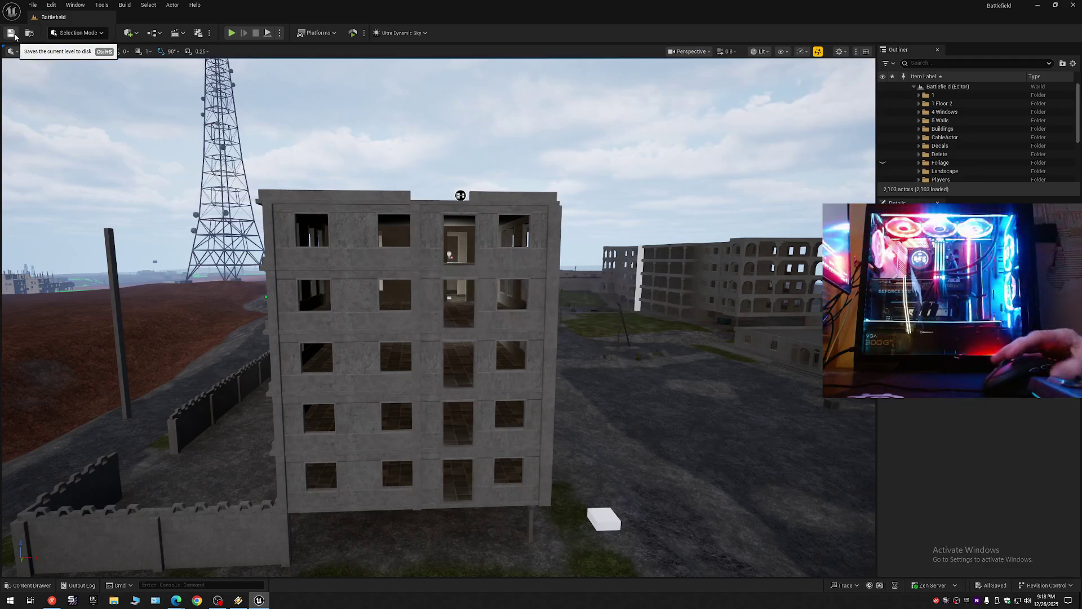
click(32, 5)
click(63, 113)
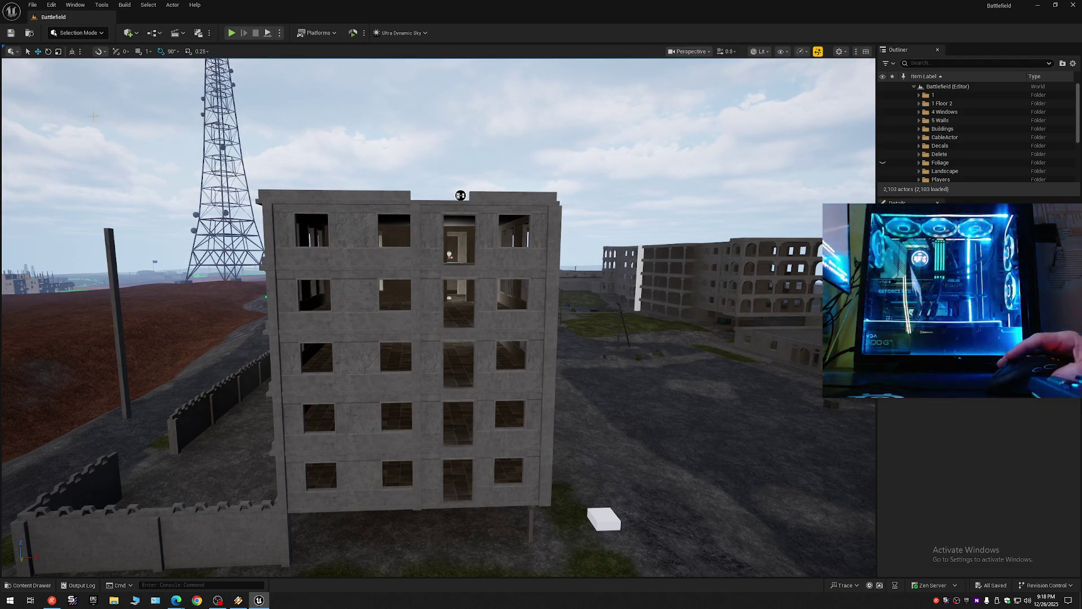
Step: Ctrl-select the facade's fifteen horizontal wall bands and middle pieces, floor by floor up to the top strip
scroll(319, 196, up, 5)
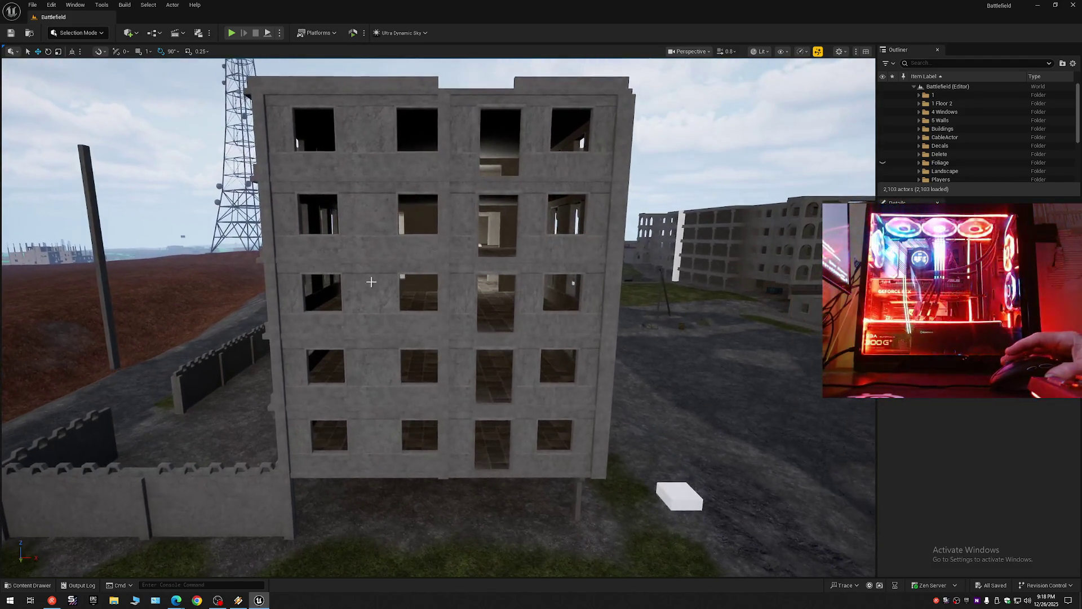
click(362, 463)
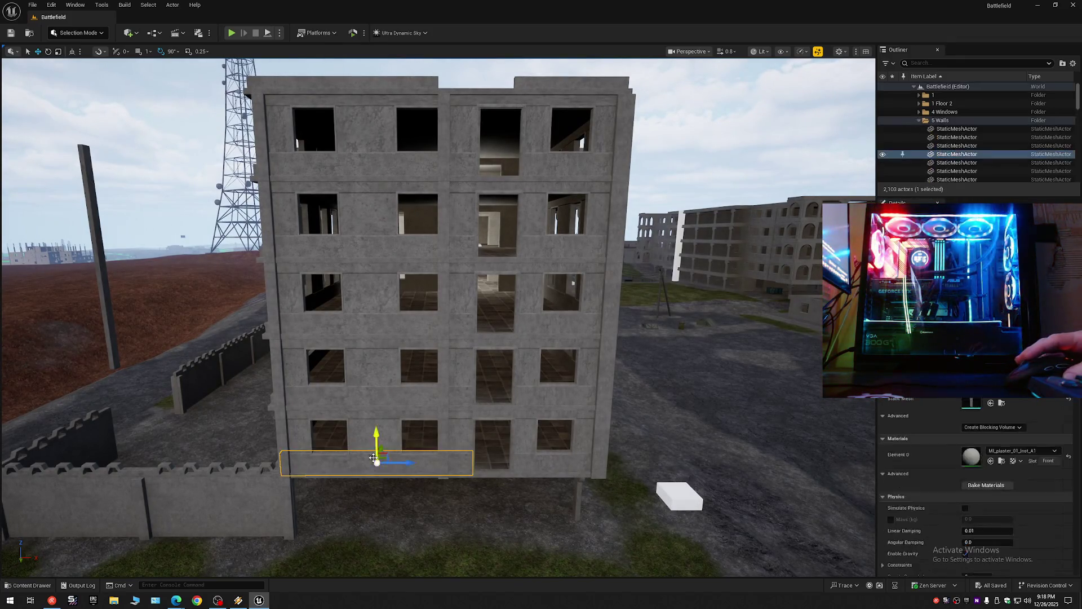
ctrl+click(541, 465)
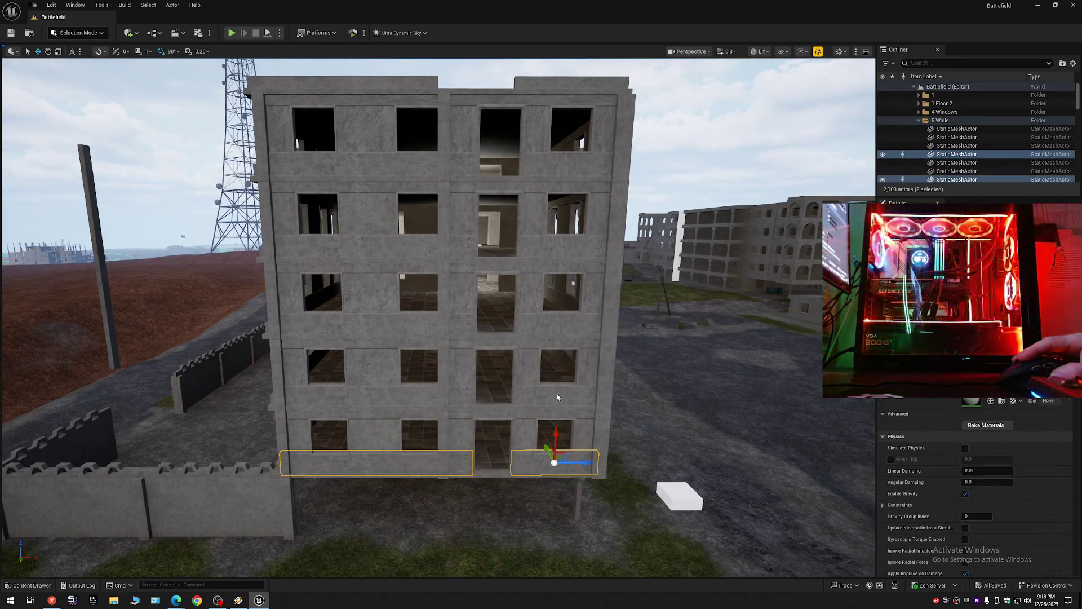
ctrl+click(555, 398)
ctrl+click(488, 414)
ctrl+click(404, 398)
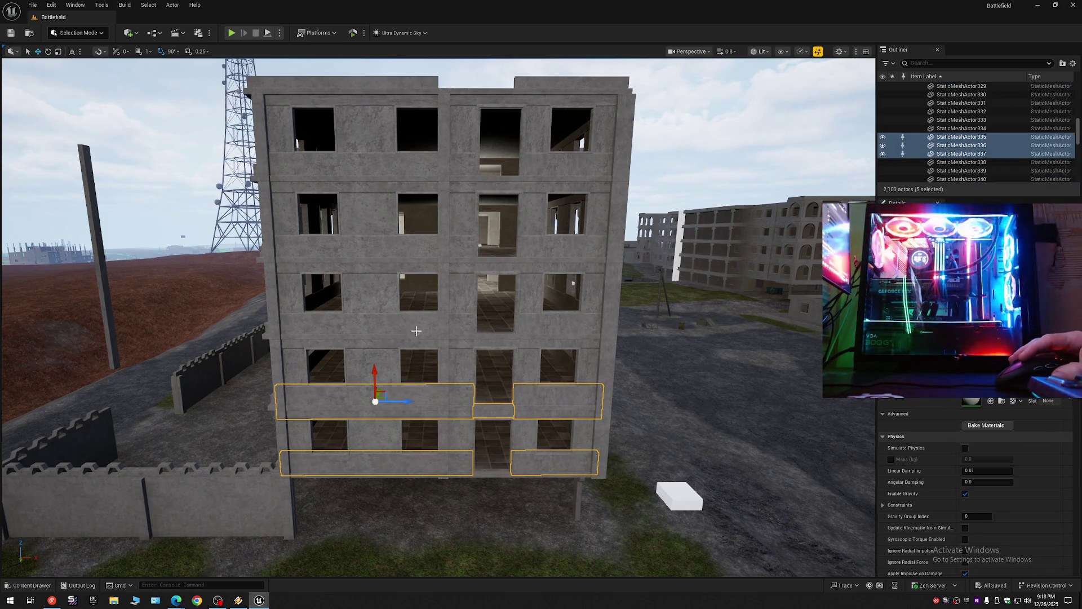
ctrl+click(464, 340)
ctrl+click(496, 339)
ctrl+click(550, 321)
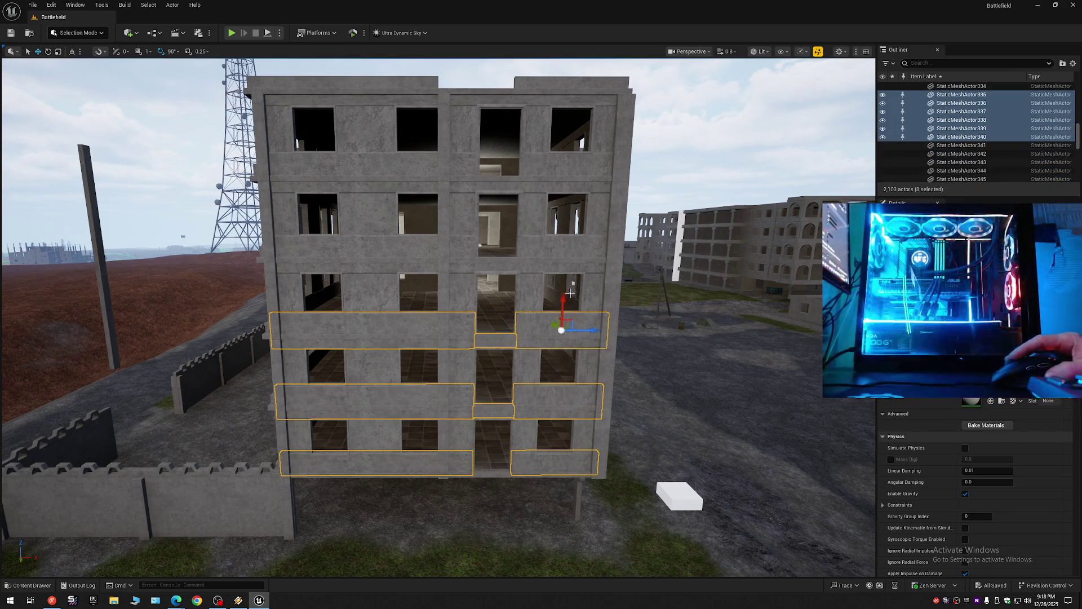
ctrl+click(570, 248)
ctrl+click(495, 265)
ctrl+click(420, 261)
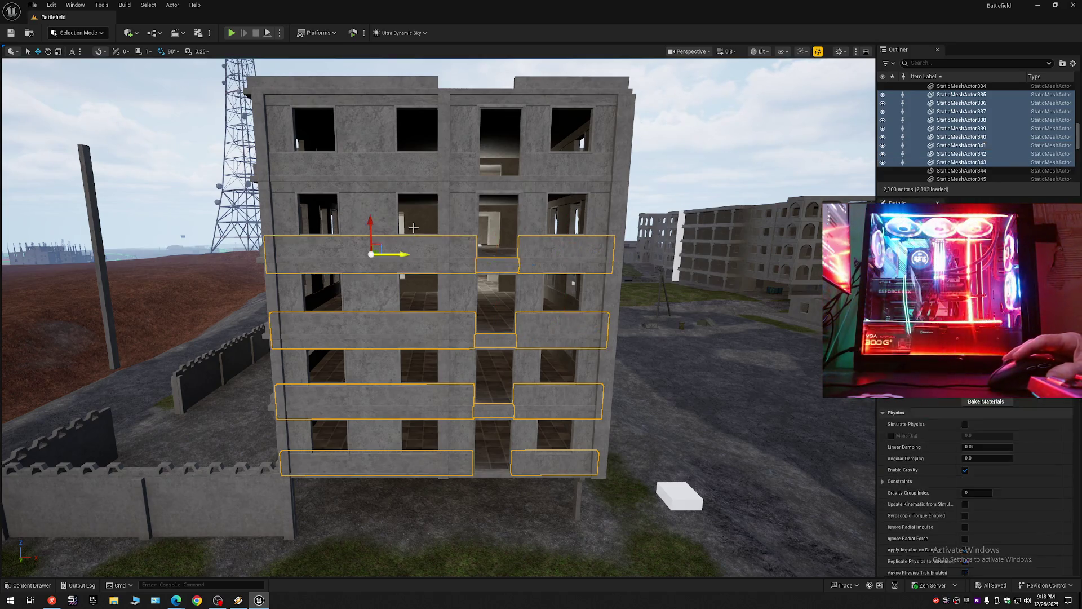
ctrl+click(393, 165)
ctrl+click(498, 184)
ctrl+click(560, 163)
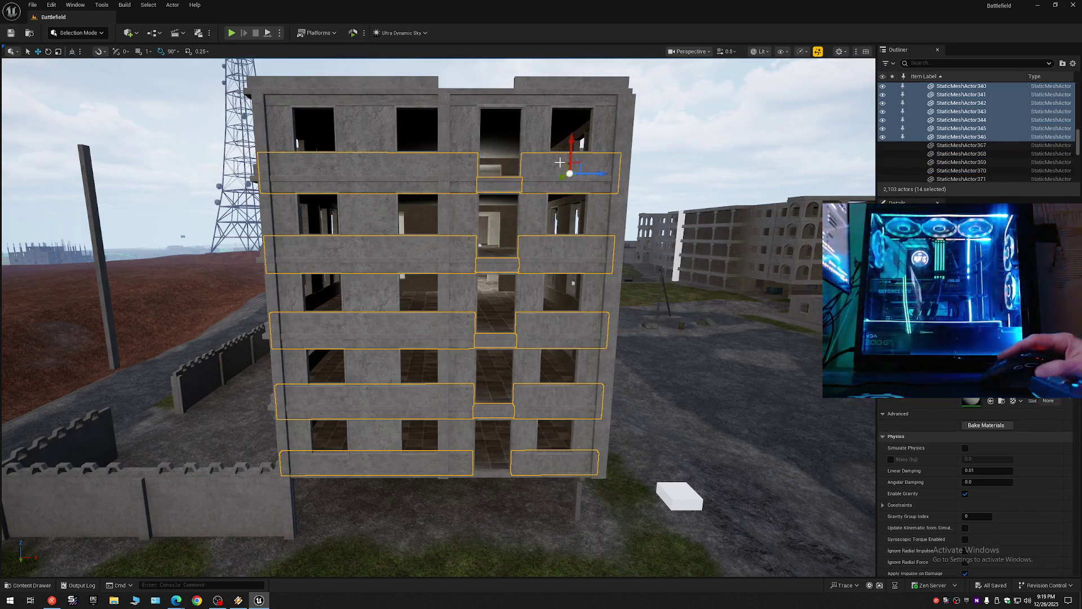
ctrl+click(460, 104)
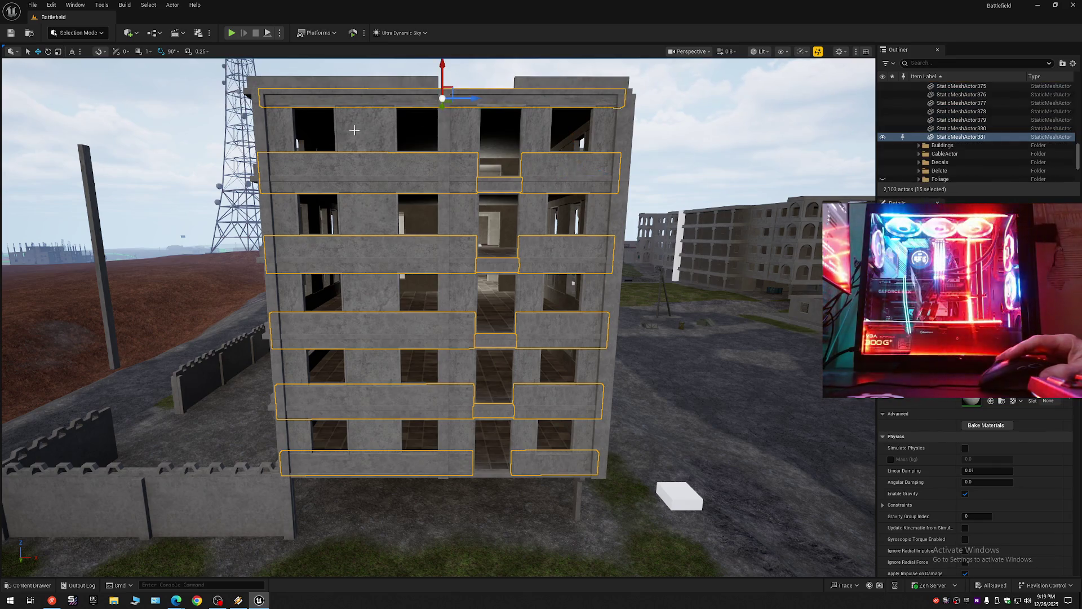
Step: Add the five vertical wall pillars to the selection and hide all twenty pieces
ctrl+click(287, 136)
ctrl+click(377, 127)
ctrl+click(462, 131)
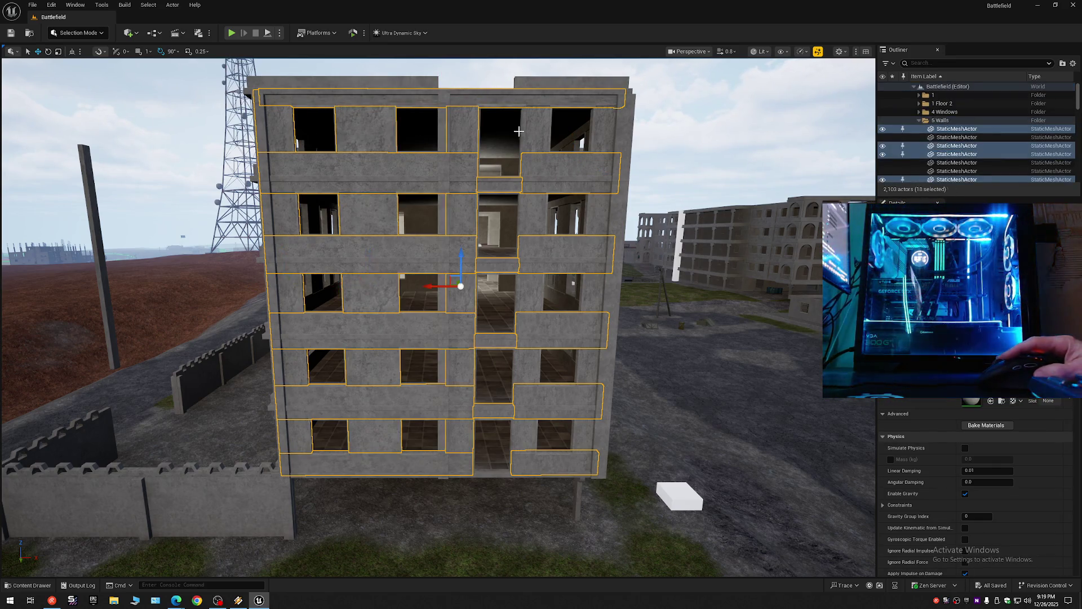
ctrl+click(549, 131)
ctrl+click(598, 131)
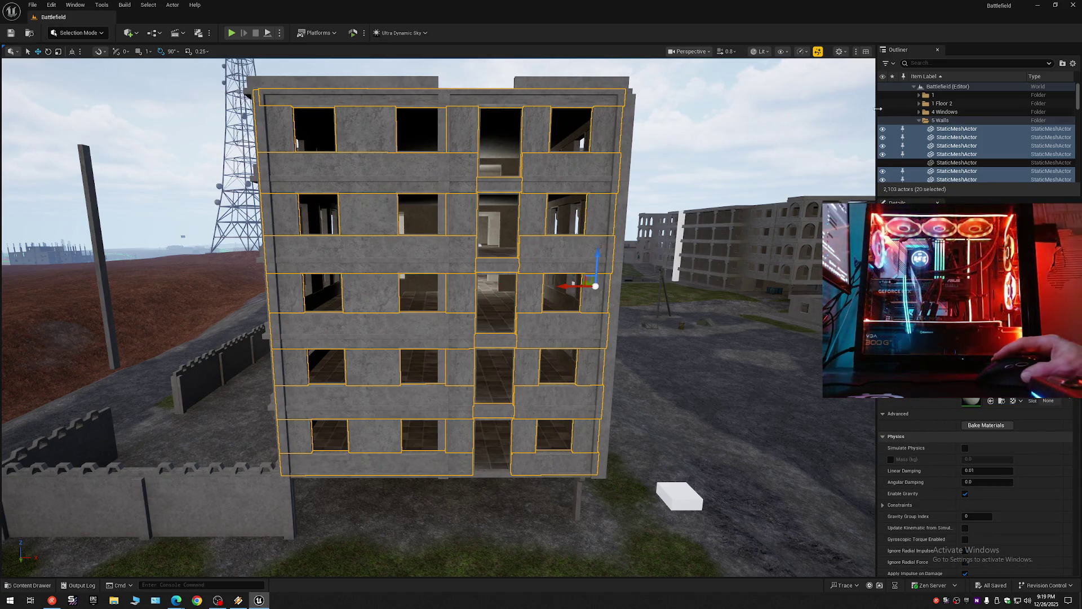
click(883, 130)
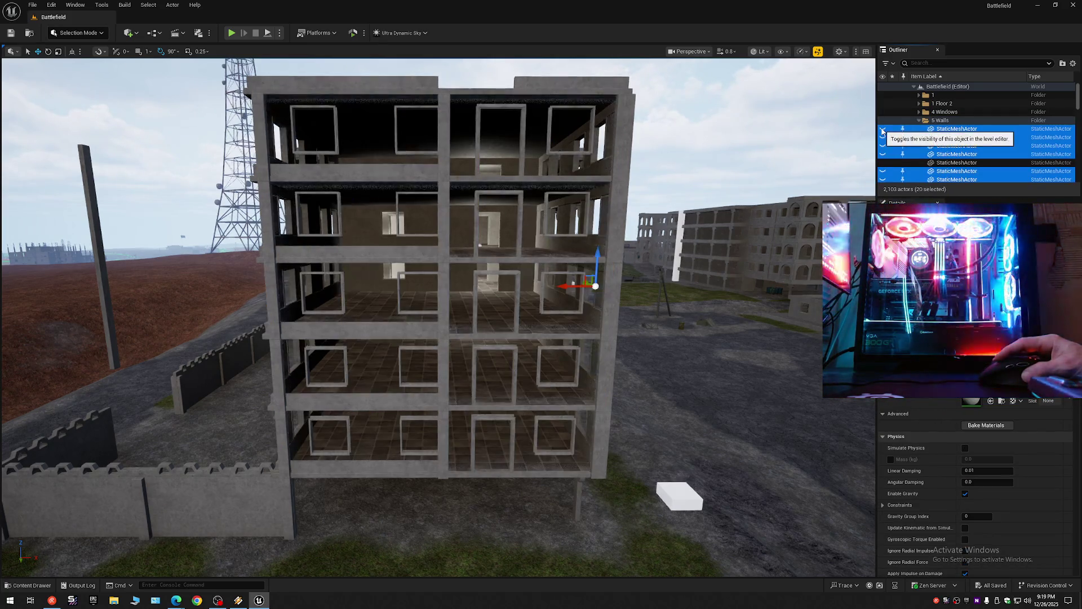
Step: Unhide the twenty facade wall pieces and duplicate them with Ctrl+D
click(883, 130)
mouse_move(507, 338)
mouse_down()
mouse_move(690, 343)
mouse_move(501, 333)
mouse_move(629, 312)
mouse_move(350, 292)
mouse_up()
scroll(665, 341, down, 1)
scroll(597, 317, up, 2)
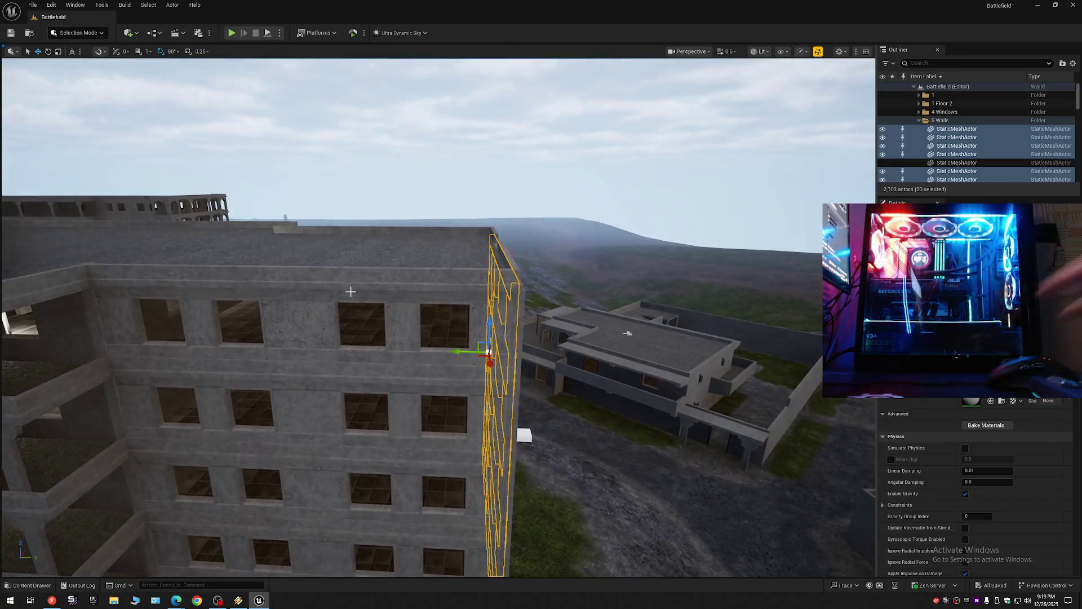
key(ctrl+d)
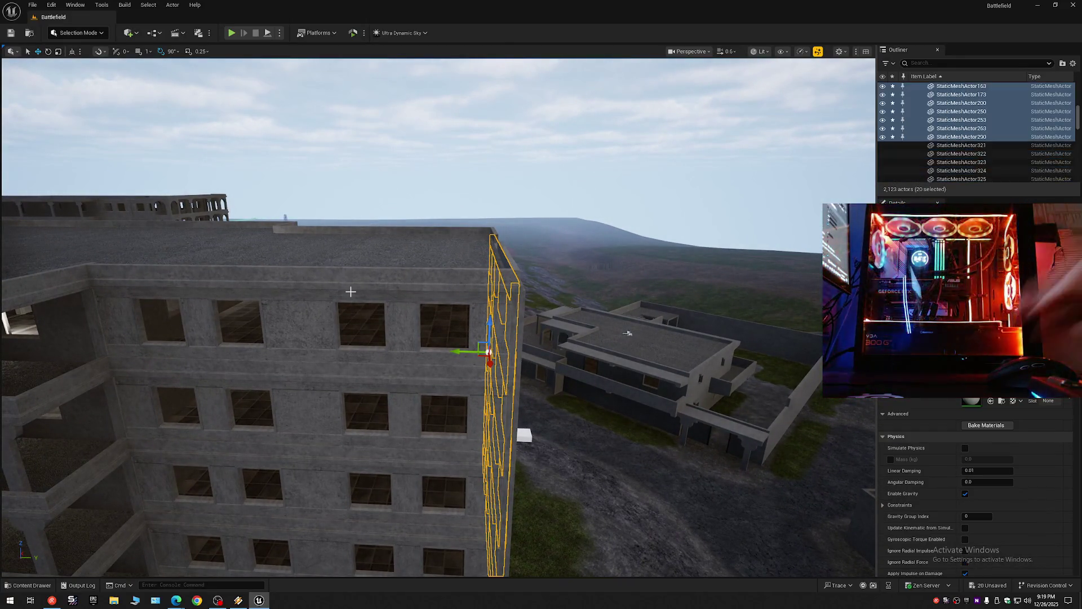
mouse_move(350, 285)
mouse_down()
mouse_move(169, 141)
mouse_move(225, 169)
mouse_move(274, 177)
mouse_up()
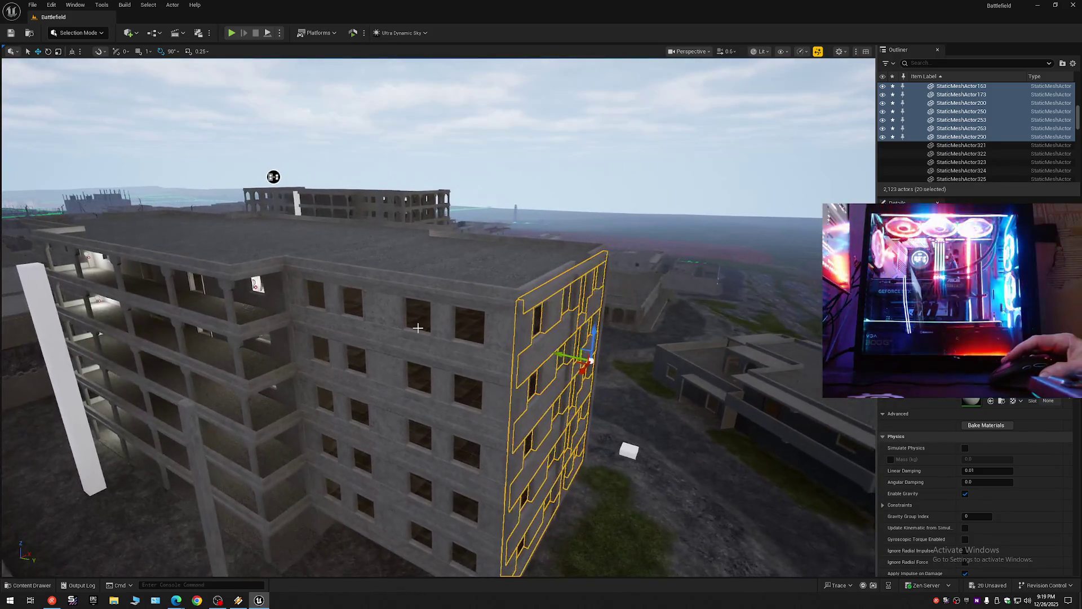
Step: Move the duplicated panels to the building's corner and rotate them onto the adjacent side wall
drag(567, 354, 164, 317)
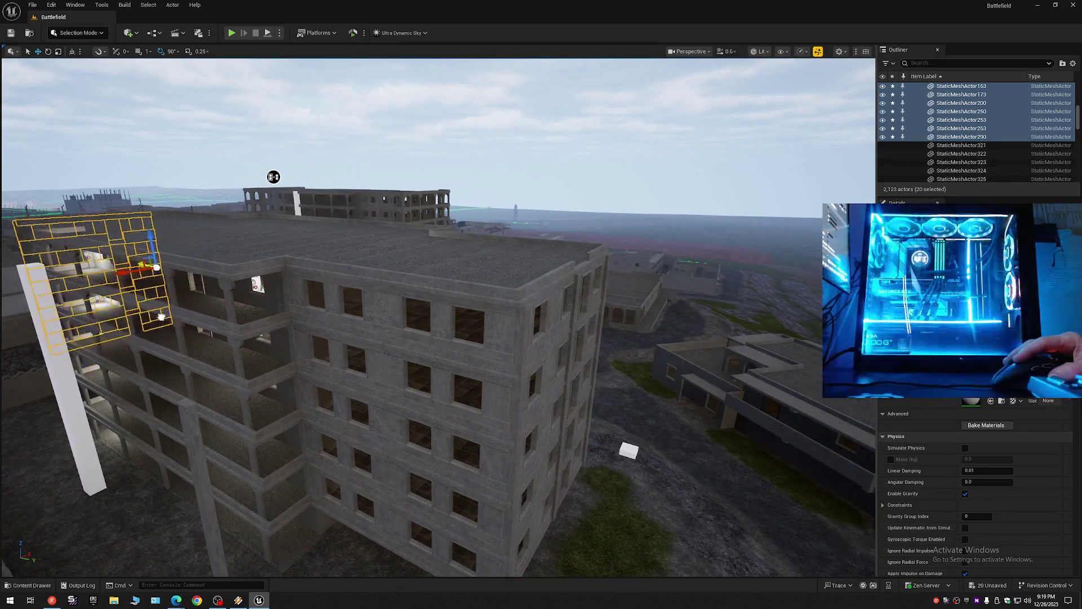
mouse_move(274, 176)
mouse_down()
mouse_move(563, 219)
mouse_move(498, 227)
mouse_move(599, 222)
mouse_move(718, 186)
mouse_move(289, 303)
mouse_up()
mouse_move(310, 266)
mouse_down()
mouse_move(441, 285)
mouse_move(468, 265)
mouse_move(496, 281)
mouse_up()
key(e)
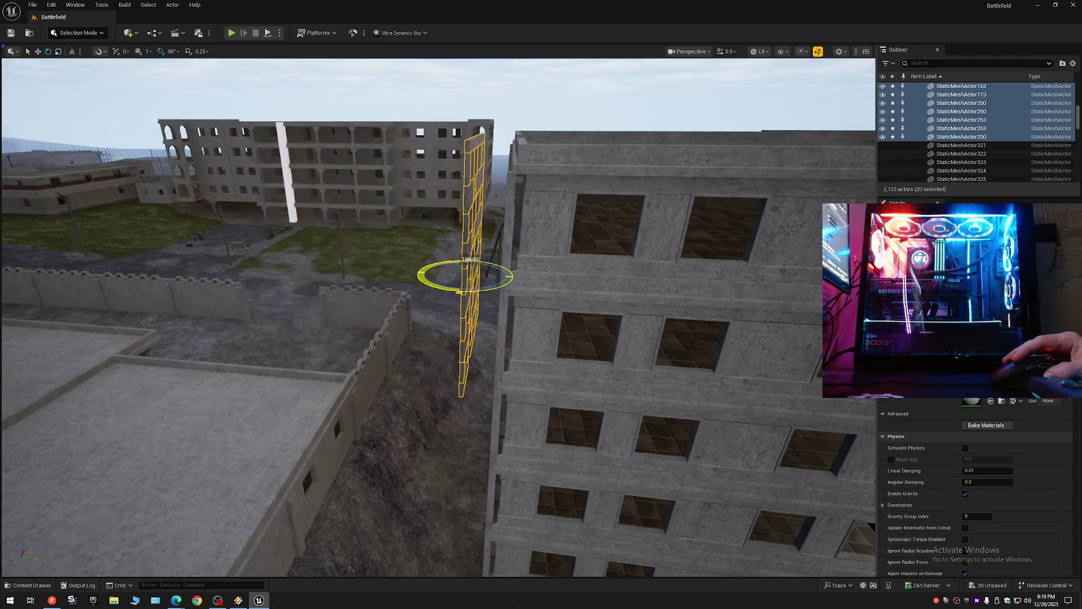
key(w)
mouse_move(588, 331)
mouse_down()
mouse_move(507, 316)
mouse_move(405, 349)
mouse_move(374, 373)
mouse_move(467, 383)
mouse_up()
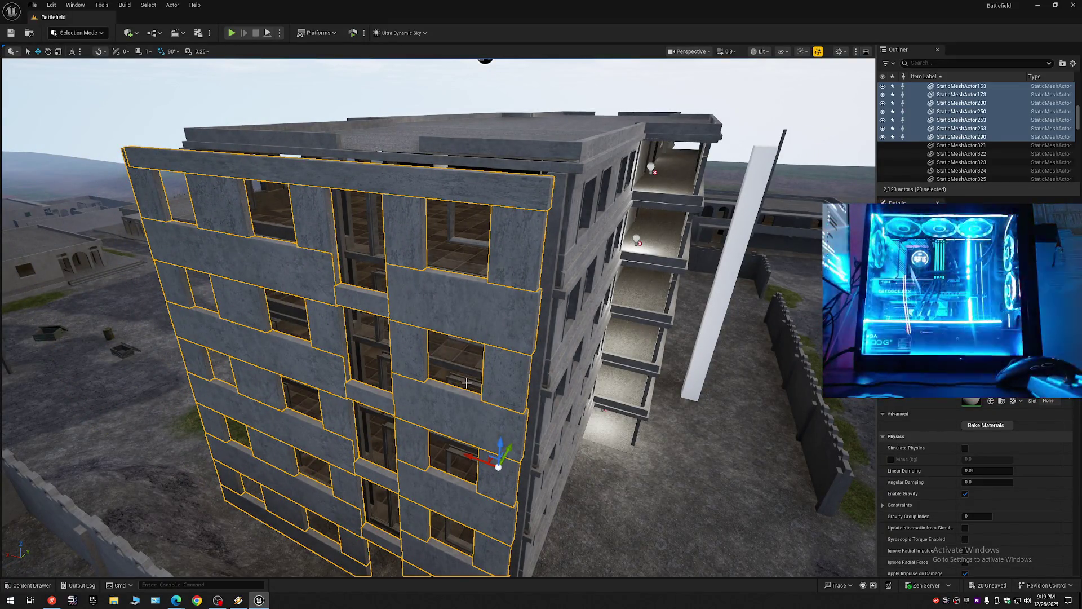
mouse_move(504, 359)
mouse_down()
mouse_move(447, 517)
mouse_move(540, 492)
mouse_up()
scroll(540, 491, down, 5)
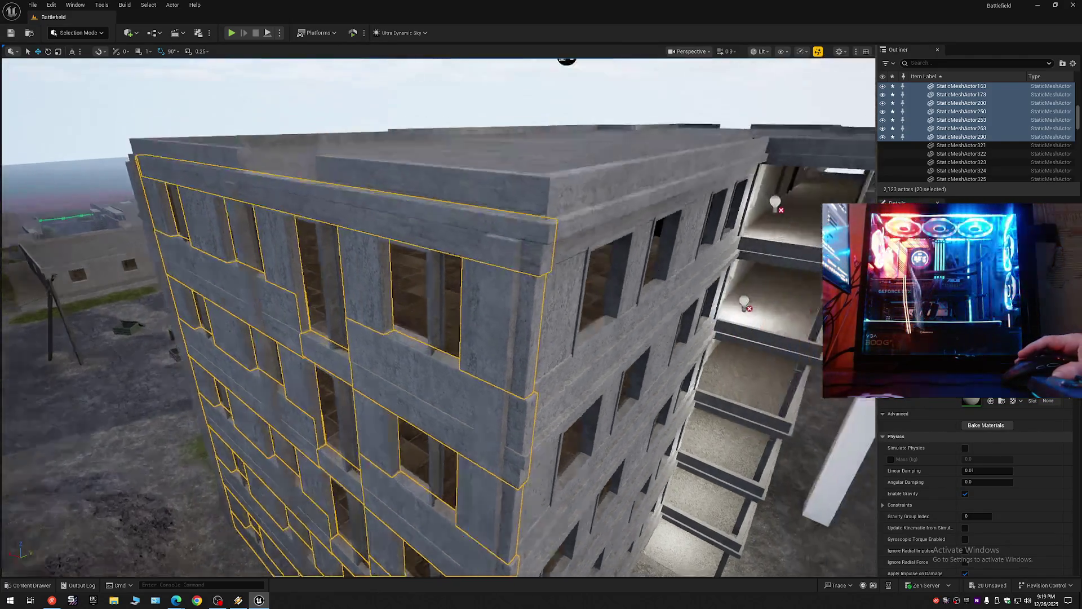
Step: Set the pivot on the wall edge and slide the copied panels along X flush with the window frames
scroll(540, 492, up, 10)
scroll(540, 491, down, 5)
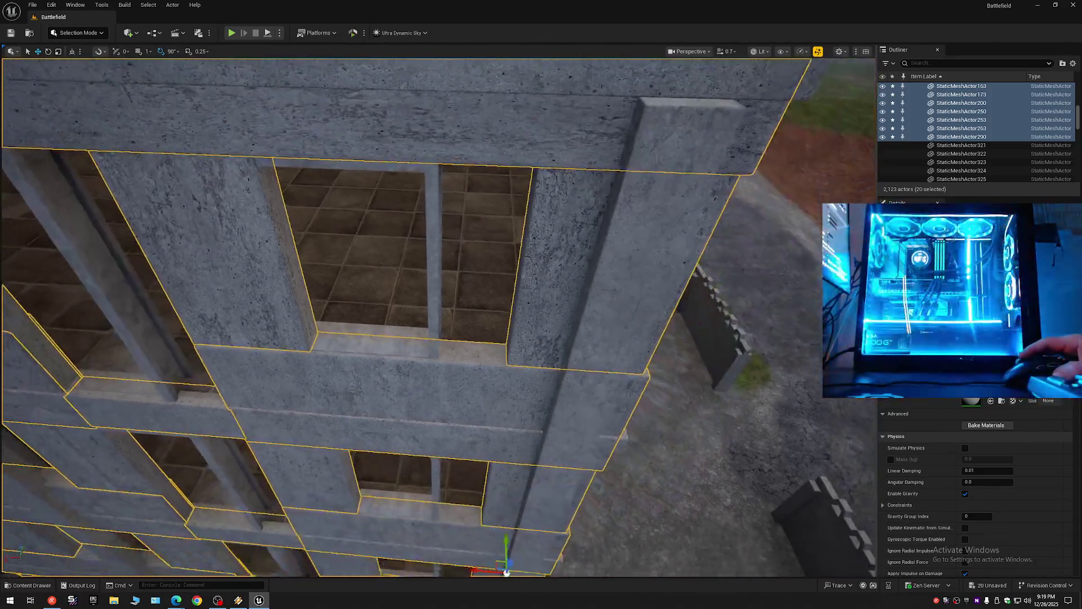
mouse_move(540, 492)
mouse_down()
mouse_move(570, 459)
mouse_move(530, 465)
mouse_move(614, 417)
mouse_move(532, 328)
mouse_up()
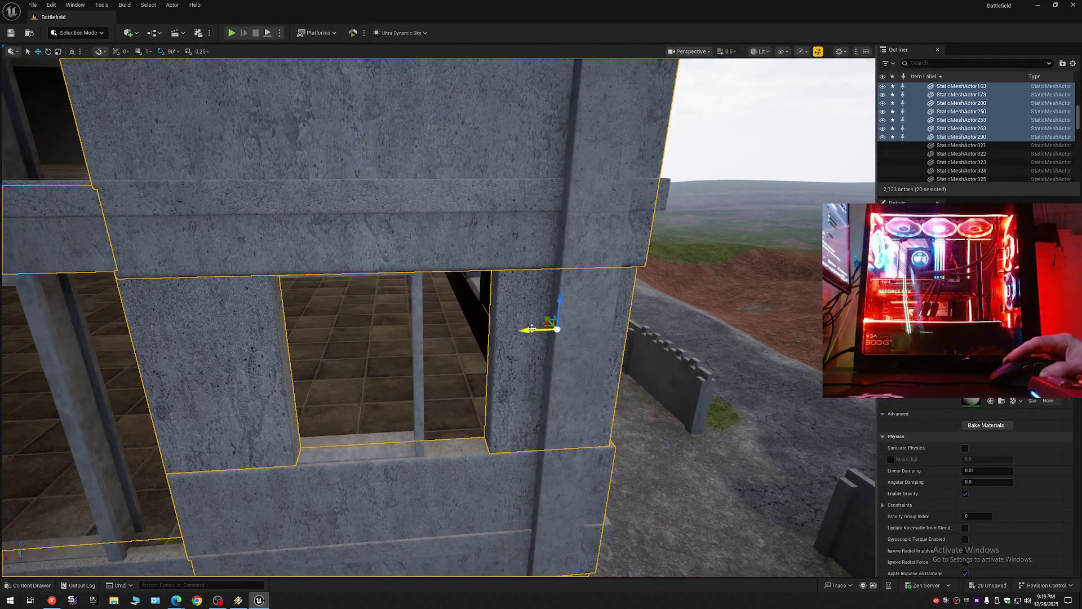
mouse_move(461, 328)
mouse_down()
mouse_move(496, 317)
mouse_move(463, 318)
mouse_up()
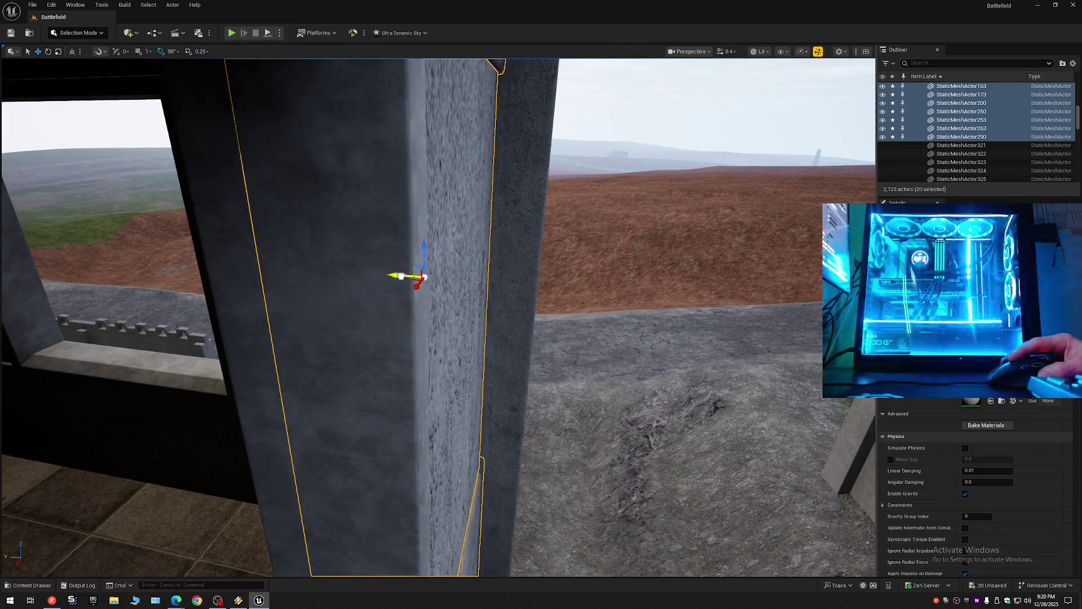
scroll(417, 275, down, 1)
mouse_move(406, 276)
mouse_down()
mouse_move(445, 272)
mouse_move(367, 282)
mouse_move(379, 283)
mouse_up()
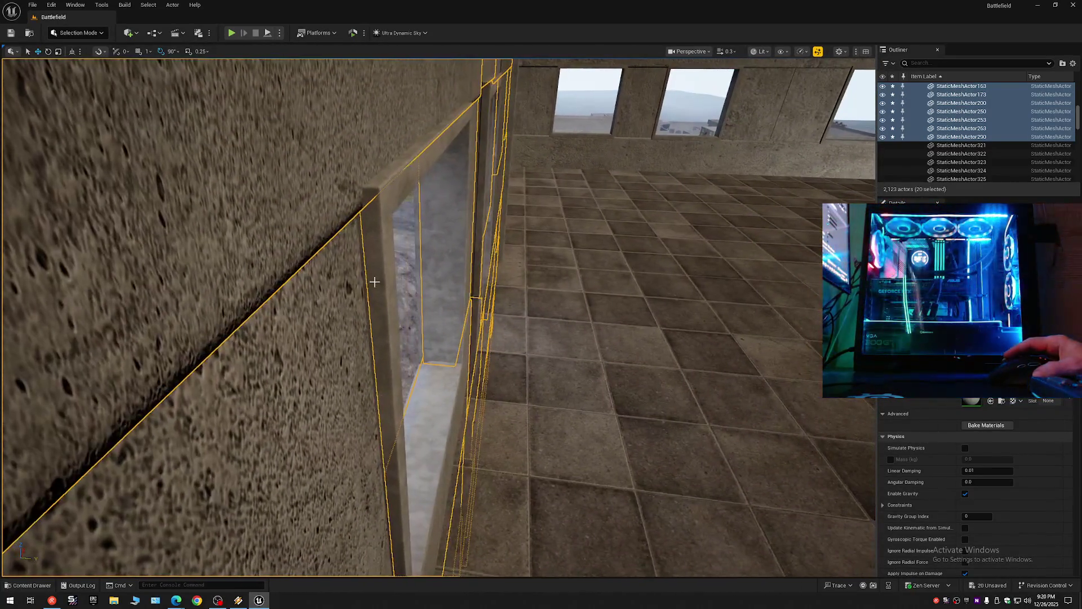
alt+middle_click(332, 216)
mouse_move(351, 219)
mouse_down()
mouse_move(381, 250)
mouse_move(400, 249)
mouse_move(383, 251)
mouse_up()
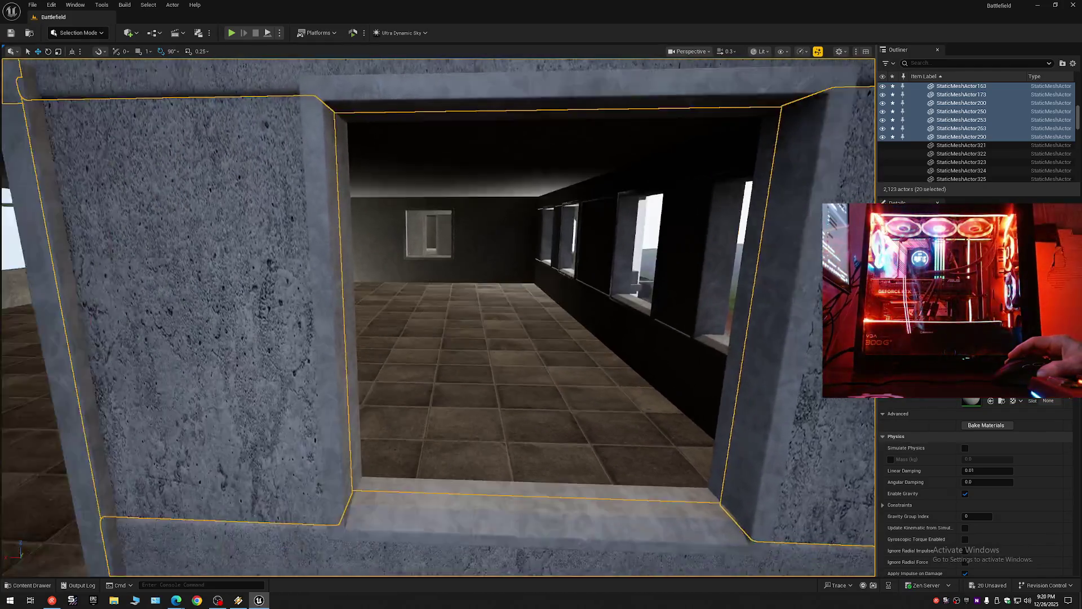
key(a)
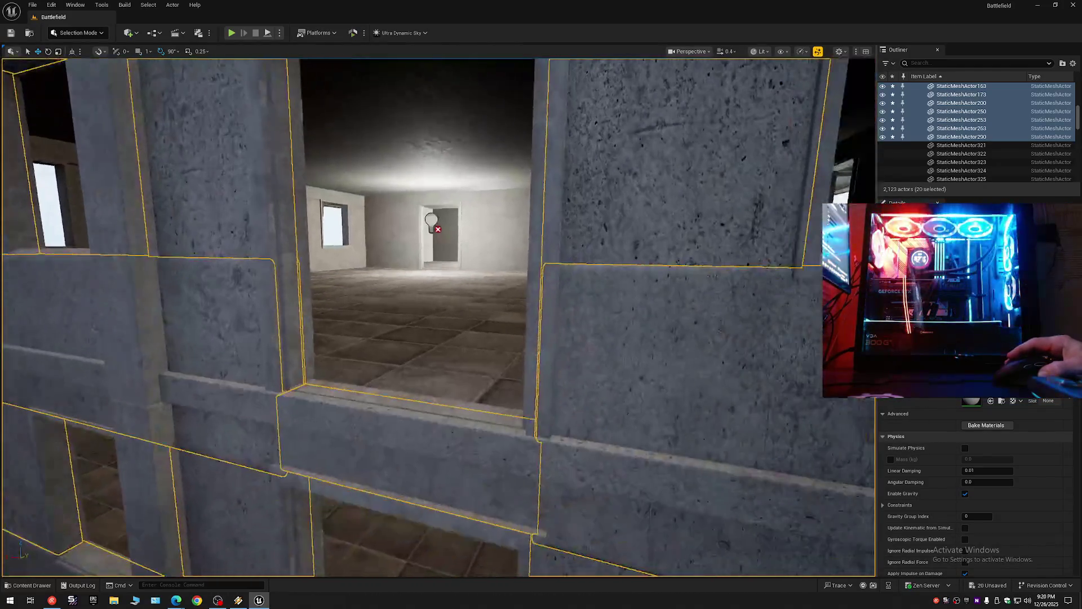
key(a)
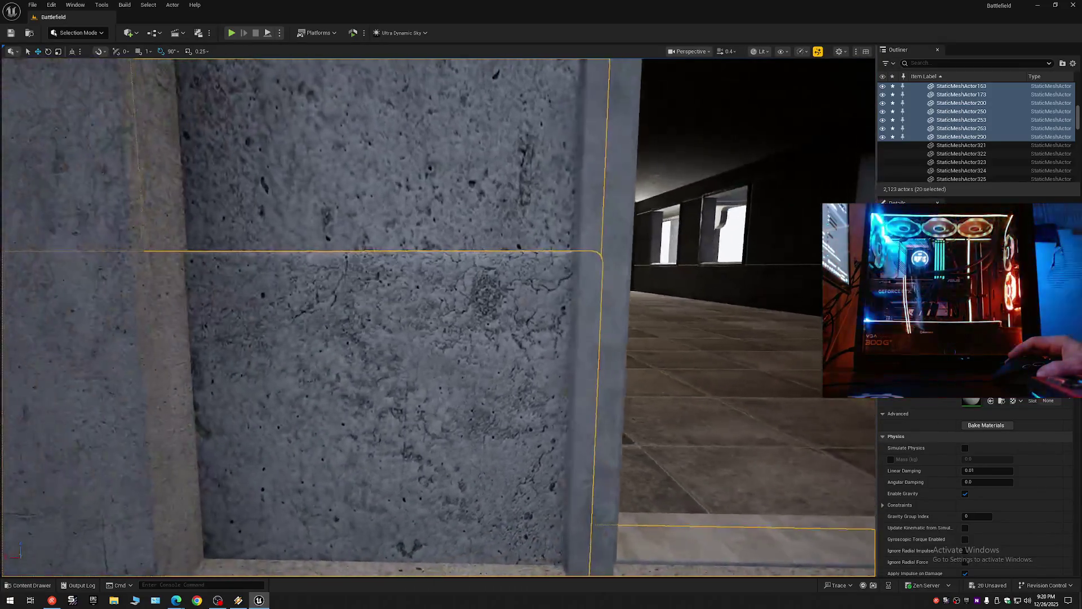
scroll(438, 316, up, 1)
key(a)
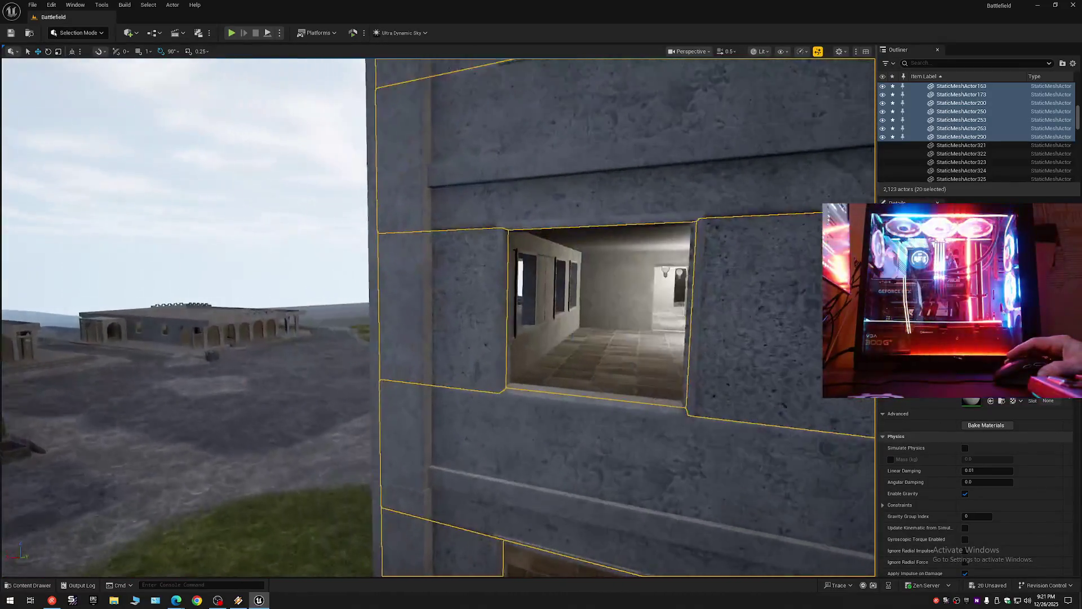
key(a)
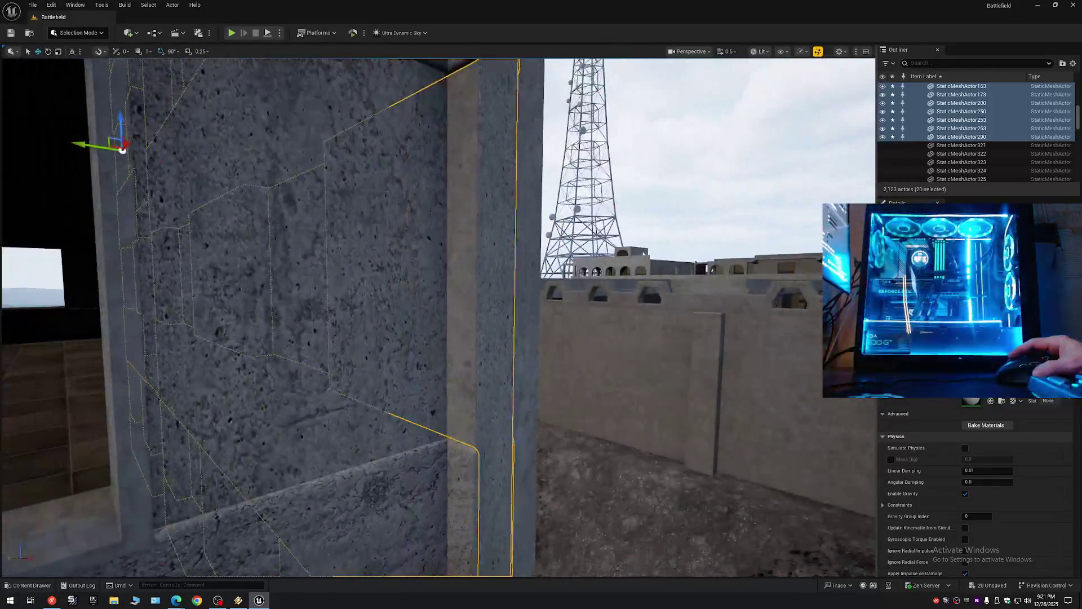
key(a)
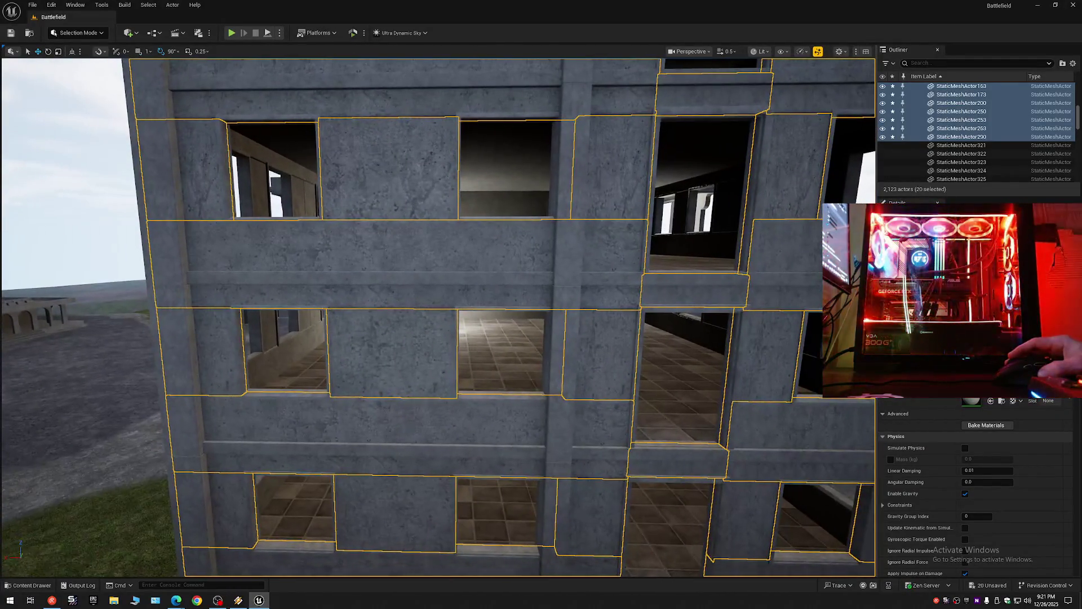
key(w)
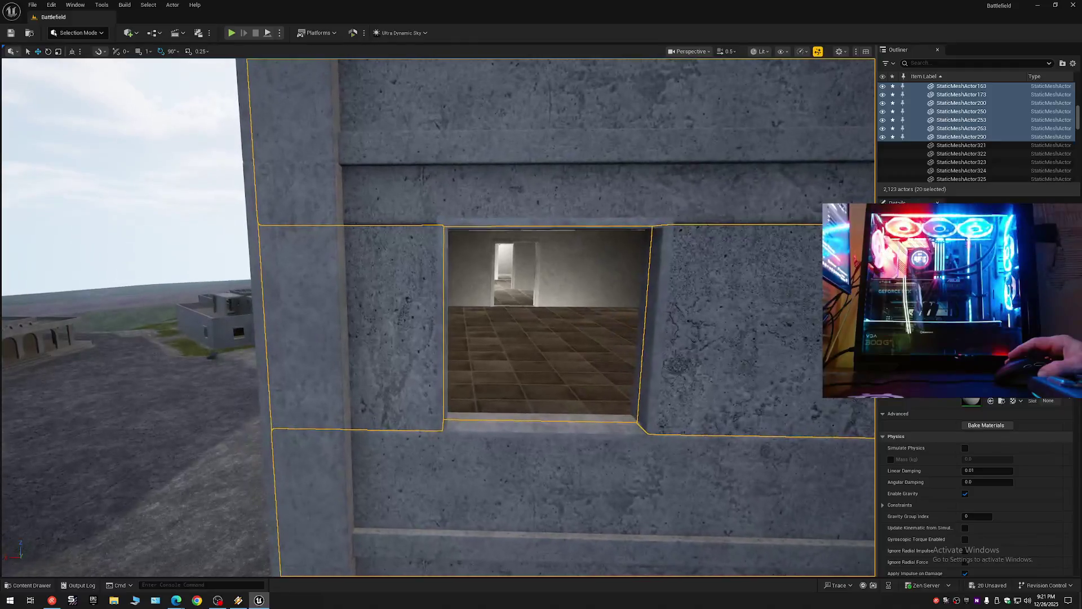
key(s)
key(d)
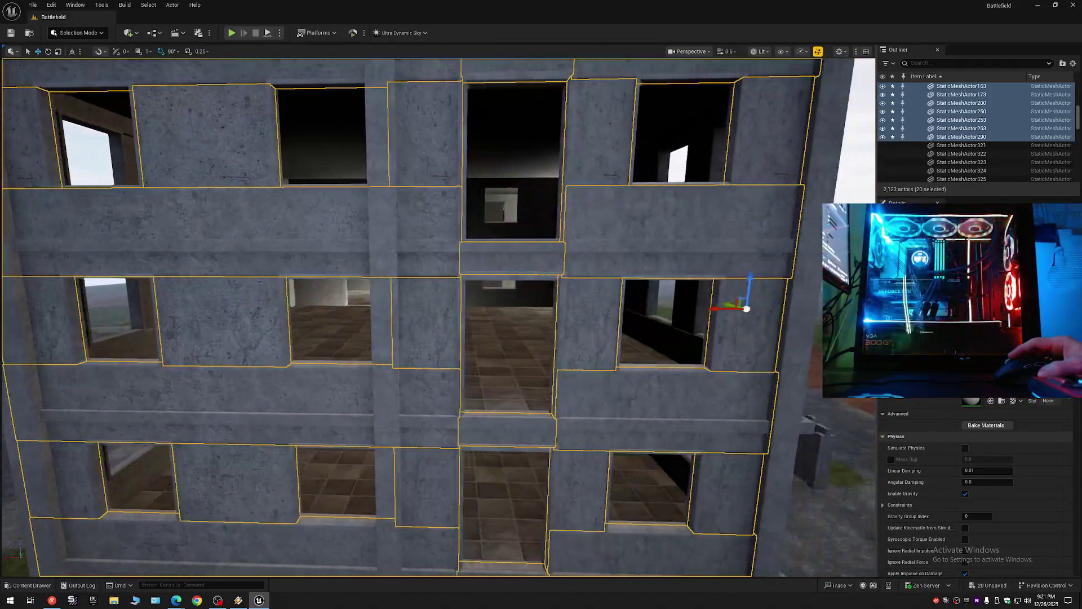
key(w)
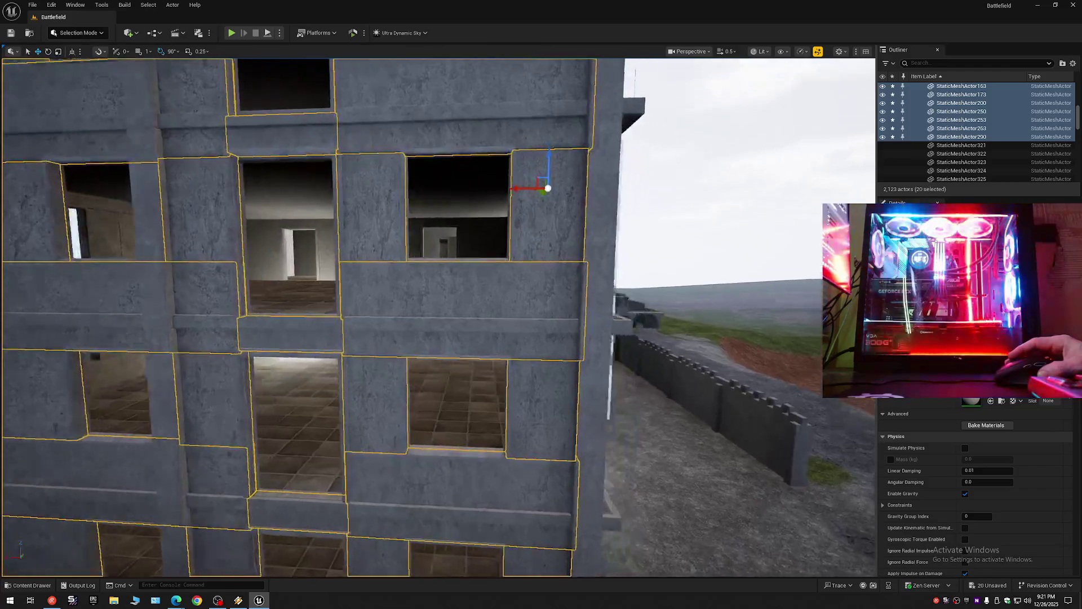
key(w)
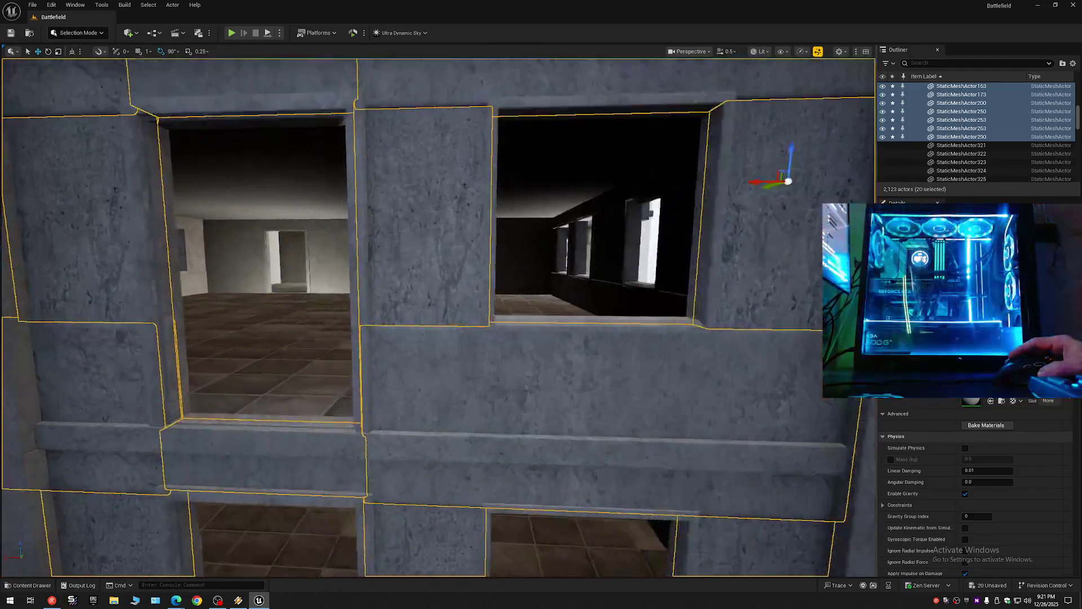
key(s)
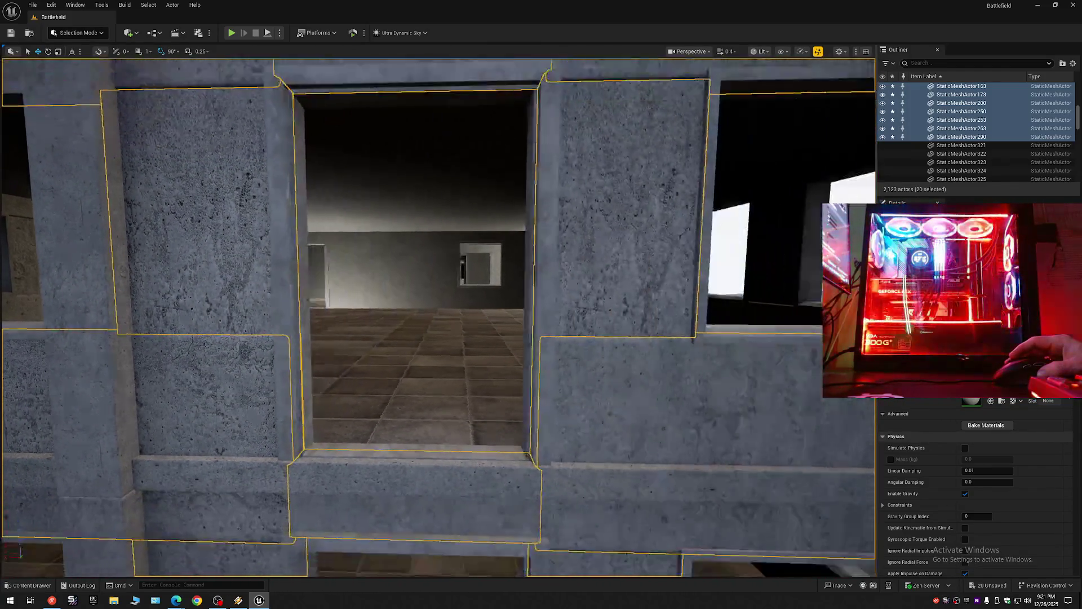
scroll(440, 316, up, 2)
key(d)
key(s)
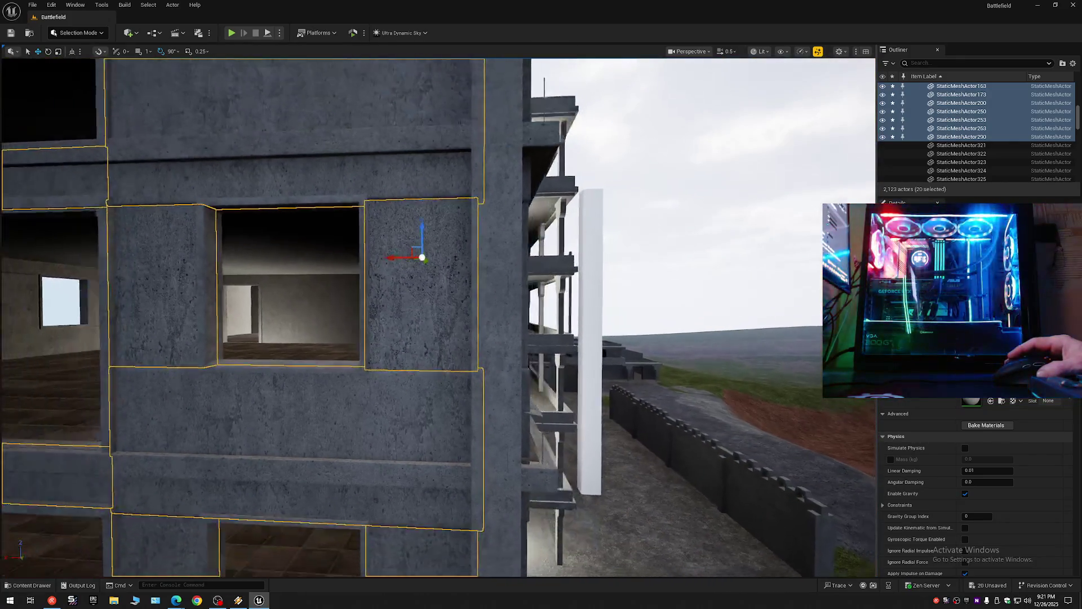
click(450, 327)
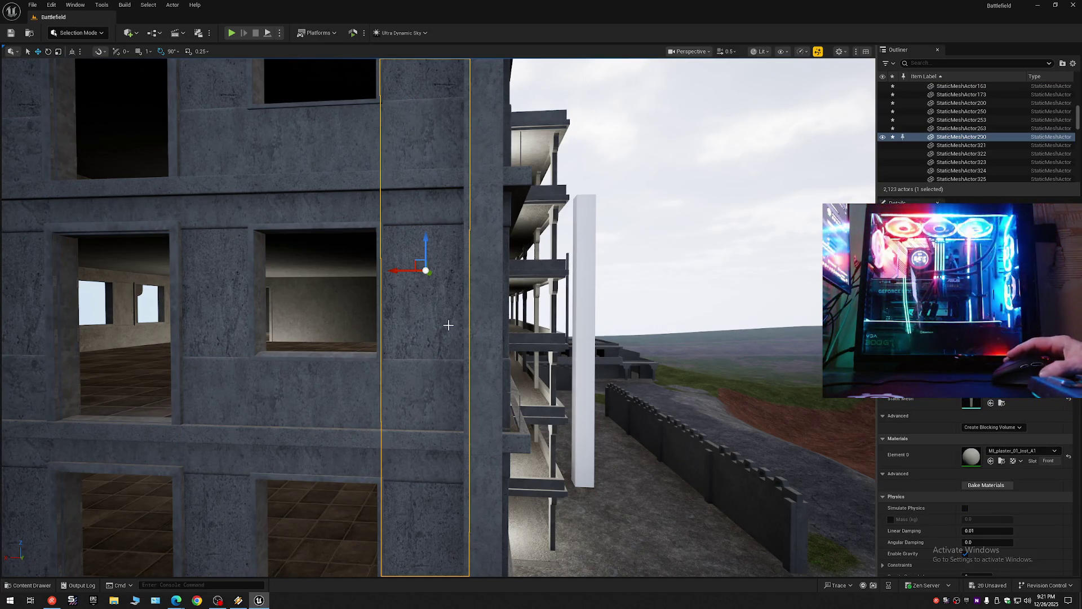
Step: Inspect wall column StaticMeshActor290 and the balconies around it from several angles
key(w)
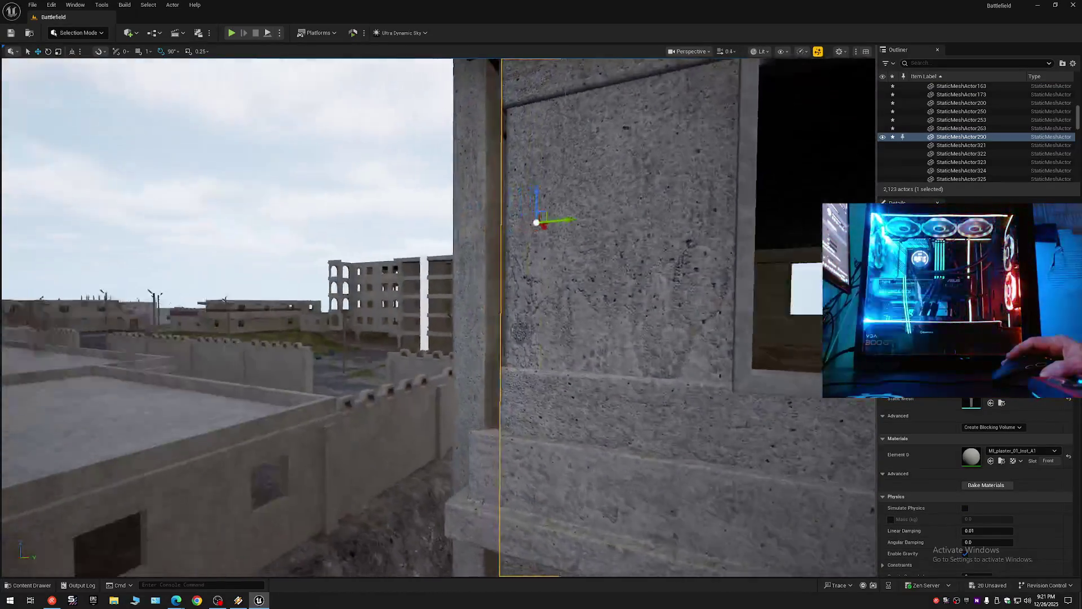
key(w)
scroll(439, 318, down, 2)
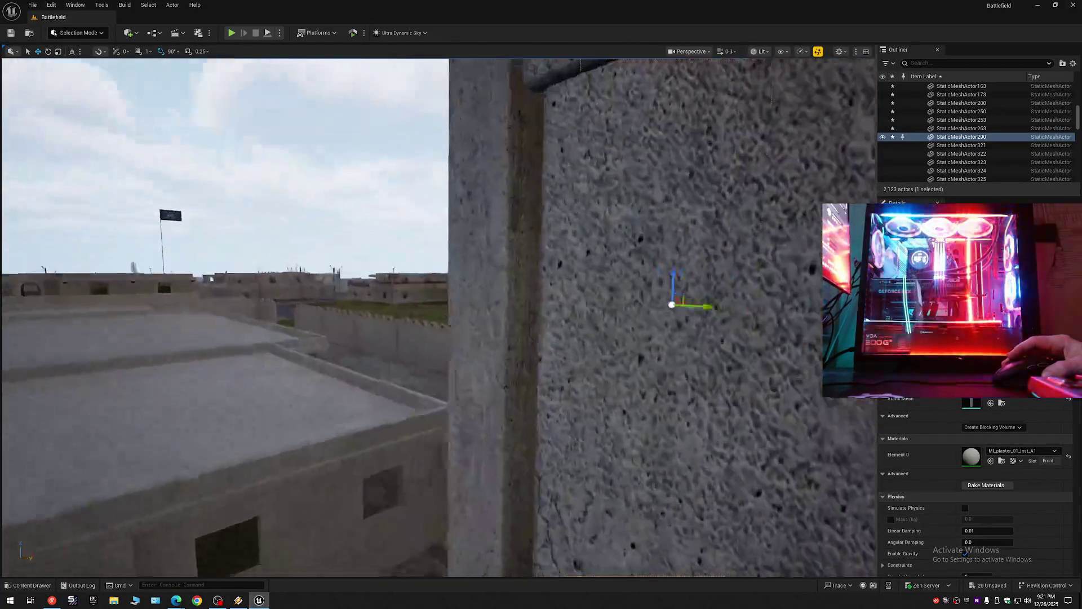
key(w)
scroll(726, 357, up, 1)
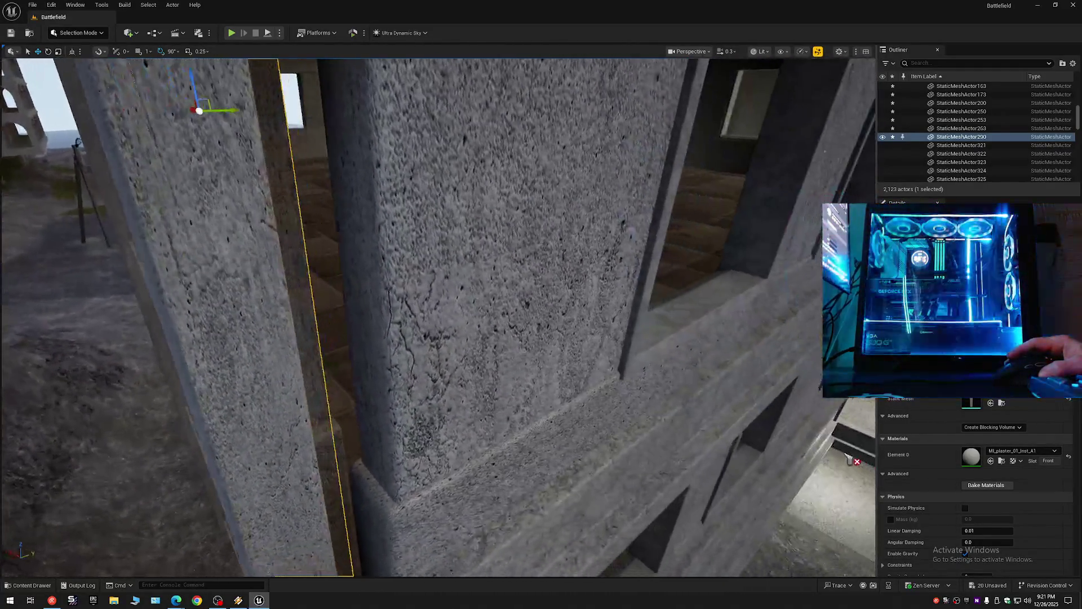
key(s)
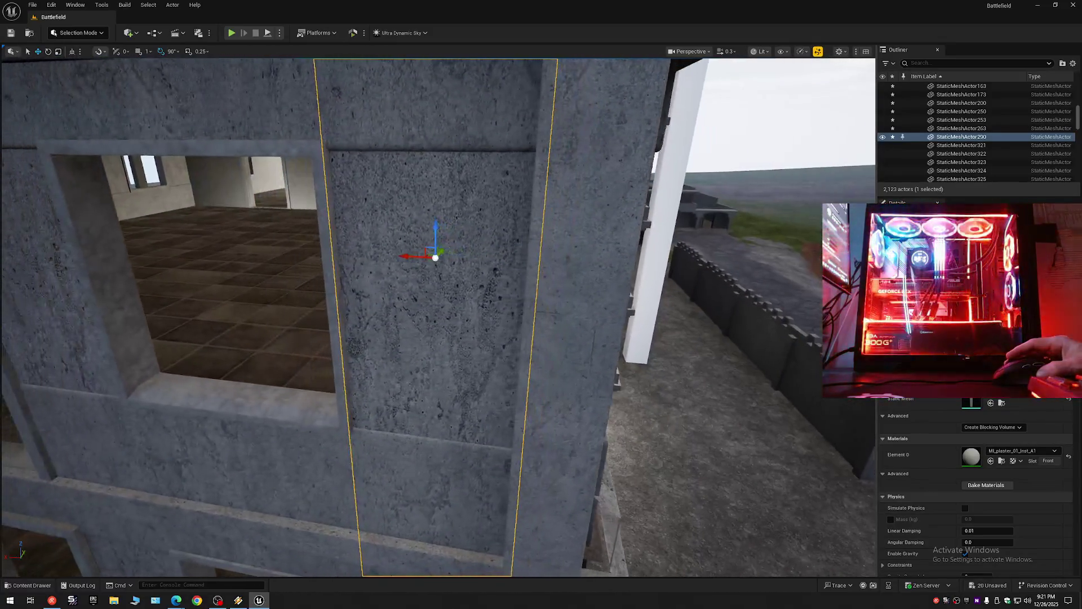
key(d)
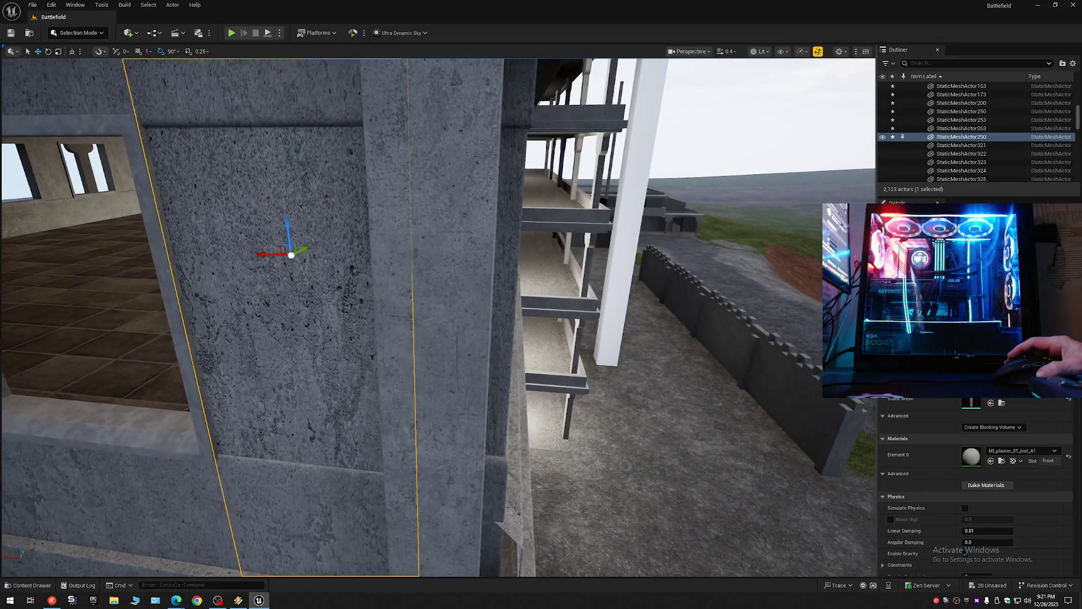
scroll(439, 317, up, 1)
key(s)
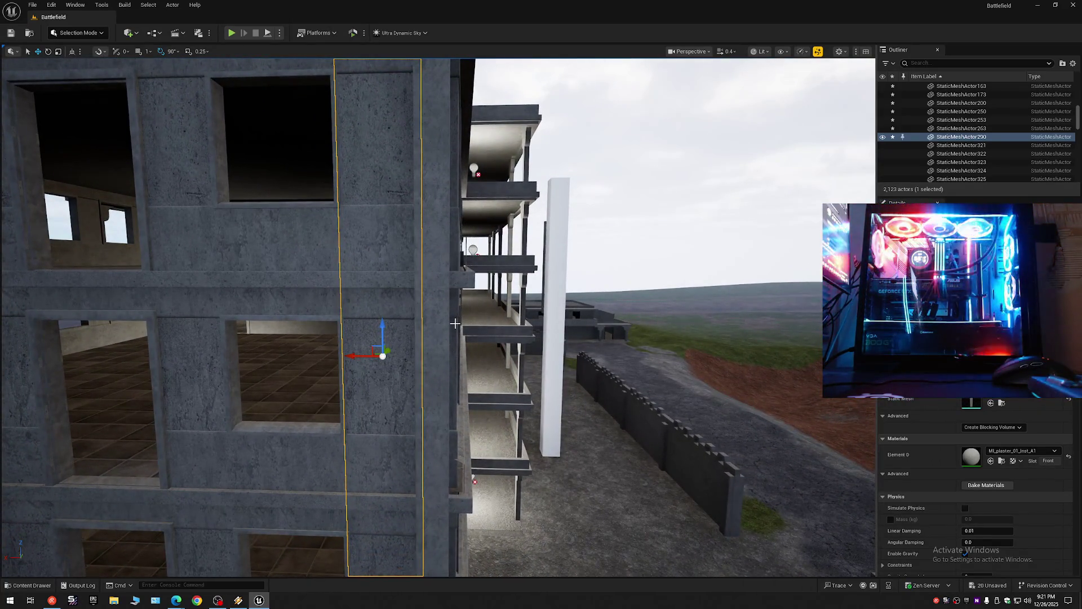
key(d)
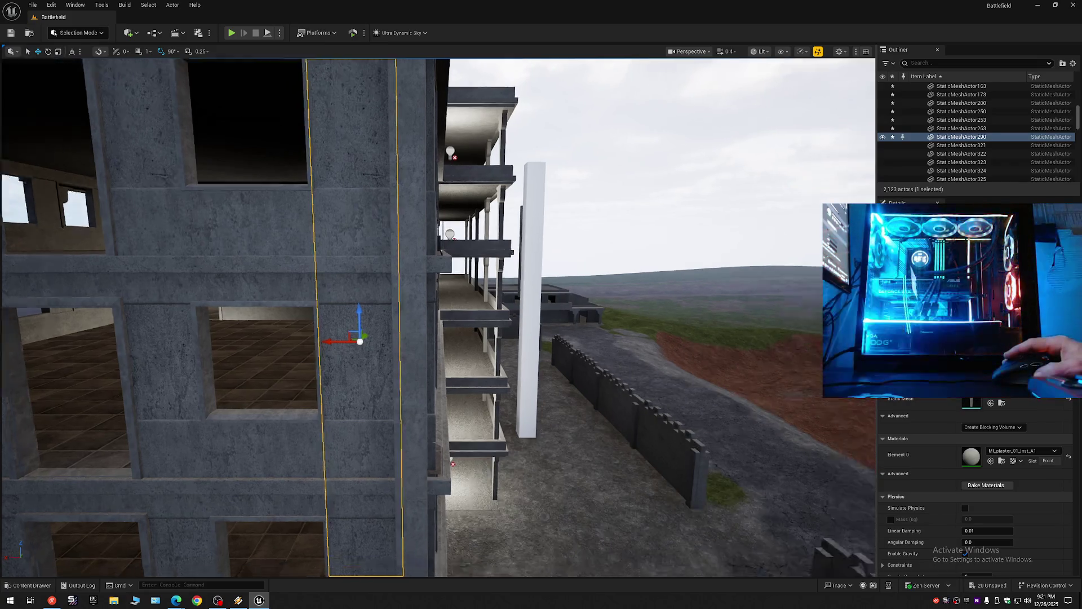
scroll(455, 323, up, 4)
key(a)
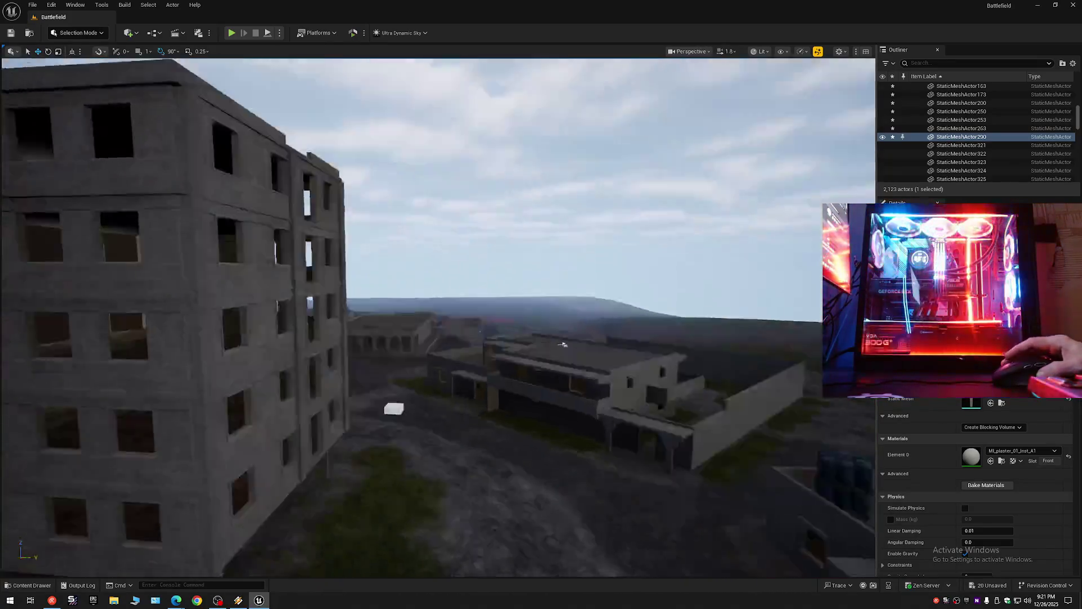
scroll(439, 317, down, 2)
key(d)
scroll(510, 331, down, 1)
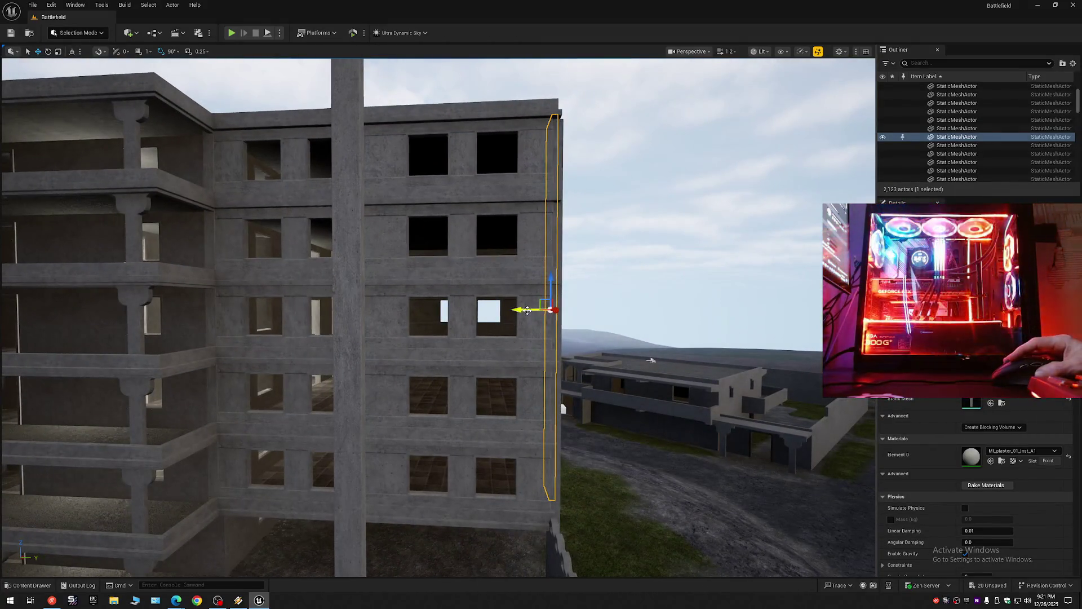
Step: Duplicate the corner column and slide the copy far left along the facade
drag(527, 311, 6, 304)
scroll(437, 316, up, 1)
drag(684, 288, 621, 288)
drag(710, 282, 241, 294)
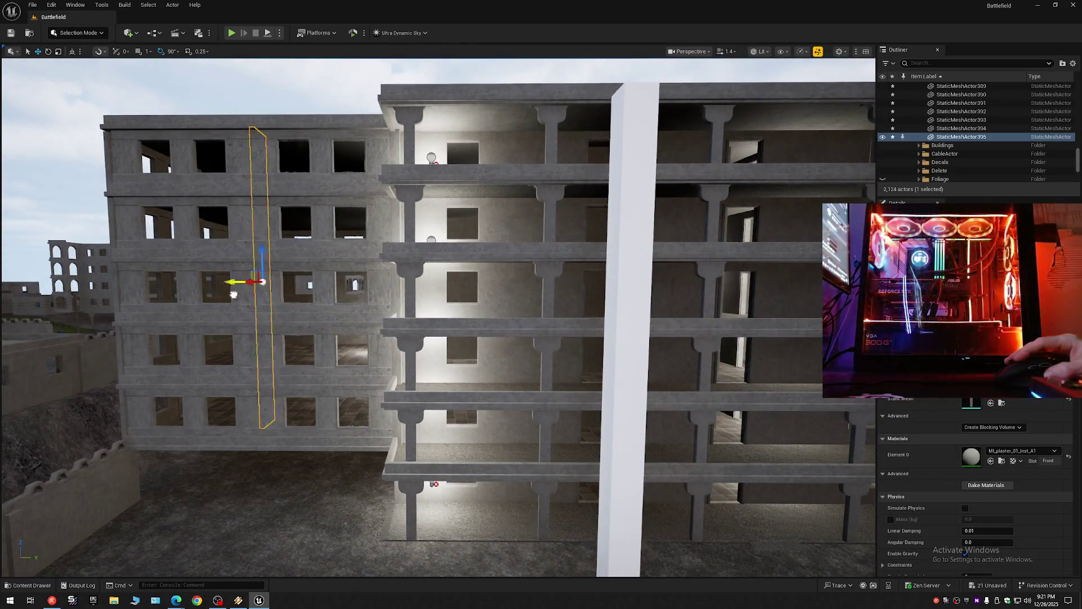
drag(134, 295, 169, 287)
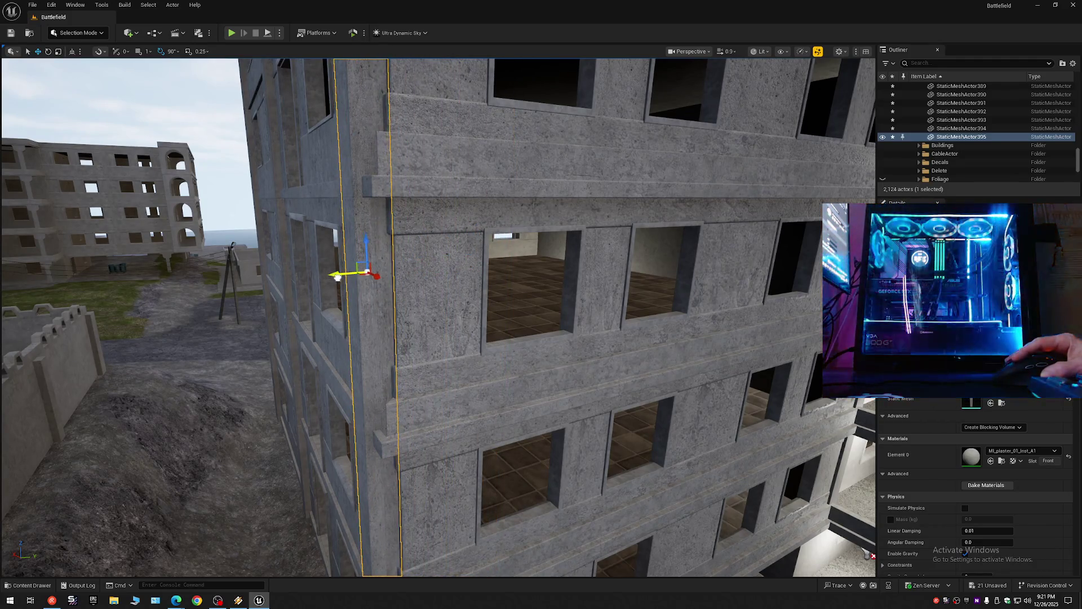
Step: Undo the copied pillar's last move near the building corner and balconies
scroll(336, 276, down, 10)
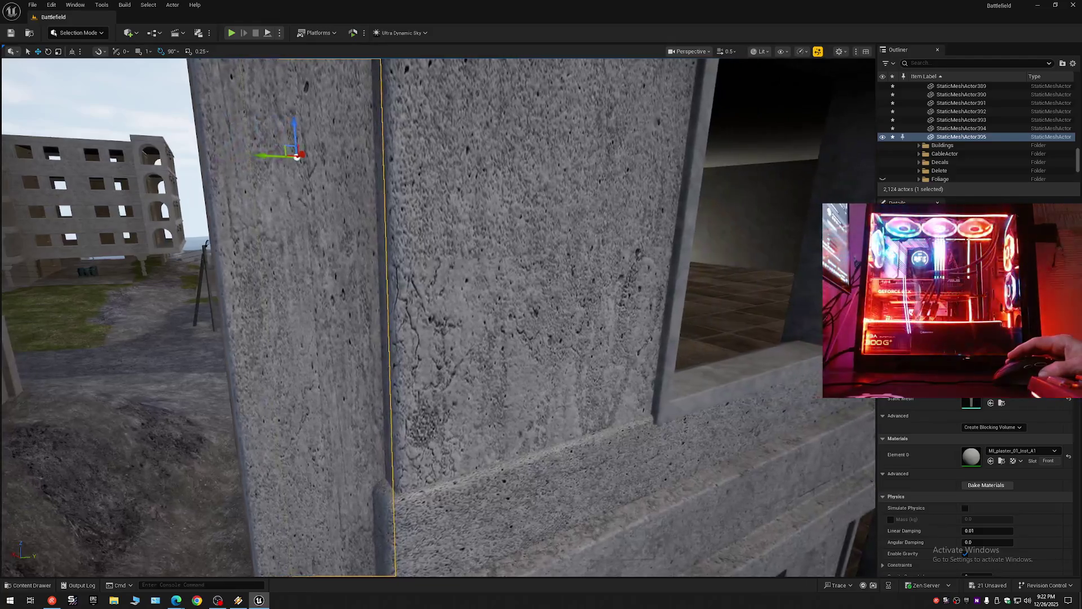
scroll(438, 315, up, 5)
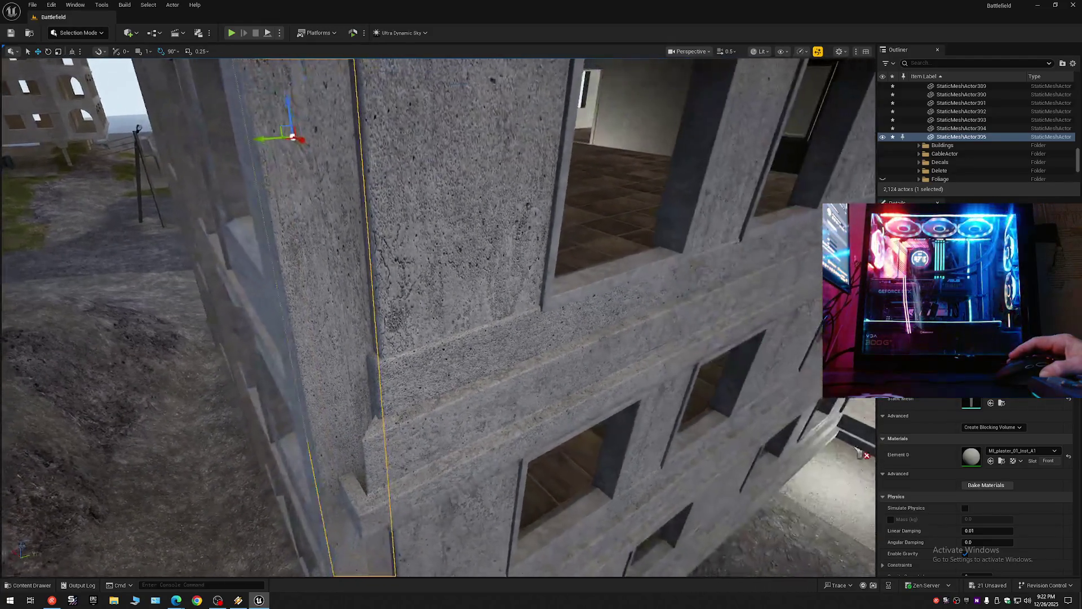
scroll(438, 316, up, 3)
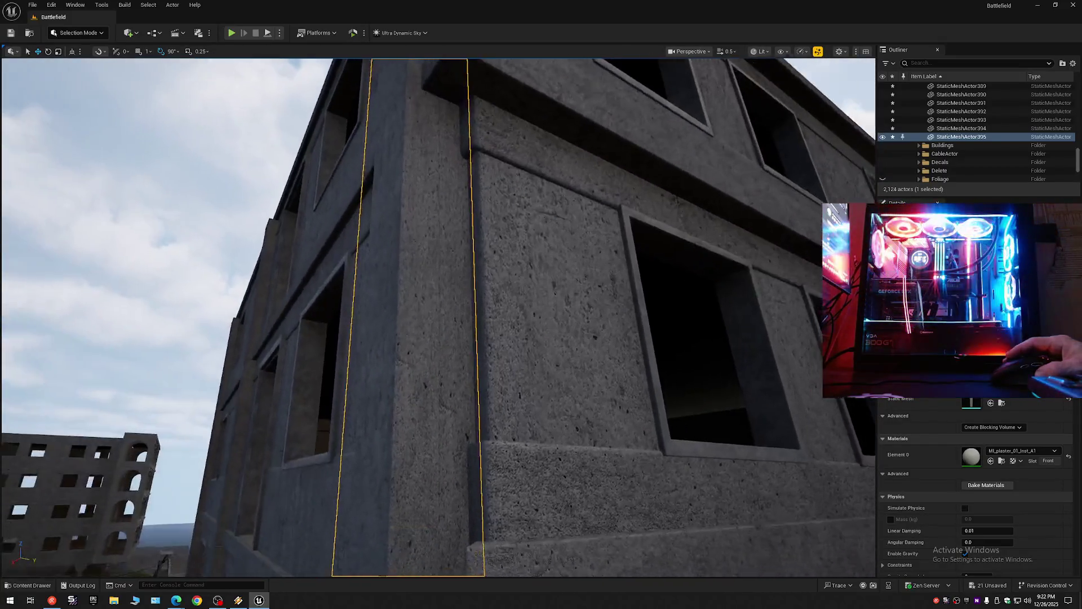
scroll(438, 315, up, 4)
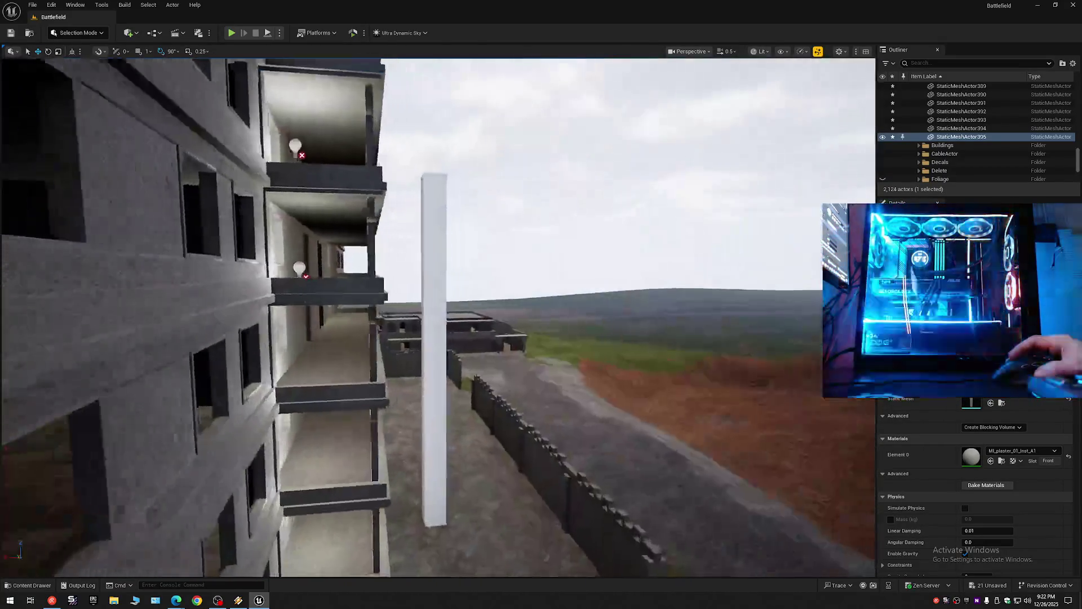
scroll(438, 316, down, 3)
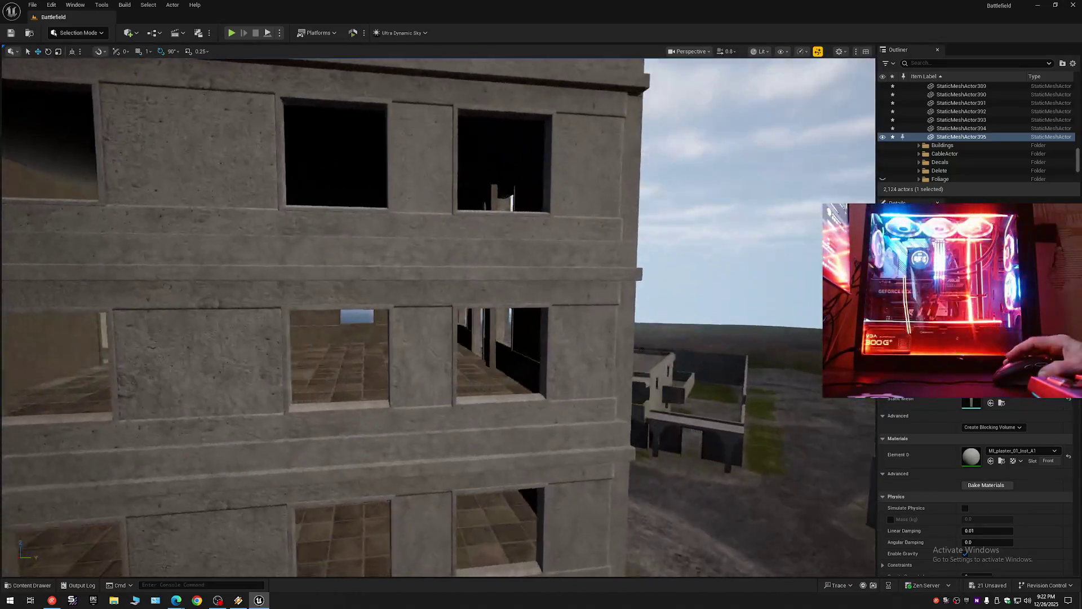
scroll(438, 316, up, 1)
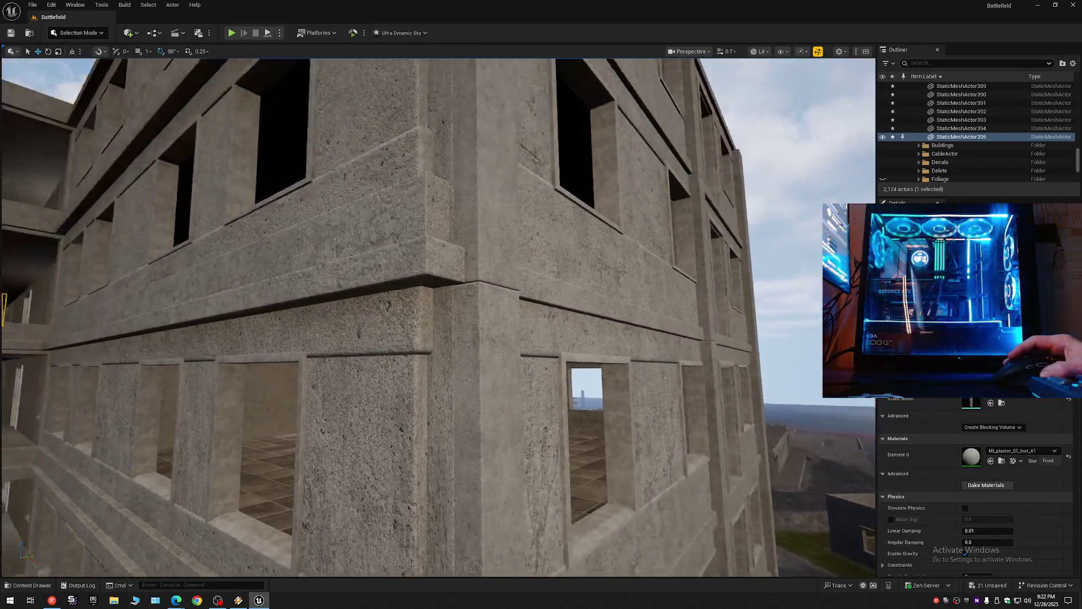
scroll(438, 316, up, 1)
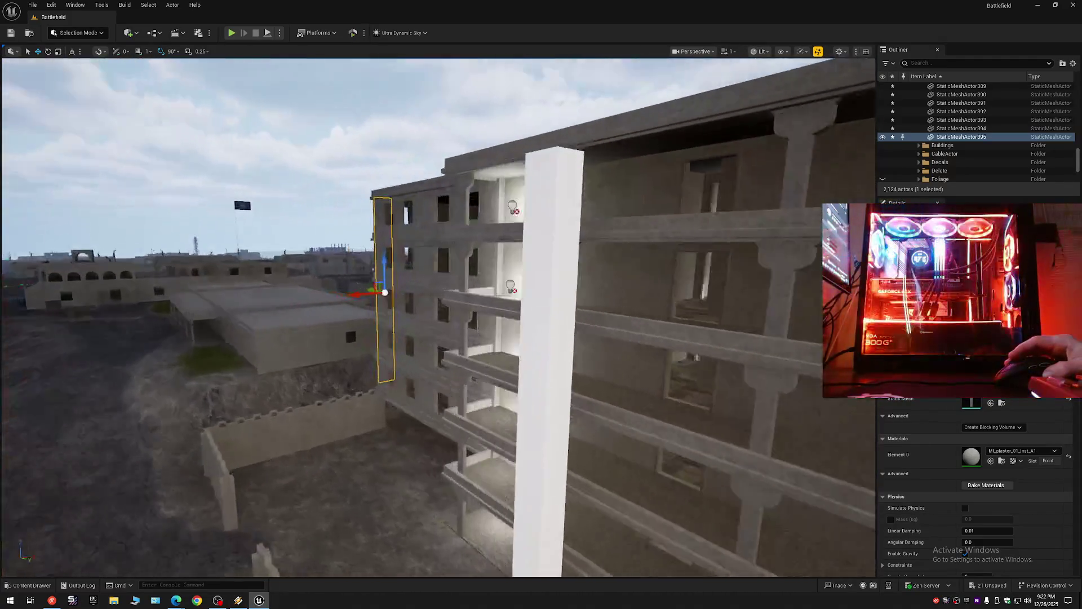
key(w)
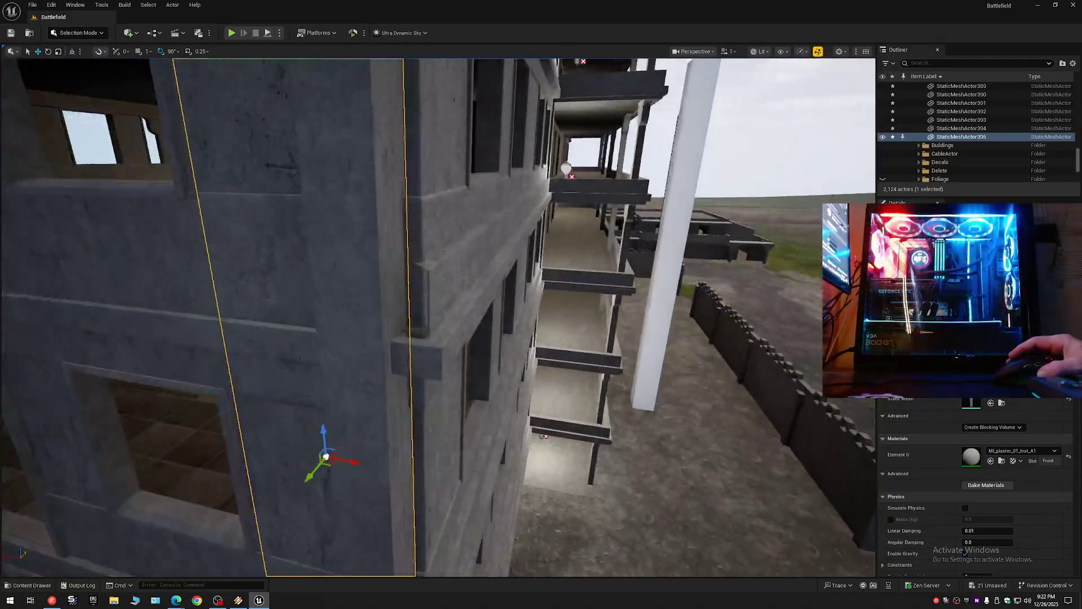
scroll(438, 316, down, 4)
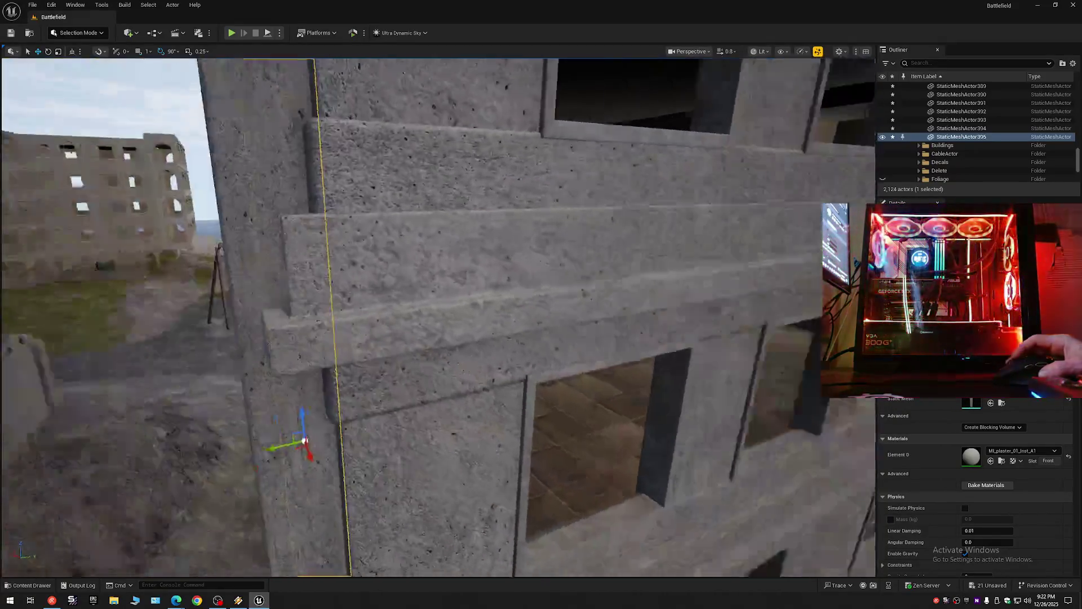
key(w)
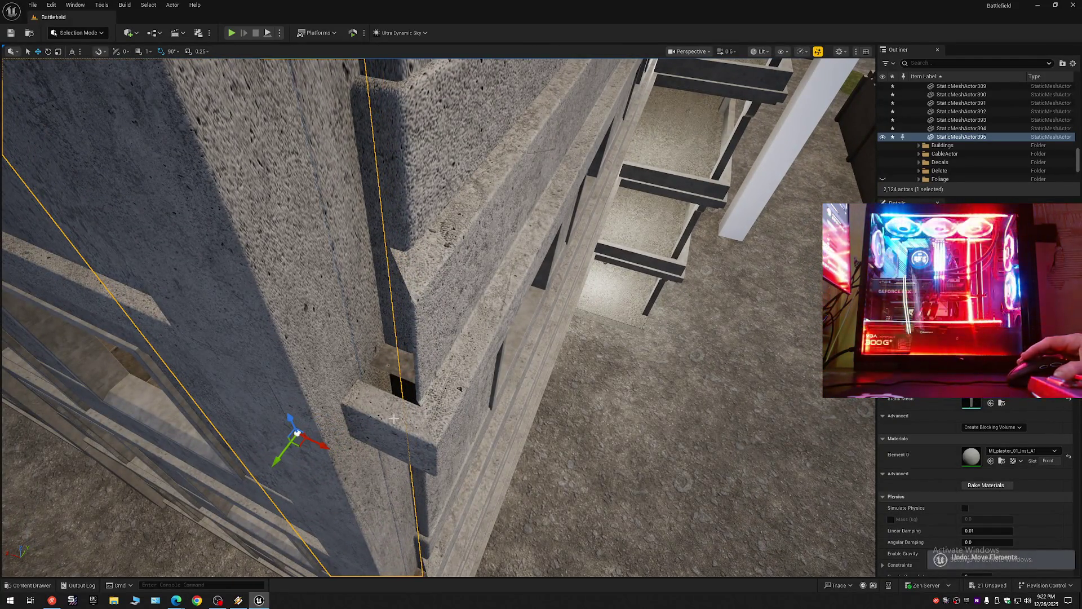
Step: Fly around the building corner to inspect the extra corner pillar up close and from afar
scroll(379, 424, down, 2)
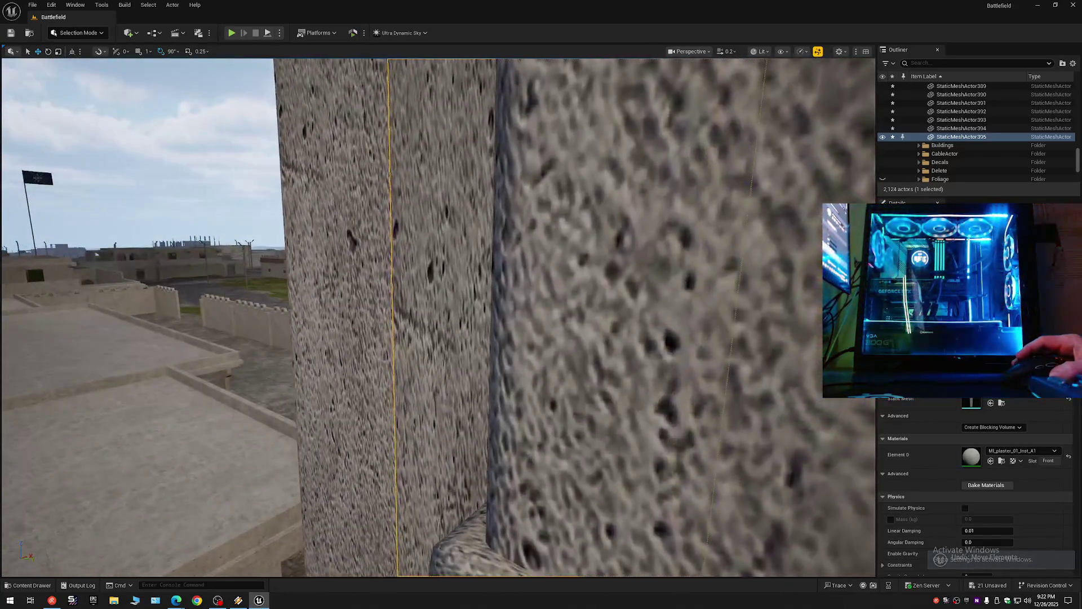
scroll(438, 315, up, 1)
key(s)
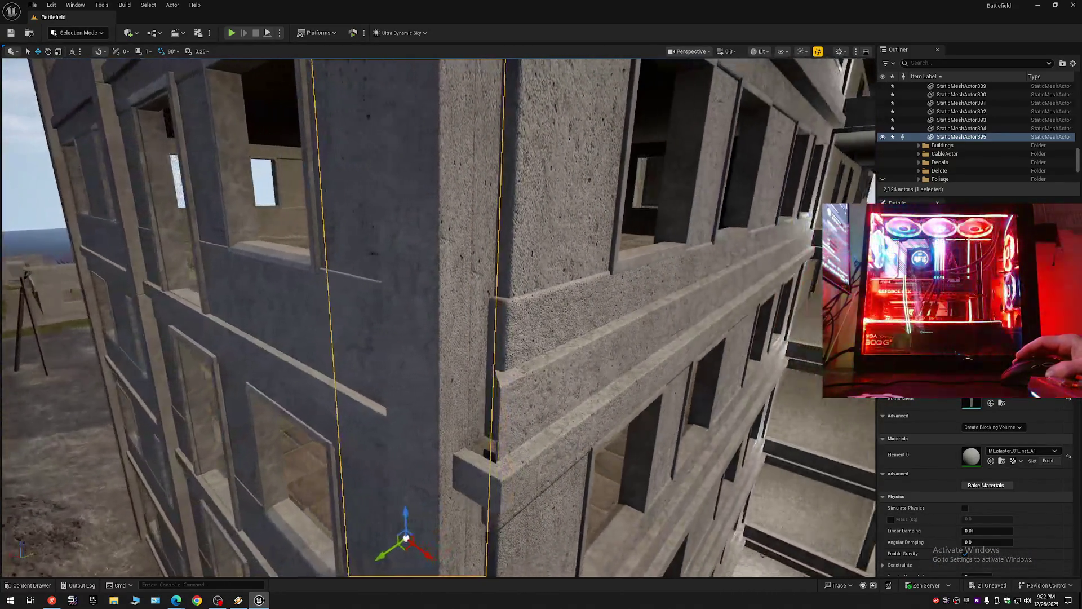
key(w)
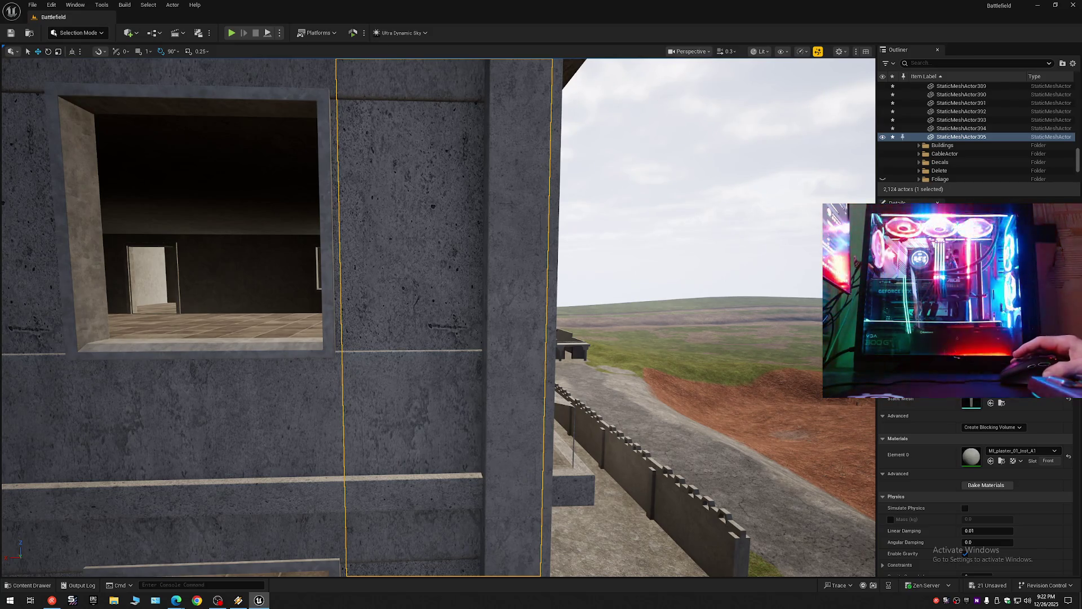
key(e)
key(d)
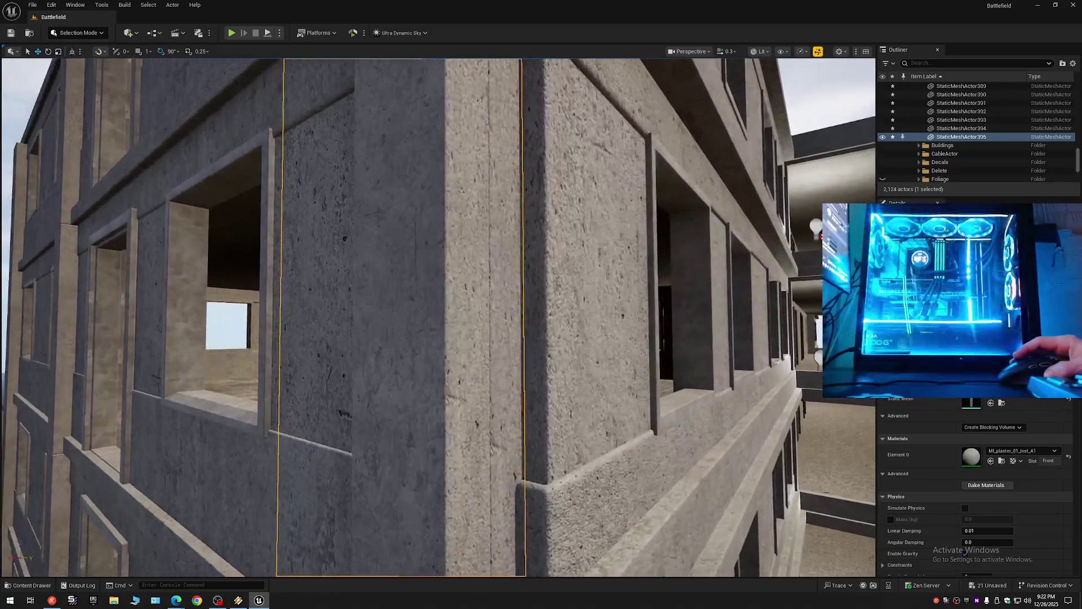
key(a)
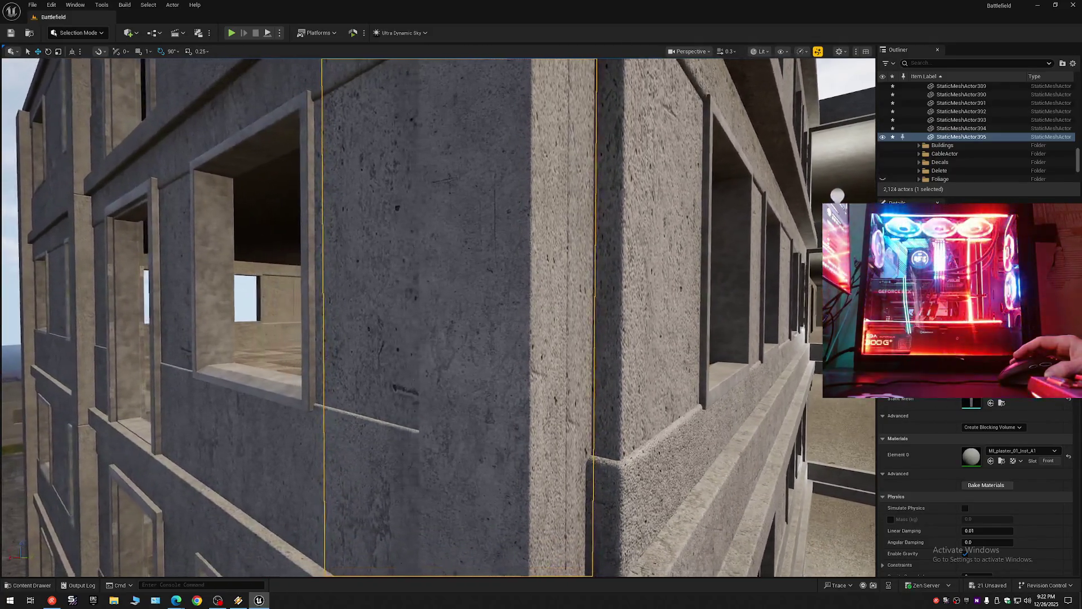
key(s)
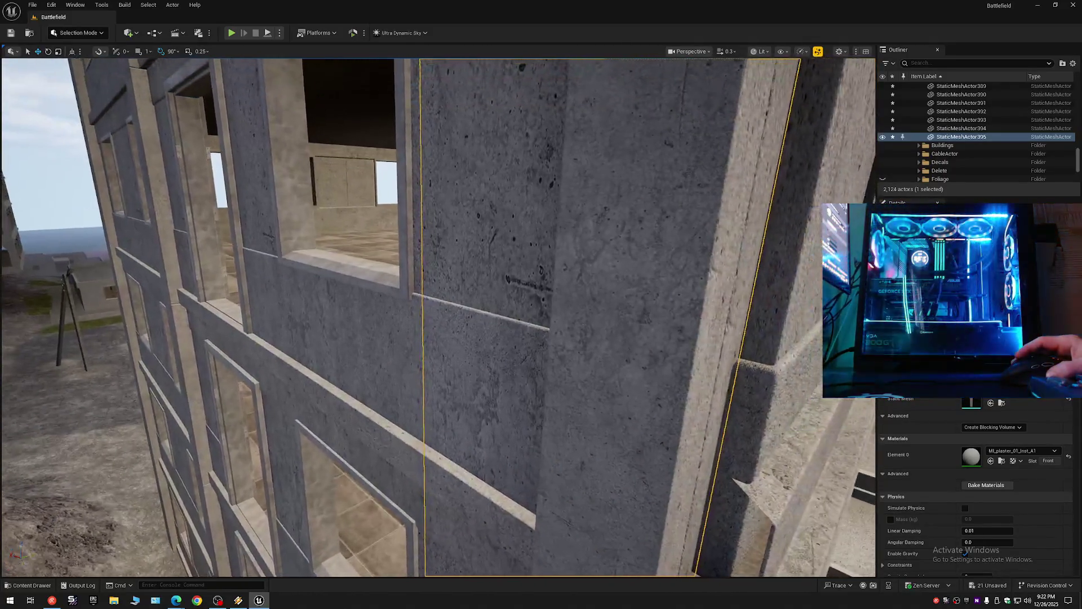
key(s)
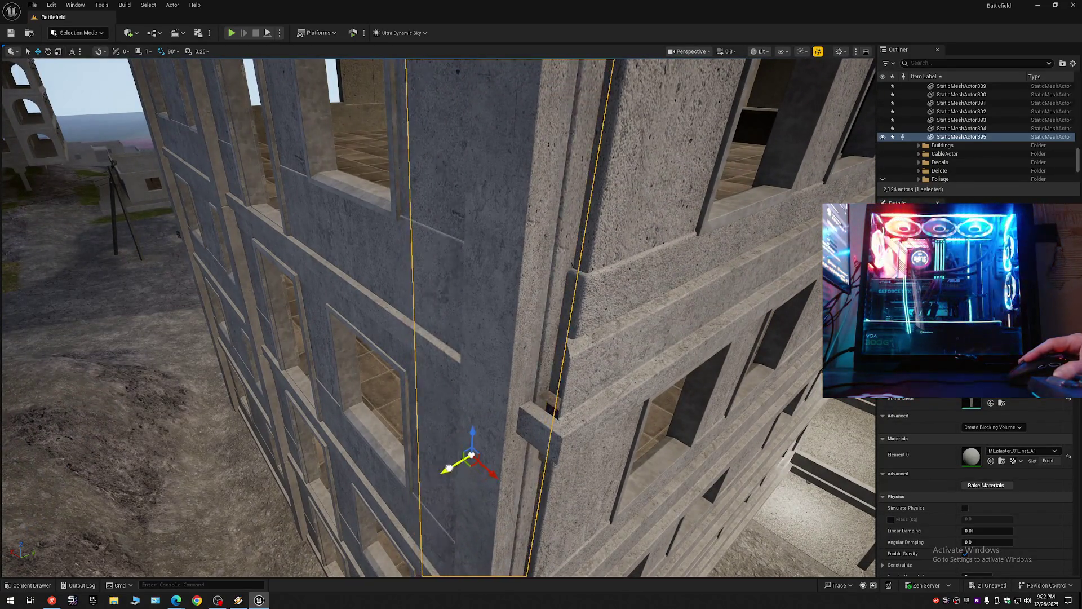
key(w)
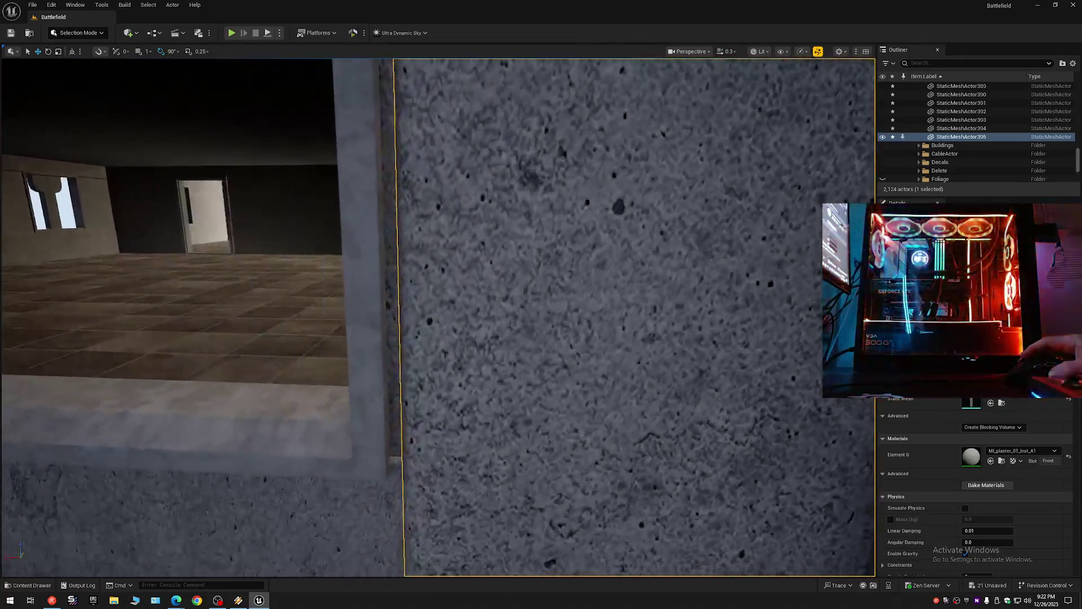
key(s)
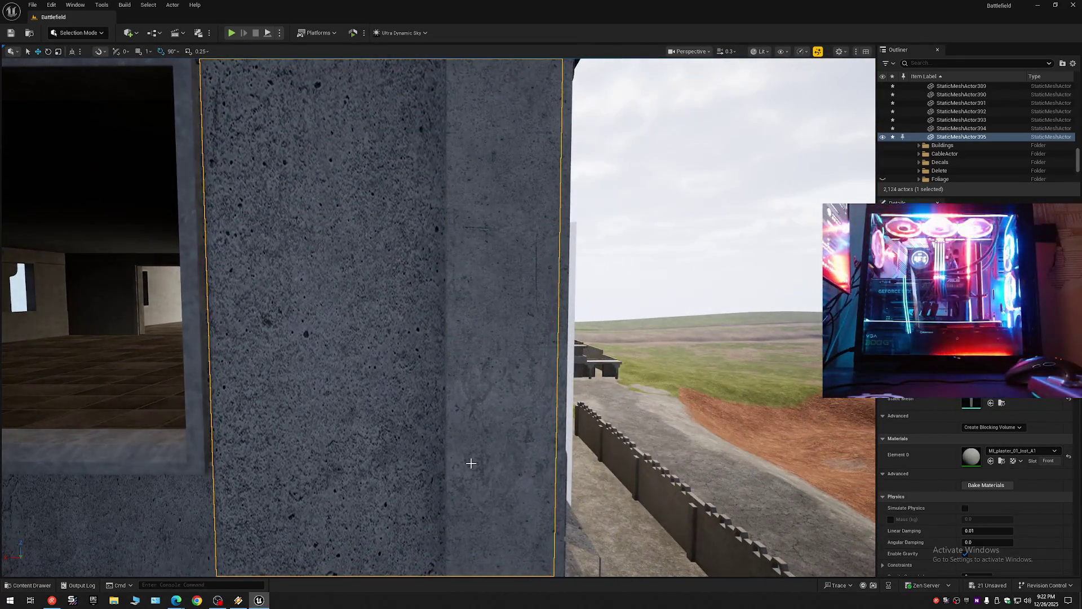
Step: Remove the extra duplicated pillar and fly around the corner pillar to check it
key(s)
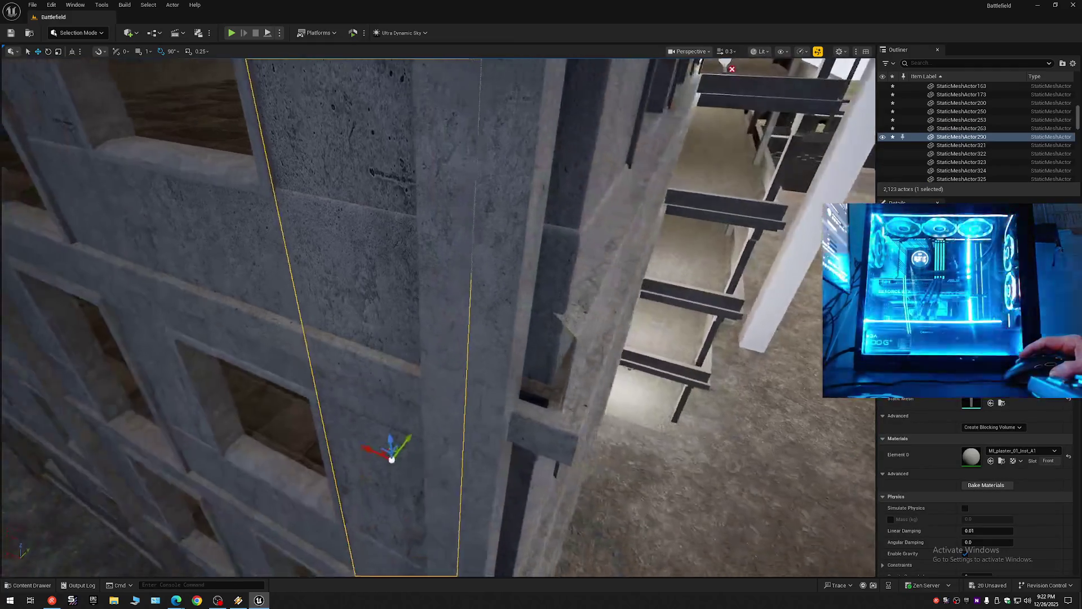
key(s)
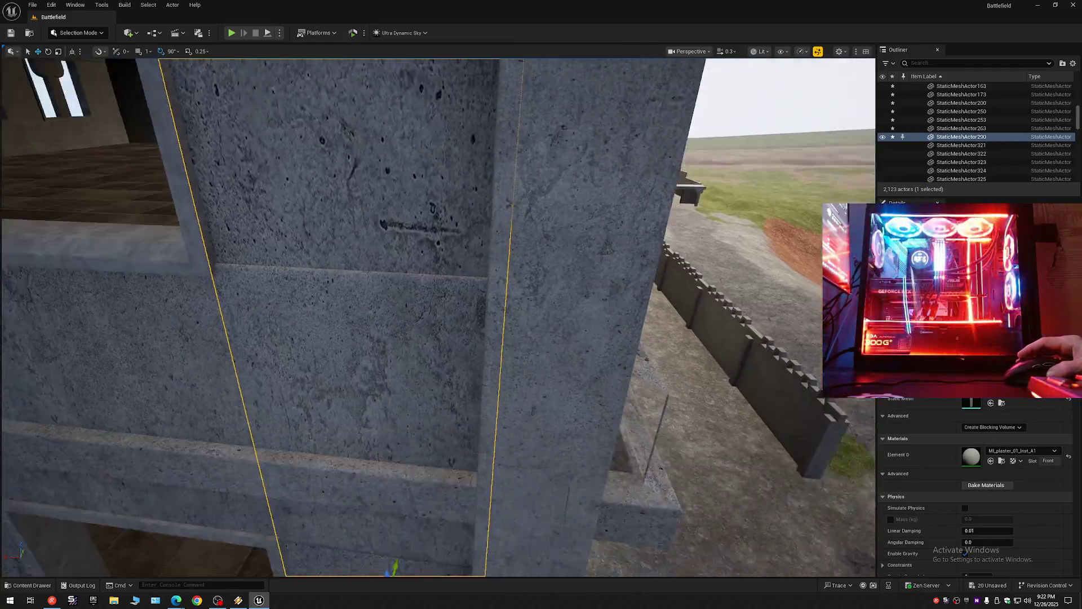
key(w)
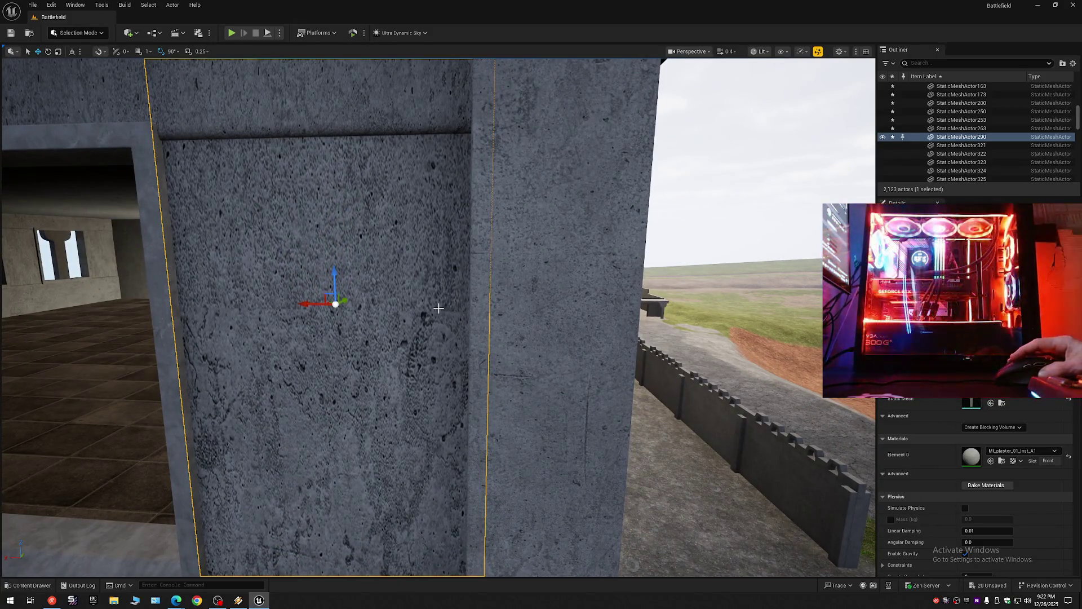
key(a)
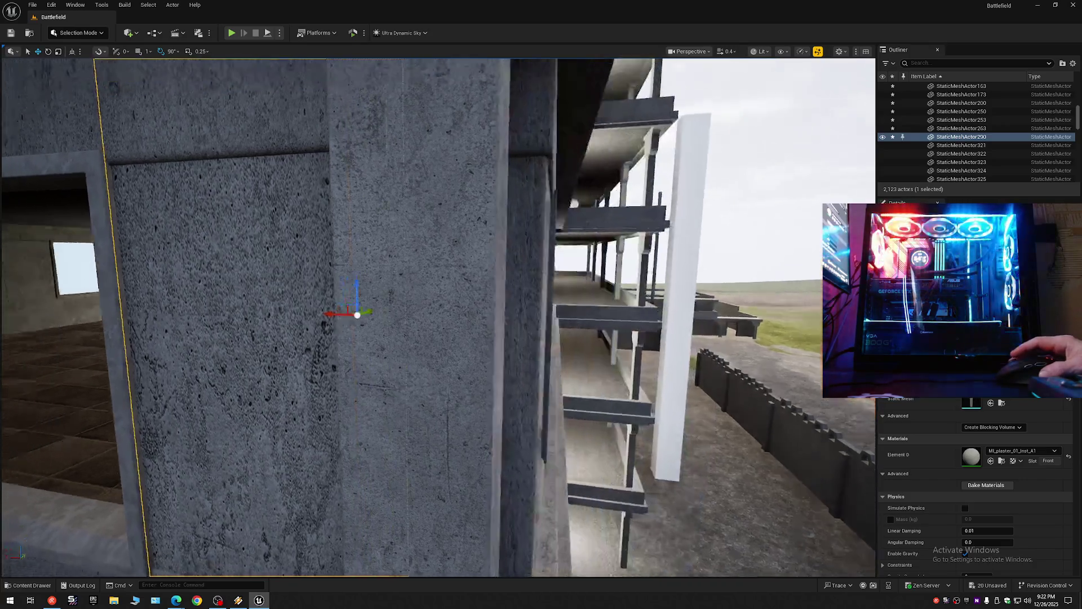
key(s)
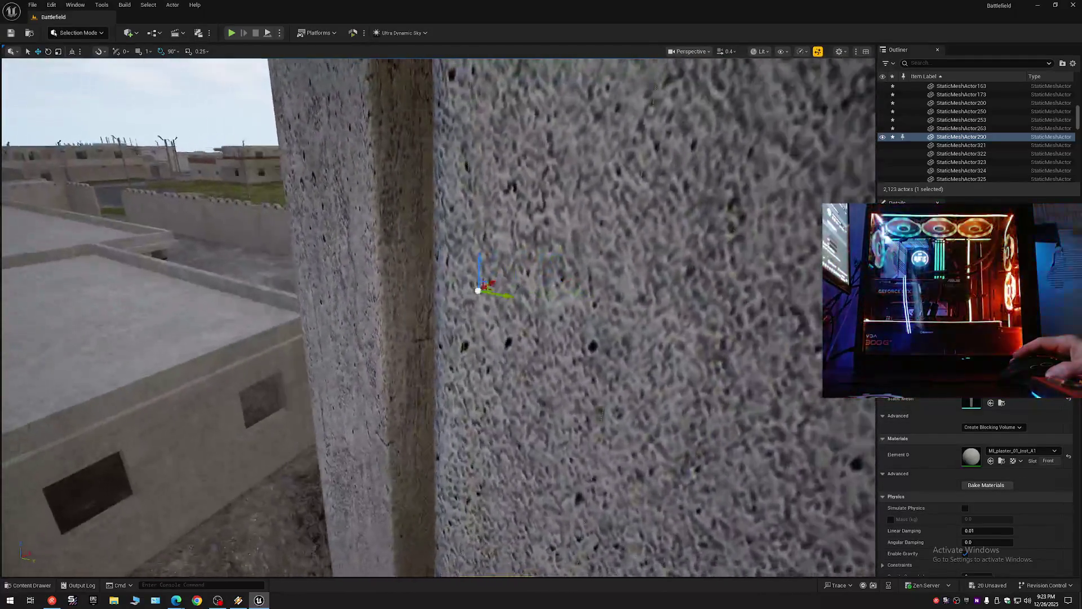
key(w)
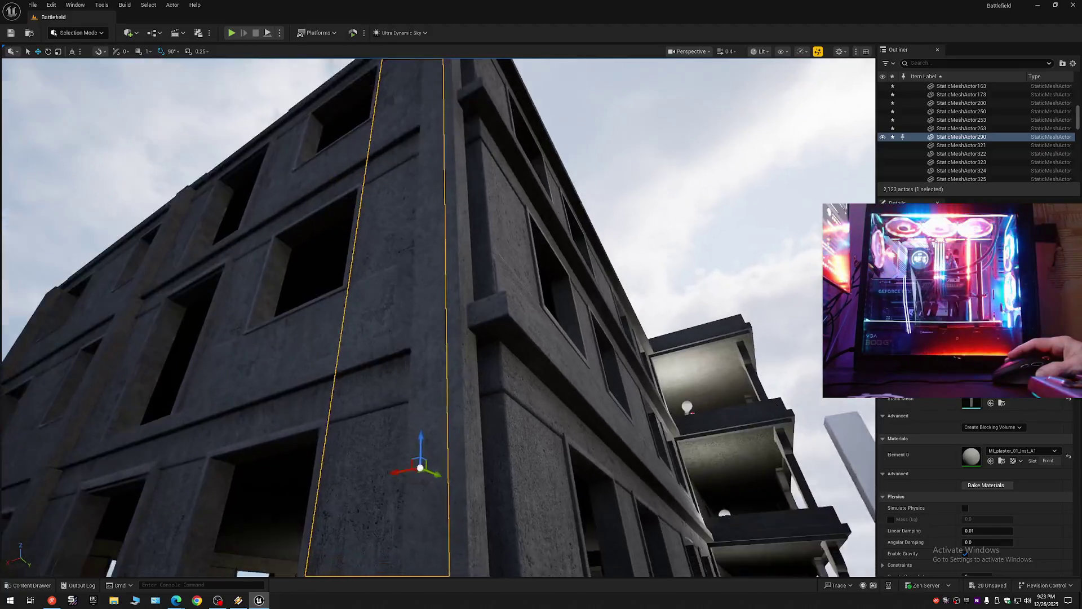
key(s)
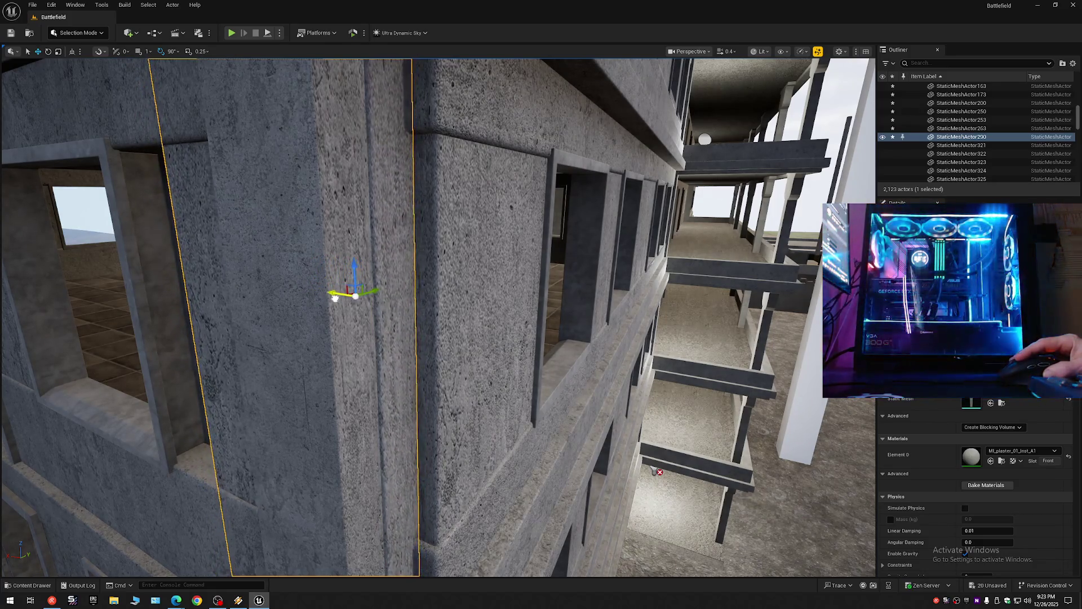
key(w)
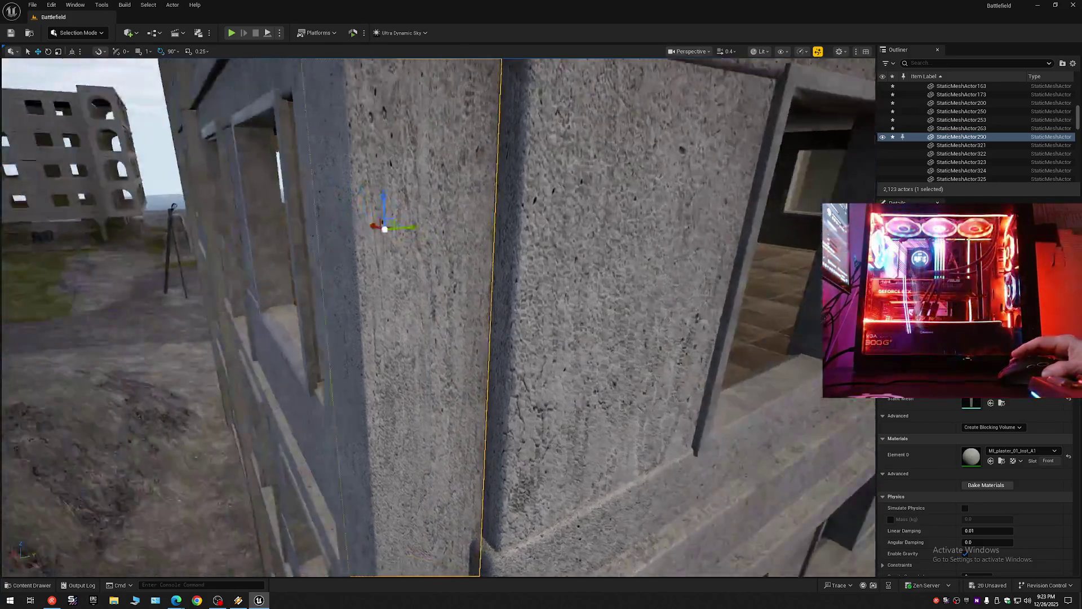
scroll(438, 318, up, 2)
key(s)
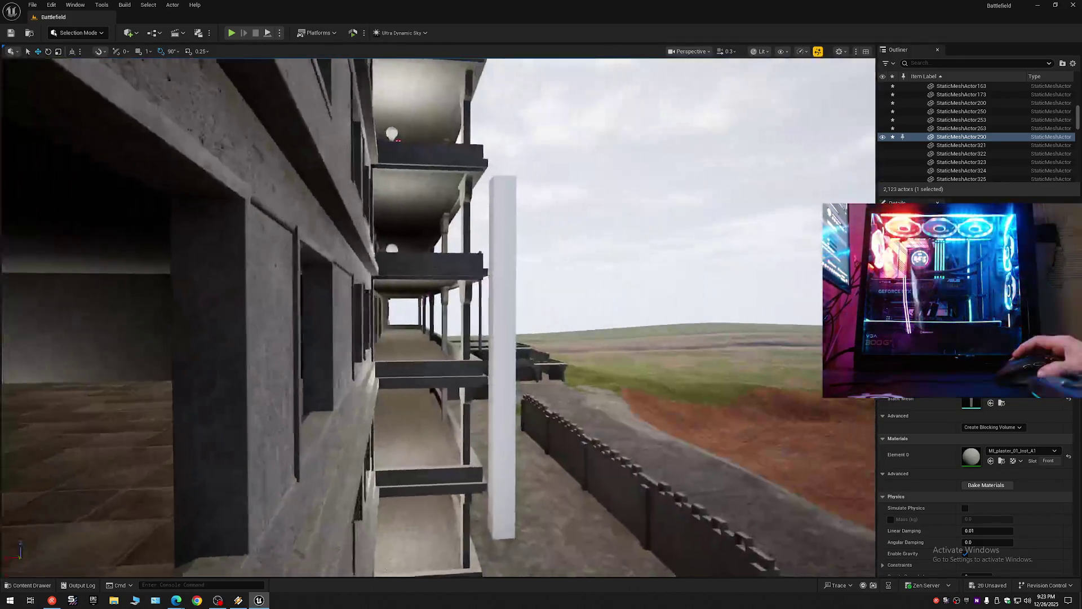
scroll(438, 317, down, 1)
key(w)
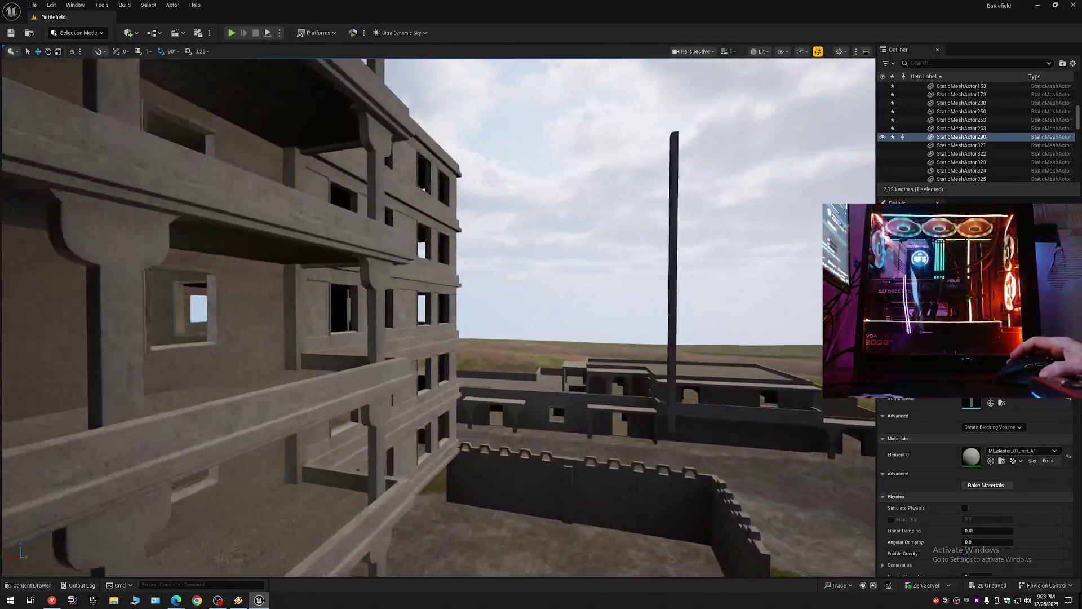
key(a)
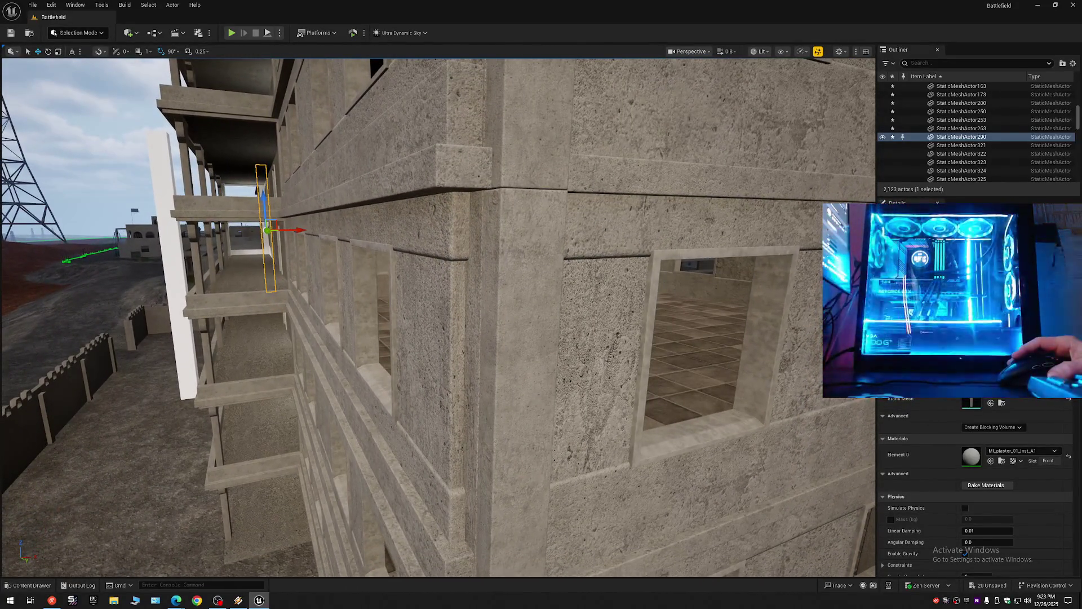
scroll(438, 317, up, 1)
key(s)
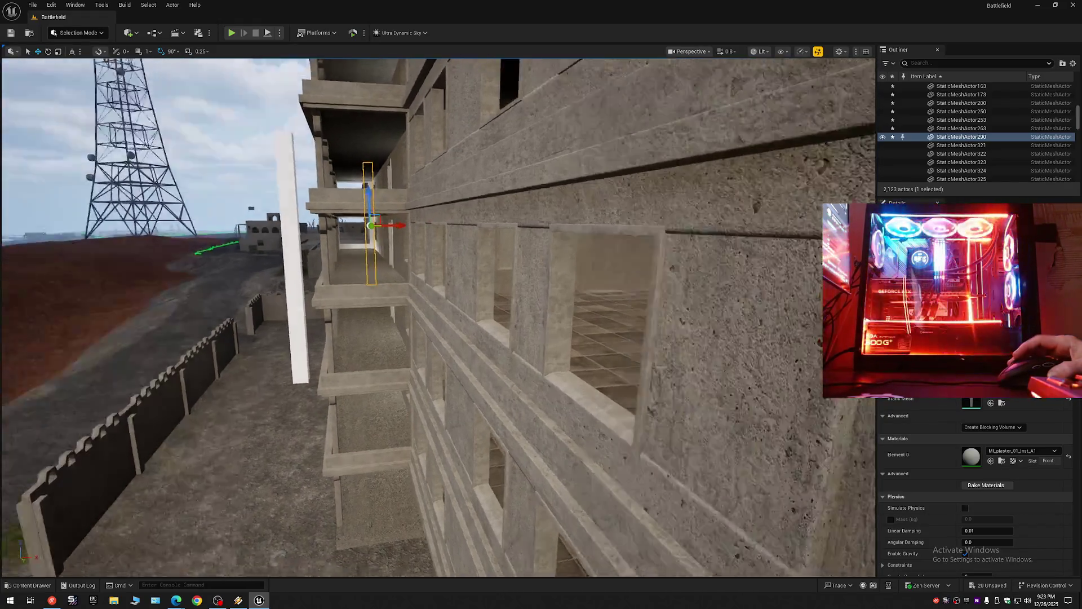
Step: Circle the corner pillar from several sides to confirm it sits flush against the facade wall
scroll(438, 318, down, 1)
key(w)
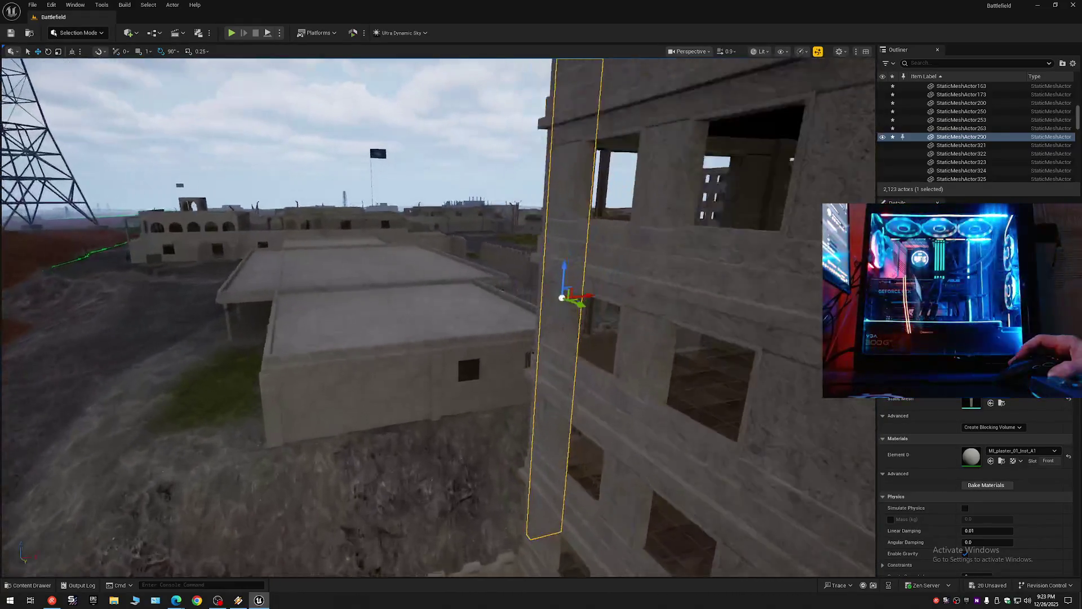
scroll(438, 317, down, 1)
key(a)
scroll(438, 318, down, 2)
key(d)
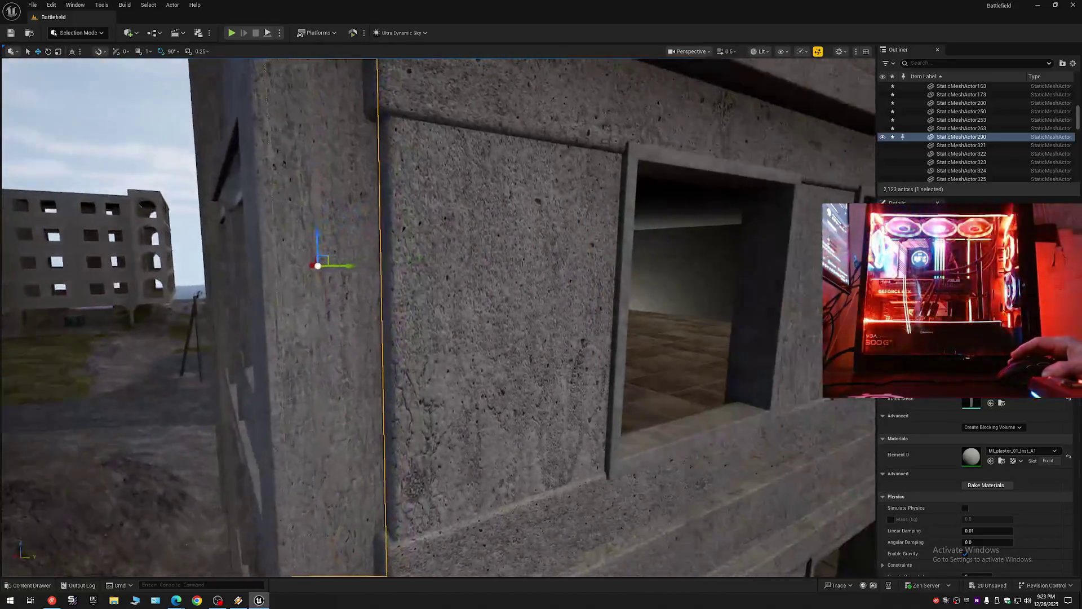
key(s)
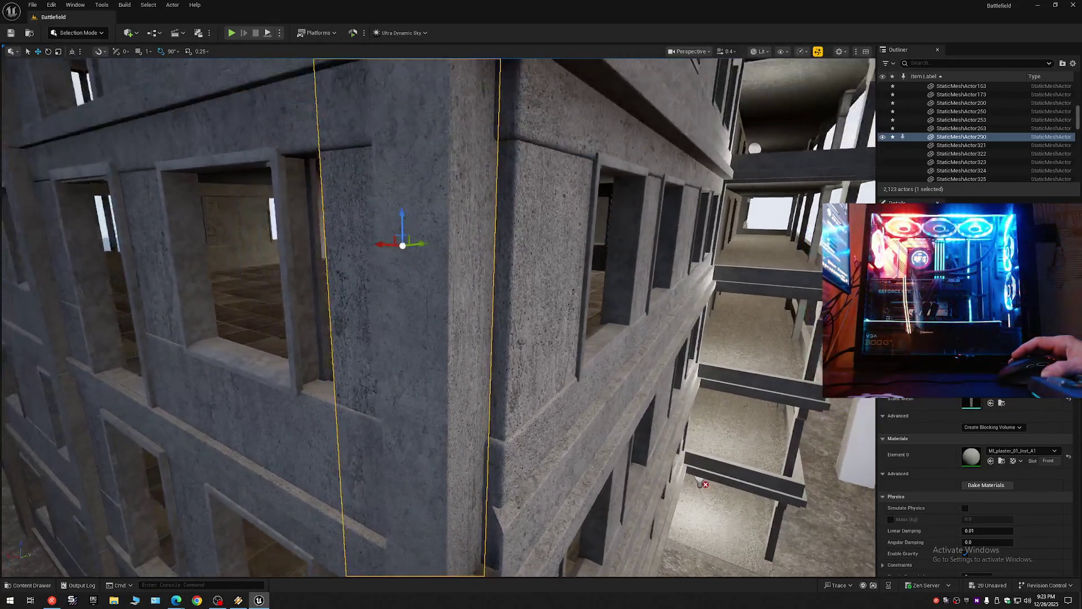
key(w)
key(d)
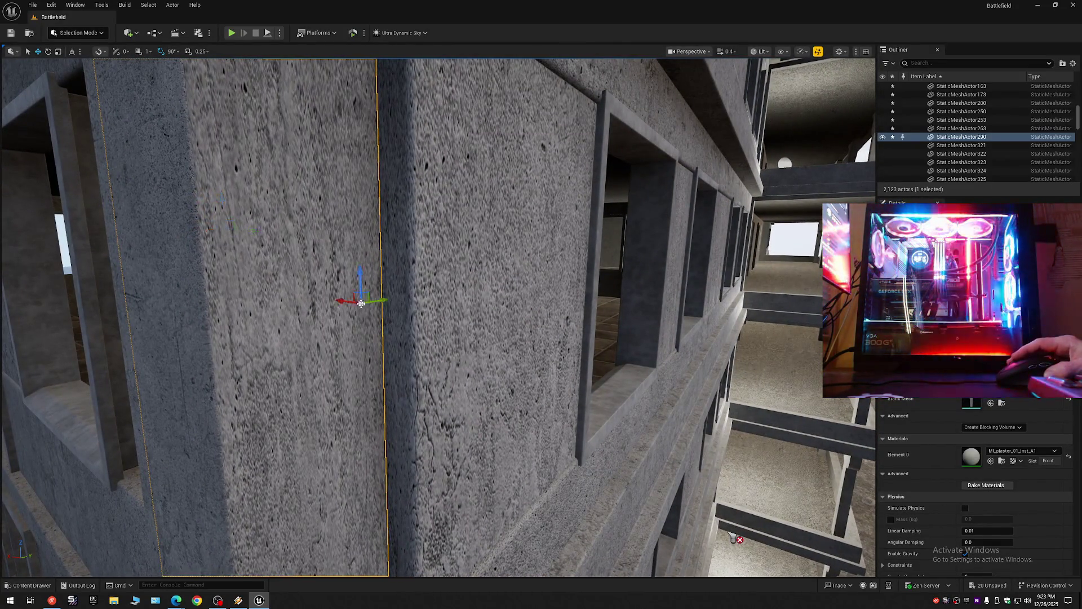
key(d)
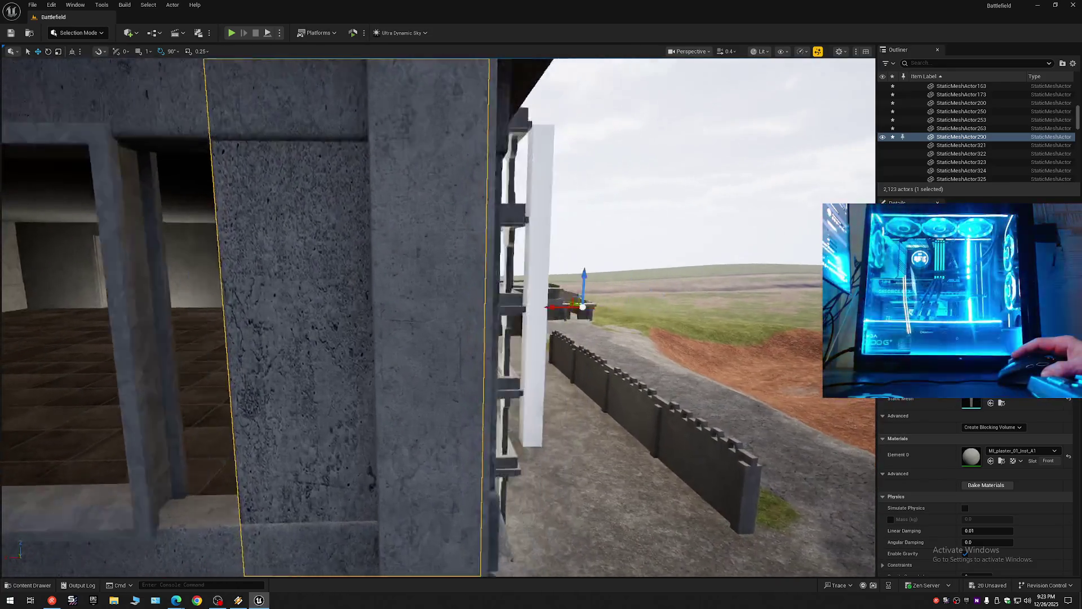
key(a)
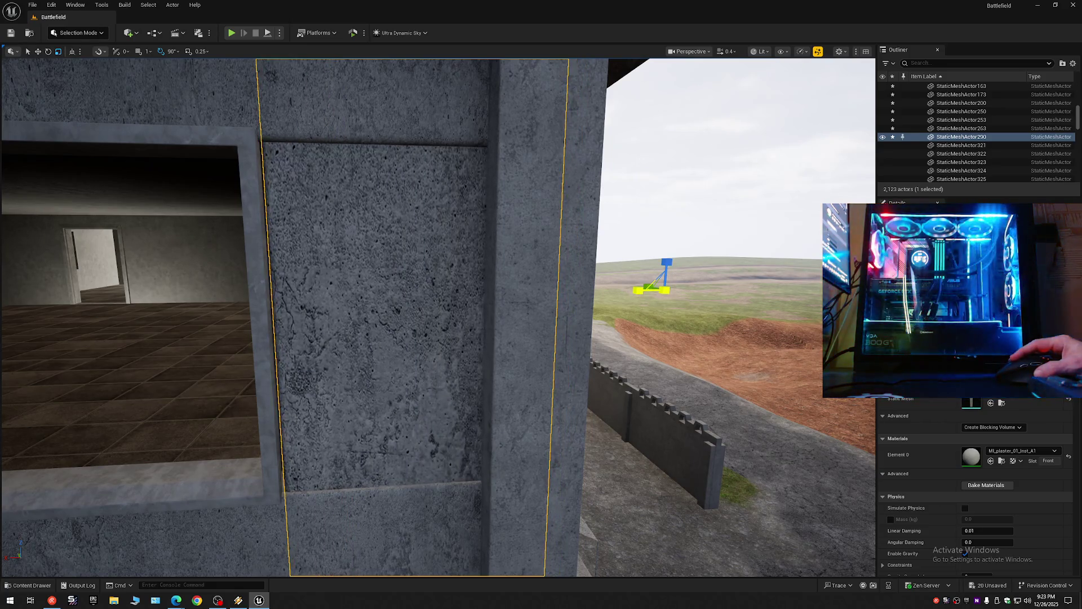
key(w)
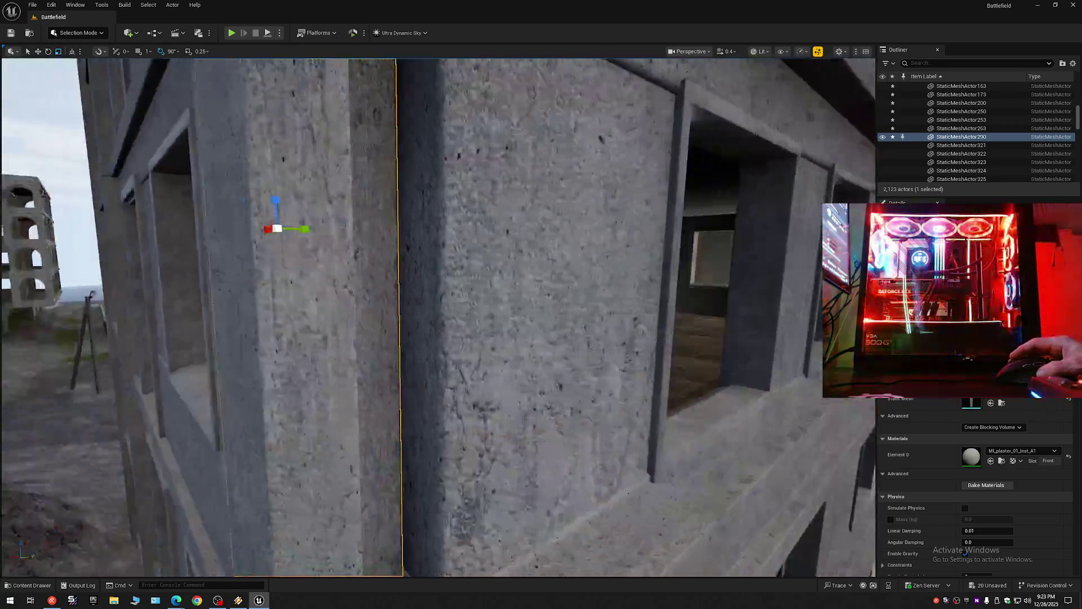
key(a)
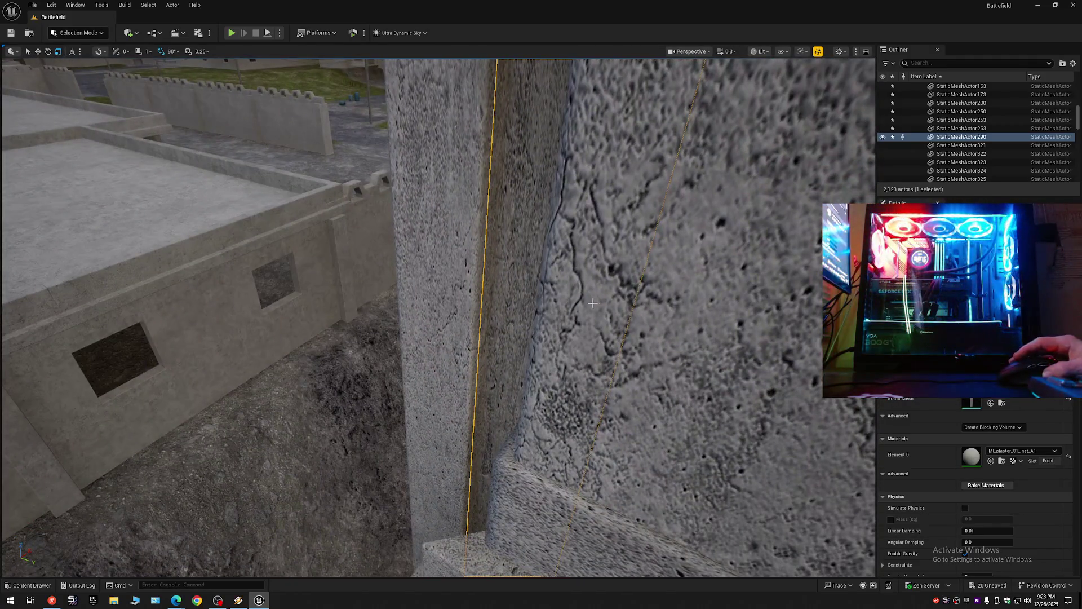
key(s)
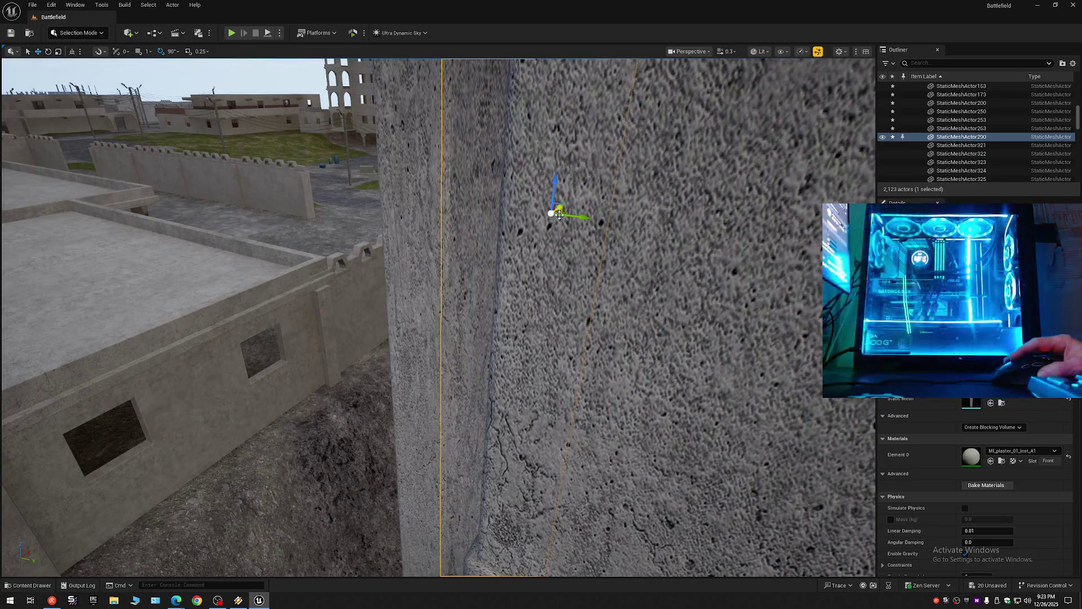
scroll(558, 212, up, 1)
Step: Turn to face the pillar and undo its last Move Elements
key(s)
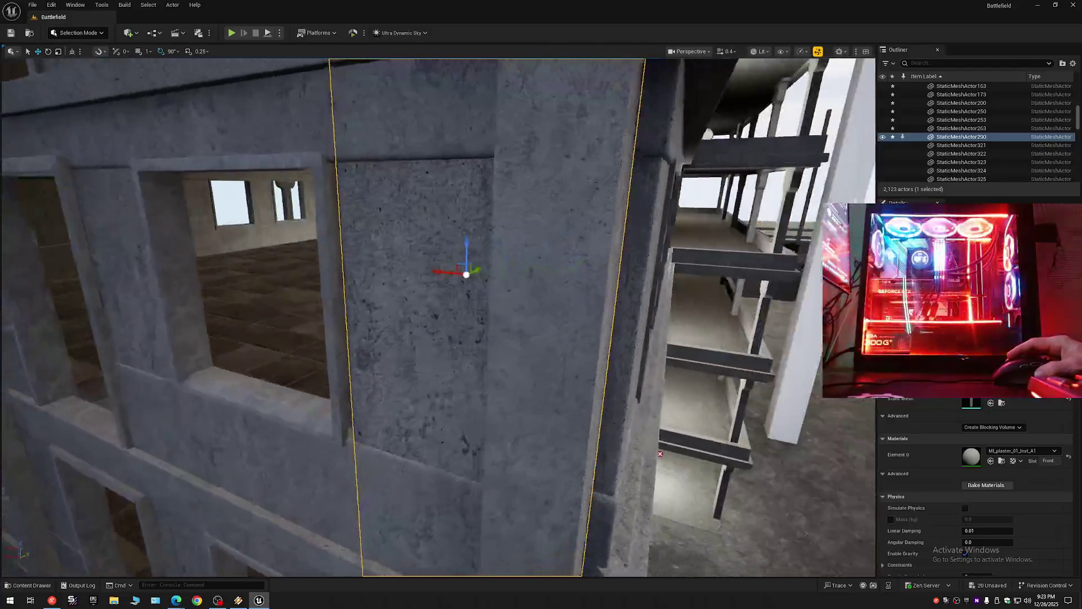
mouse_move(560, 238)
mouse_down()
mouse_move(609, 263)
mouse_move(605, 286)
mouse_up()
key(ctrl+z)
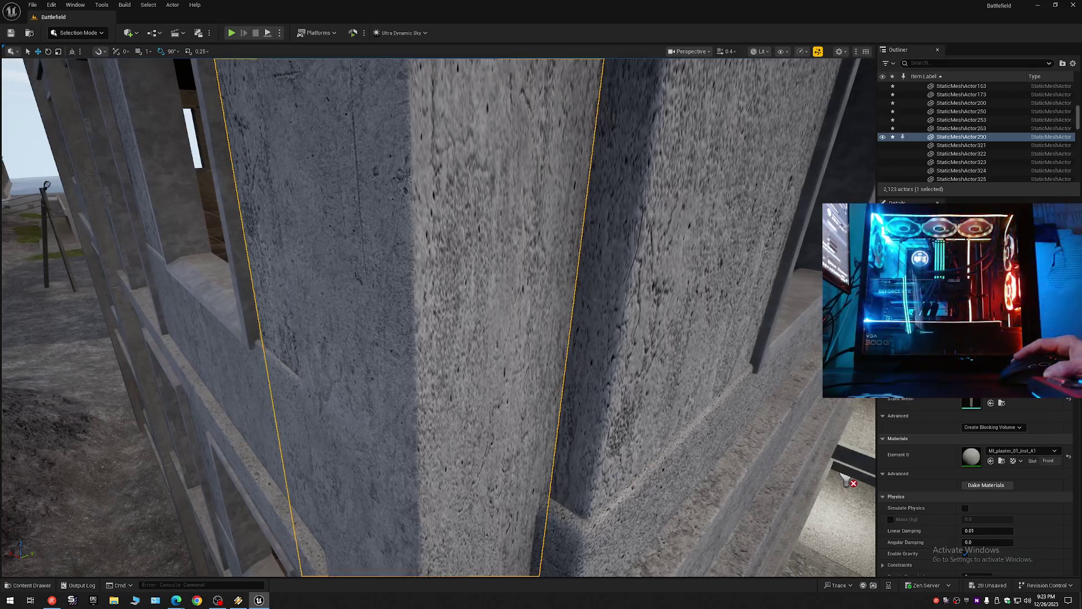
Step: Fly and orbit around the pillar to inspect it from each side
drag(846, 480, 846, 479)
drag(670, 486, 671, 486)
drag(538, 333, 539, 333)
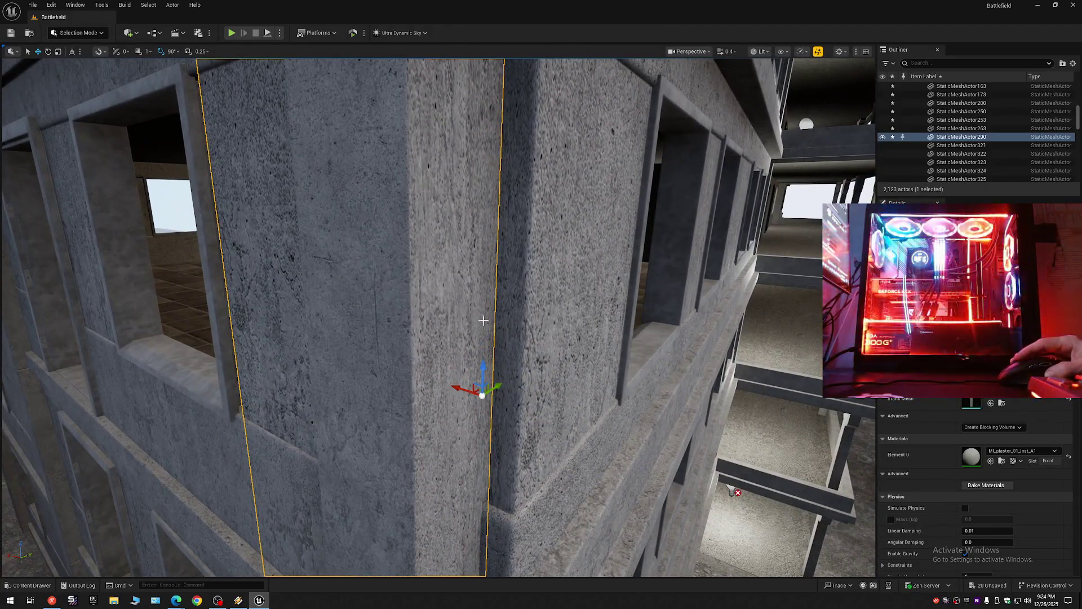
drag(480, 294, 481, 294)
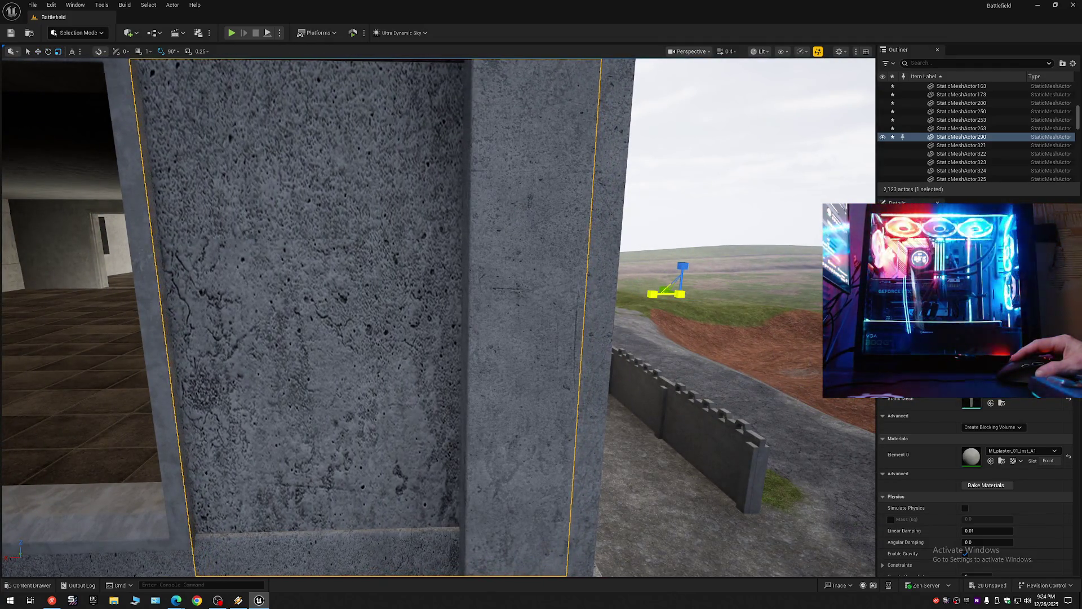
drag(633, 289, 634, 289)
drag(494, 324, 454, 314)
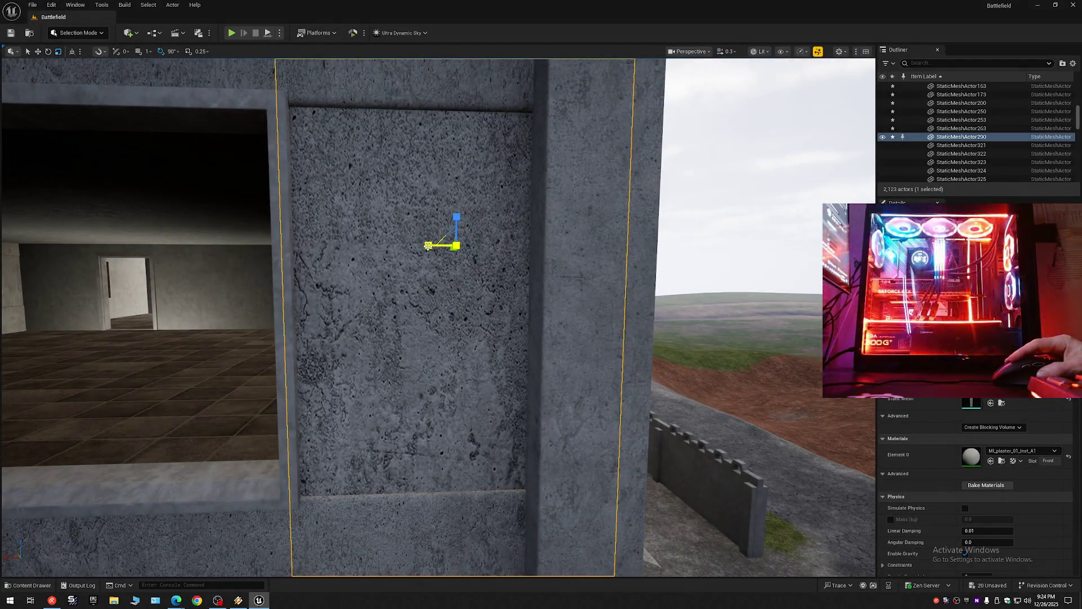
drag(433, 254, 433, 254)
drag(476, 298, 476, 298)
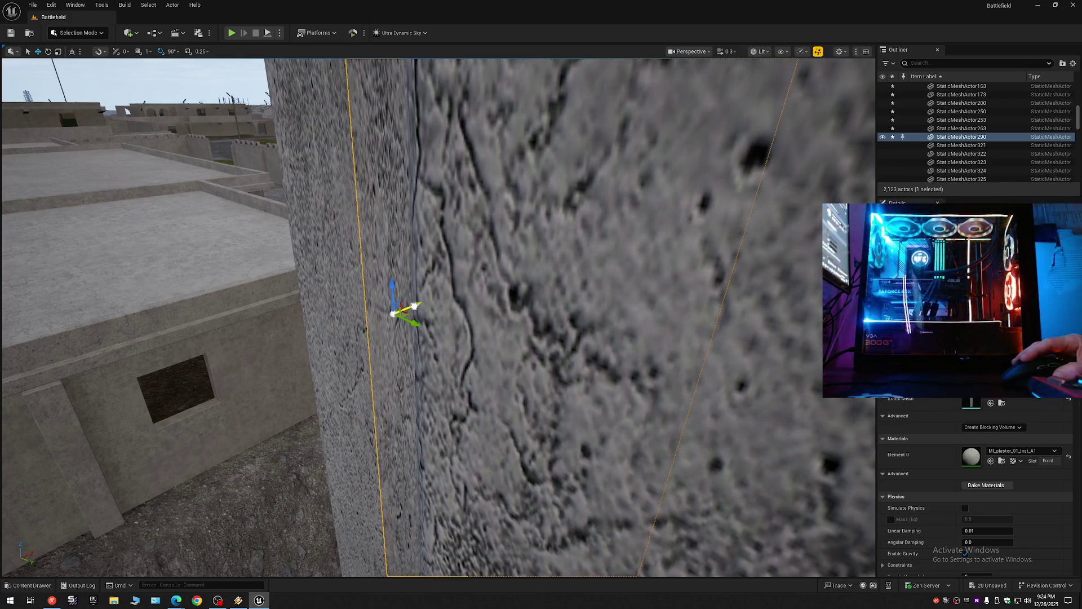
drag(476, 298, 476, 298)
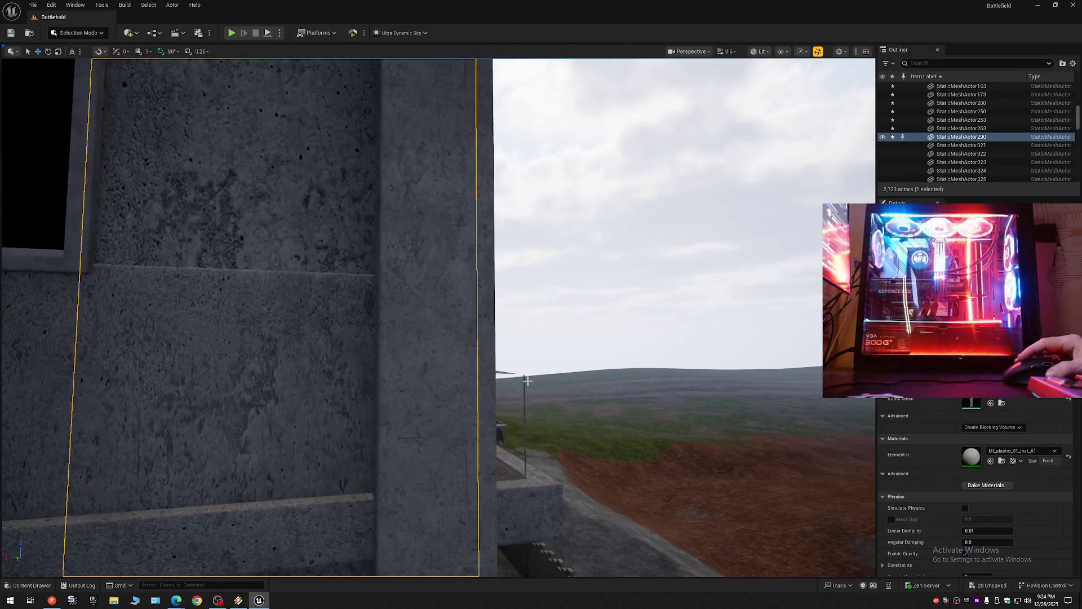
drag(537, 387, 817, 224)
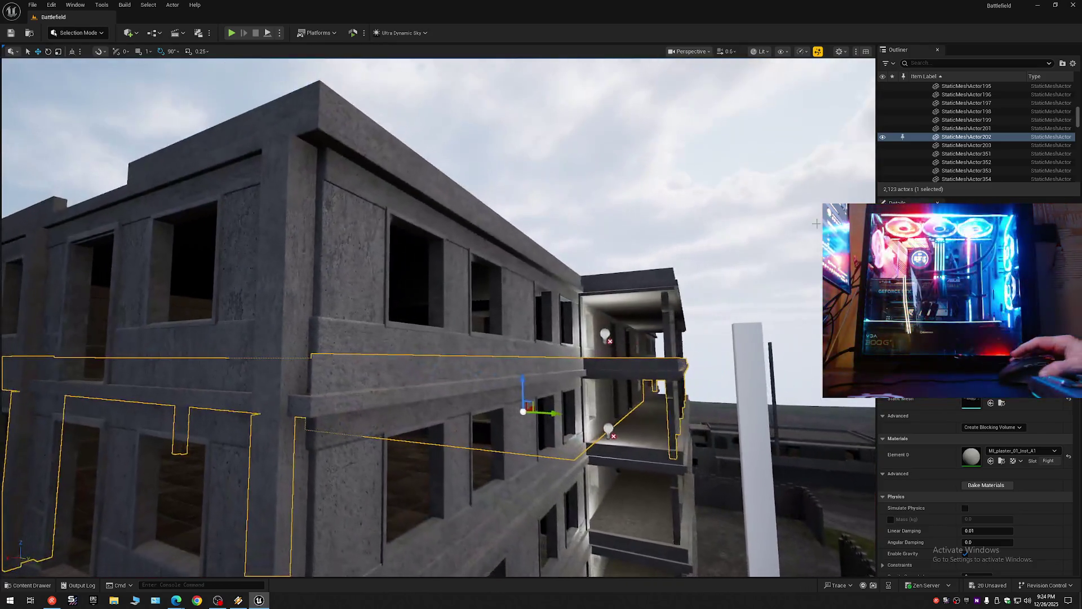
Step: Collapse the Outliner's actor list and pull back to show the facade and balconies
click(1073, 64)
click(999, 106)
drag(874, 122, 874, 122)
drag(563, 286, 561, 288)
scroll(561, 289, down, 1)
scroll(561, 289, down, 1)
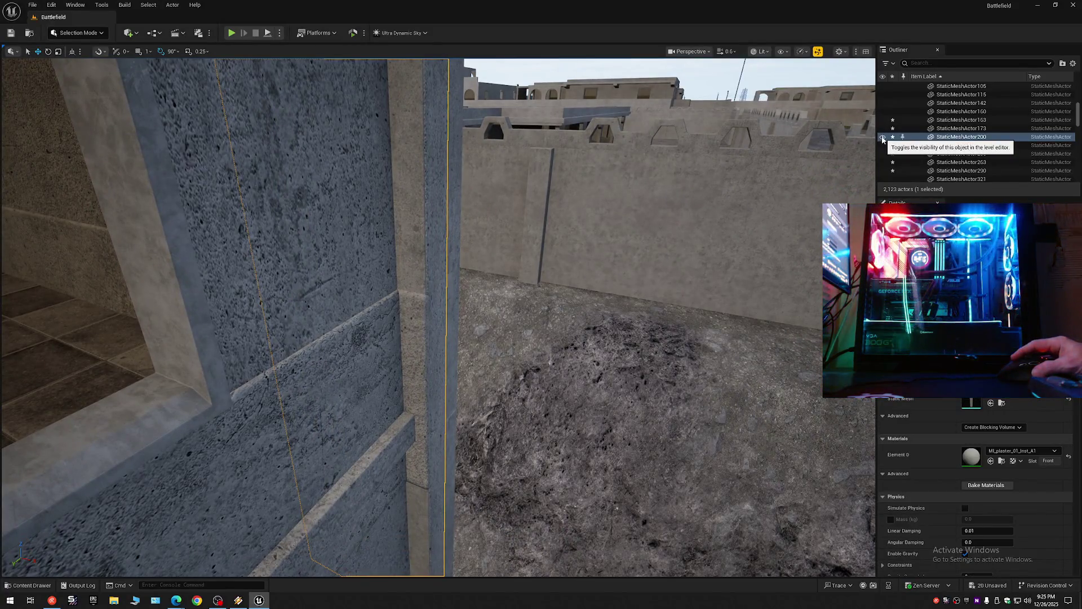
Step: Select the concrete pillar beside the window frames
scroll(757, 183, down, 2)
drag(757, 184, 756, 183)
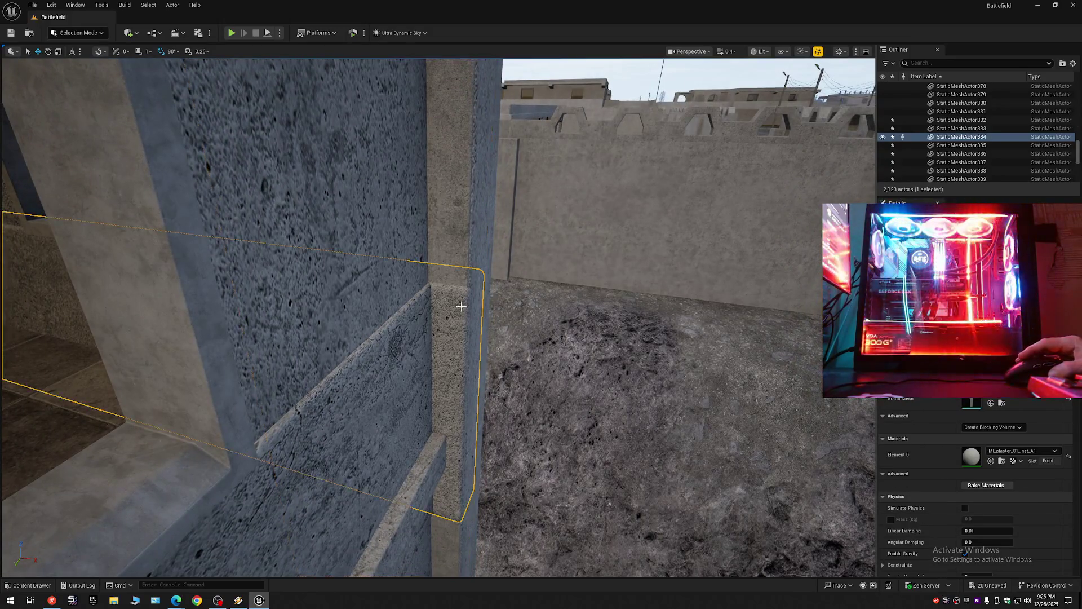
drag(475, 260, 475, 260)
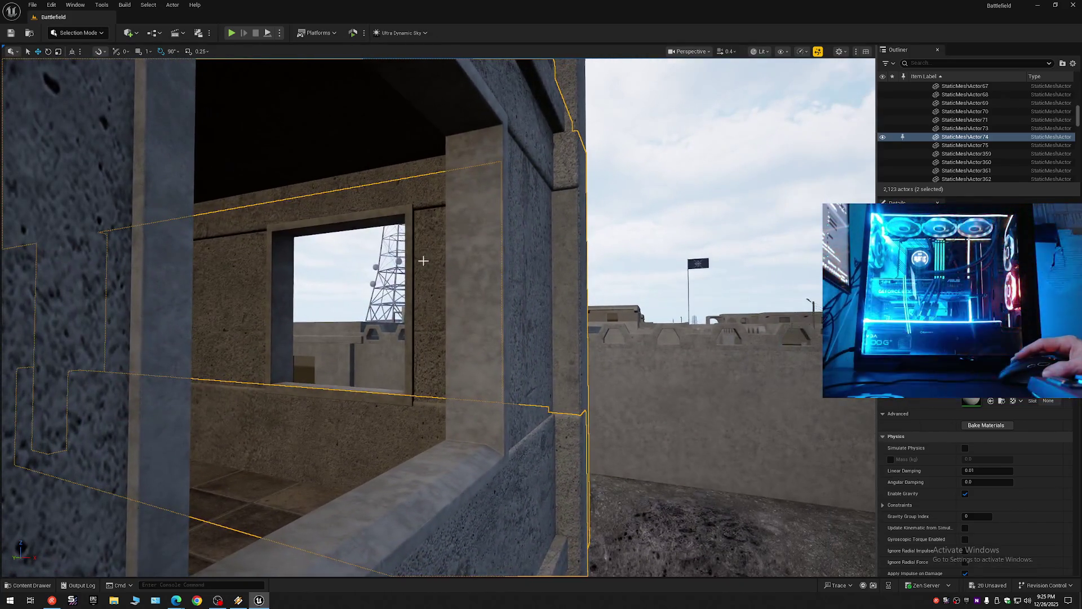
click(432, 271)
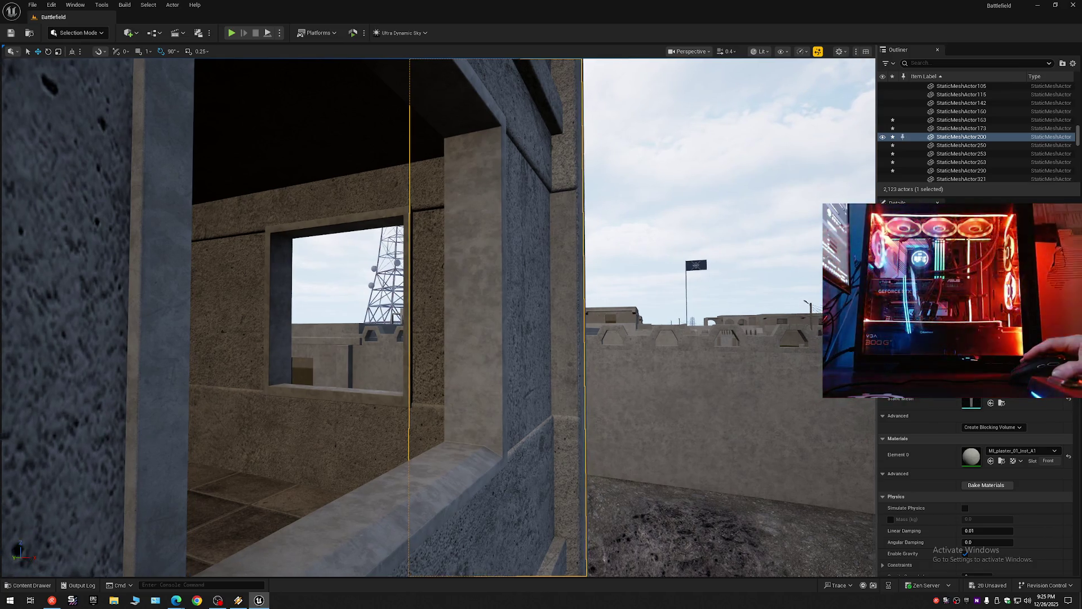
scroll(438, 317, down, 1)
key(w)
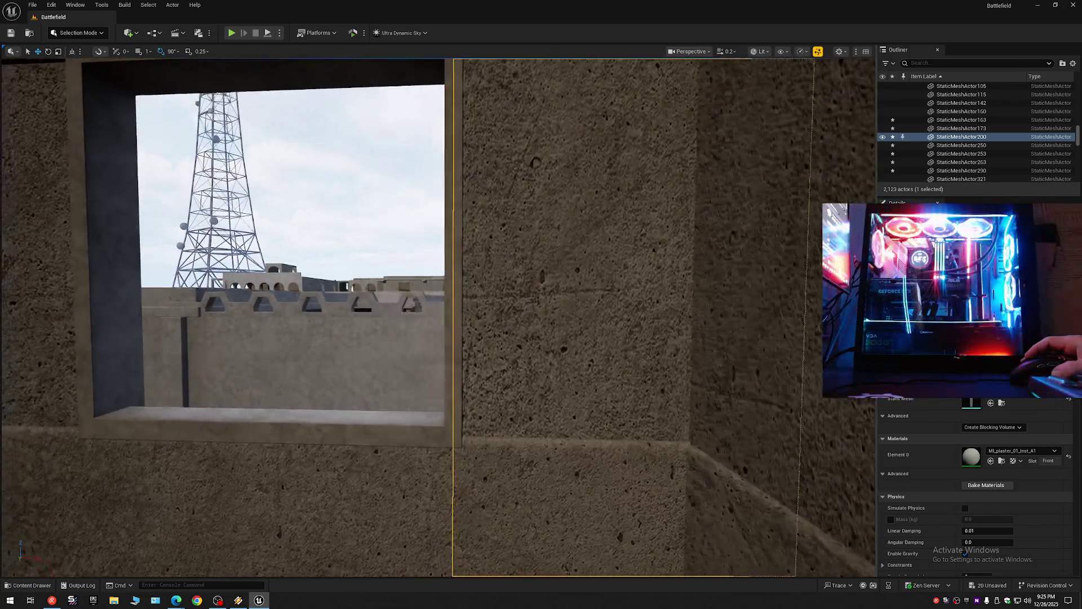
key(s)
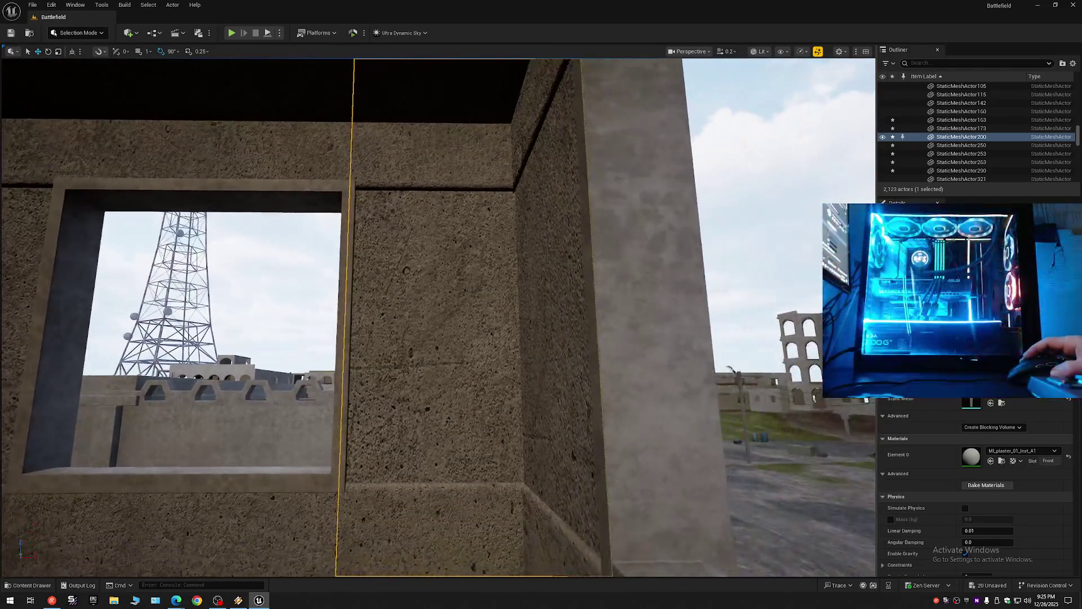
key(s)
Step: Circle around the pillar, then hide it in the editor
scroll(376, 387, up, 1)
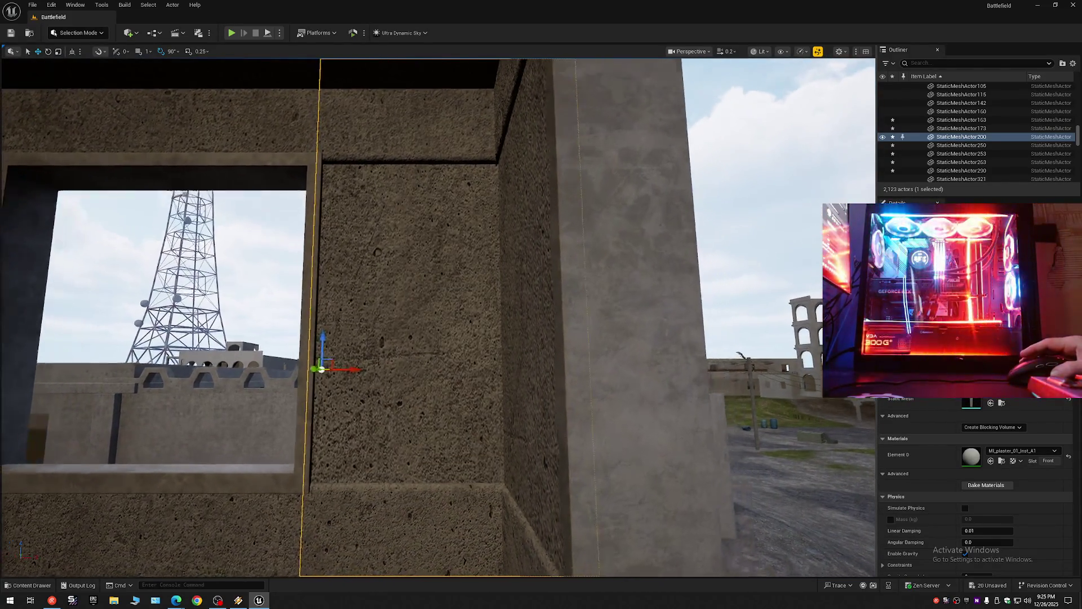
key(w)
key(s)
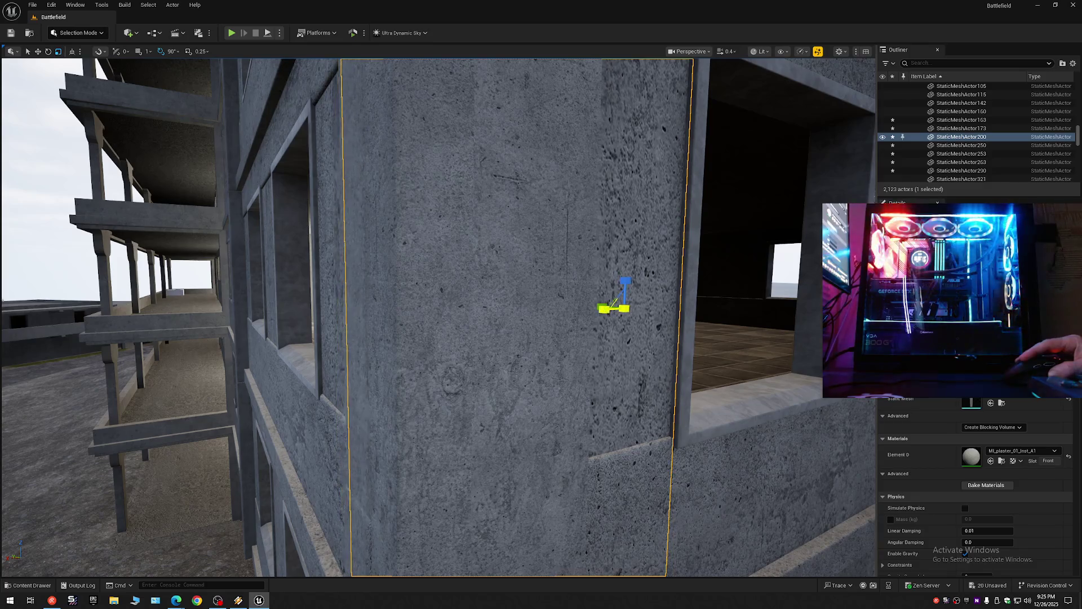
key(w)
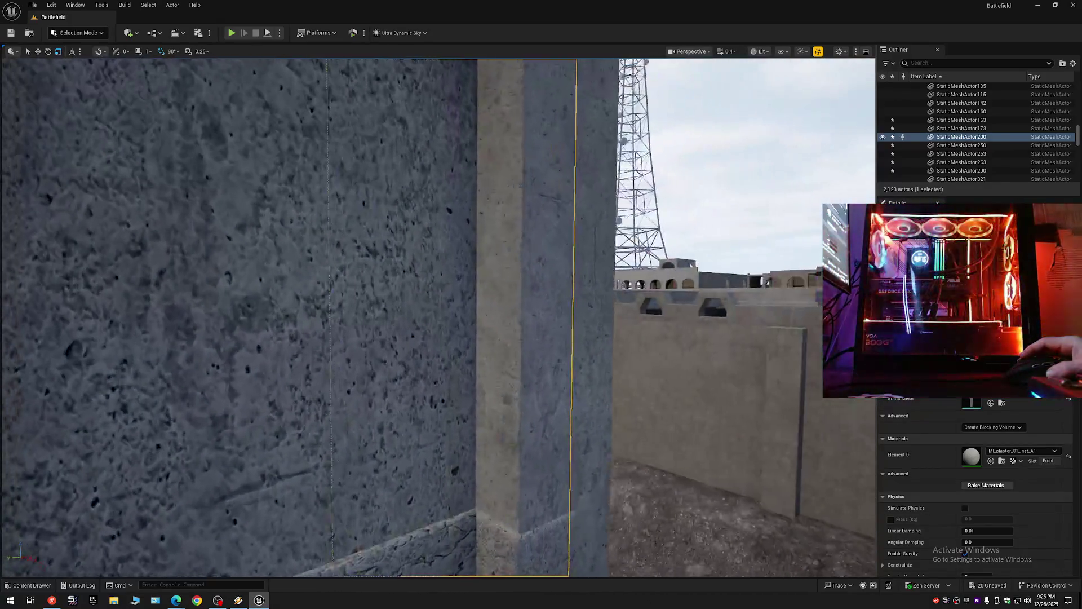
mouse_move(663, 271)
mouse_down()
mouse_move(677, 298)
mouse_move(648, 282)
mouse_move(522, 277)
mouse_move(445, 319)
mouse_up()
click(882, 137)
Step: Select four horizontal concrete bands on the facade wall together
click(521, 277)
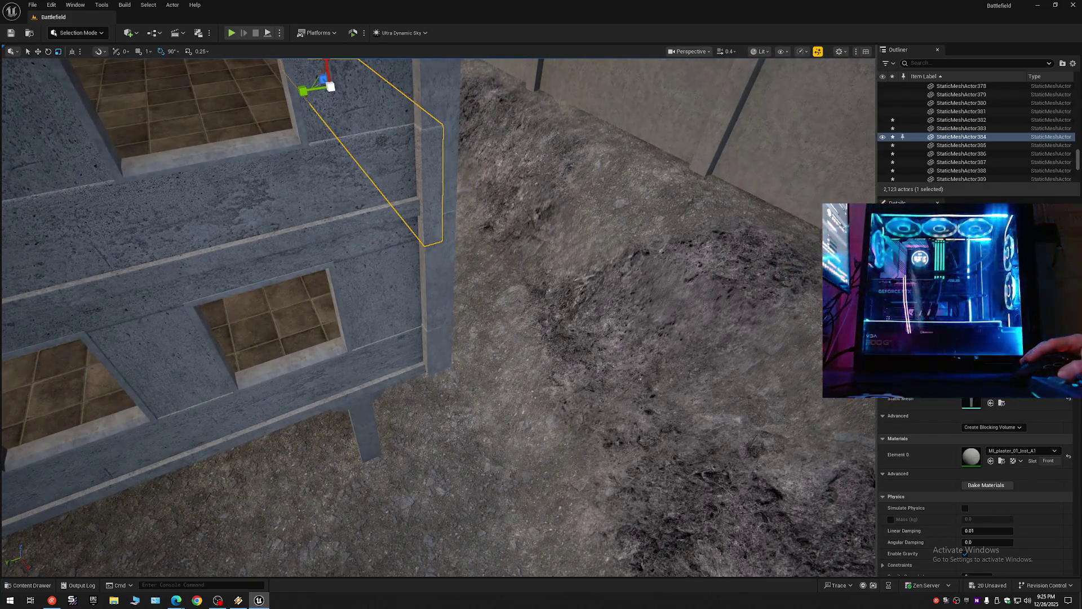
mouse_move(430, 174)
mouse_down()
mouse_move(434, 238)
mouse_move(488, 272)
mouse_move(444, 270)
mouse_move(449, 313)
mouse_move(471, 188)
mouse_move(631, 141)
mouse_move(423, 239)
mouse_up()
ctrl+click(439, 243)
ctrl+click(444, 261)
ctrl+click(434, 264)
scroll(535, 184, down, 1)
scroll(513, 195, up, 1)
scroll(484, 208, down, 1)
scroll(468, 217, up, 2)
scroll(451, 225, up, 3)
scroll(429, 237, down, 3)
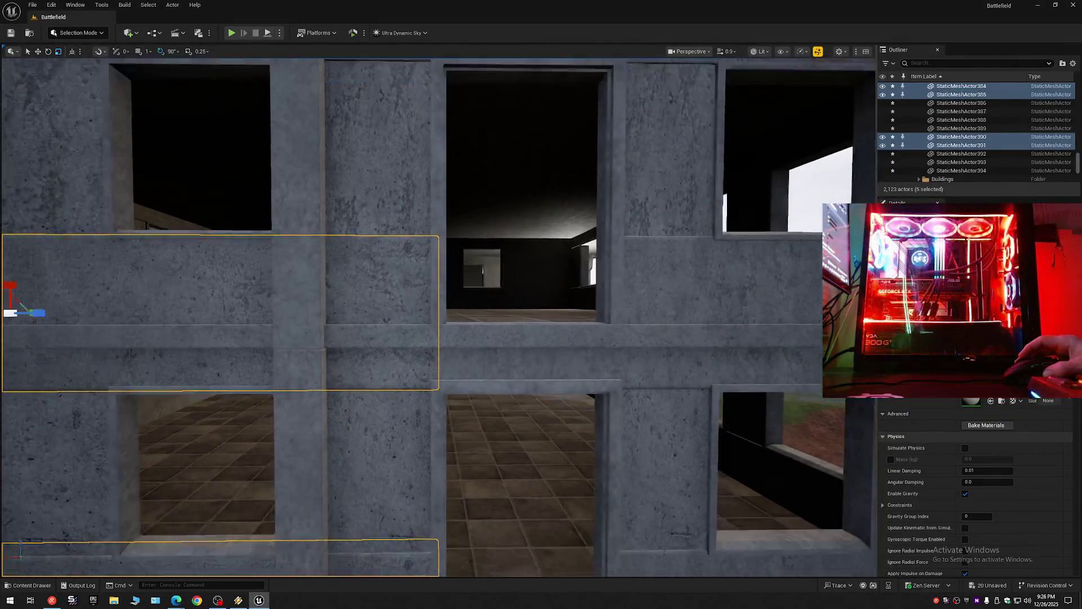
Step: Frame the selected bands, collapse the Outliner and expand the 1 Floor 2 folder
key(f)
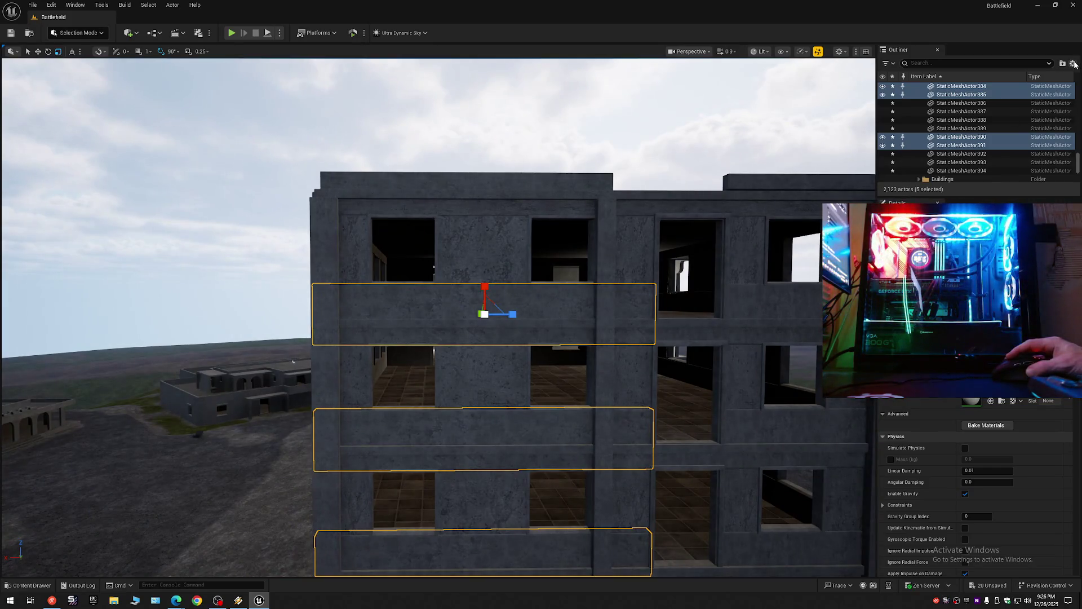
click(1073, 64)
click(1016, 96)
click(912, 88)
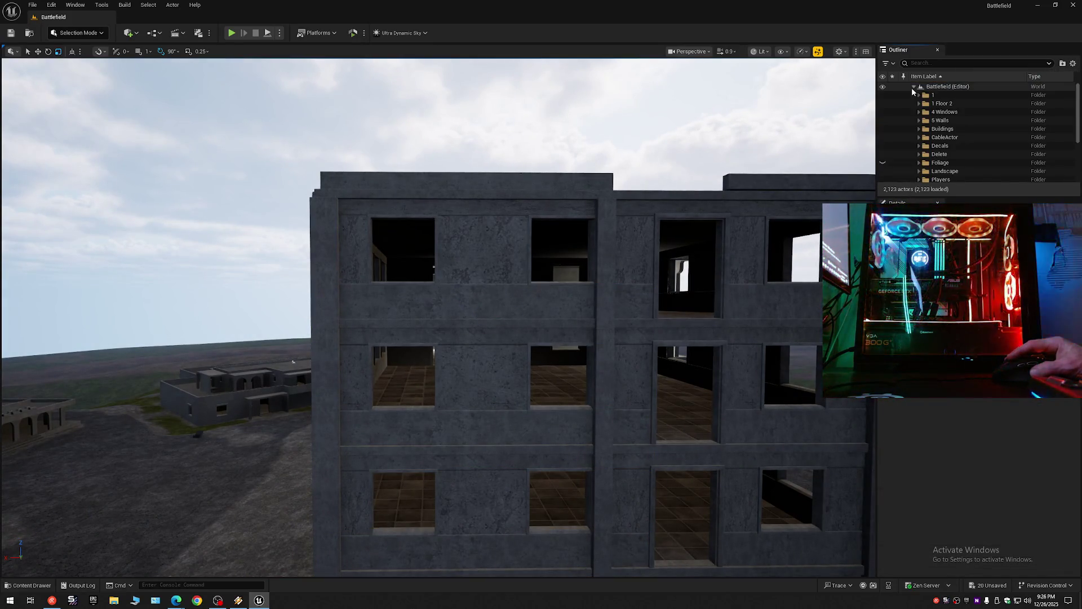
click(919, 103)
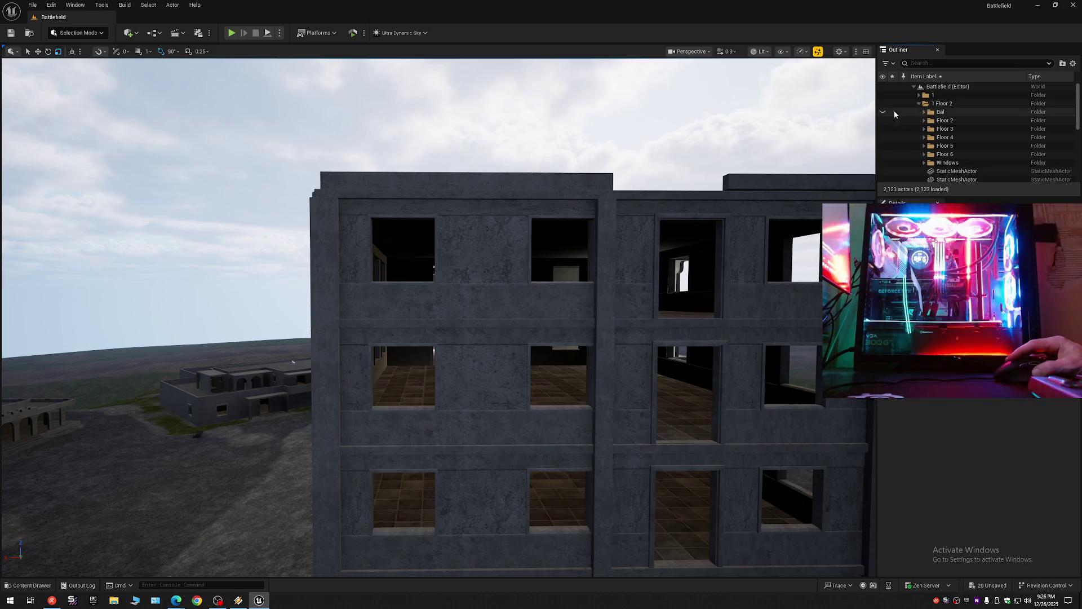
scroll(535, 163, down, 2)
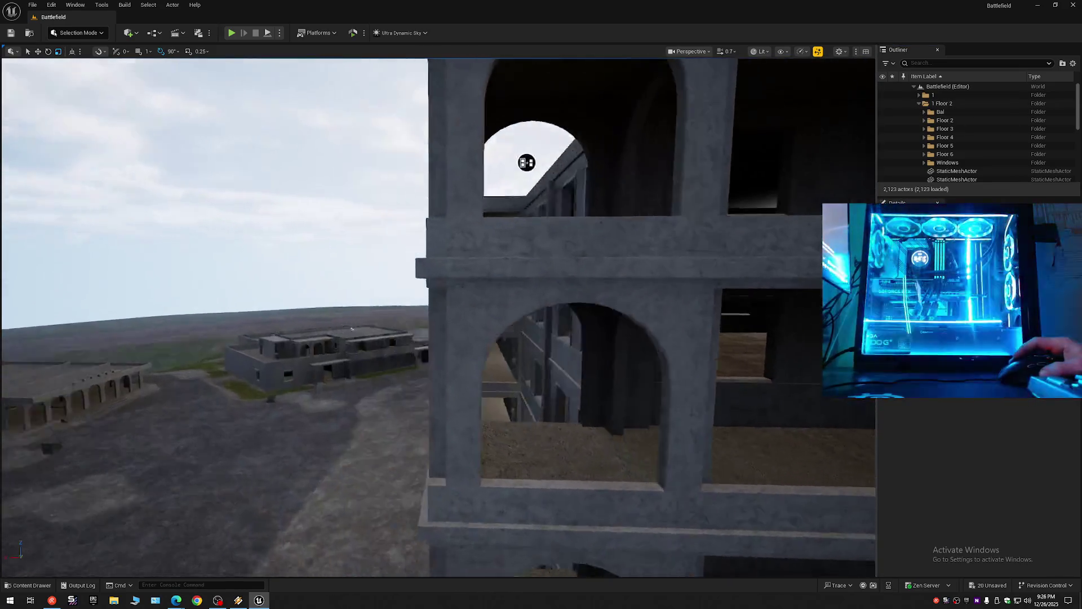
Step: Look into a tiled room and select a wall panel along the building's side
key(w)
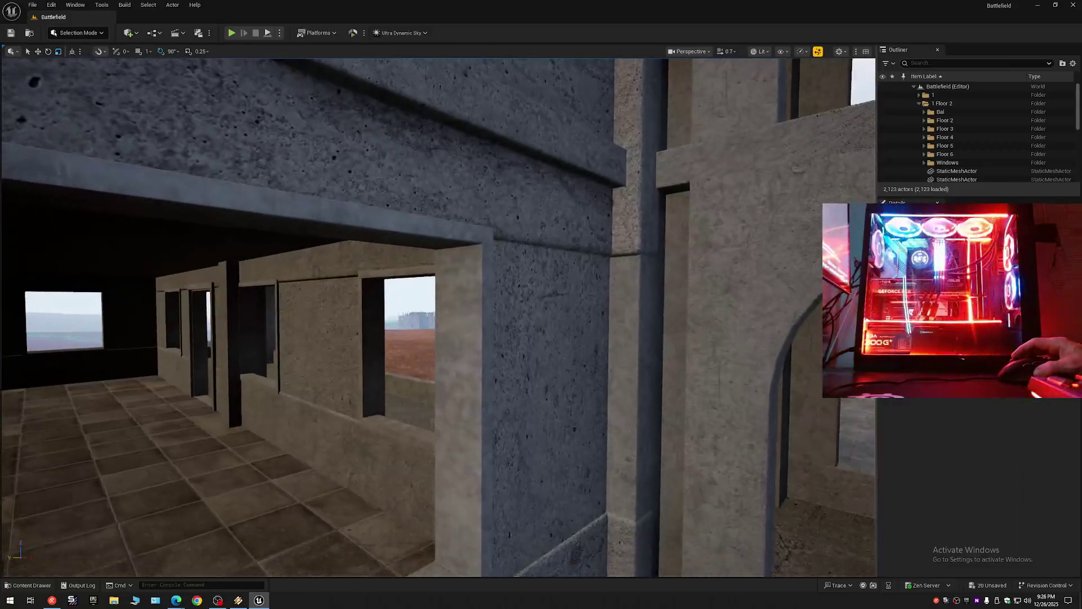
key(d)
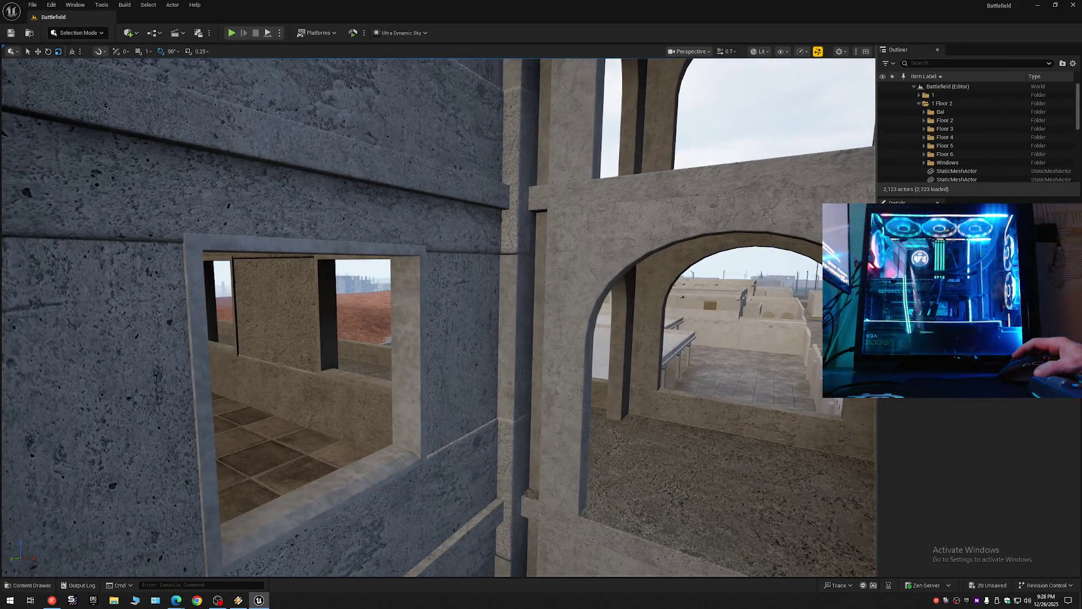
key(s)
click(490, 263)
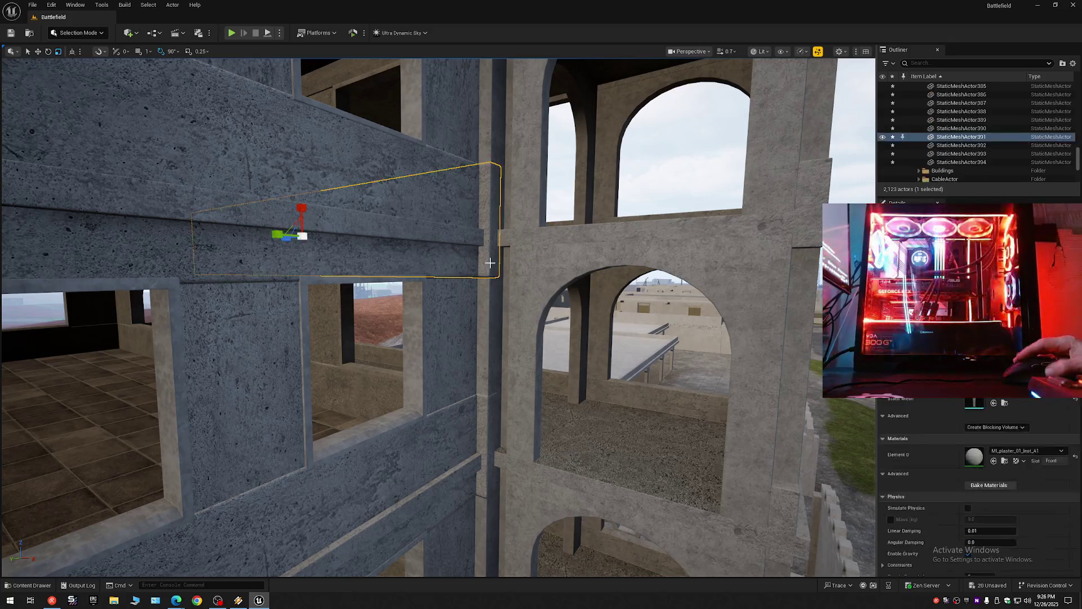
mouse_move(490, 263)
mouse_down()
mouse_move(239, 400)
mouse_move(250, 265)
mouse_move(200, 276)
mouse_up()
mouse_move(734, 452)
mouse_down()
mouse_move(722, 451)
mouse_move(734, 453)
mouse_move(730, 439)
mouse_move(756, 438)
mouse_move(733, 438)
mouse_up()
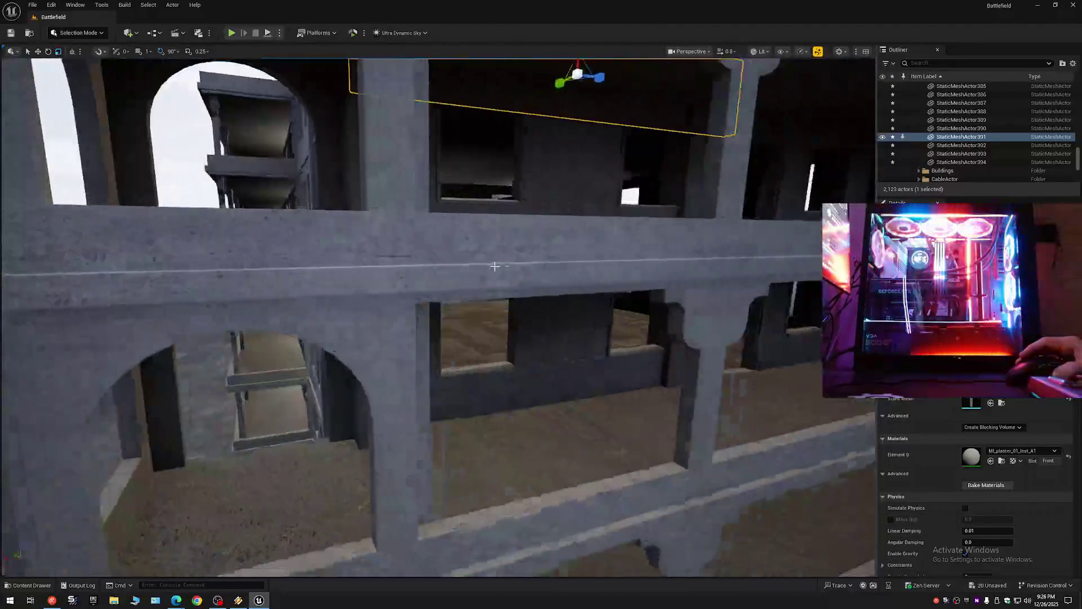
Step: Collapse the Outliner, reopen 1 Floor 2 and hide the Bal folder
click(1073, 63)
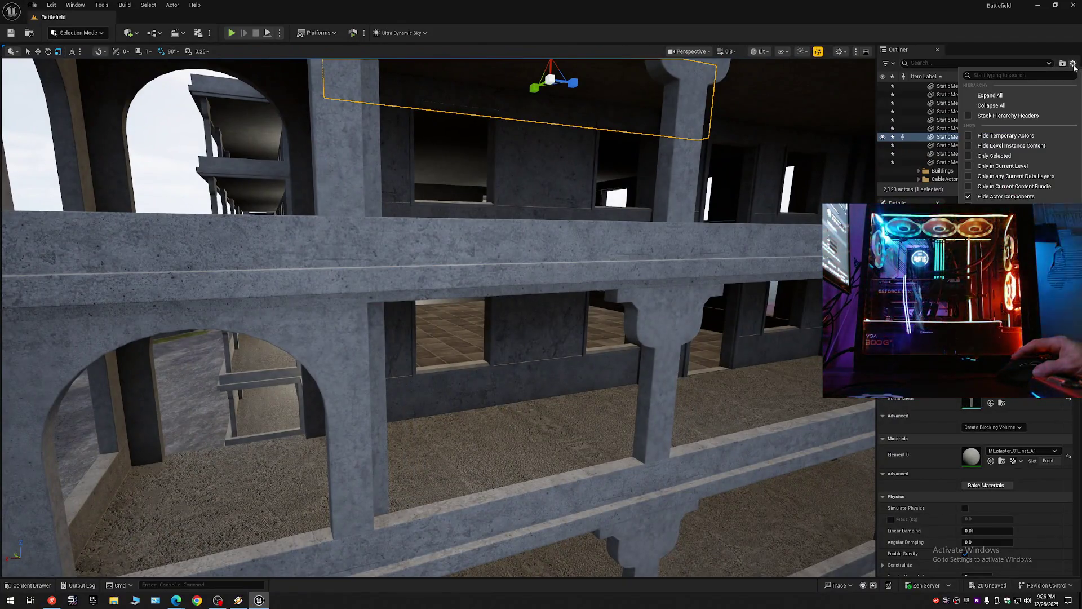
click(1012, 108)
click(915, 87)
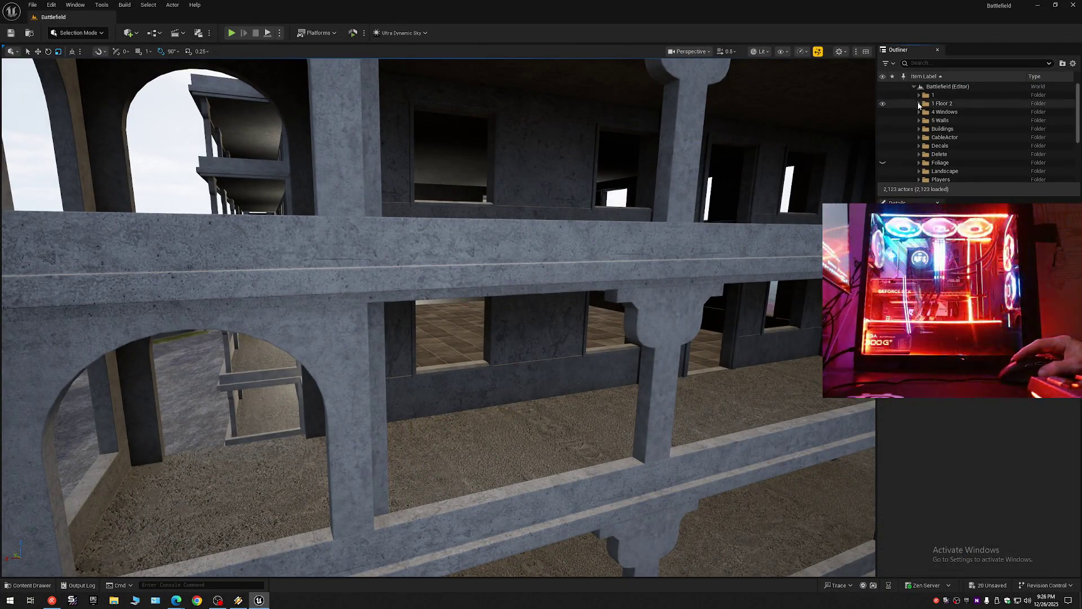
click(919, 103)
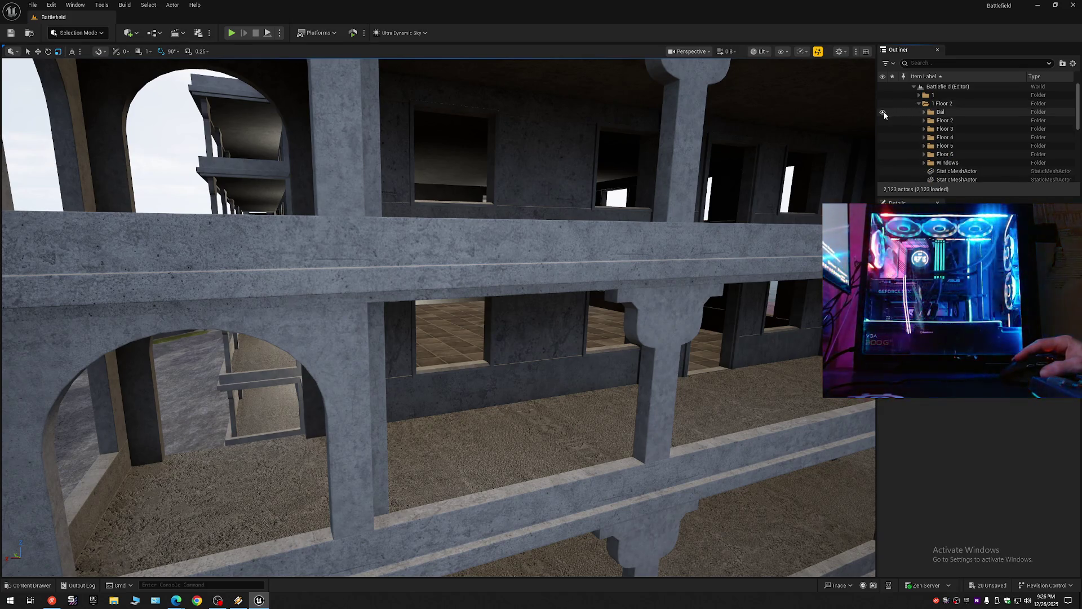
click(884, 113)
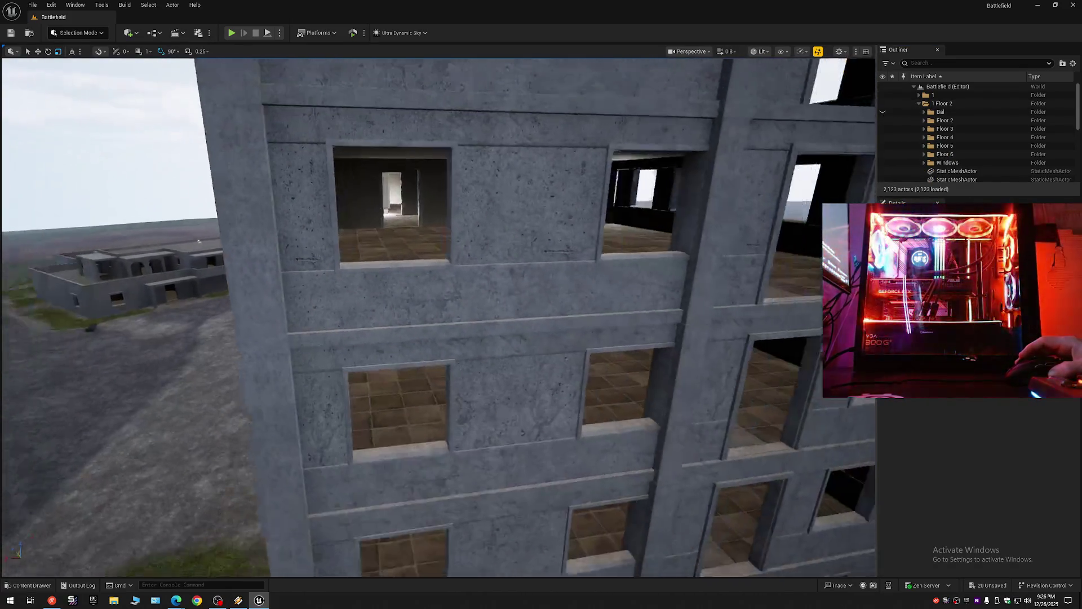
mouse_move(583, 335)
mouse_down()
mouse_move(584, 375)
mouse_move(583, 335)
mouse_up()
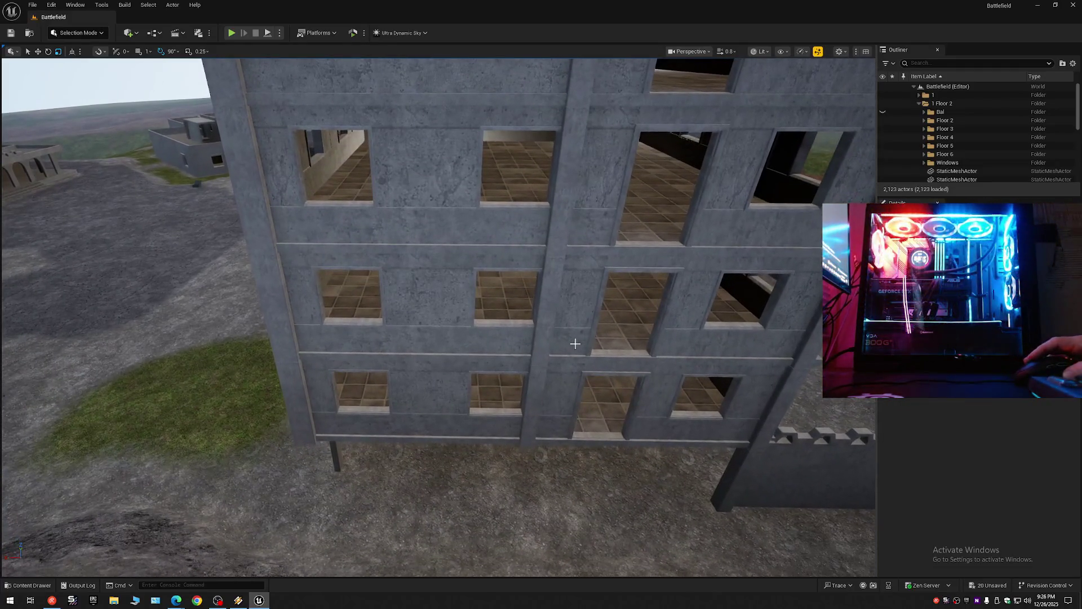
Step: Select the floor ledges and top beam, set the pivot on them, and orbit to inspect
click(506, 416)
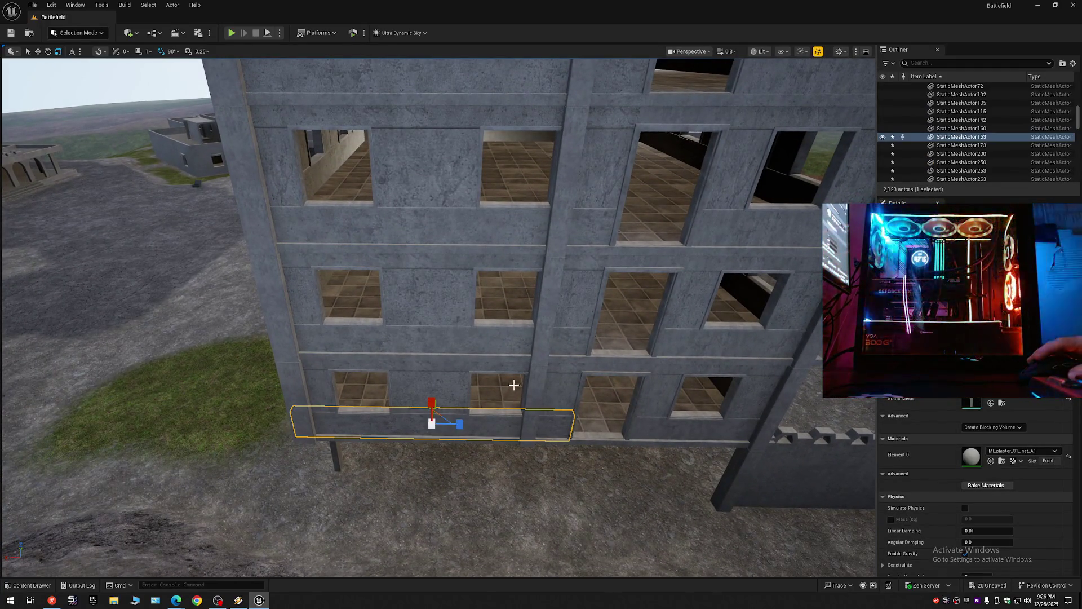
ctrl+click(511, 344)
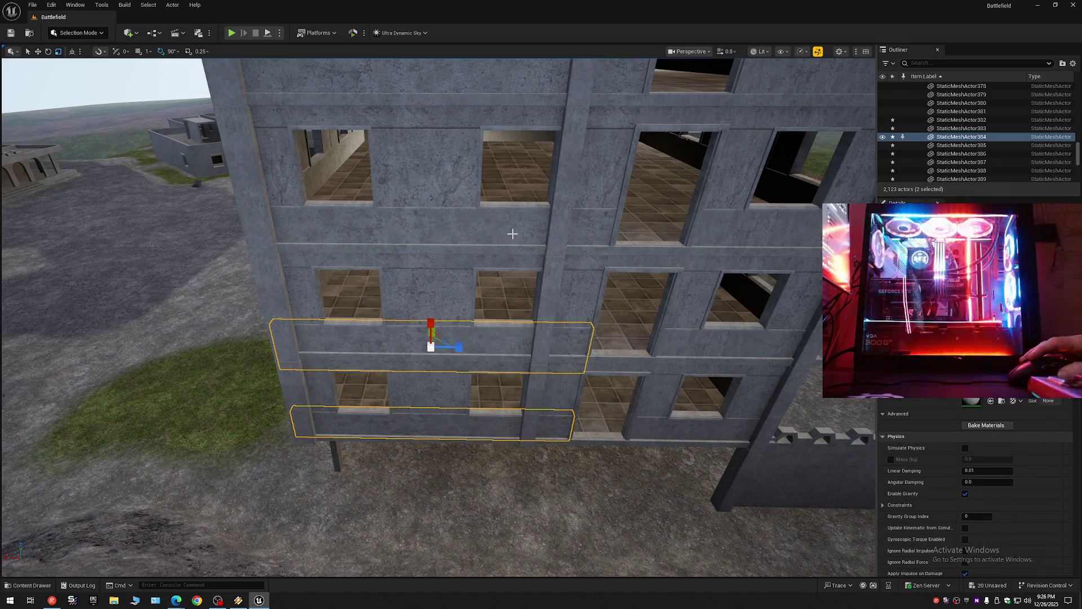
ctrl+click(516, 203)
ctrl+click(535, 72)
mouse_move(535, 72)
mouse_down()
mouse_move(523, 243)
mouse_move(479, 237)
mouse_move(545, 290)
mouse_up()
ctrl+click(523, 244)
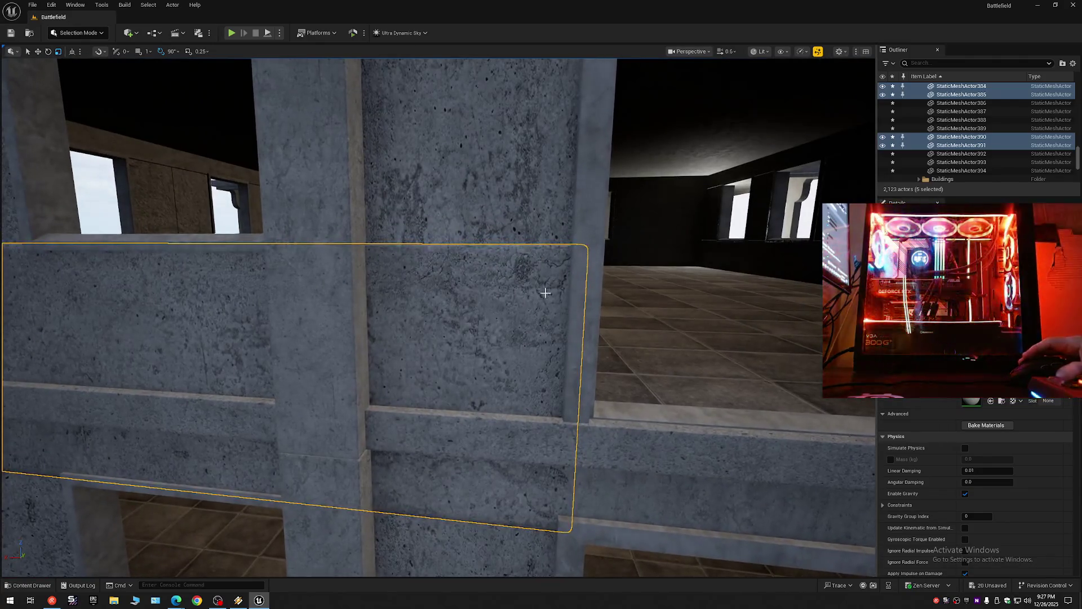
alt+middle_click(557, 308)
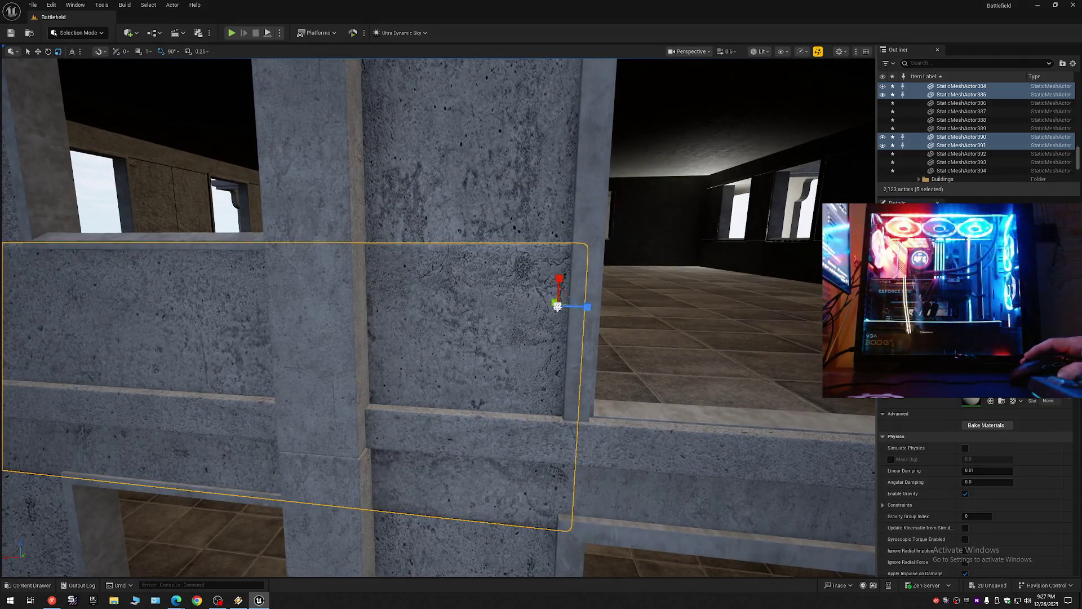
scroll(578, 305, down, 10)
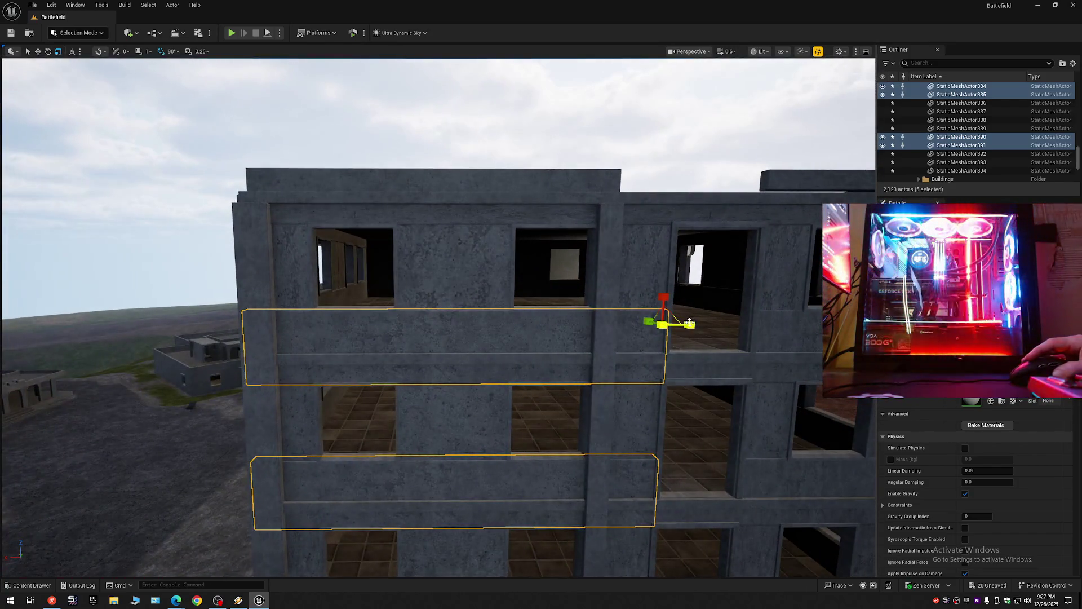
mouse_move(631, 331)
mouse_down()
mouse_move(564, 333)
mouse_move(581, 338)
mouse_move(649, 313)
mouse_move(558, 321)
mouse_up()
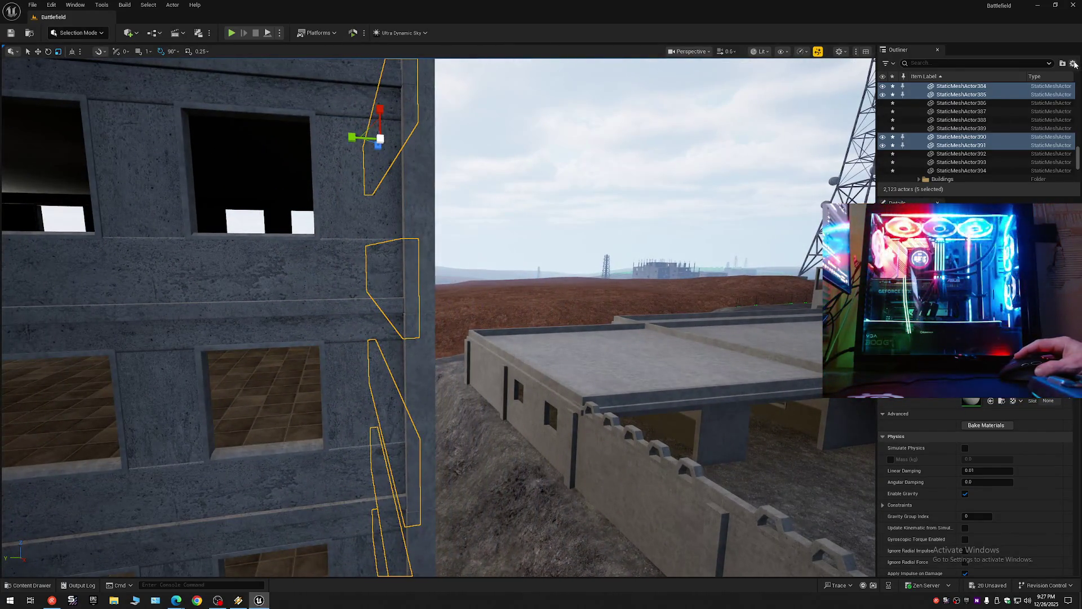
Step: Collapse the Outliner down to the level's top-level folders
click(1075, 64)
click(947, 107)
click(915, 87)
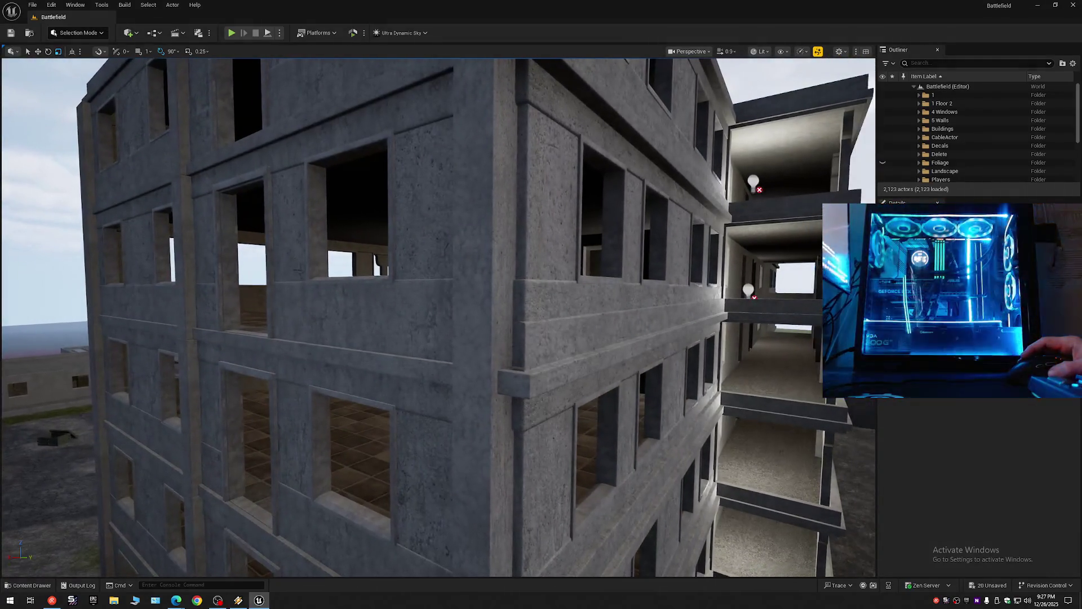
Step: Fly around the building corner and select the wall panel beside a window
key(w)
scroll(438, 317, down, 1)
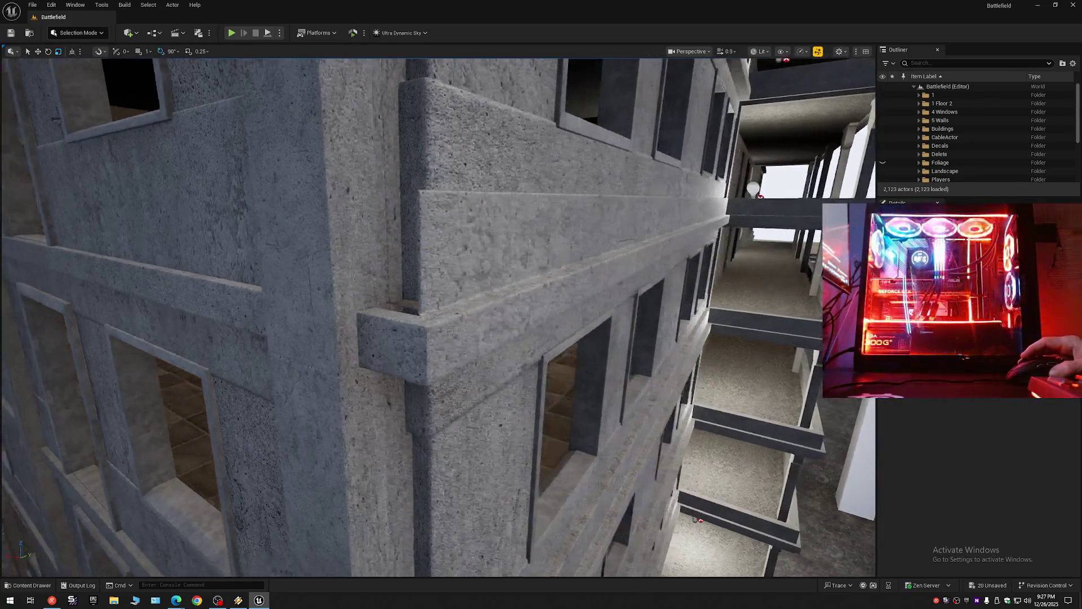
key(s)
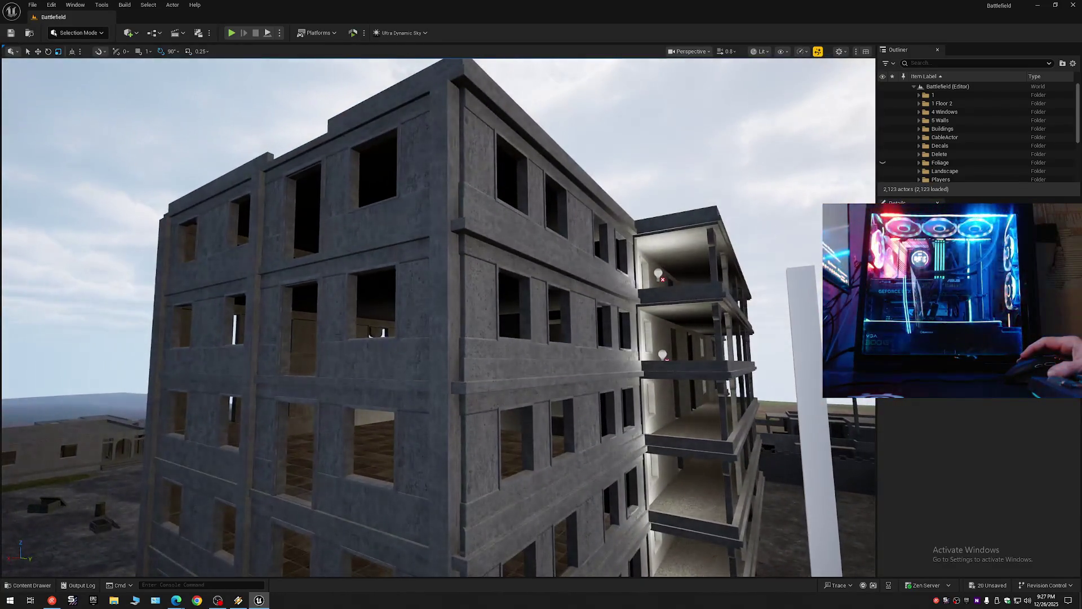
key(d)
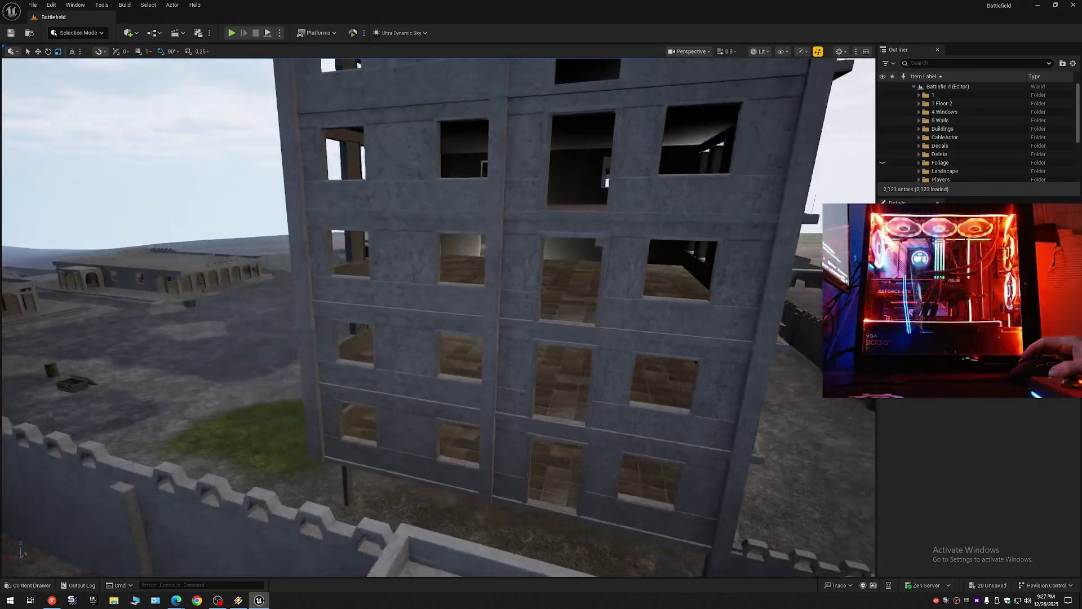
key(w)
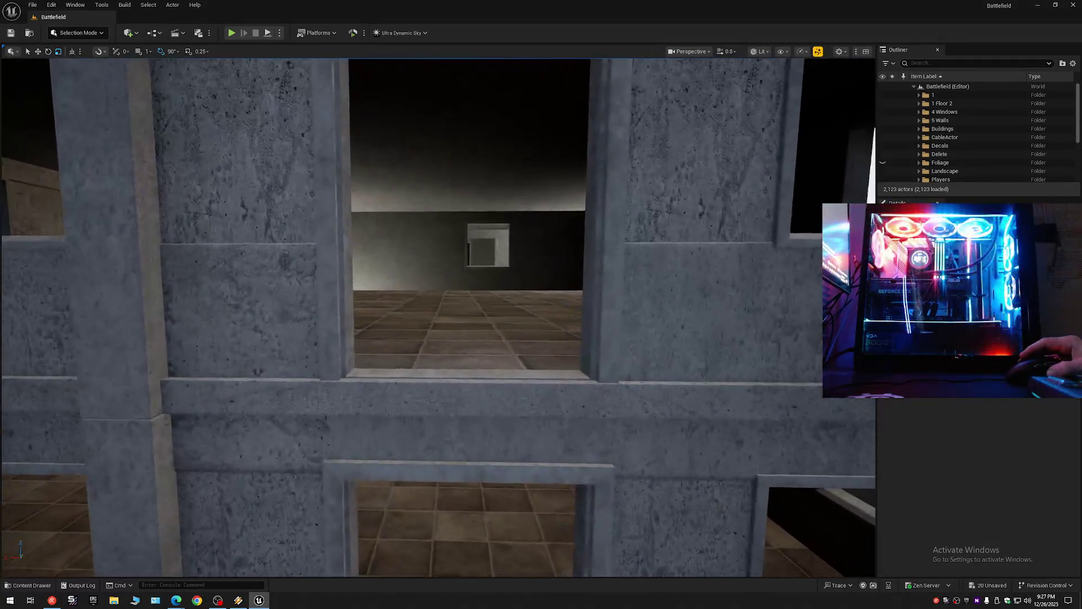
key(s)
click(355, 295)
key(w)
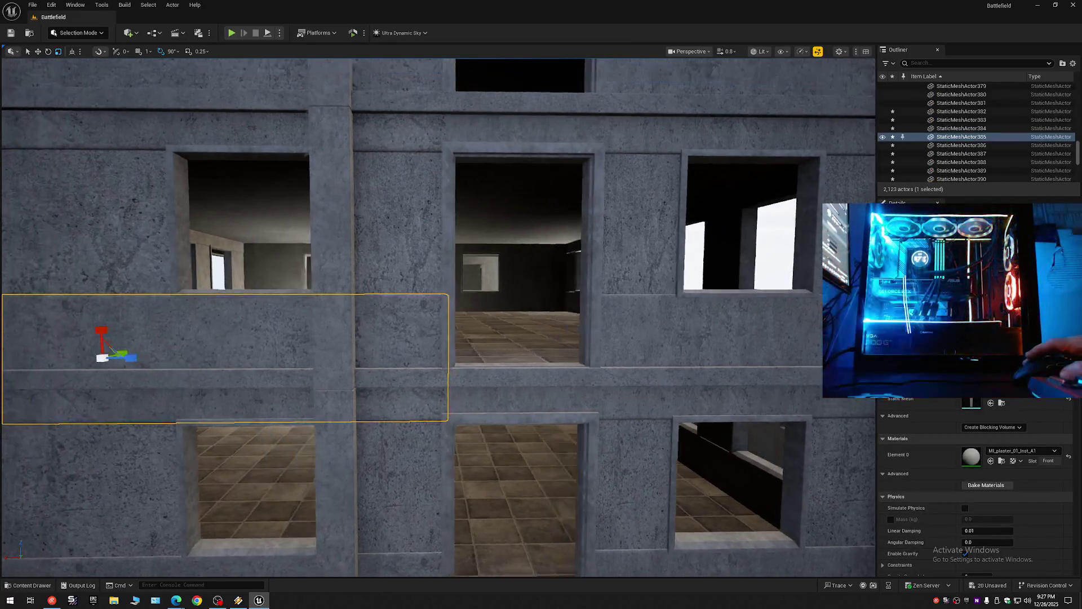
key(s)
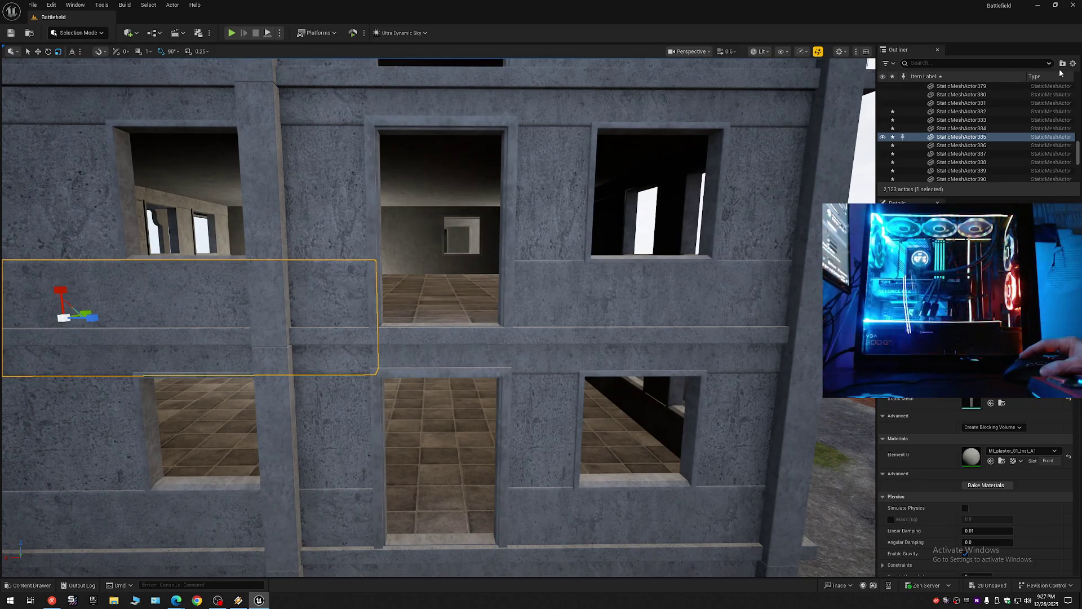
Step: Collapse the Outliner to the level folders and Save All pending changes
click(1073, 64)
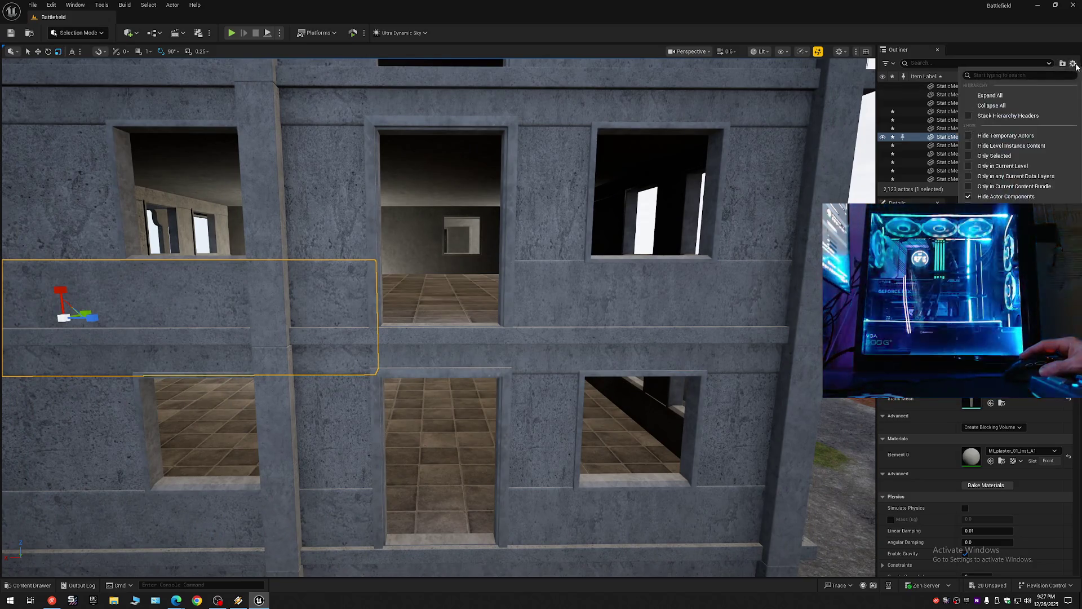
click(992, 105)
click(915, 86)
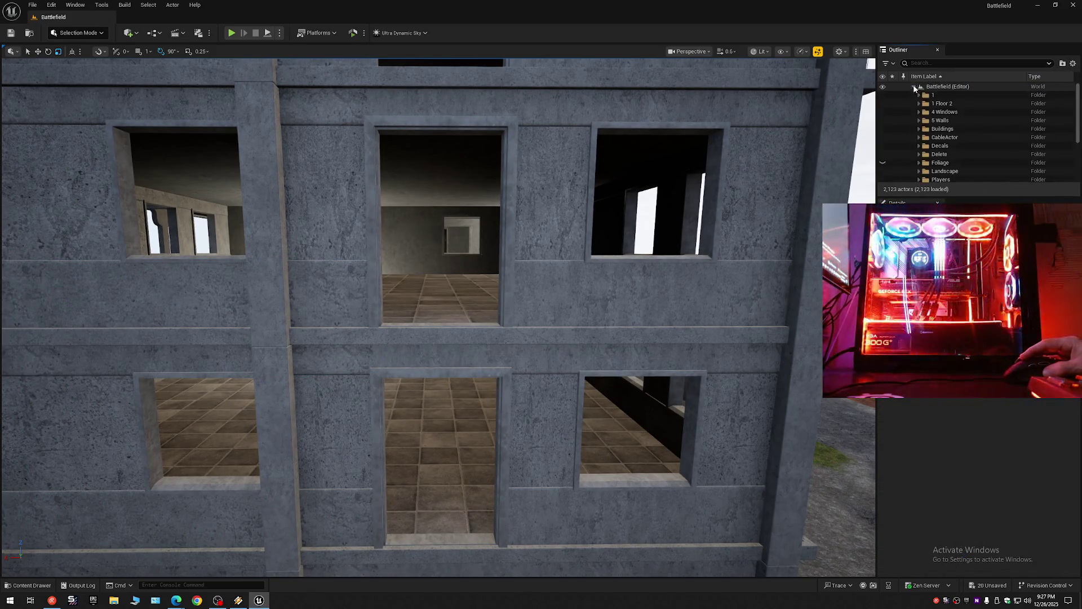
click(11, 33)
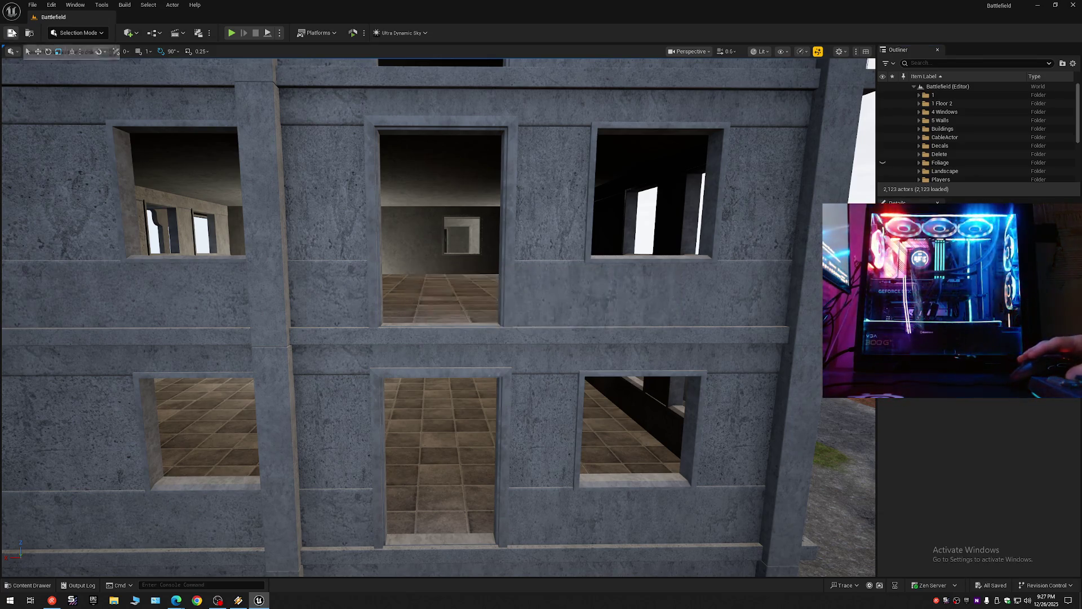
key(s)
scroll(438, 317, up, 2)
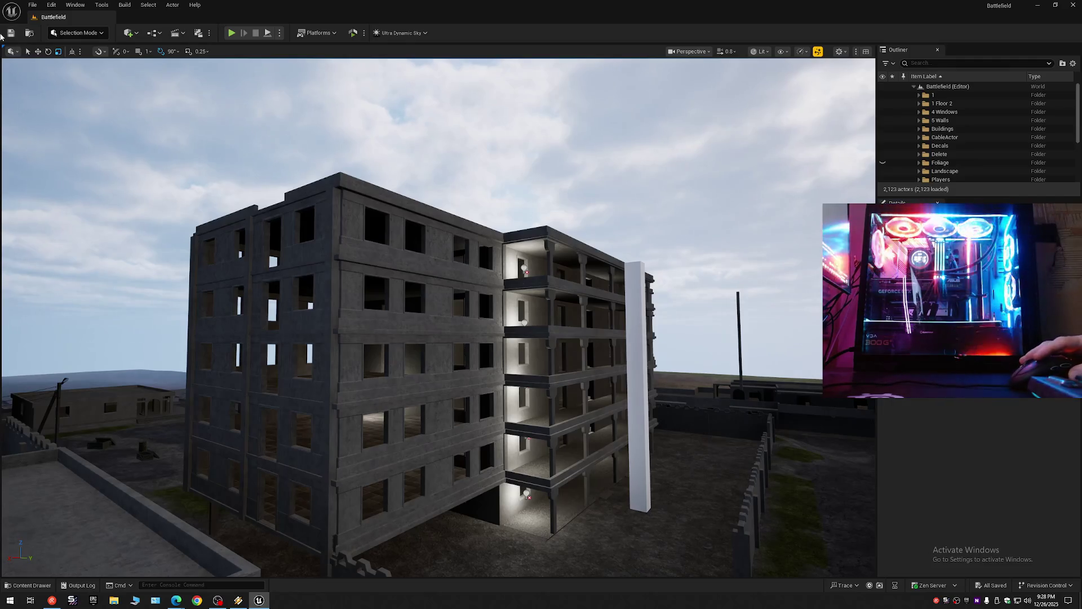
Step: Save the current level from the toolbar and the File menu
click(11, 33)
click(35, 5)
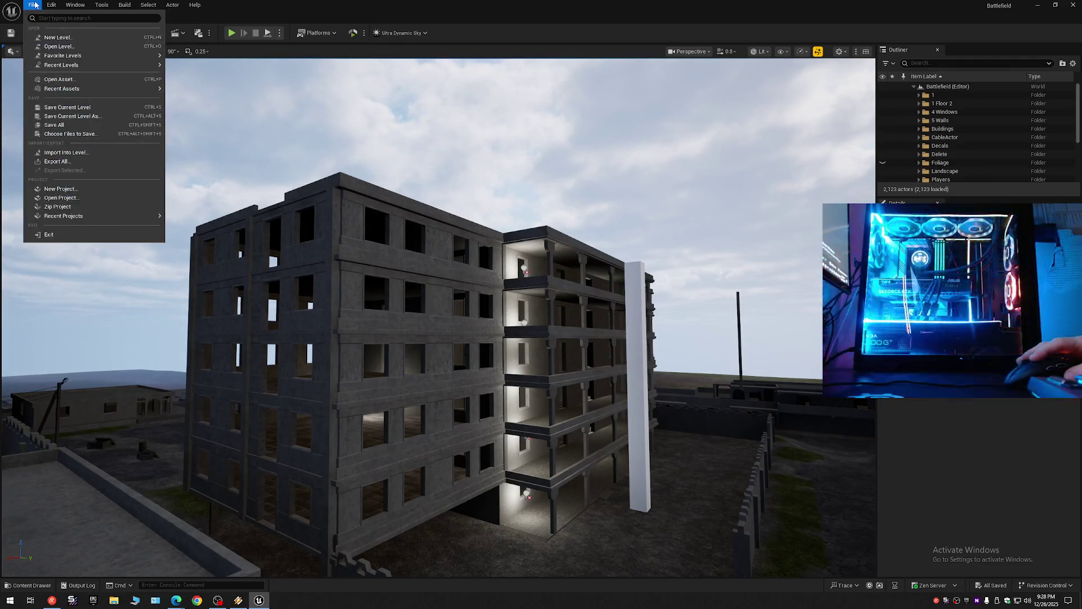
click(68, 107)
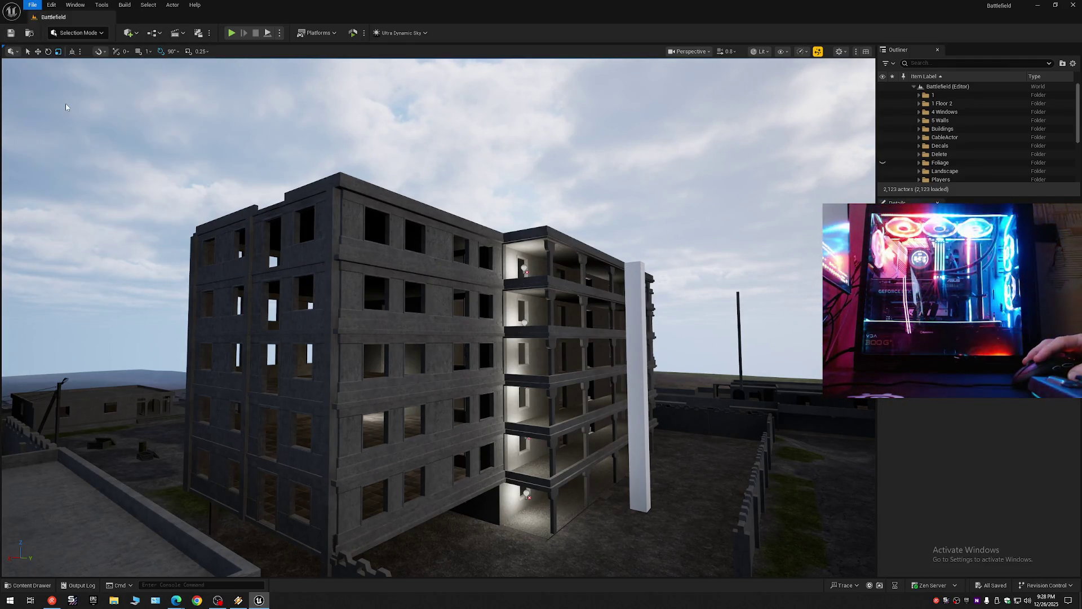
click(33, 5)
click(62, 125)
Step: Save the level as the existing Battlefield map in Content/Maps, confirming the replacement
click(33, 5)
mouse_move(74, 91)
click(68, 116)
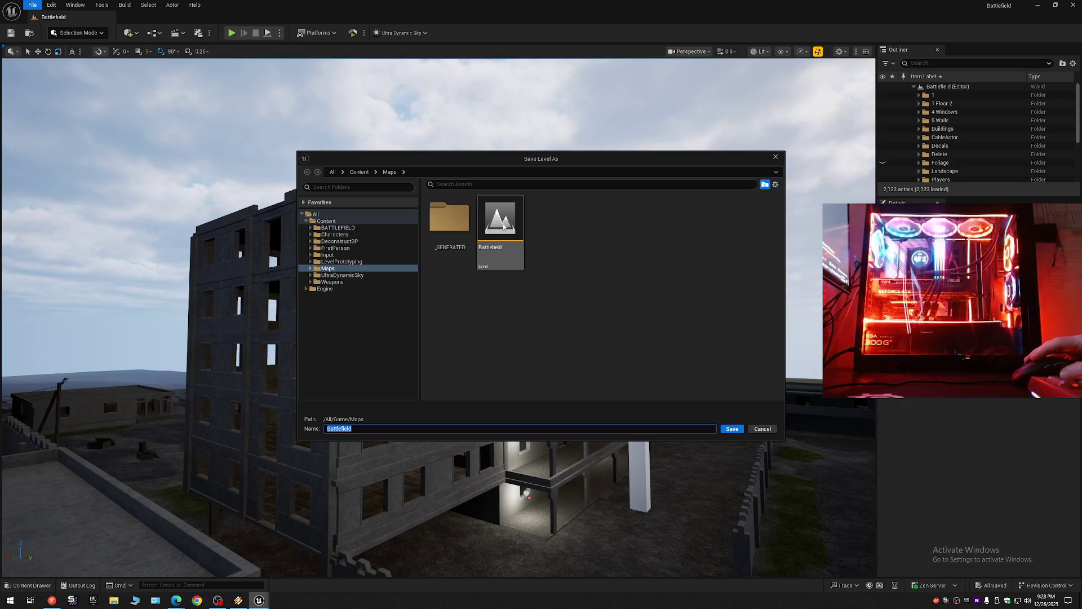
double_click(506, 259)
click(562, 317)
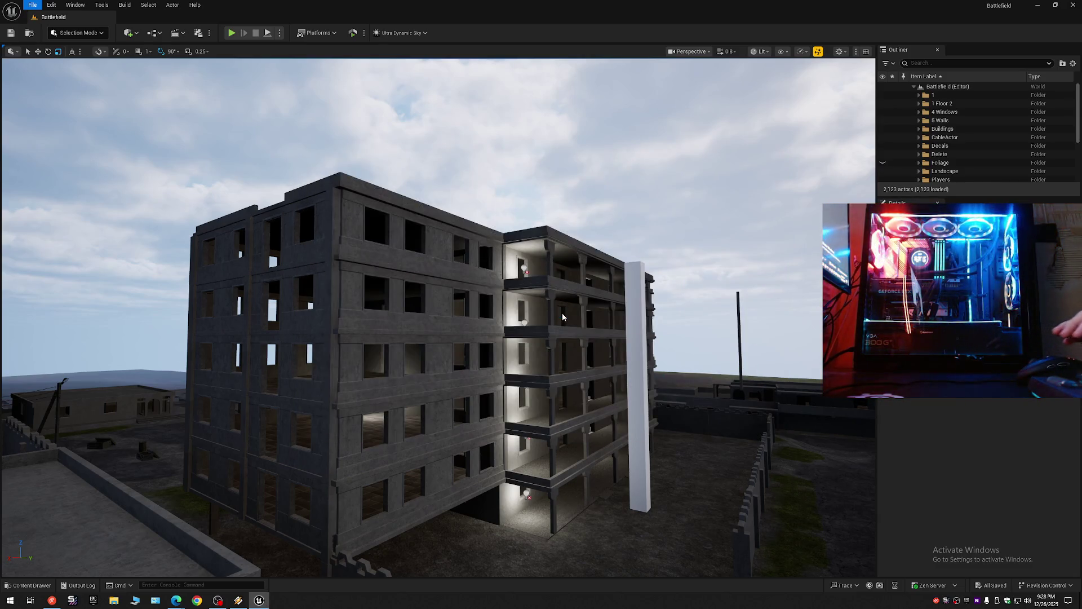
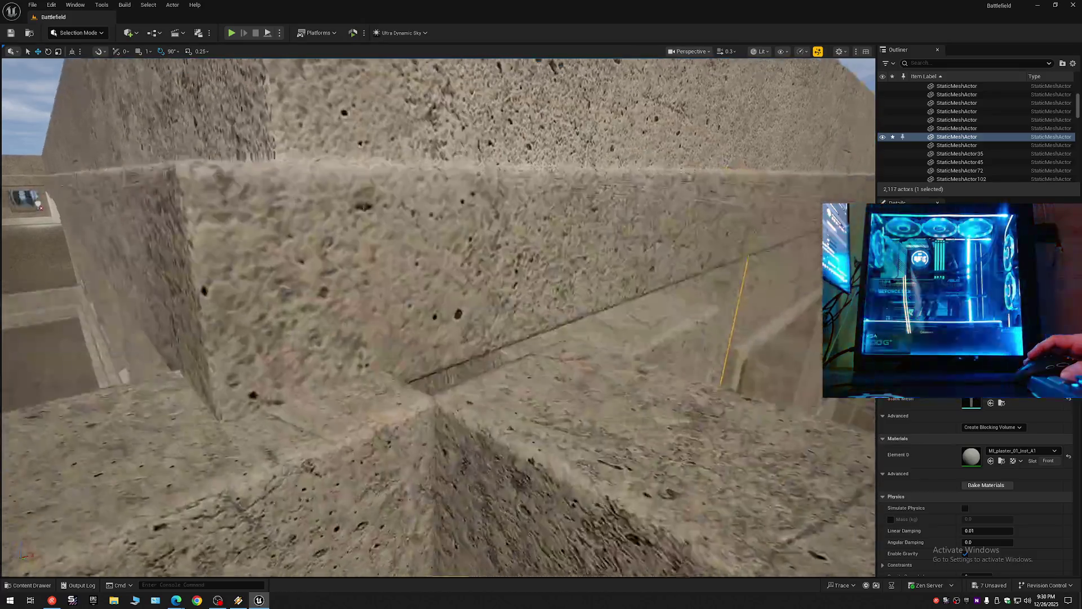
Step: Fly down beside the white walls and copy the wall piece's Static Mesh setting
scroll(440, 316, down, 1)
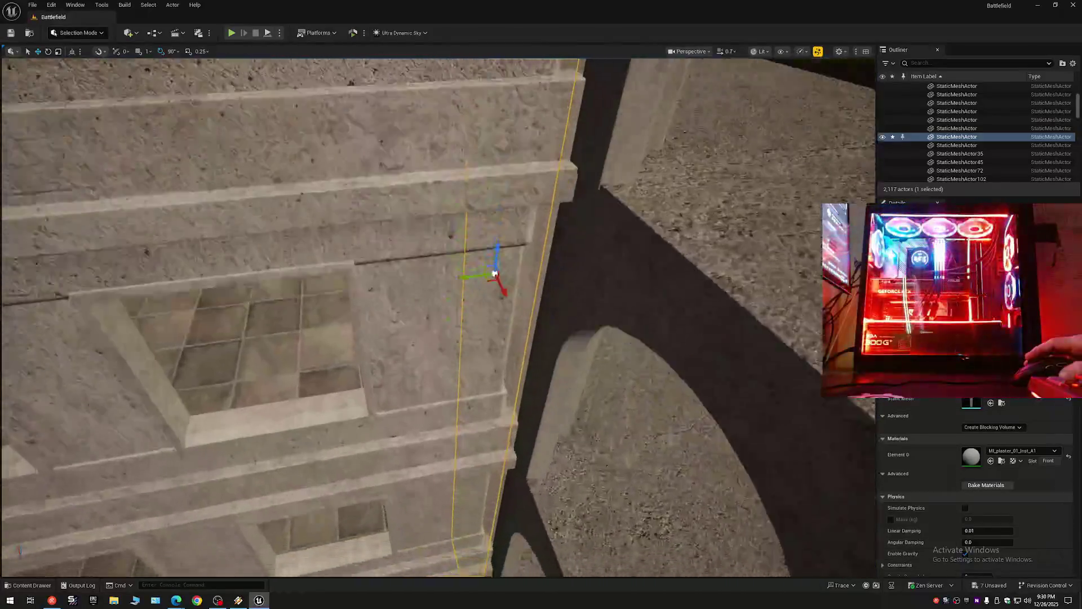
key(w)
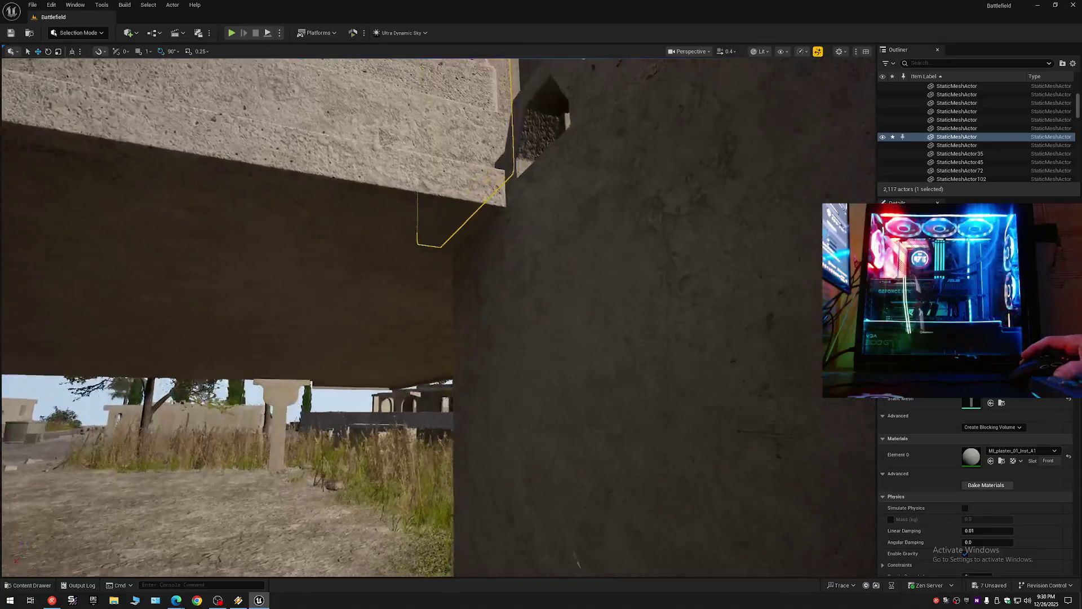
key(w)
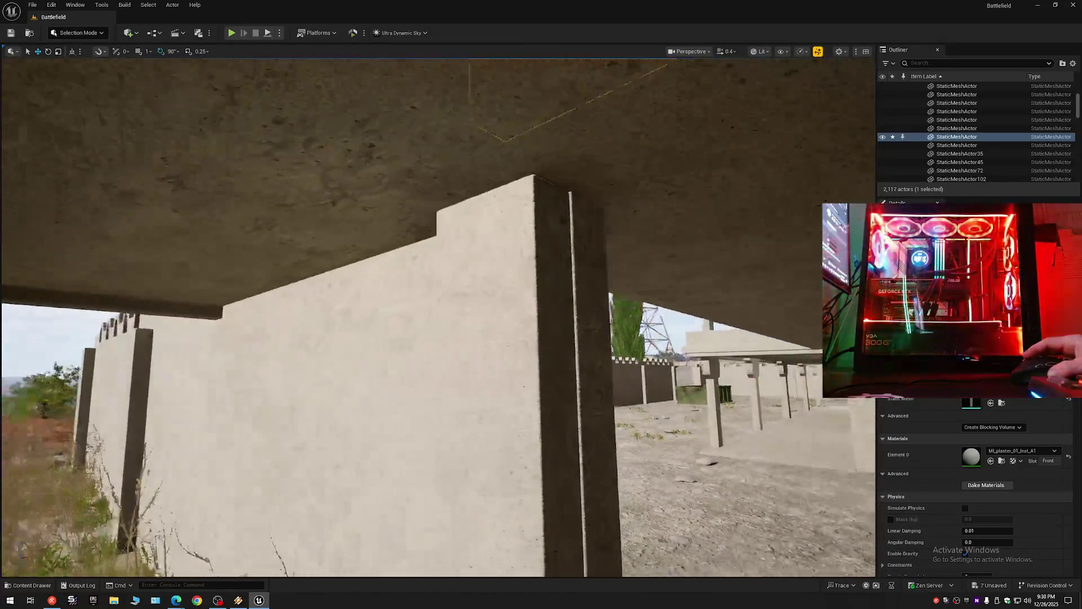
scroll(439, 316, up, 1)
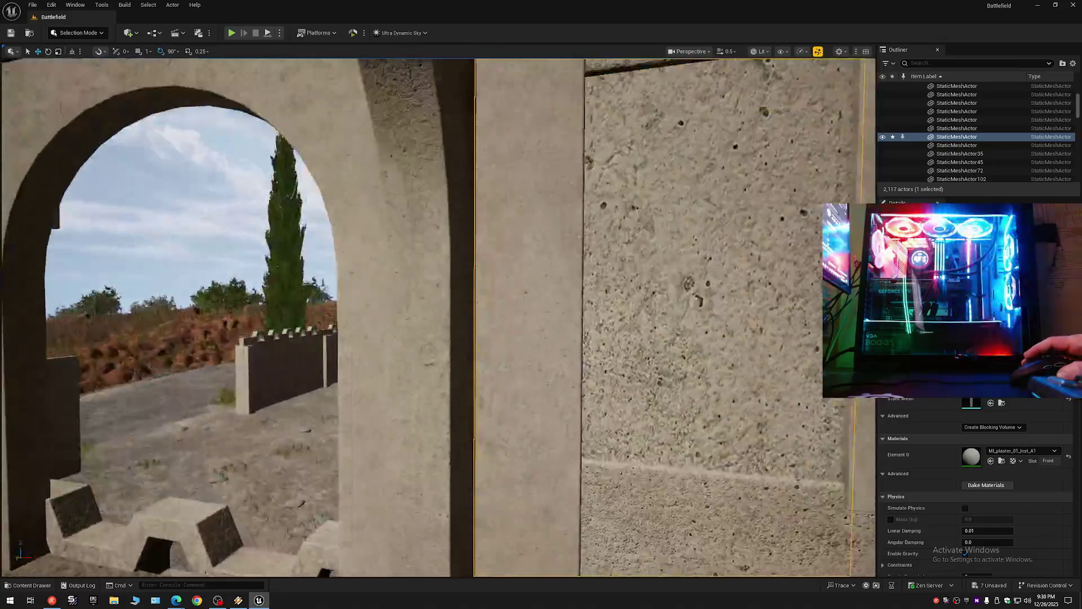
key(s)
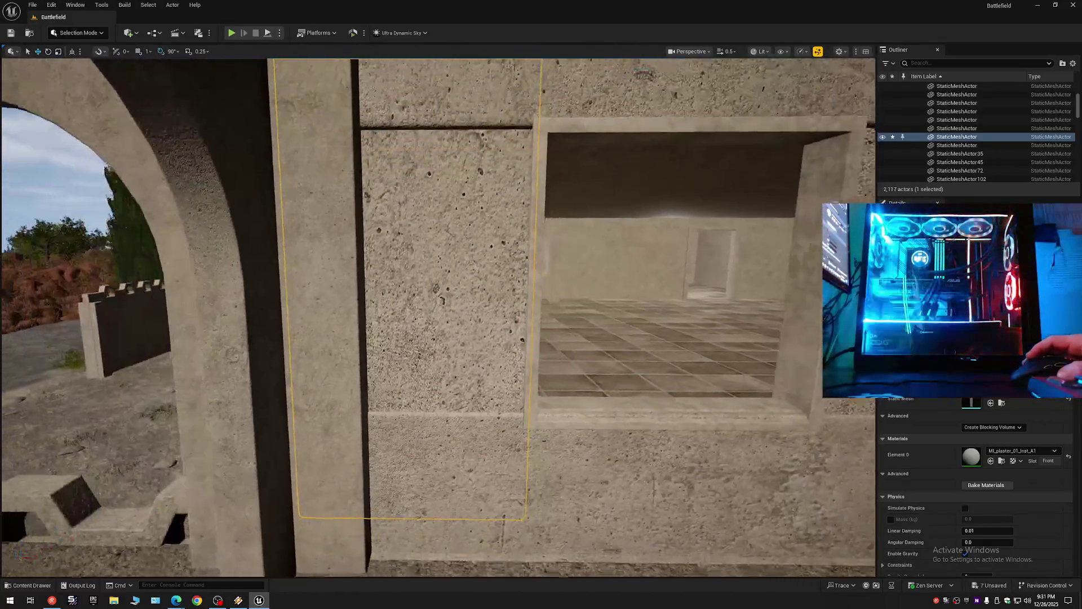
key(s)
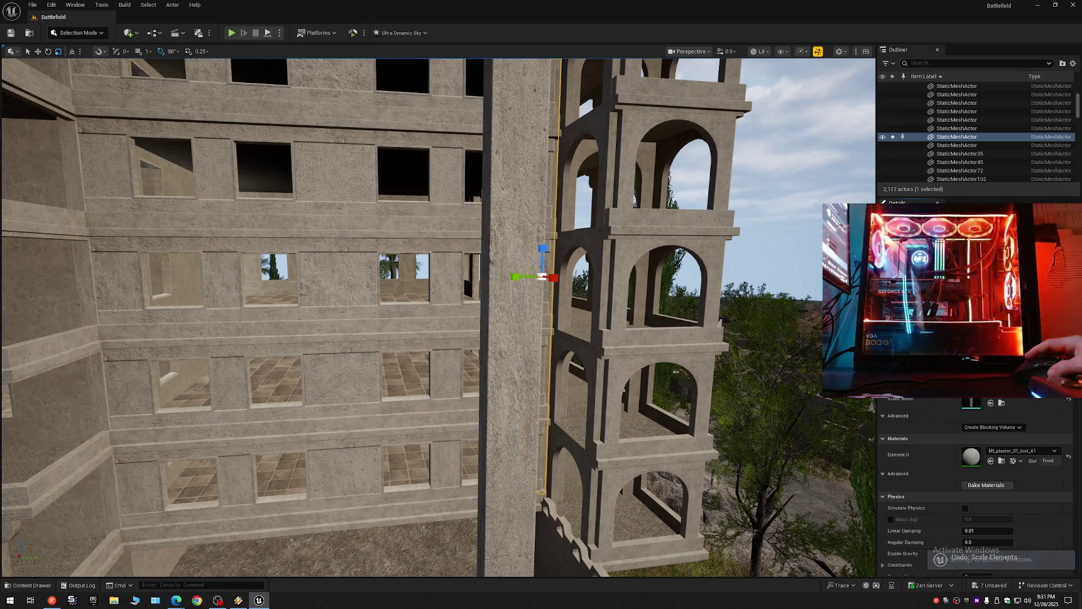
right_click(1000, 401)
mouse_move(166, 250)
mouse_down()
mouse_move(5, 218)
mouse_move(165, 250)
mouse_move(179, 90)
mouse_move(575, 101)
mouse_move(703, 159)
mouse_move(598, 177)
mouse_move(613, 309)
mouse_up()
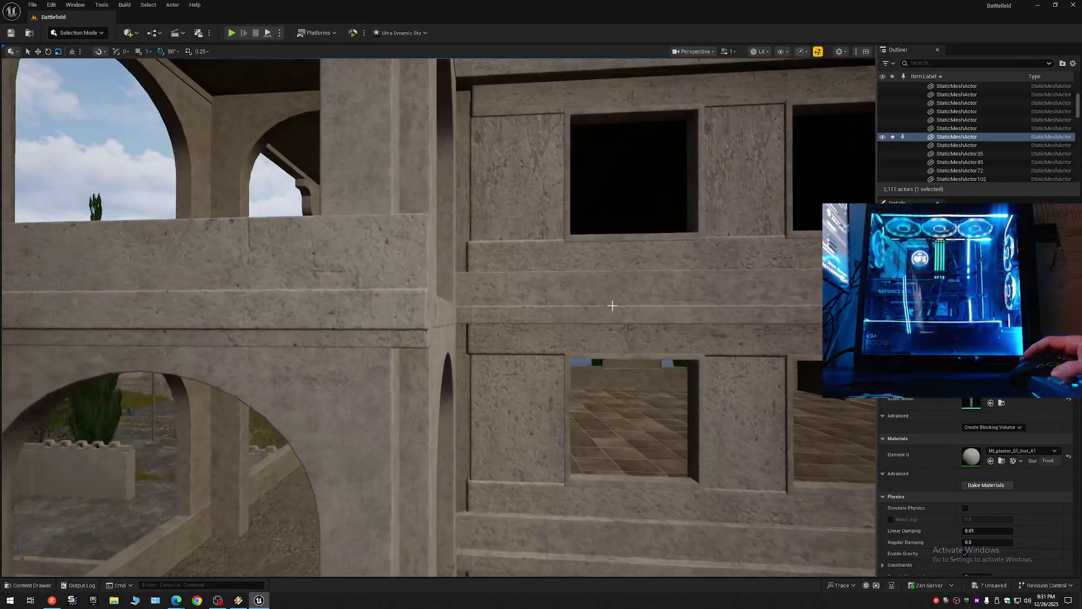
Step: Paste the copied Static Mesh onto the pillar beside the window openings and inspect the wall
click(463, 218)
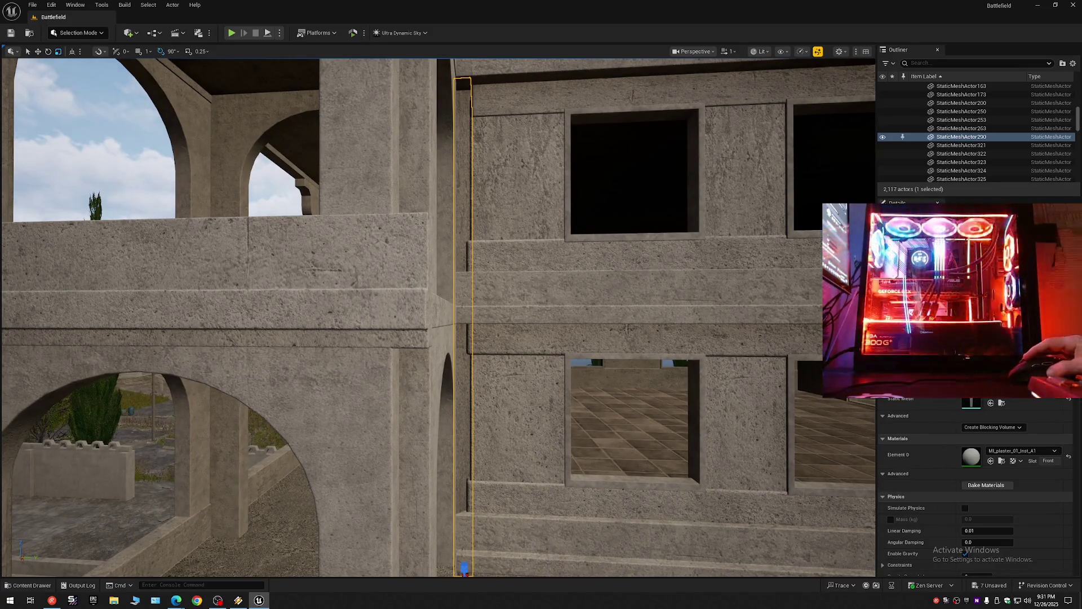
right_click(1002, 401)
click(1025, 423)
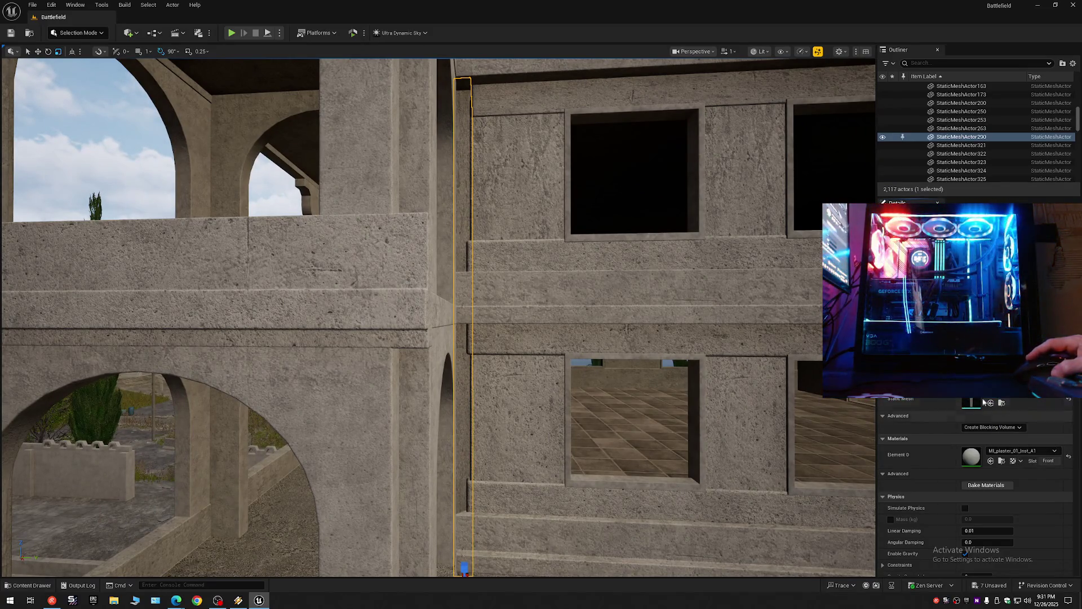
mouse_move(564, 282)
mouse_down()
mouse_move(658, 68)
mouse_move(562, 77)
mouse_move(613, 327)
mouse_up()
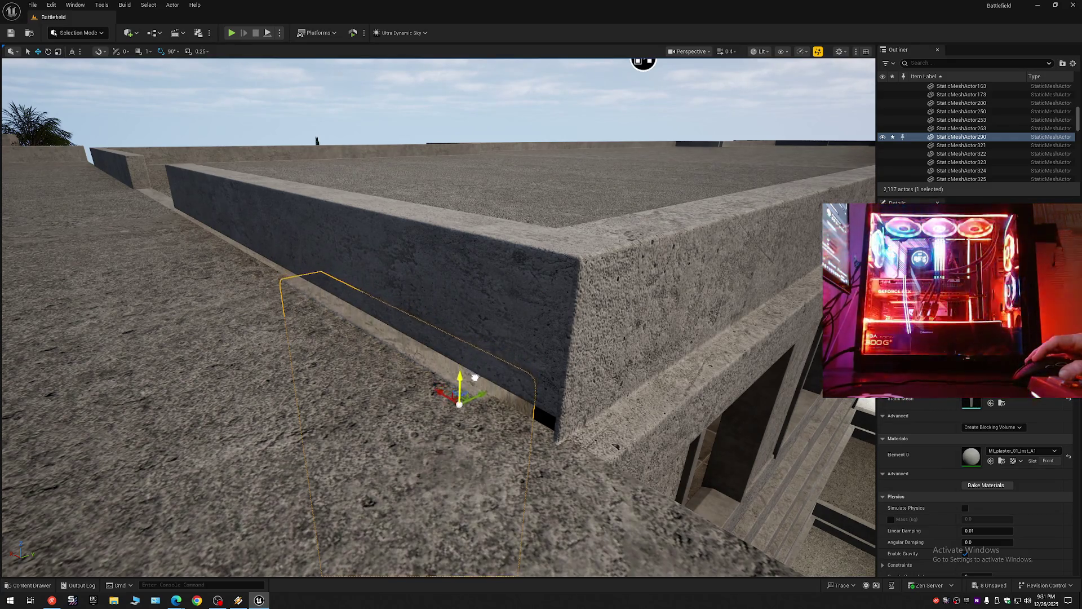
mouse_move(640, 61)
mouse_down()
mouse_move(451, 99)
mouse_move(434, 118)
mouse_move(426, 90)
mouse_move(451, 121)
mouse_move(417, 113)
mouse_move(429, 118)
mouse_move(429, 169)
mouse_move(594, 307)
mouse_move(439, 278)
mouse_move(6, 258)
mouse_move(494, 342)
mouse_up()
scroll(429, 107, up, 1)
scroll(429, 107, down, 1)
scroll(446, 124, down, 1)
scroll(429, 170, up, 5)
scroll(34, 259, down, 1)
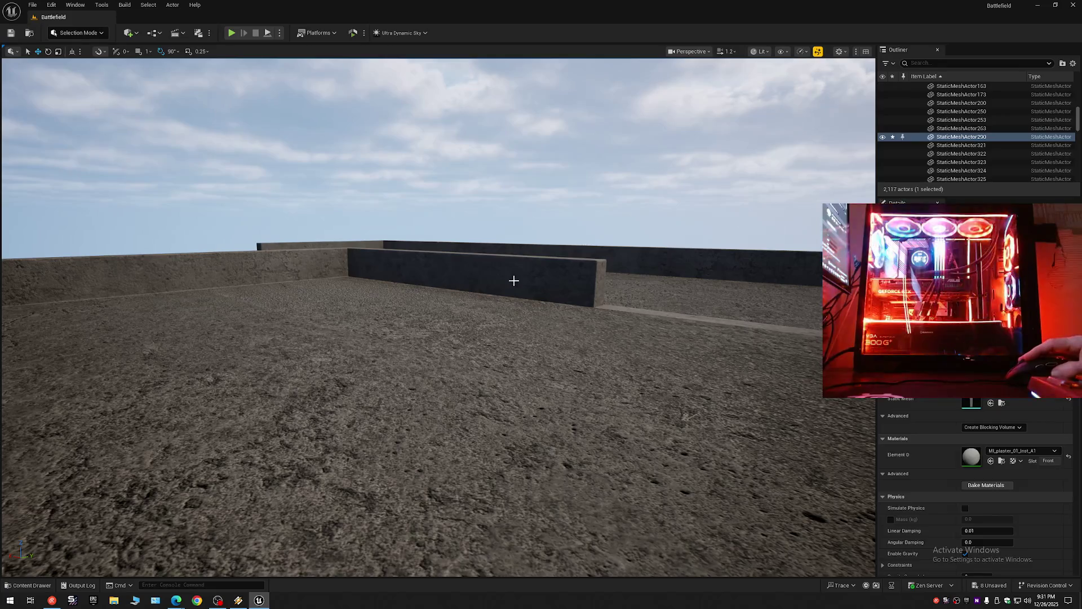
Step: Select and compare the overlapping rooftop wall segments StaticMeshActor395 and StaticMeshActor319
click(496, 276)
mouse_move(496, 276)
mouse_down()
mouse_move(627, 280)
mouse_move(400, 320)
mouse_up()
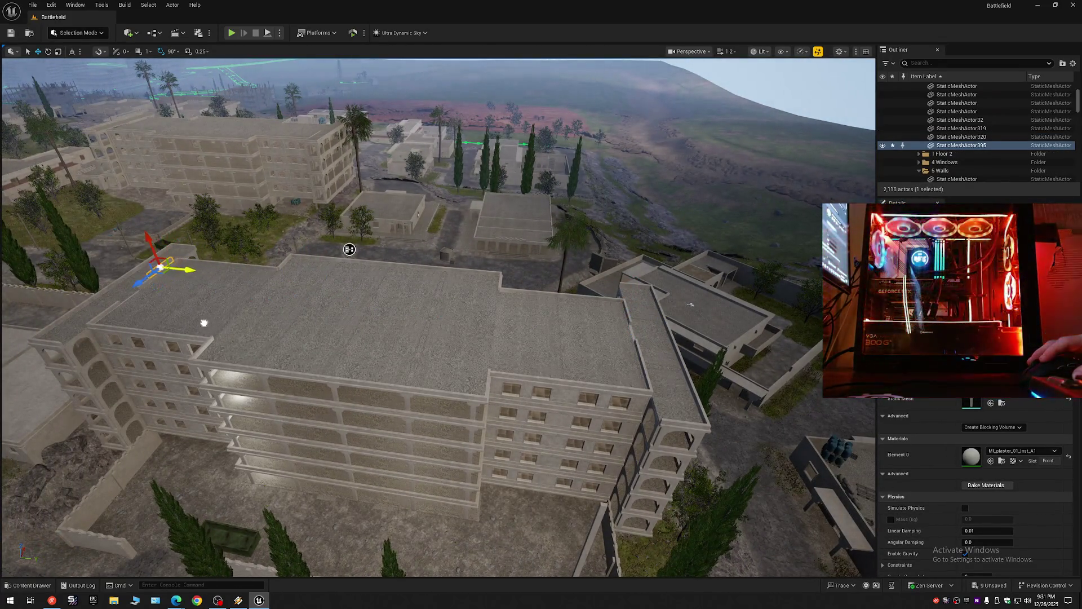
mouse_move(349, 249)
mouse_down()
mouse_move(596, 236)
mouse_move(671, 218)
mouse_move(776, 150)
mouse_move(491, 126)
mouse_move(485, 145)
mouse_up()
drag(175, 303, 303, 344)
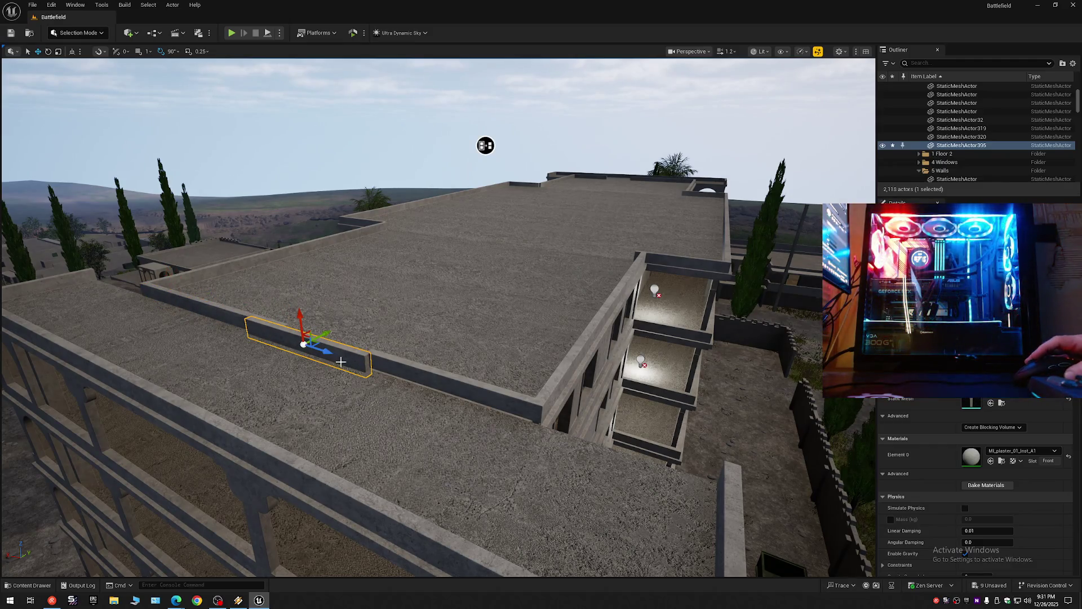
click(443, 378)
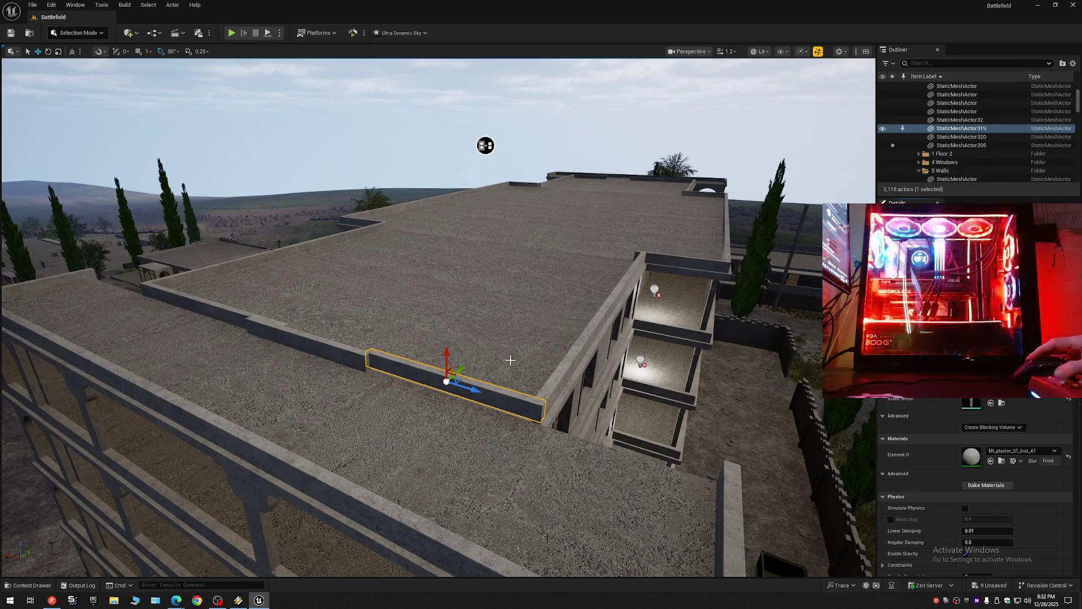
click(347, 357)
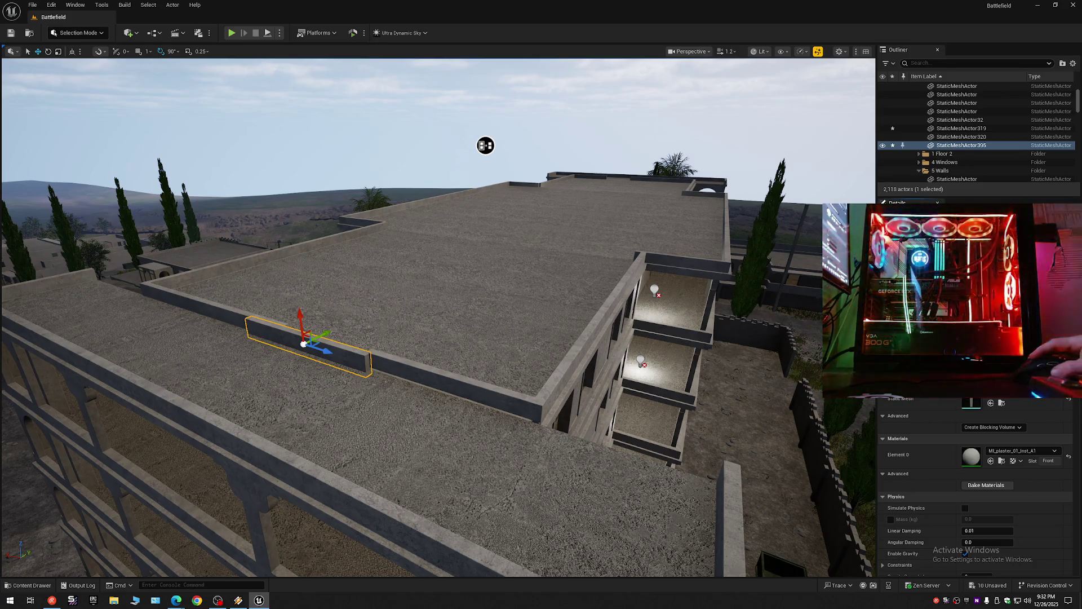
scroll(609, 152, down, 2)
key(w)
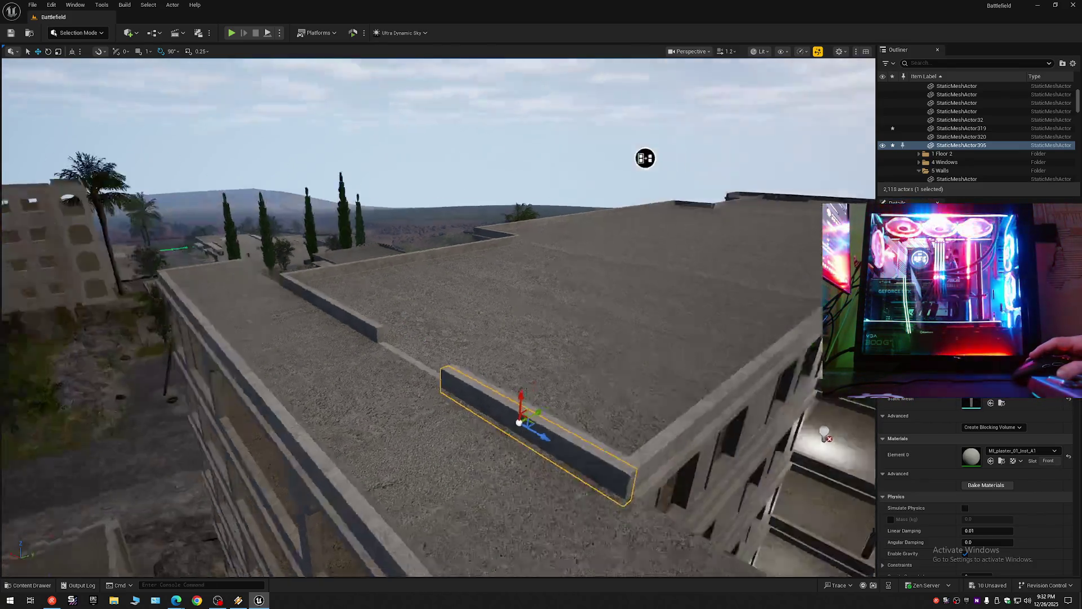
scroll(437, 315, down, 1)
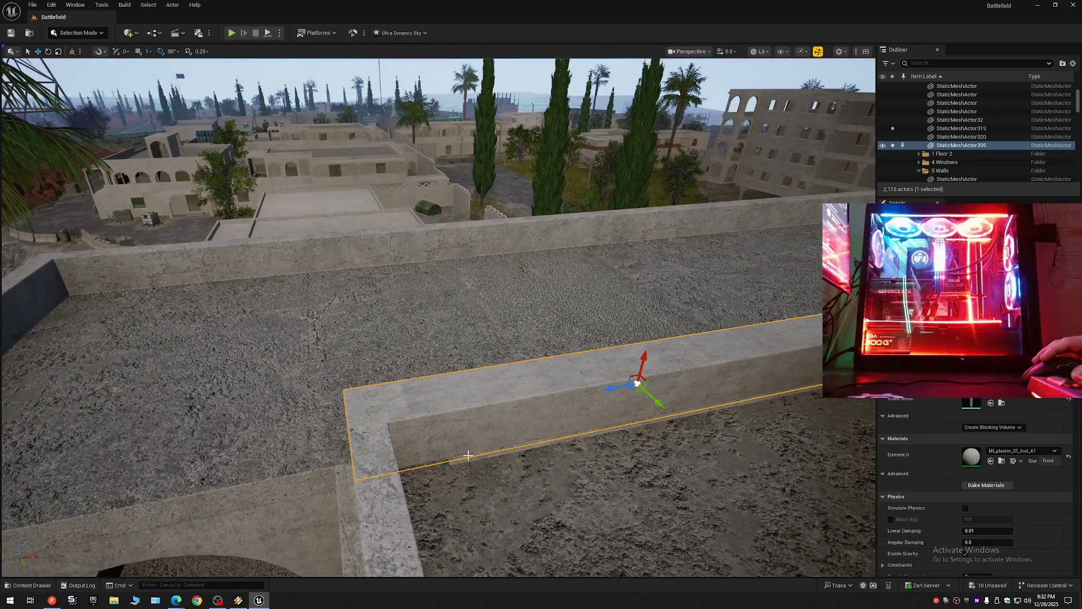
scroll(479, 447, down, 2)
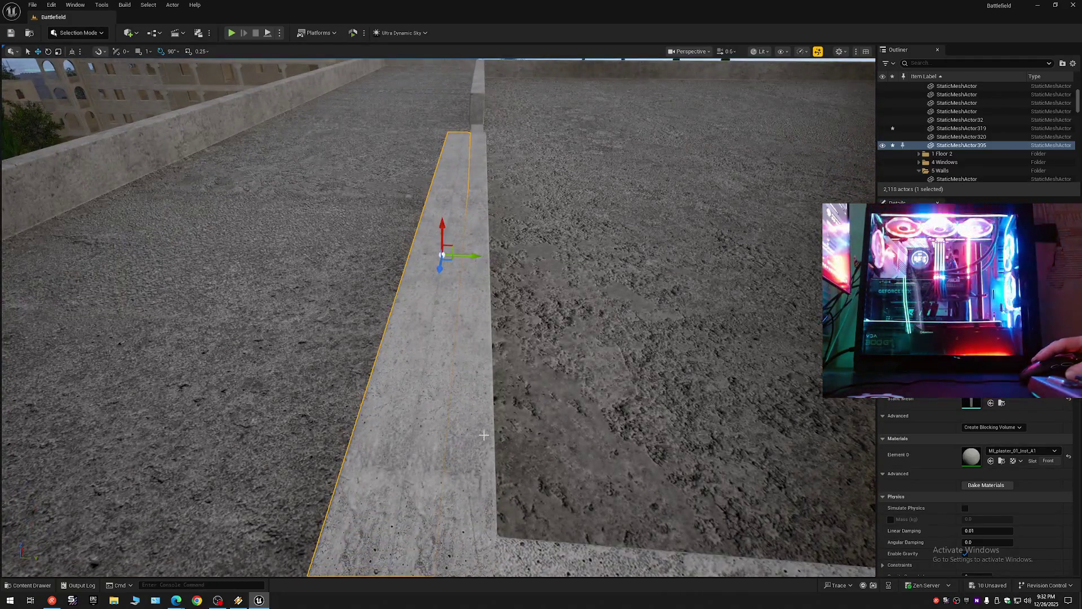
click(484, 435)
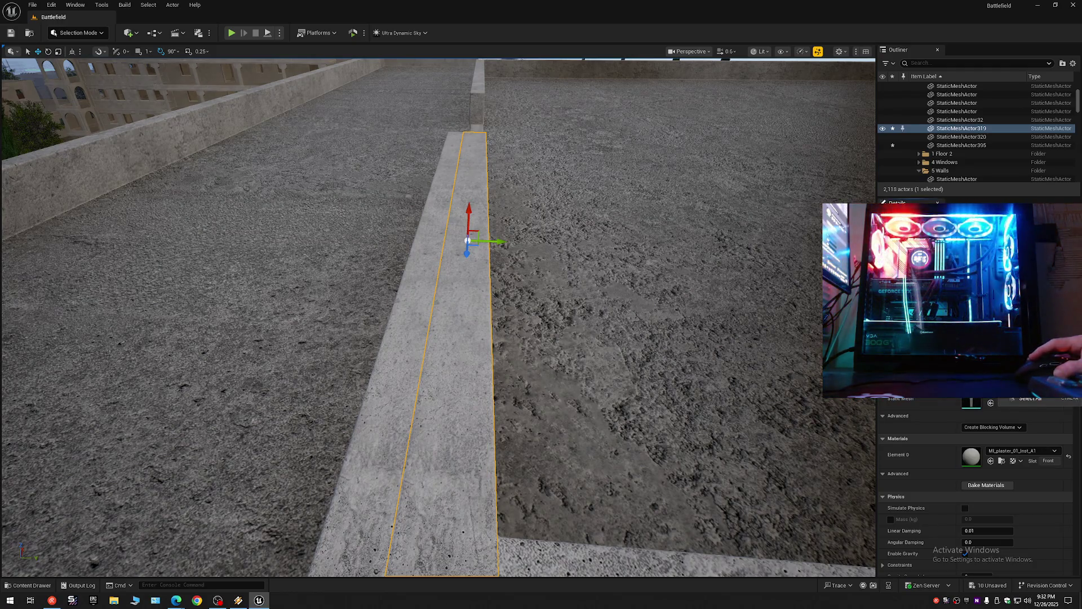
click(440, 360)
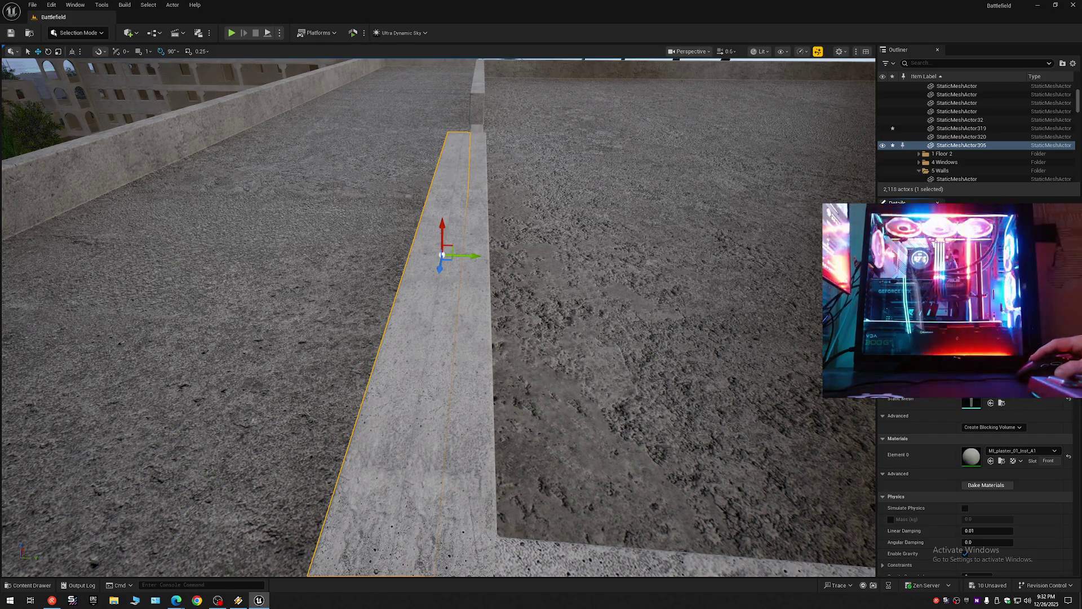
Step: Hide StaticMeshActor395 and delete the duplicate wall piece StaticMeshActor319 beneath it
mouse_move(440, 361)
mouse_down()
mouse_move(451, 254)
mouse_move(310, 262)
mouse_up()
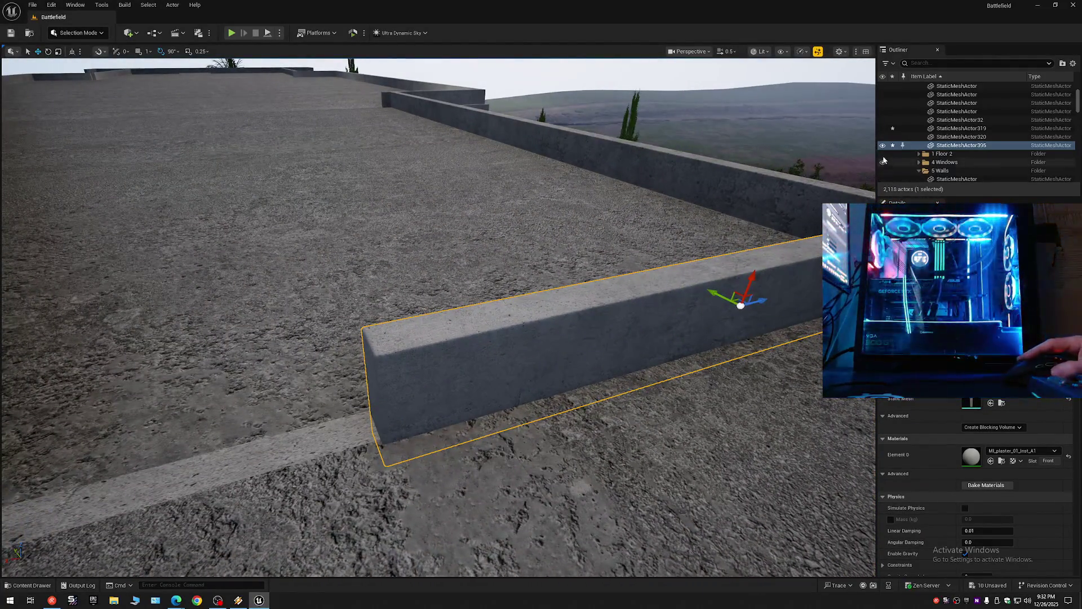
click(884, 148)
click(691, 293)
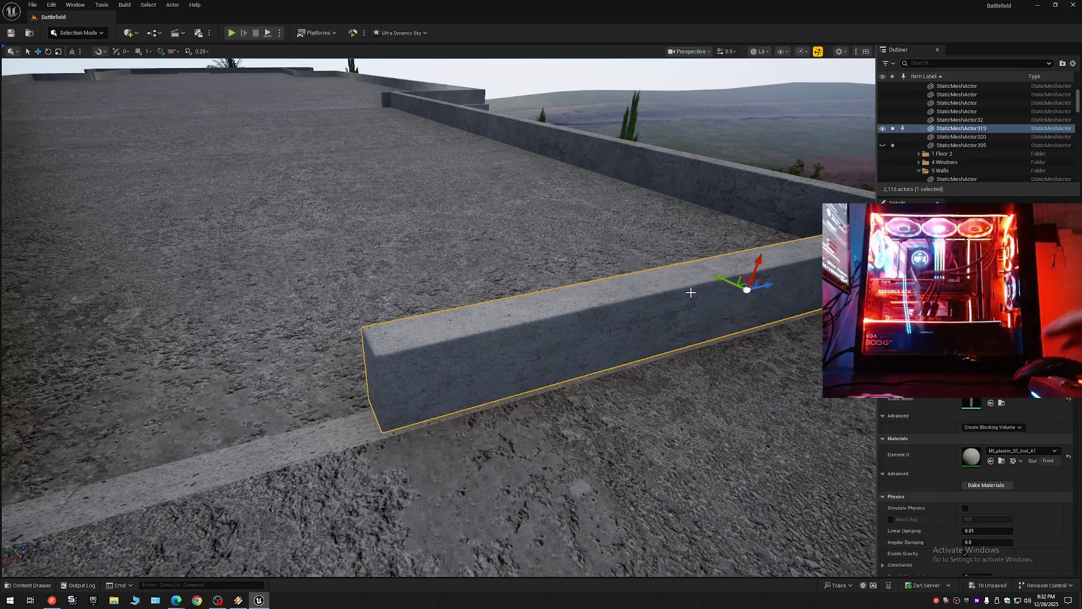
key(Delete)
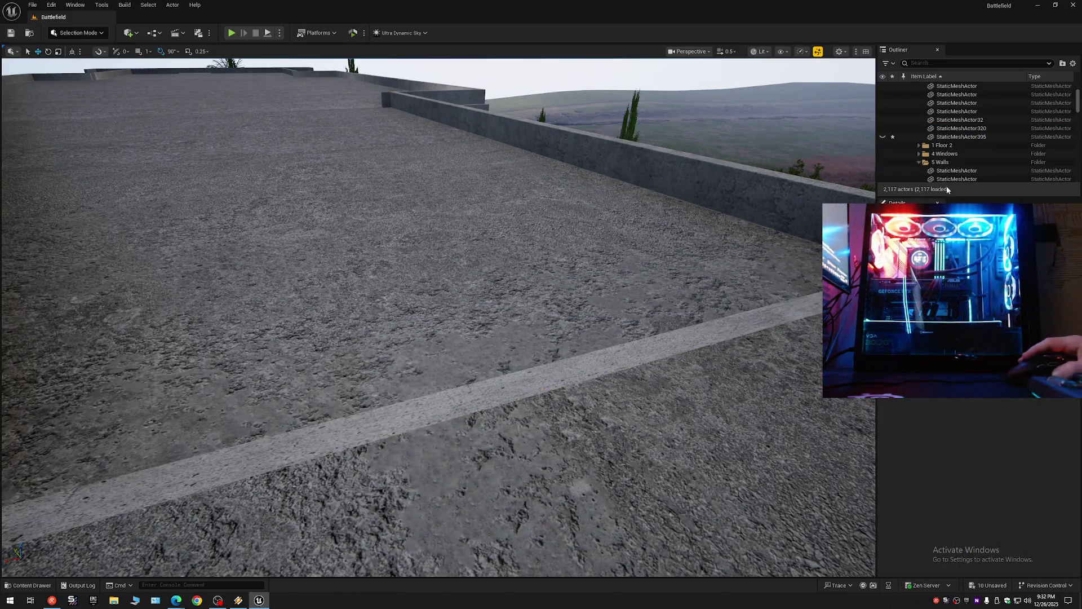
click(882, 137)
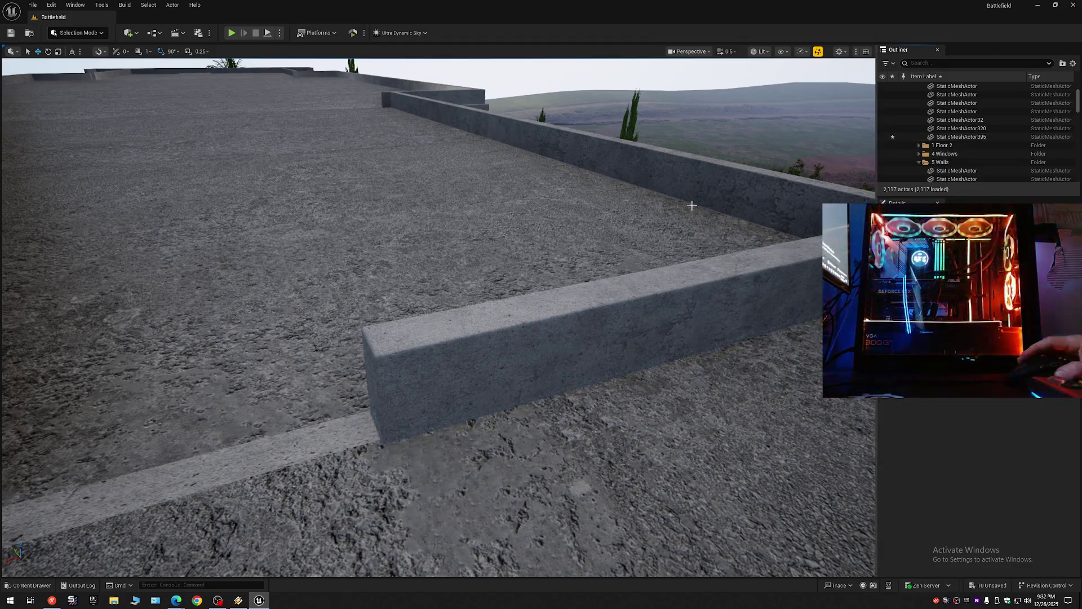
drag(691, 205, 691, 214)
key(w)
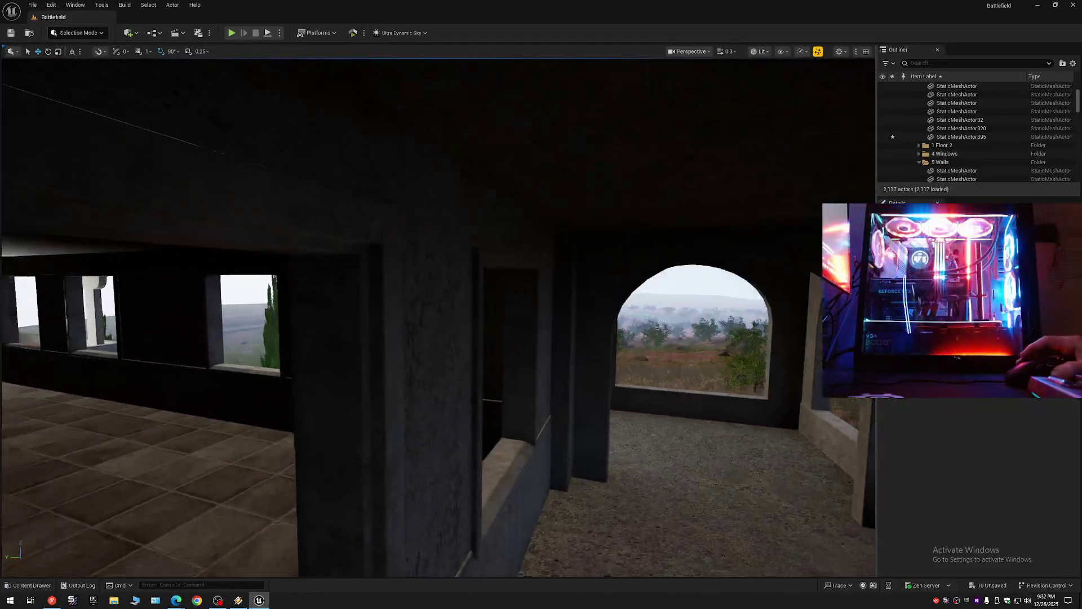
key(w)
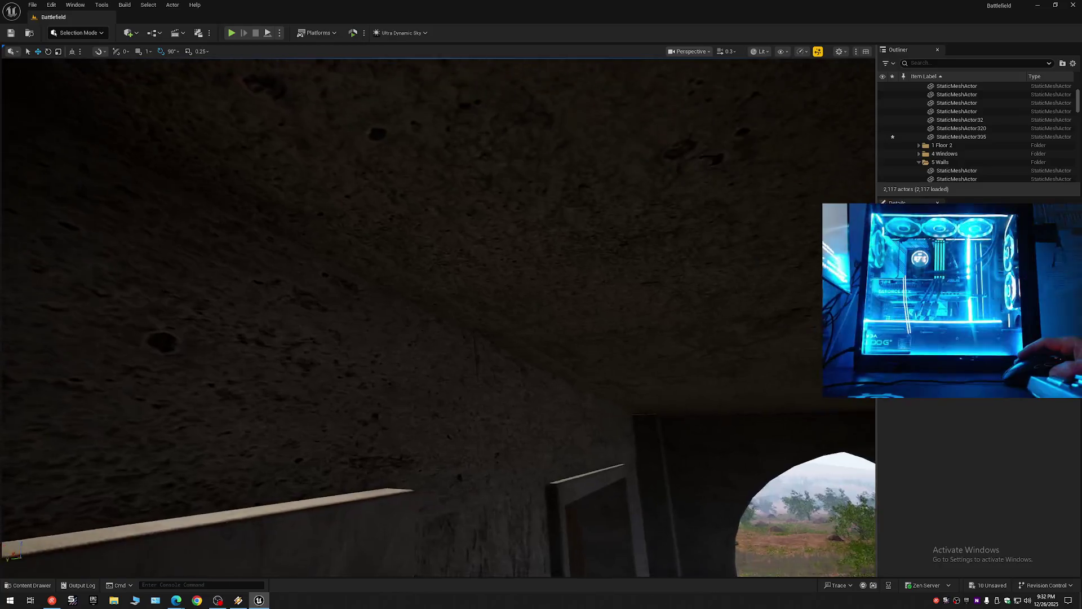
click(400, 226)
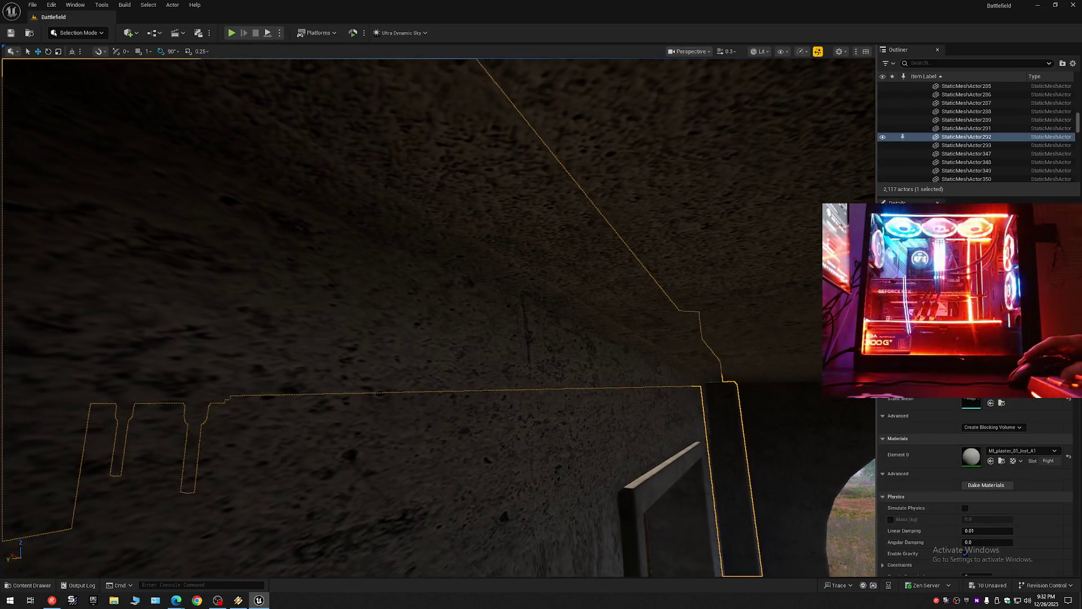
key(w)
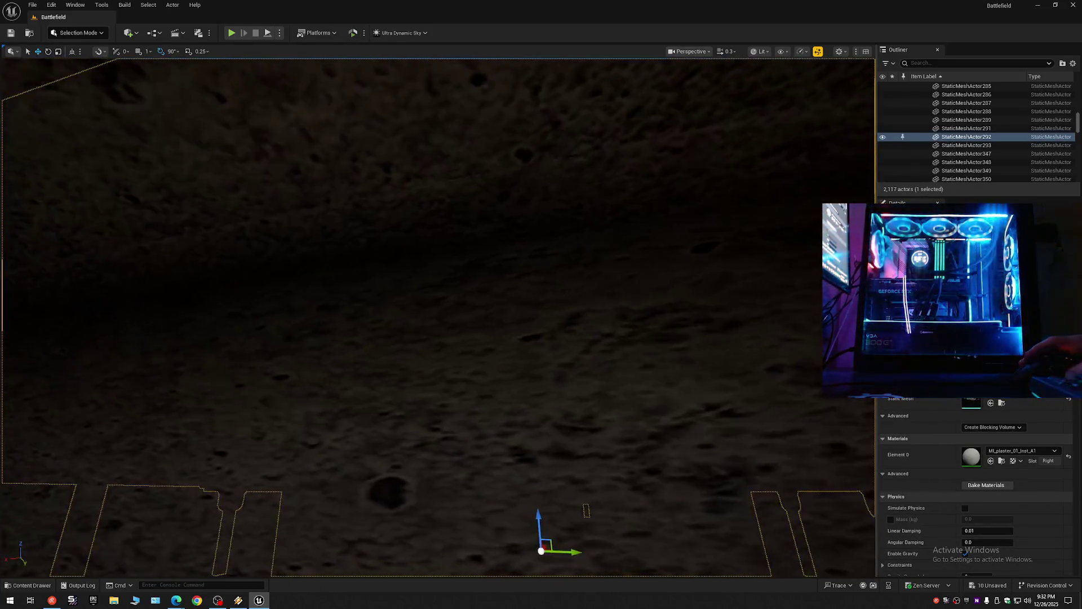
key(w)
scroll(437, 315, up, 2)
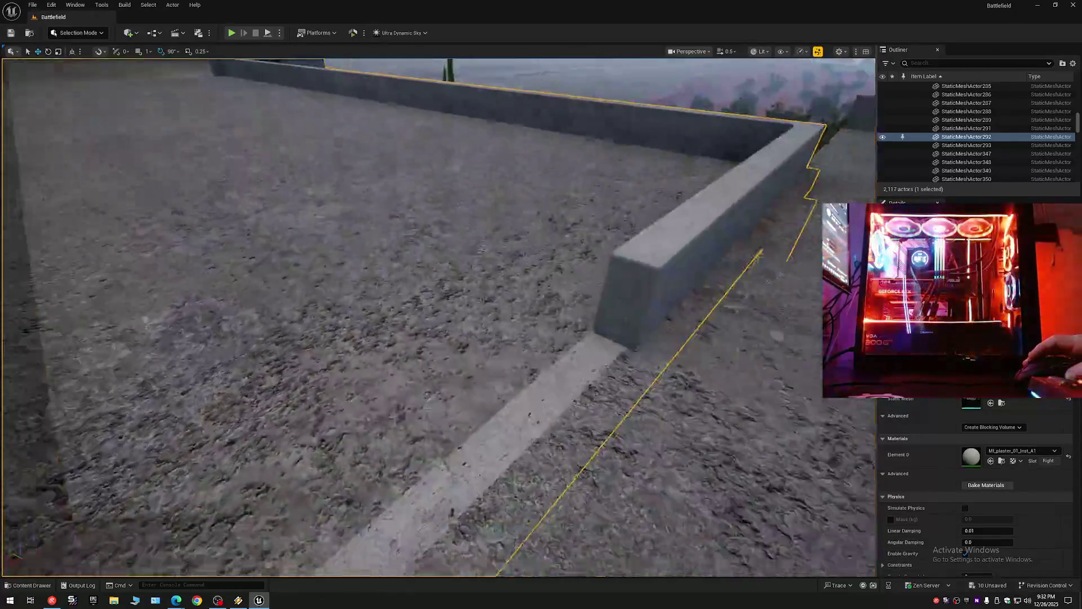
key(s)
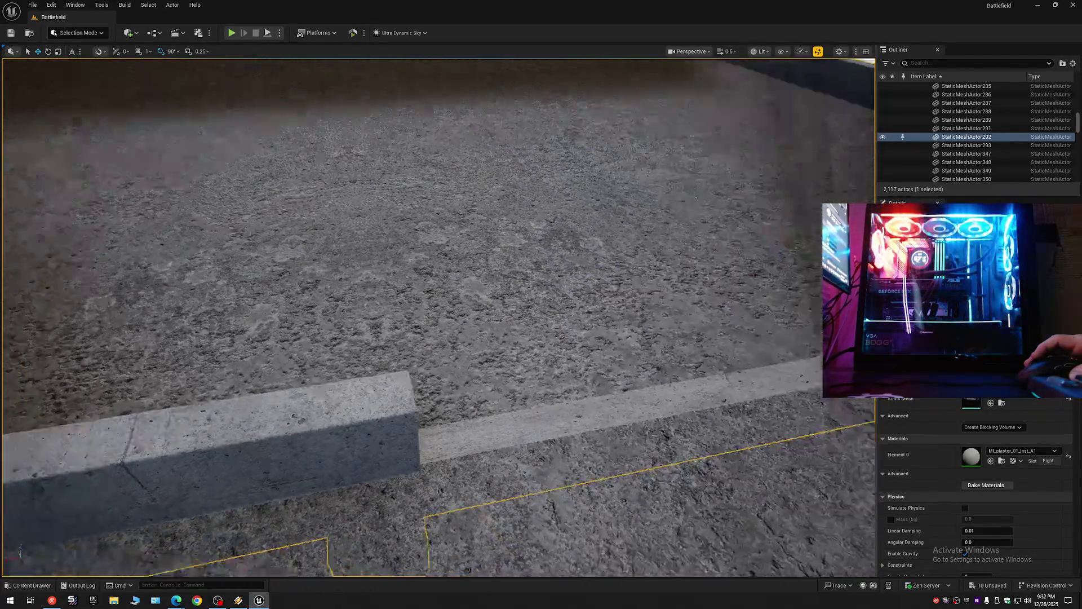
key(q)
scroll(437, 316, down, 2)
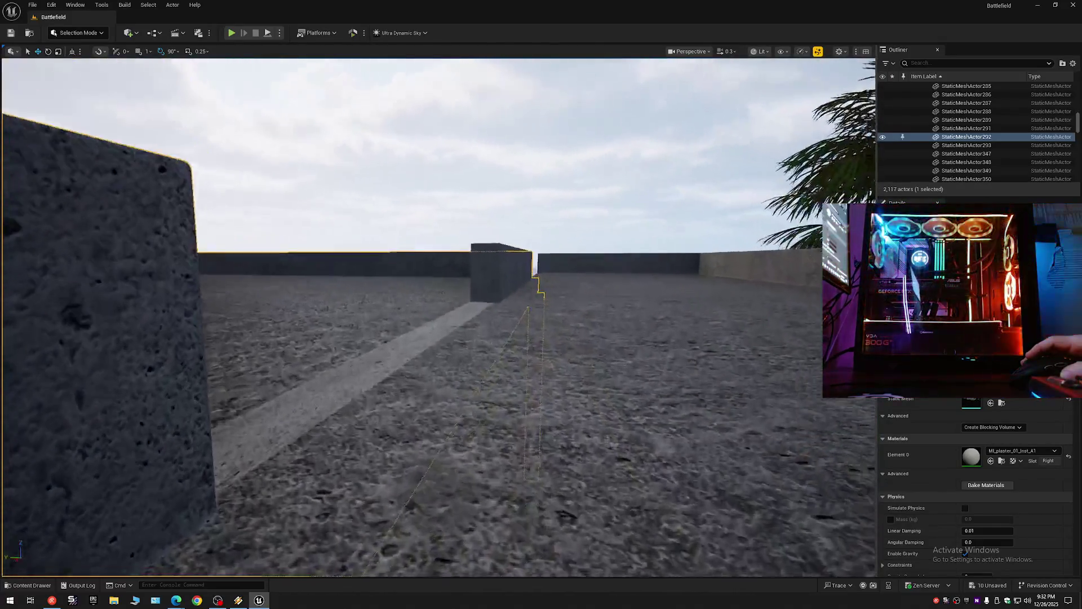
key(w)
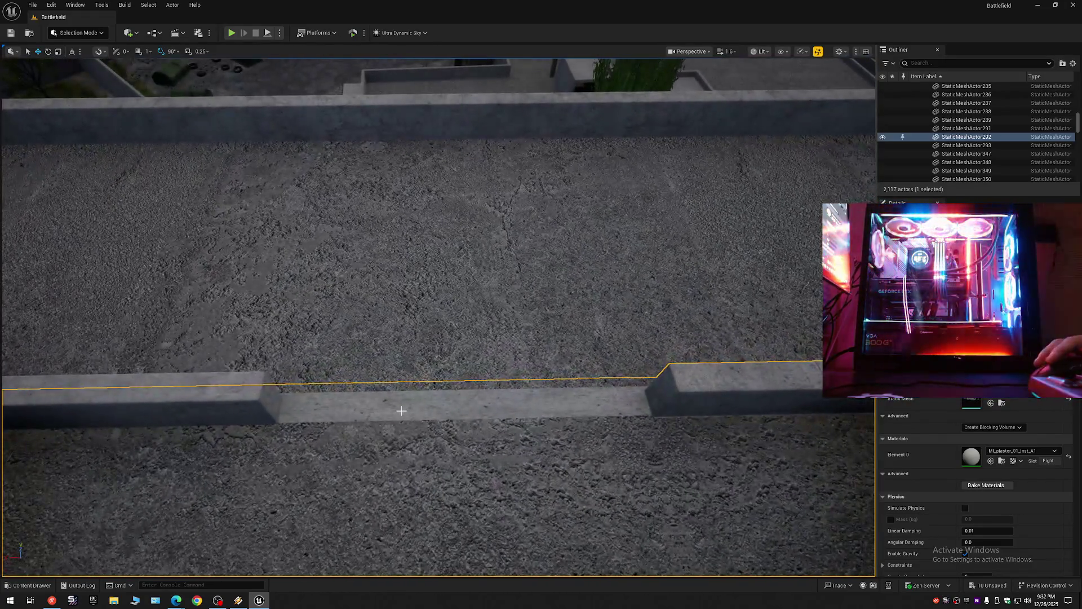
click(417, 405)
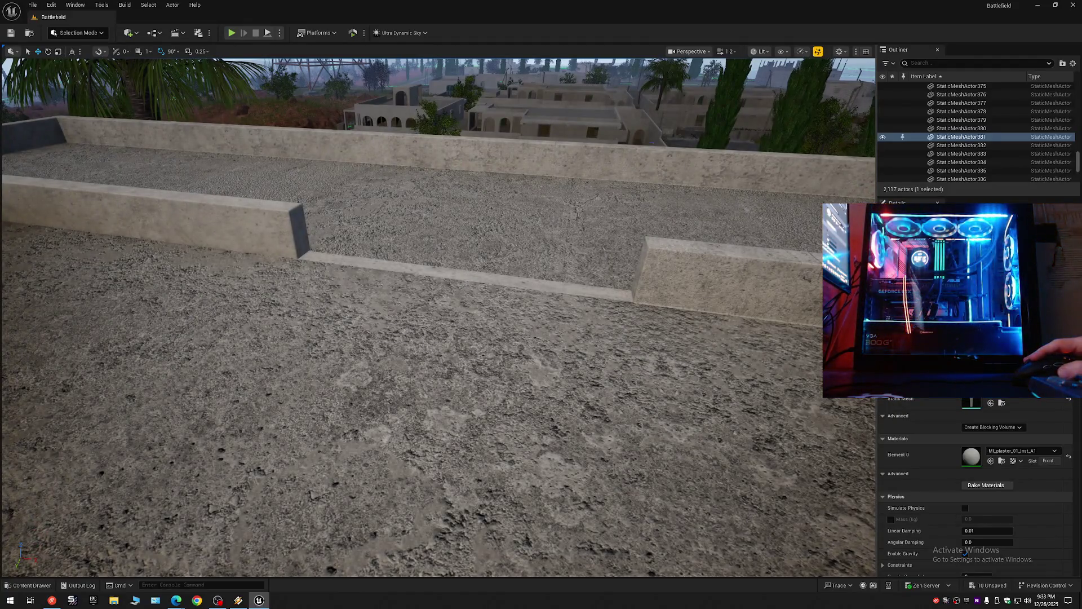
click(598, 418)
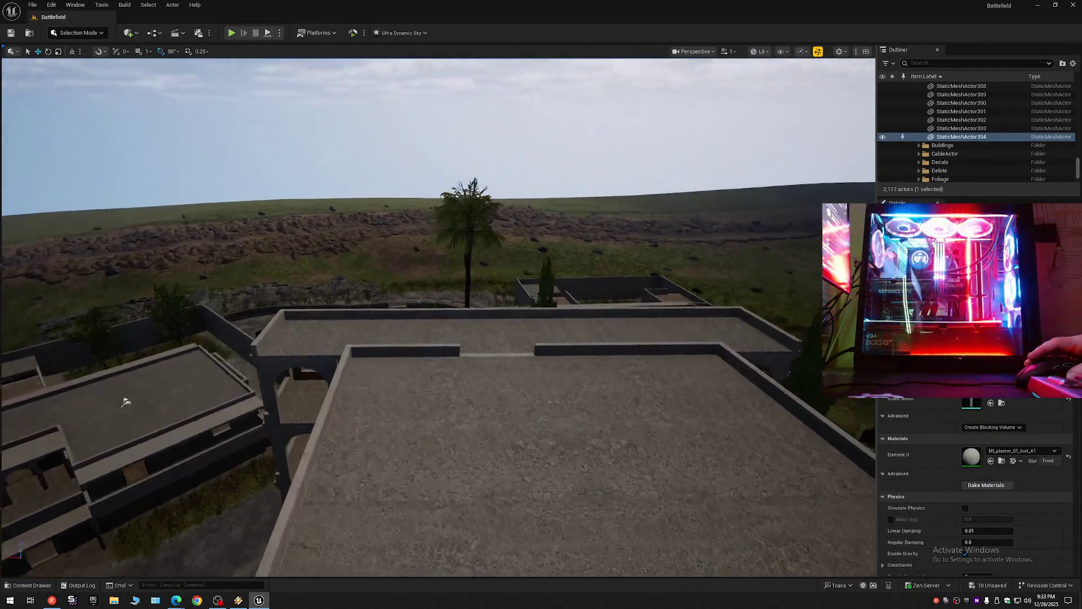
Step: Select and frame the rooftop ledge StaticMeshActor381, undoing an accidental nudge
scroll(136, 400, down, 1)
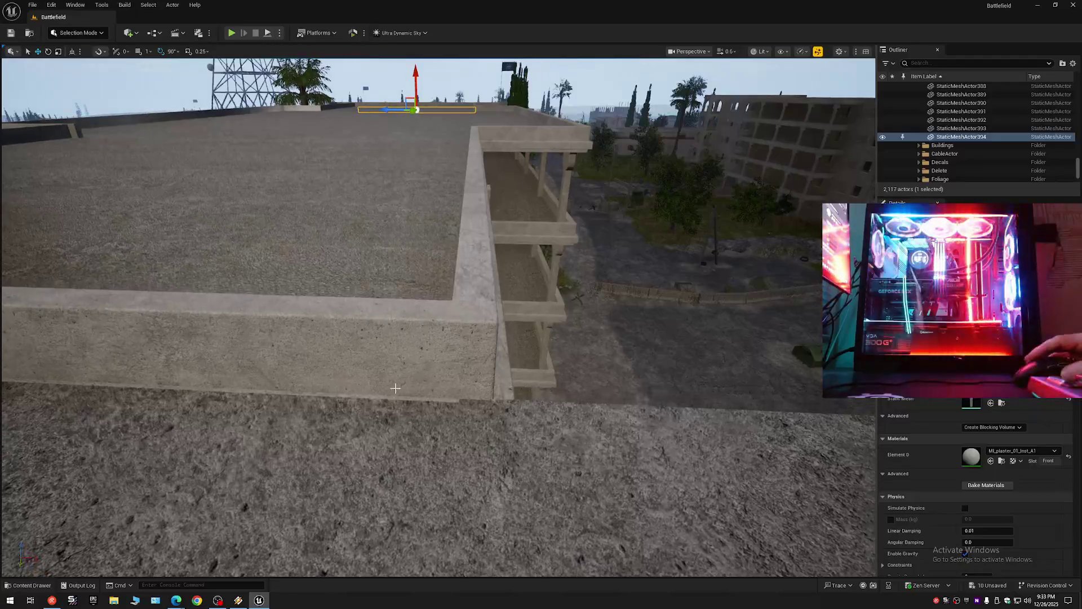
click(416, 399)
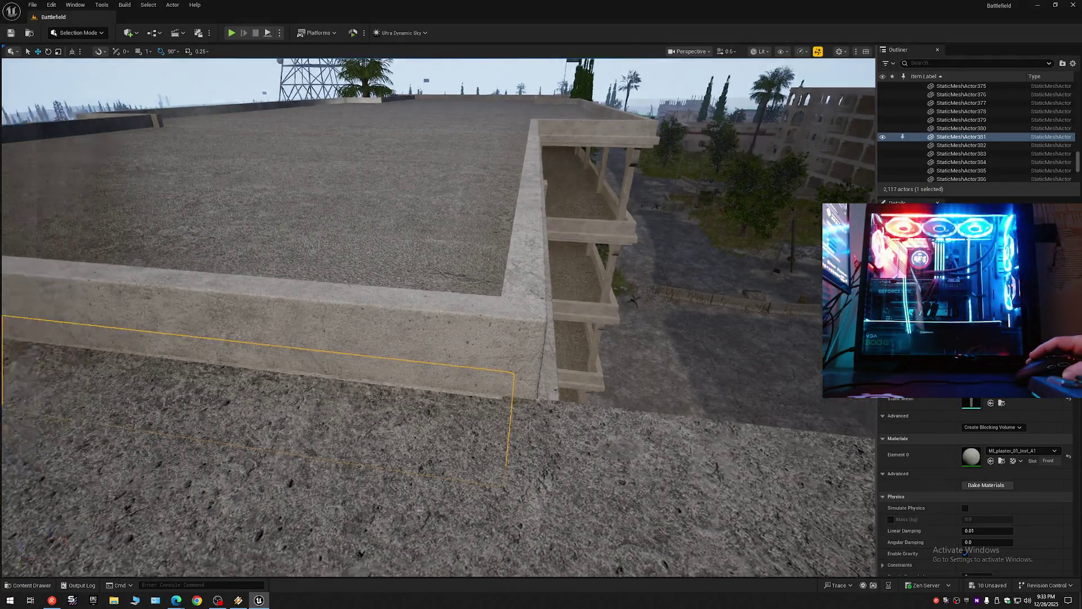
key(f)
drag(446, 397, 444, 394)
drag(362, 387, 363, 387)
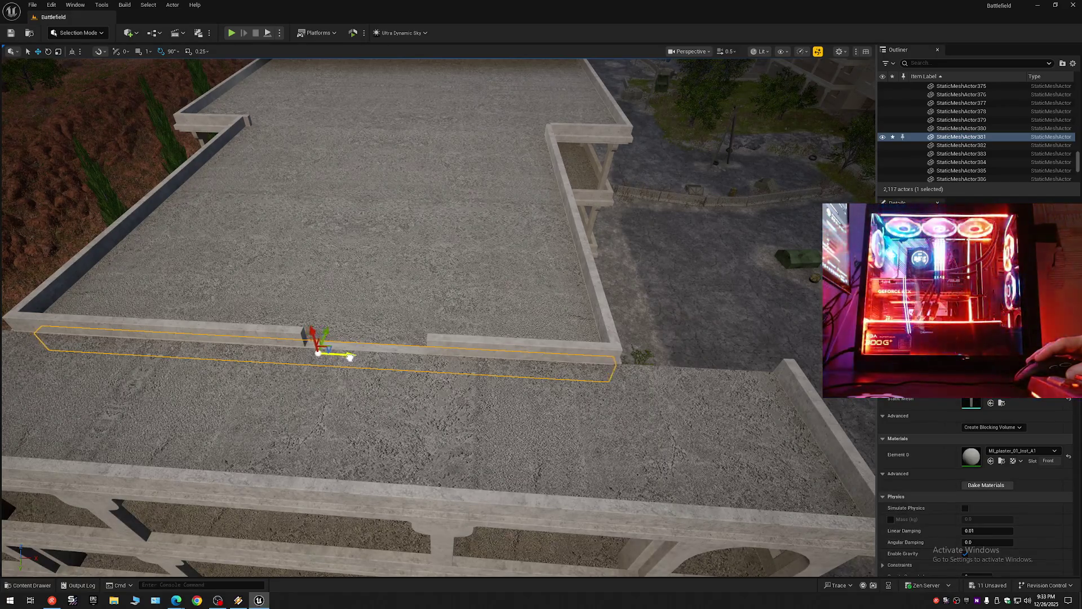
key(w)
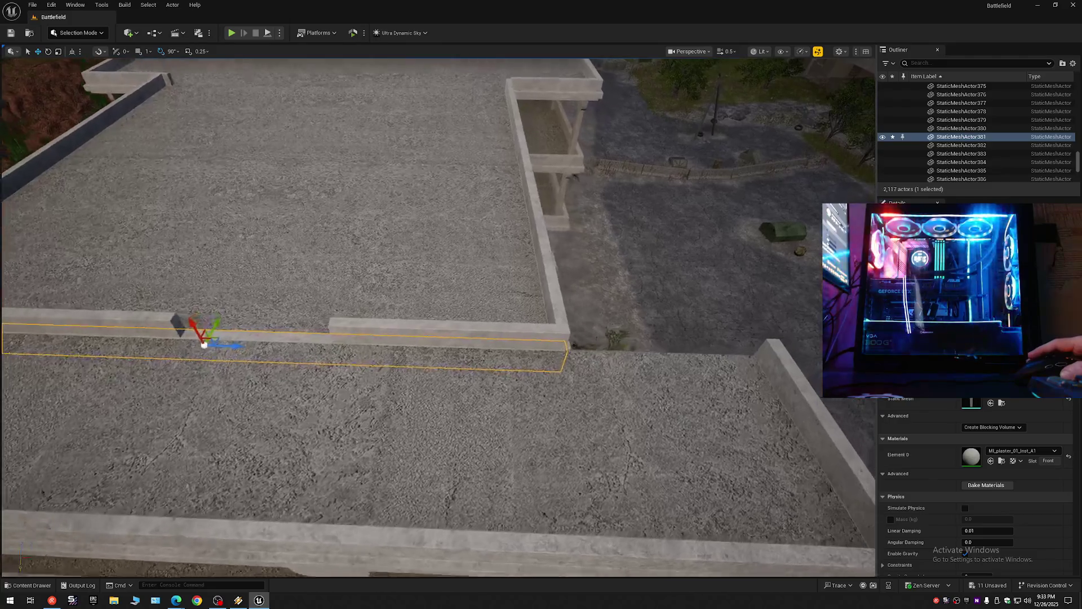
key(w)
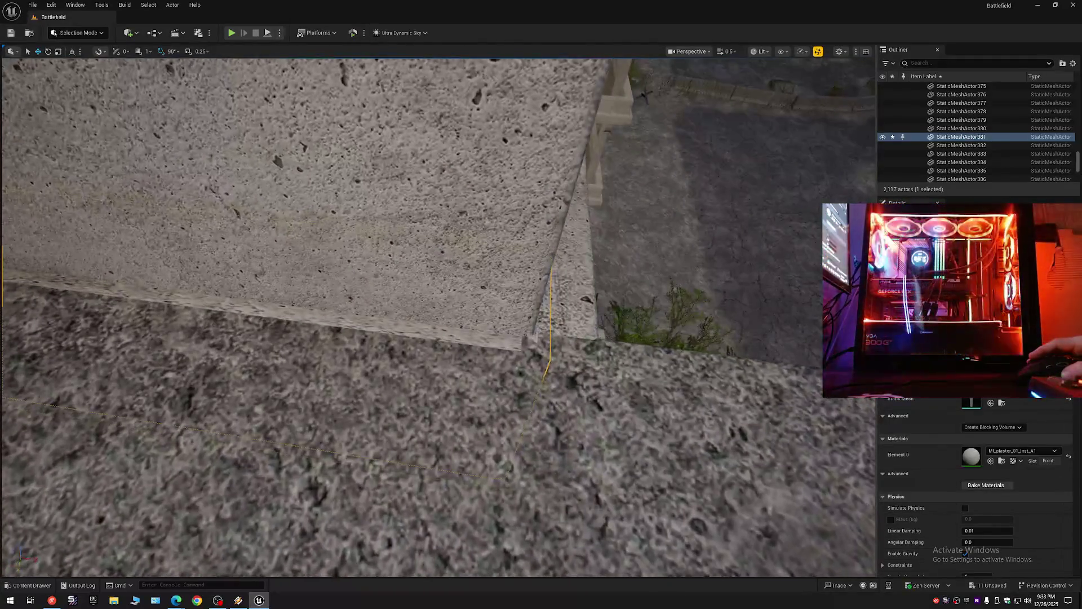
key(s)
key(s)
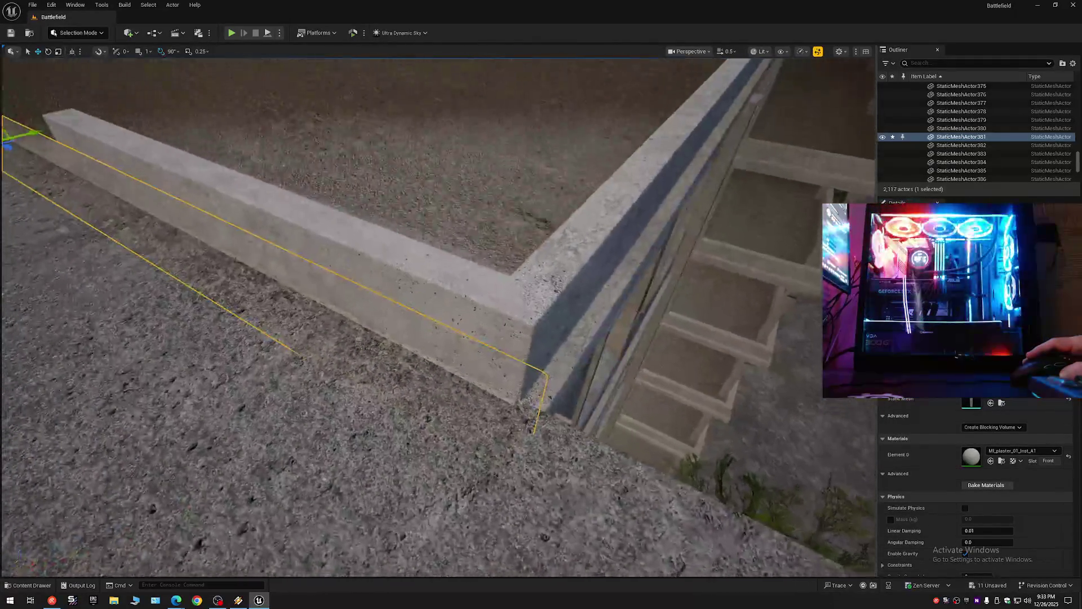
drag(87, 189, 93, 193)
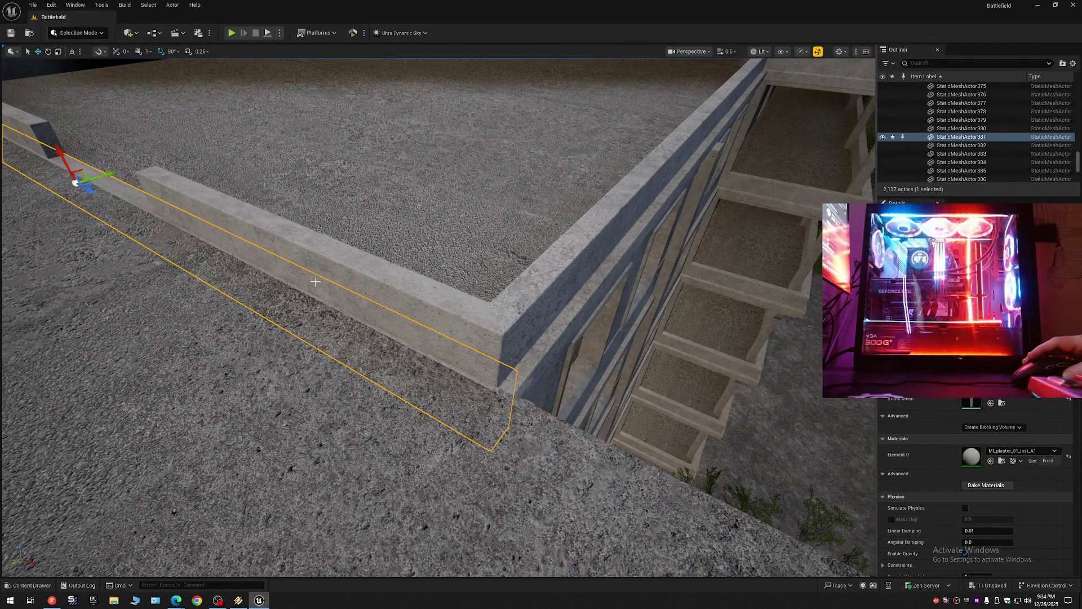
key(ctrl+z)
key(w)
scroll(527, 397, down, 1)
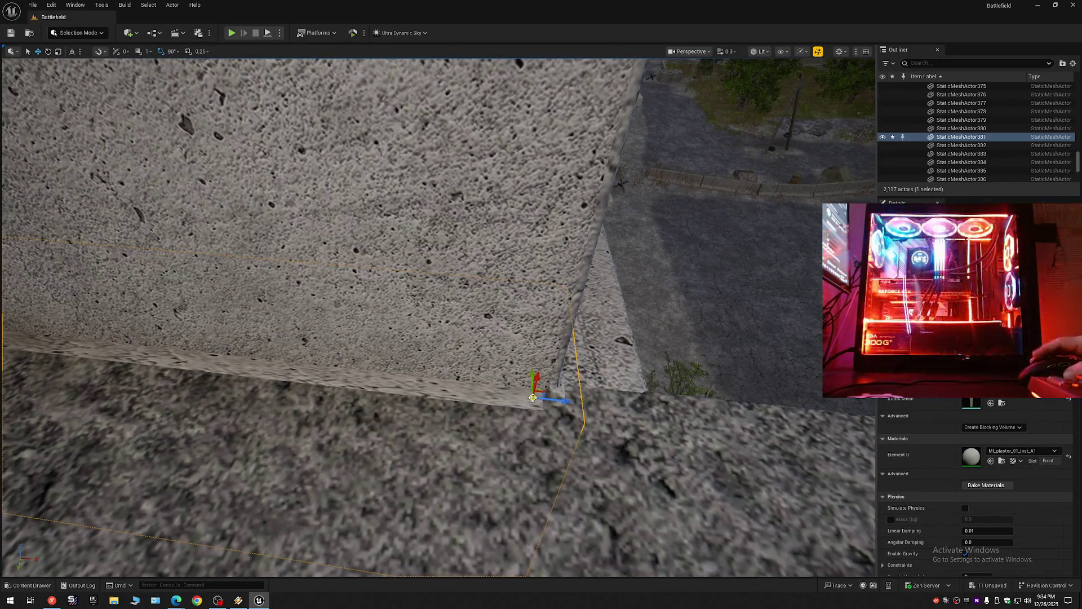
Step: Slide the wall piece toward the parapet corner and lengthen its near end
drag(558, 398, 568, 400)
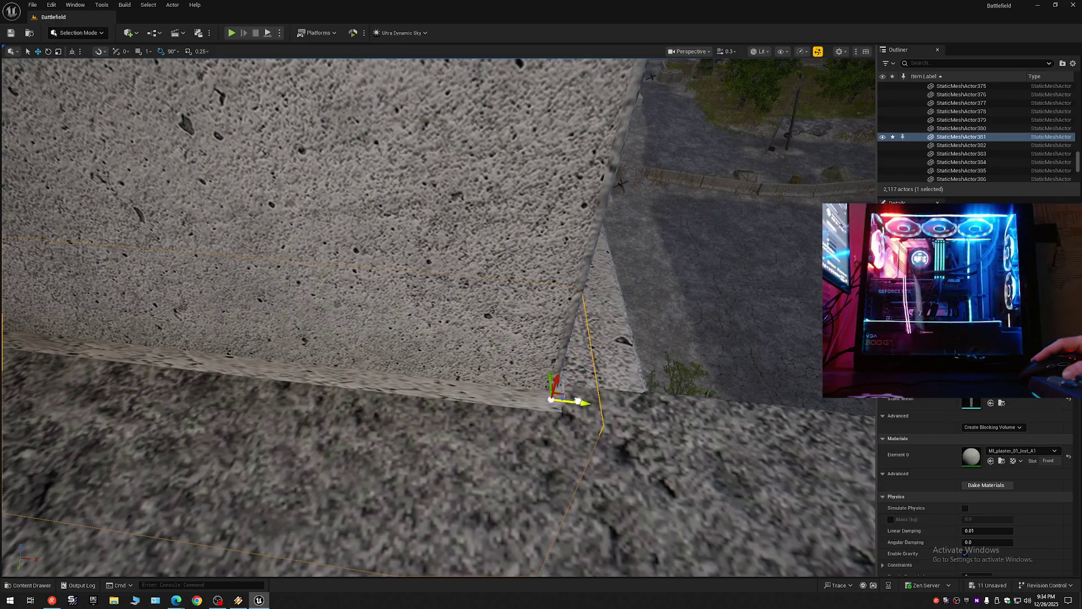
scroll(581, 401, down, 5)
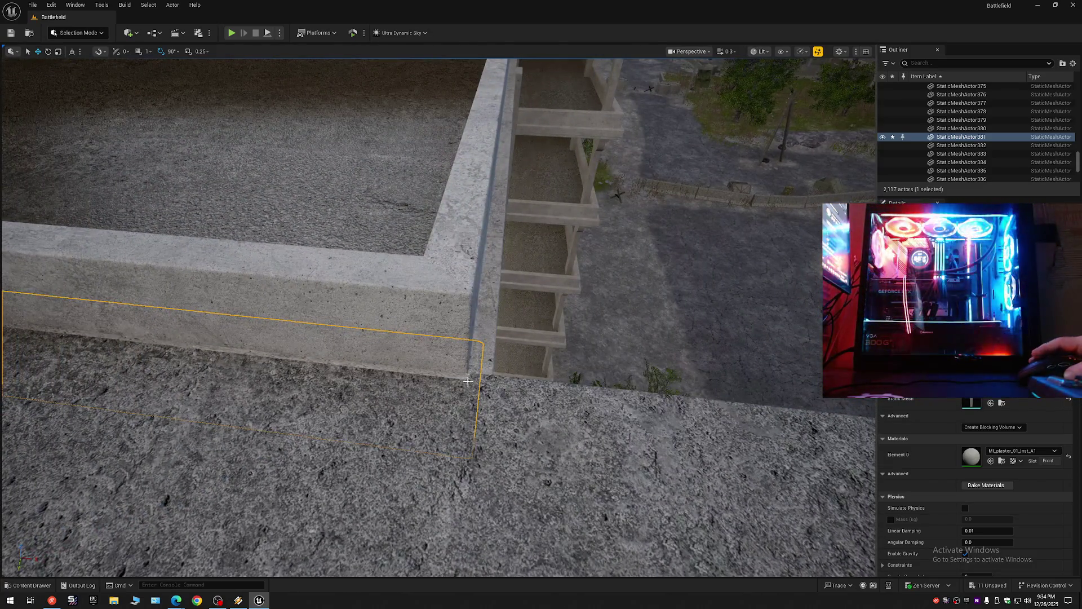
scroll(463, 378, down, 2)
mouse_move(463, 378)
mouse_down()
mouse_move(327, 352)
mouse_move(500, 365)
mouse_move(490, 327)
mouse_move(737, 304)
mouse_up()
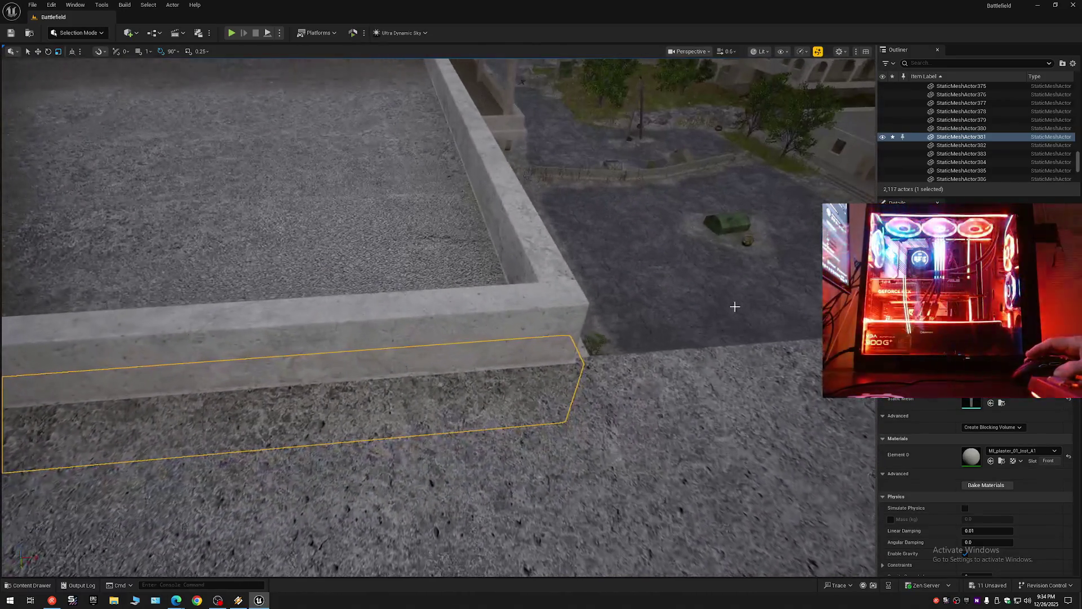
drag(571, 370, 558, 322)
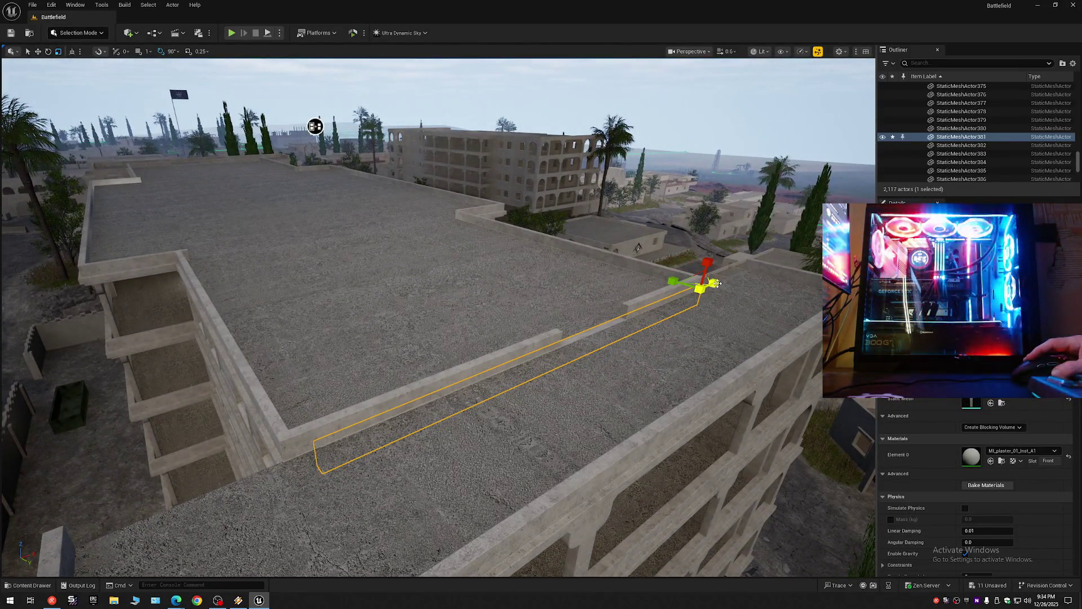
drag(707, 280, 707, 281)
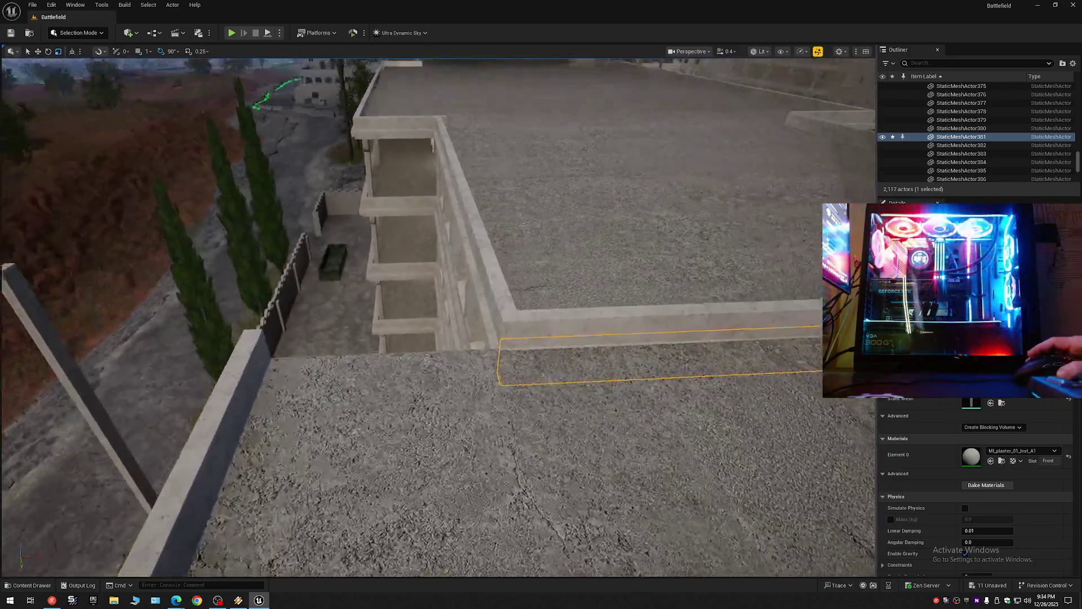
drag(109, 254, 109, 187)
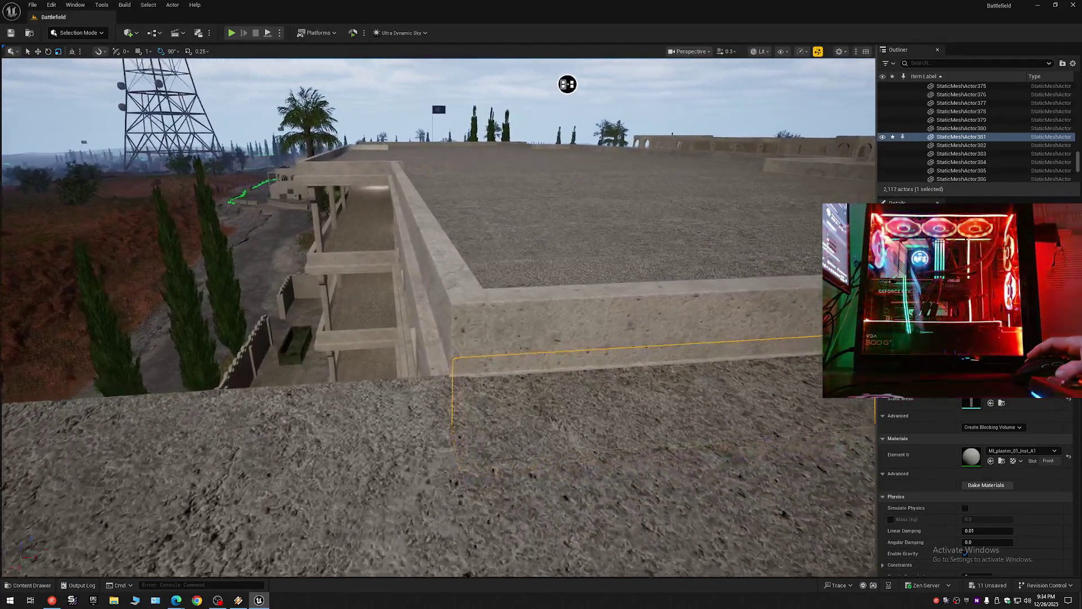
key(w)
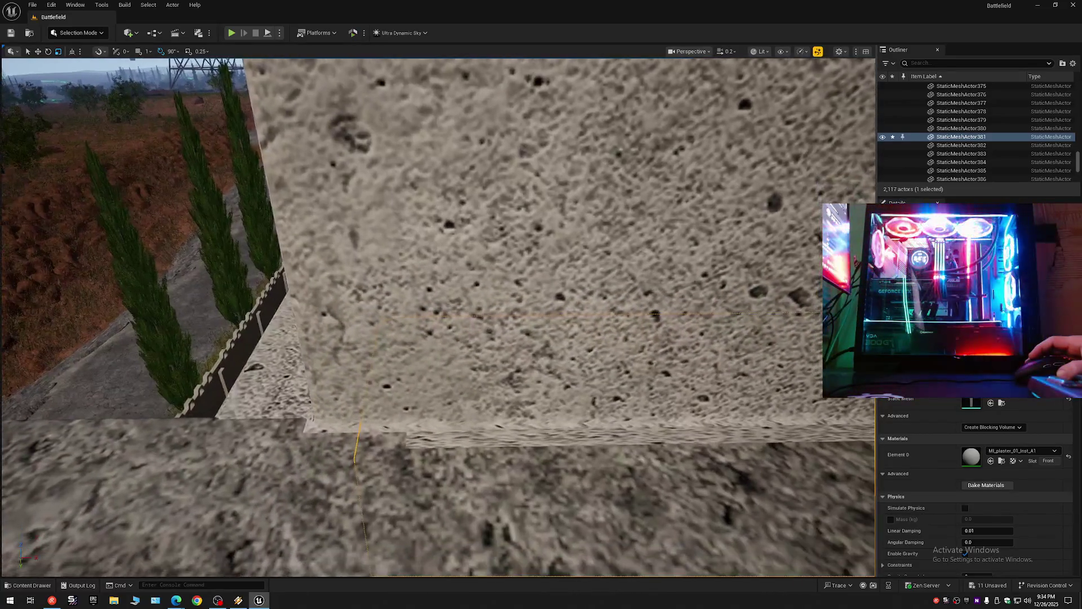
key(s)
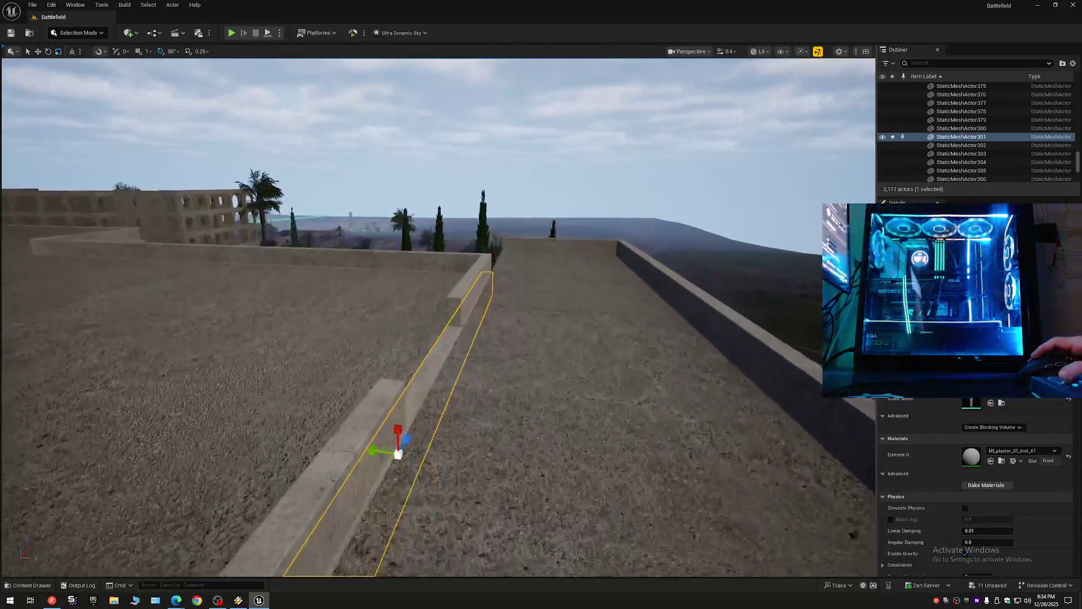
key(s)
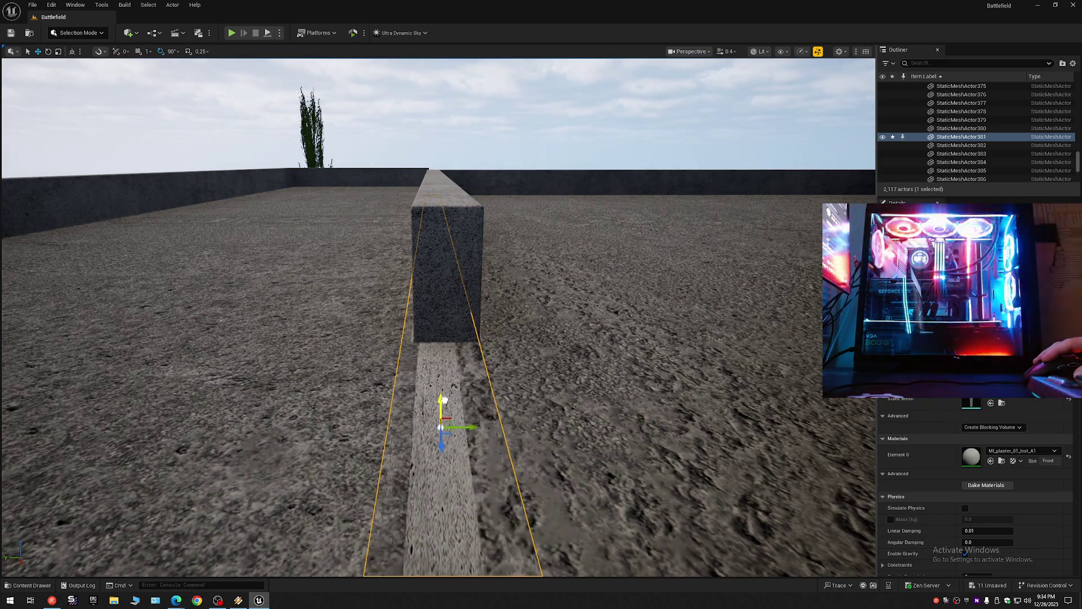
drag(477, 404, 598, 410)
mouse_move(672, 63)
mouse_down()
mouse_move(583, 135)
mouse_move(242, 107)
mouse_move(222, 70)
mouse_move(157, 93)
mouse_move(265, 96)
mouse_move(138, 184)
mouse_move(620, 186)
mouse_move(612, 259)
mouse_move(509, 406)
mouse_move(565, 324)
mouse_move(315, 320)
mouse_up()
scroll(186, 93, down, 1)
scroll(612, 259, up, 1)
scroll(547, 352, up, 1)
Step: Scale the wall segment beside the gap shorter and lower, shifting it right
click(565, 312)
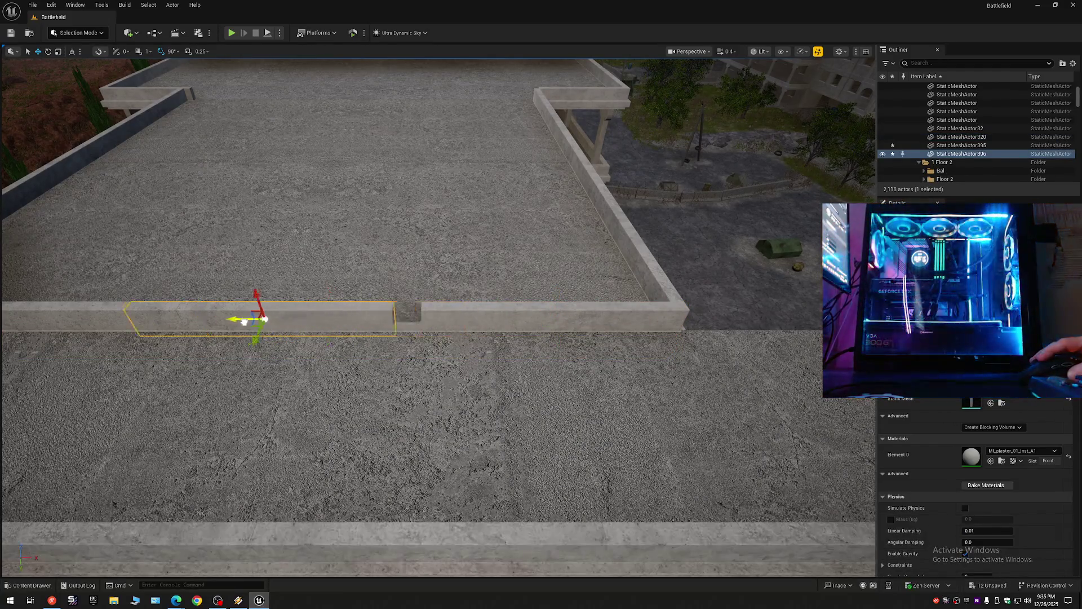
key(f)
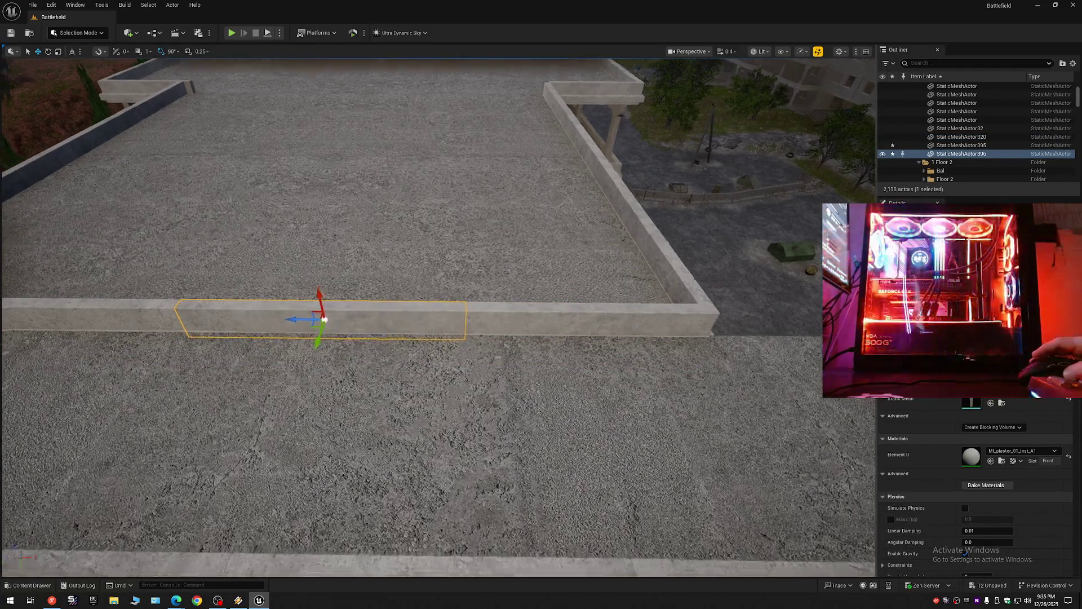
key(e)
key(r)
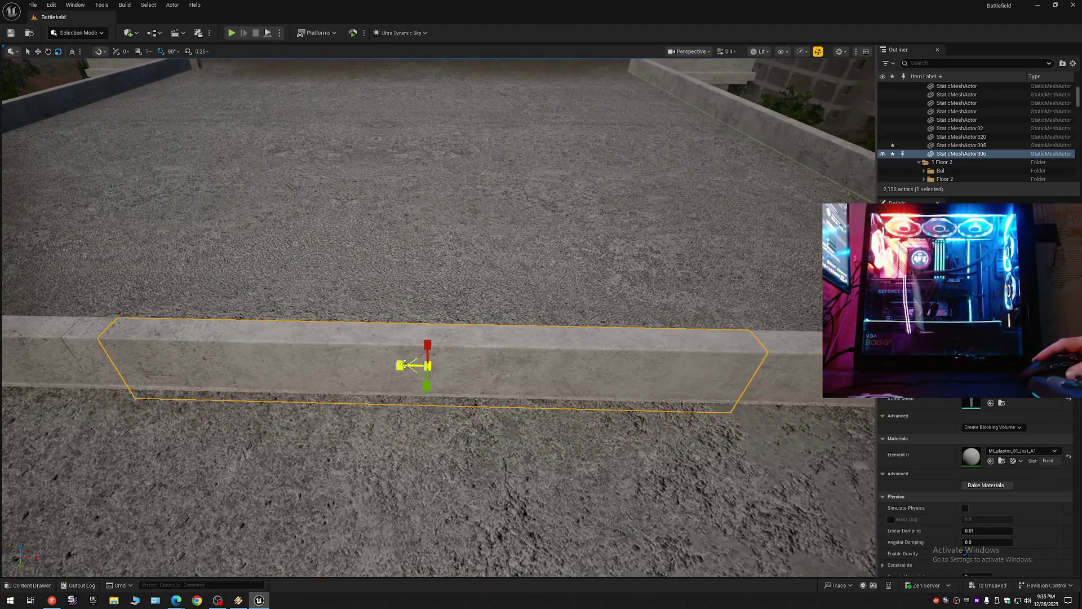
drag(400, 364, 415, 365)
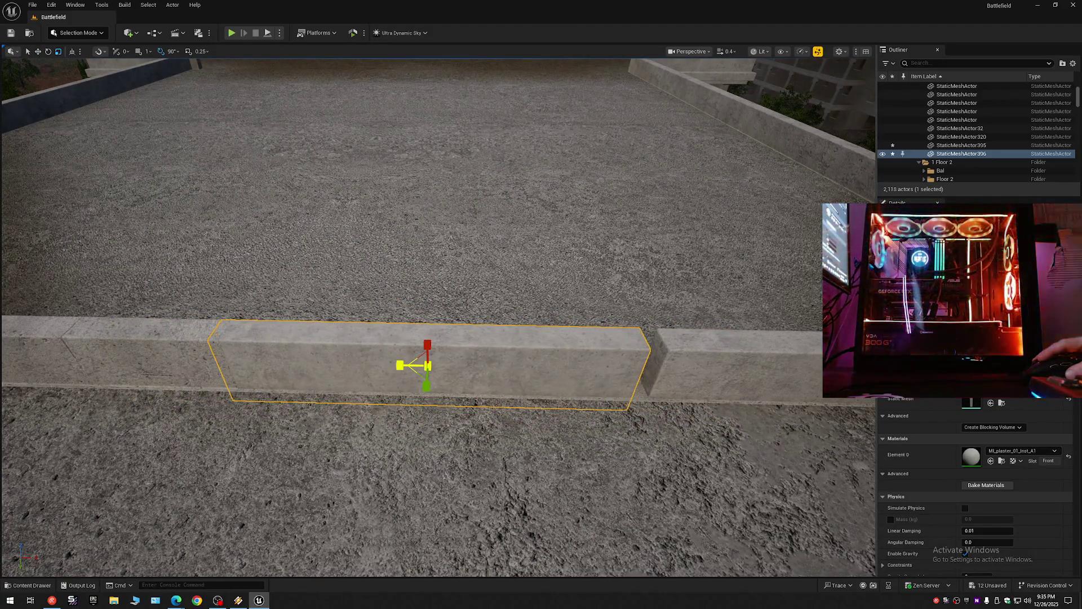
mouse_move(400, 366)
mouse_down()
mouse_move(442, 347)
mouse_move(442, 364)
mouse_move(691, 112)
mouse_move(842, 141)
mouse_up()
drag(442, 334, 446, 390)
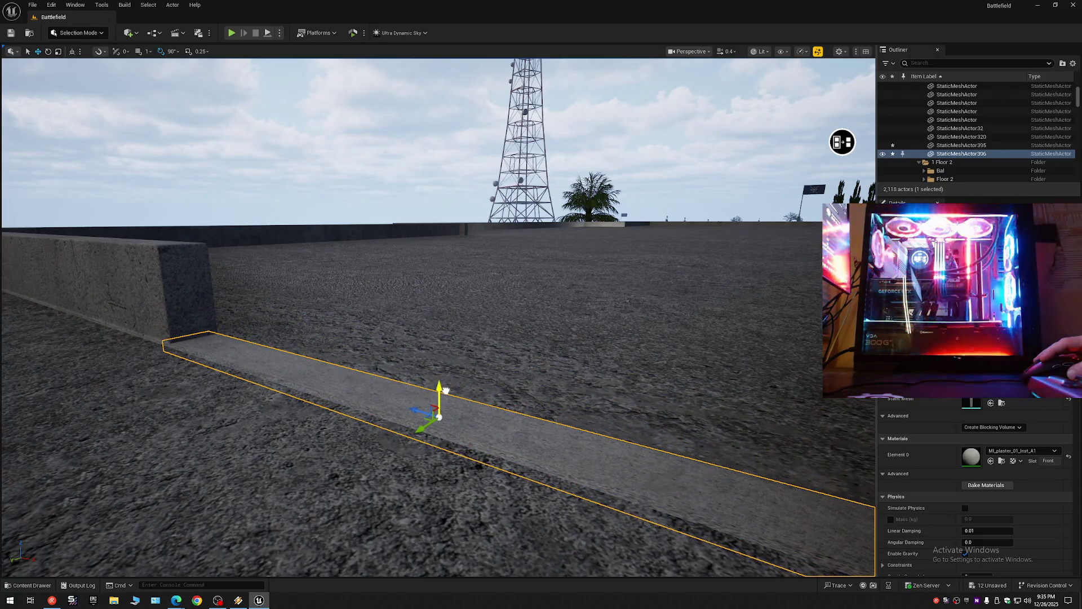
Step: Reselect and frame the long wall piece, checking the room below and the arched window
click(379, 413)
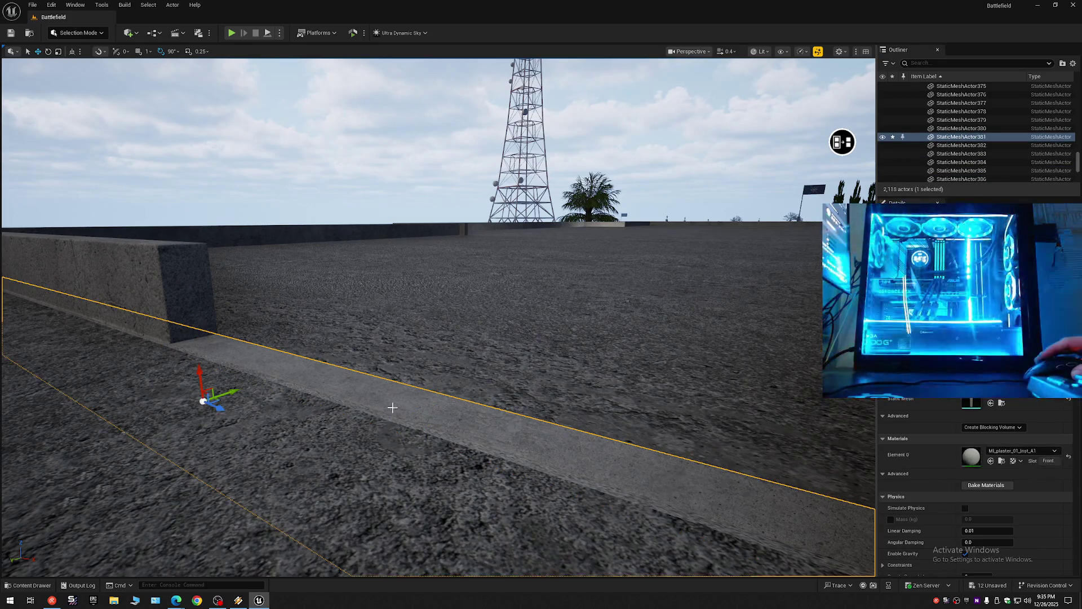
key(f)
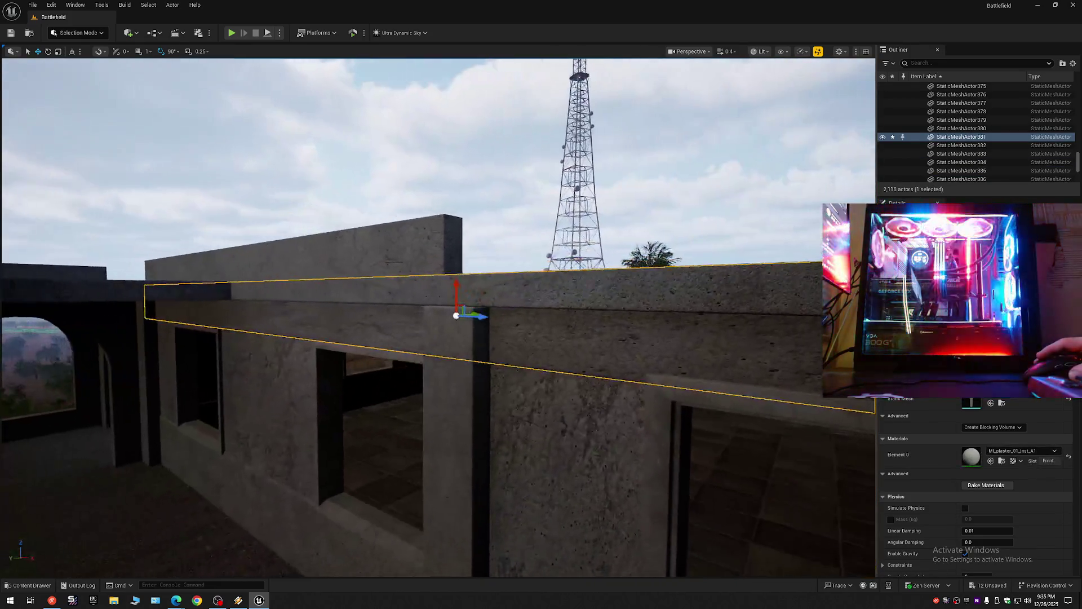
mouse_move(616, 247)
mouse_down()
mouse_move(603, 246)
mouse_move(804, 230)
mouse_move(836, 174)
mouse_up()
drag(452, 347, 452, 347)
drag(569, 201, 348, 262)
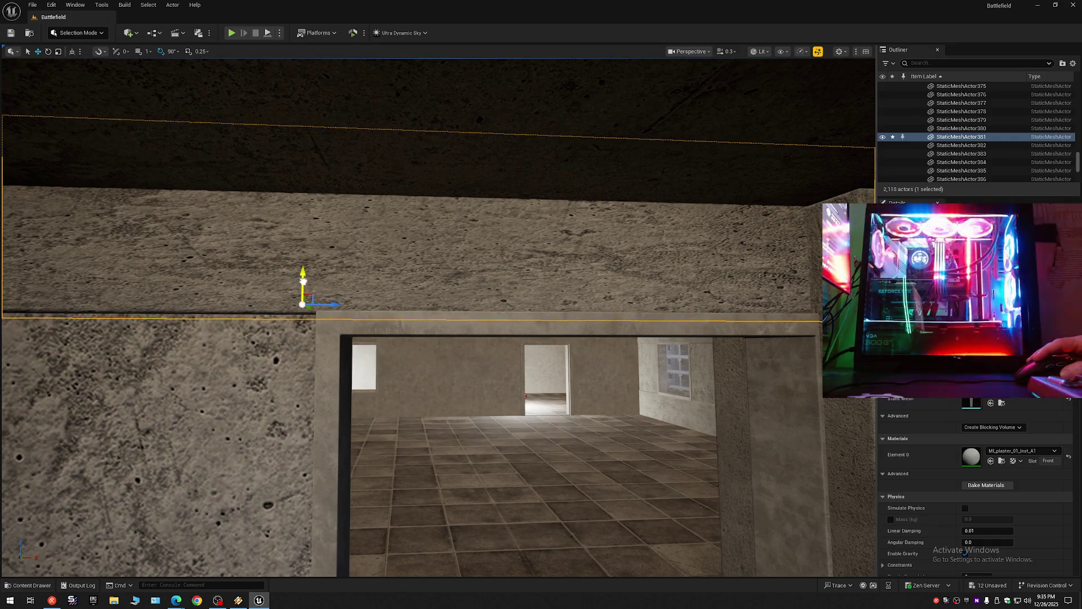
drag(302, 280, 803, 235)
drag(438, 315, 327, 316)
scroll(350, 316, up, 1)
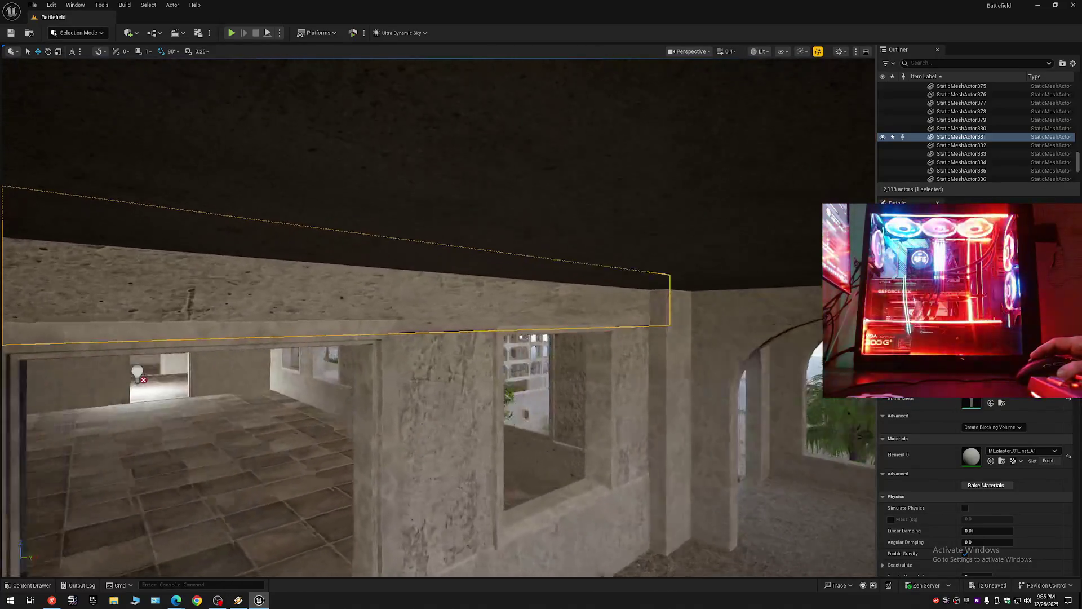
scroll(439, 310, up, 1)
drag(439, 316, 439, 294)
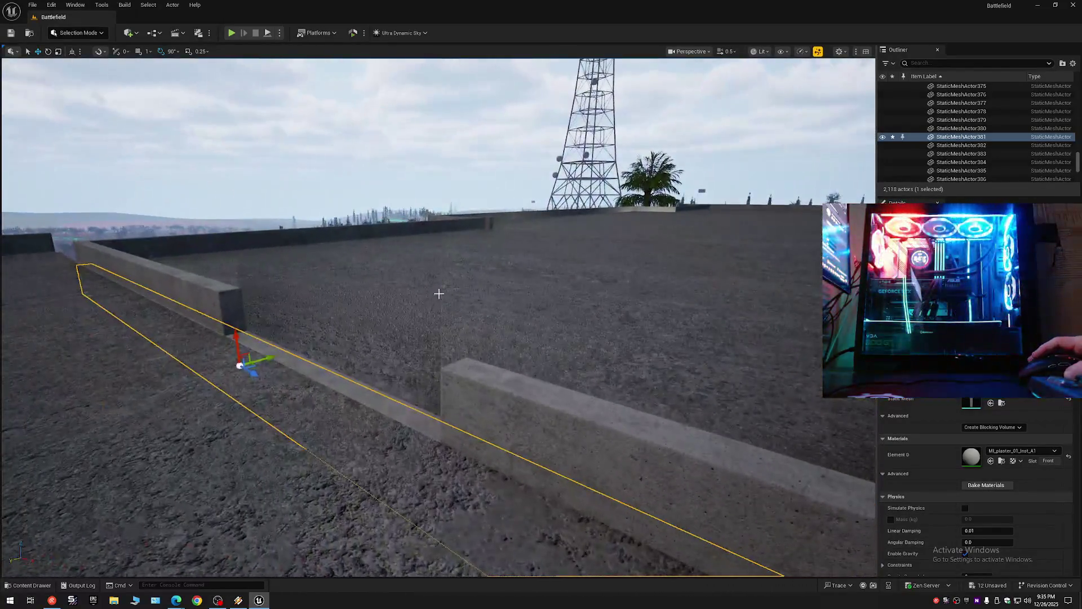
Step: Adjust the Outliner actor list display and select the concrete wall block on the rooftop
click(1073, 63)
click(1021, 96)
click(959, 104)
click(914, 86)
mouse_move(438, 316)
mouse_down()
mouse_move(438, 248)
mouse_move(648, 259)
mouse_up()
scroll(438, 298, down, 2)
scroll(443, 248, down, 1)
click(467, 291)
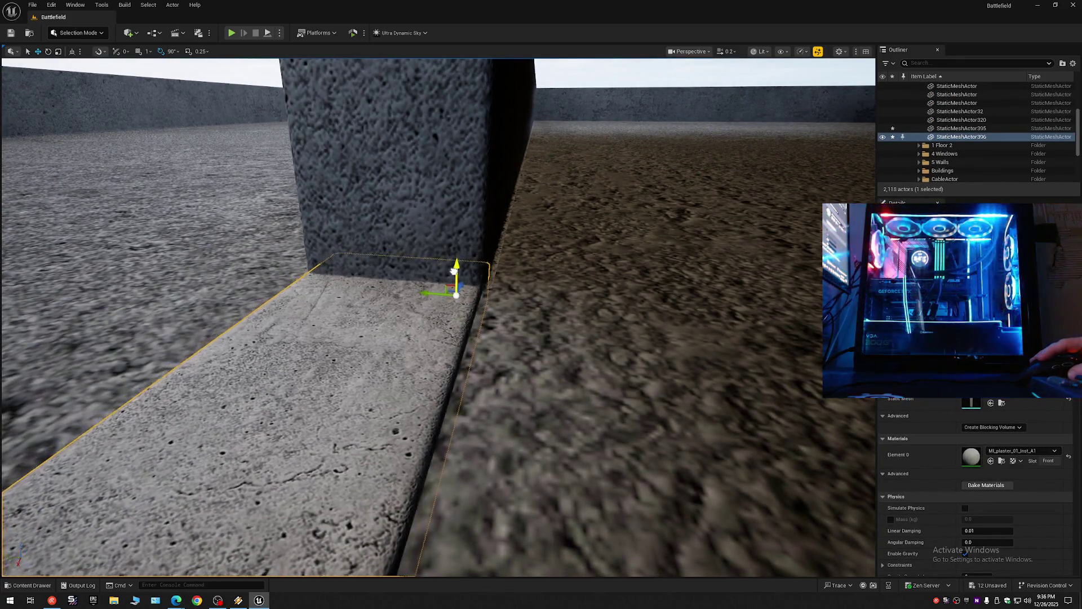
mouse_move(455, 275)
mouse_down()
mouse_move(507, 180)
mouse_move(648, 113)
mouse_move(780, 68)
mouse_move(258, 68)
mouse_move(100, 87)
mouse_move(376, 182)
mouse_move(367, 148)
mouse_move(391, 58)
mouse_move(410, 80)
mouse_move(483, 80)
mouse_move(505, 92)
mouse_move(529, 68)
mouse_up()
Step: Frame the concrete strip and duplicate it as an offset copy
key(f)
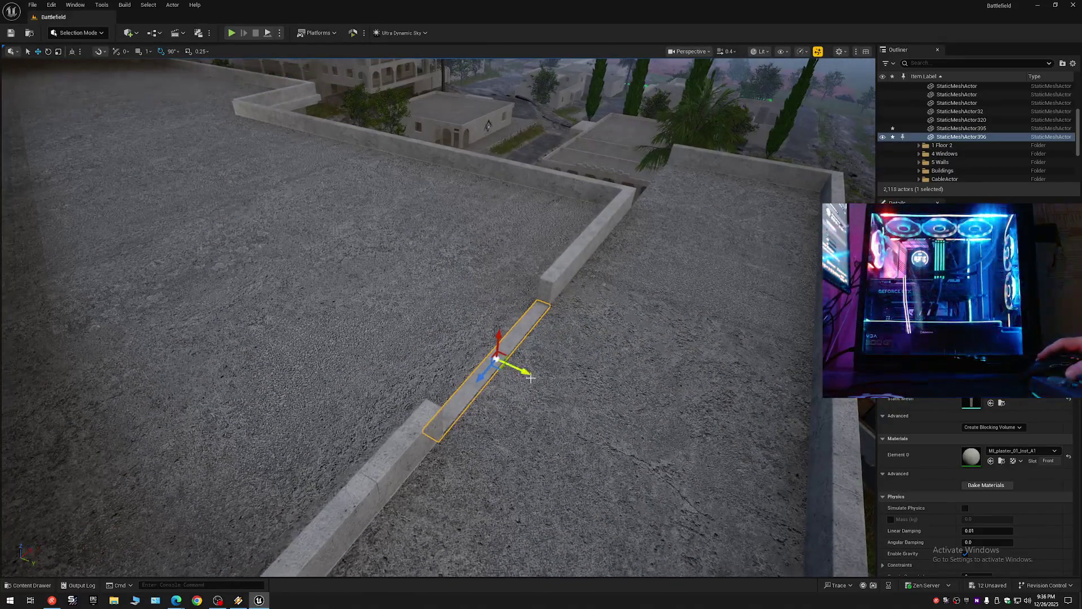
alt+drag(523, 373, 437, 354)
mouse_move(489, 125)
mouse_down()
mouse_move(411, 73)
mouse_move(486, 104)
mouse_move(552, 179)
mouse_move(441, 239)
mouse_up()
scroll(524, 194, up, 1)
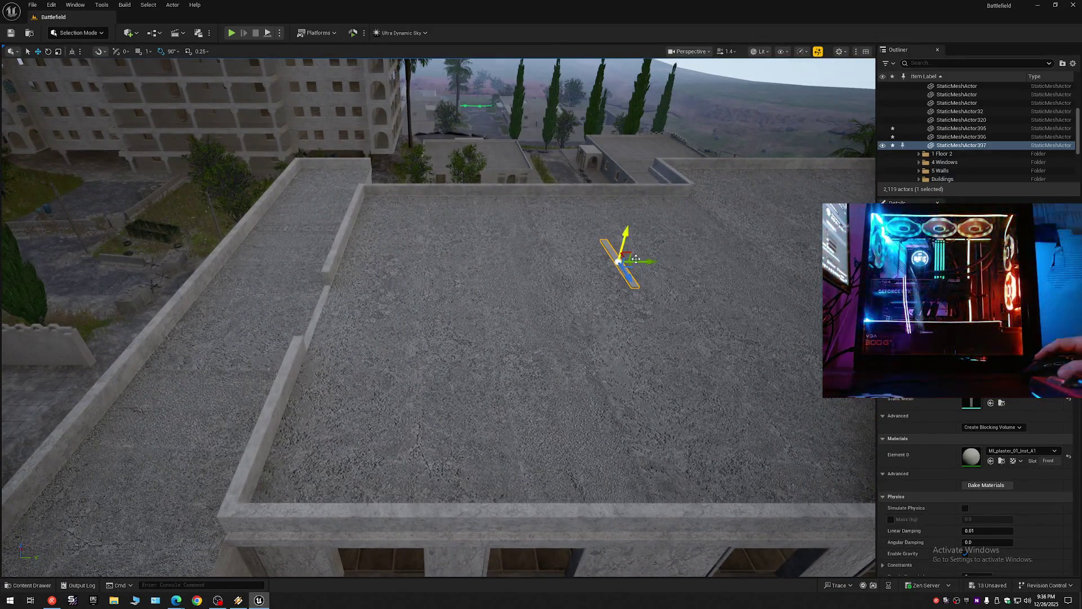
mouse_move(355, 287)
mouse_down()
mouse_move(338, 242)
mouse_move(367, 338)
mouse_up()
scroll(361, 304, down, 3)
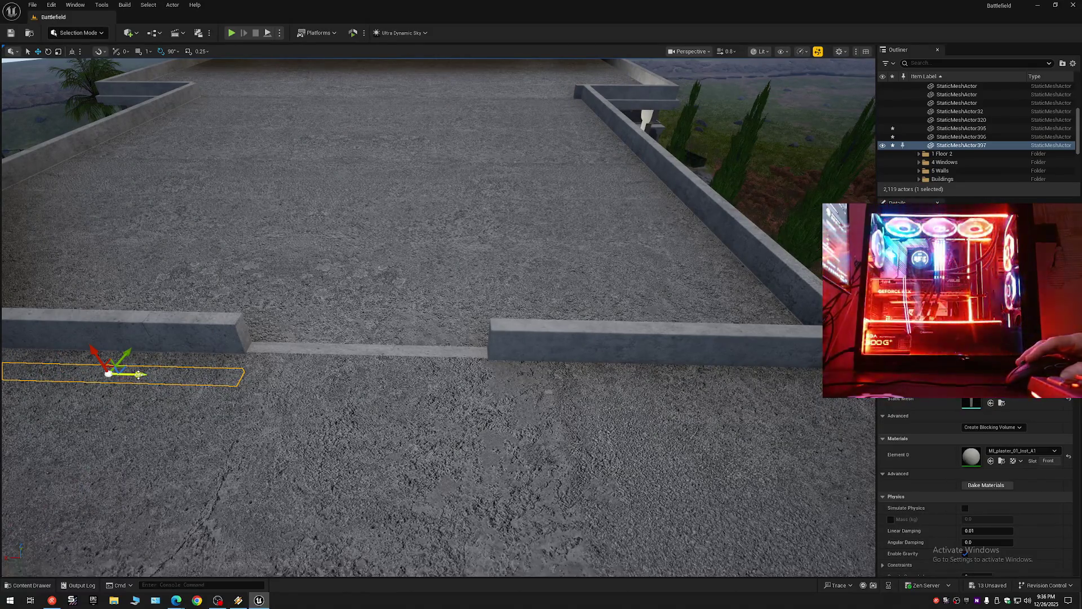
Step: Slide the copied strip along X into the ledge gap until it meets the wall block
drag(138, 374, 360, 383)
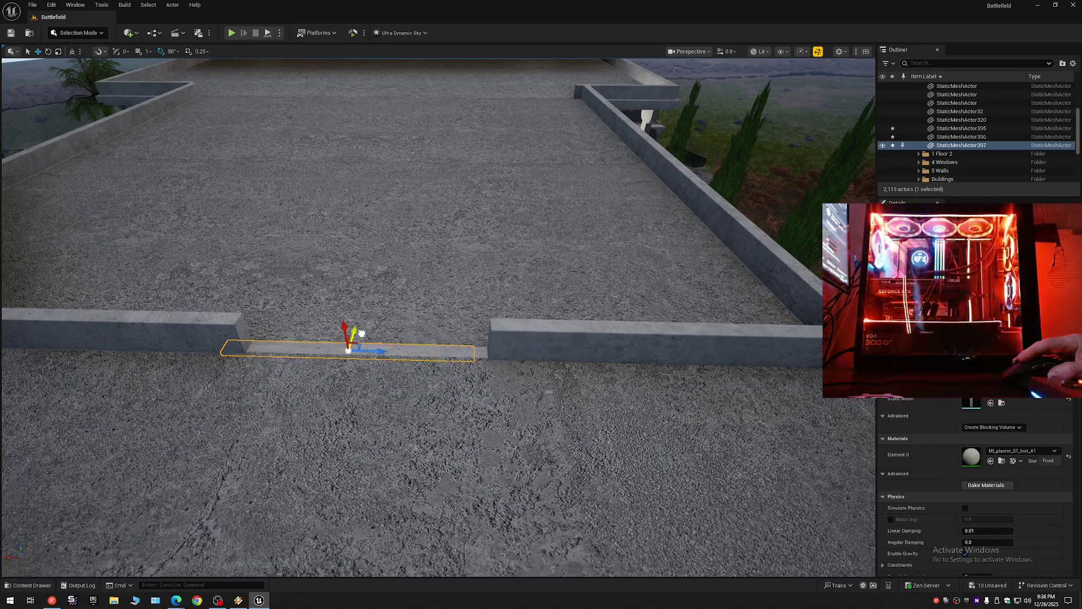
mouse_move(362, 332)
mouse_down()
mouse_move(343, 372)
mouse_move(205, 401)
mouse_up()
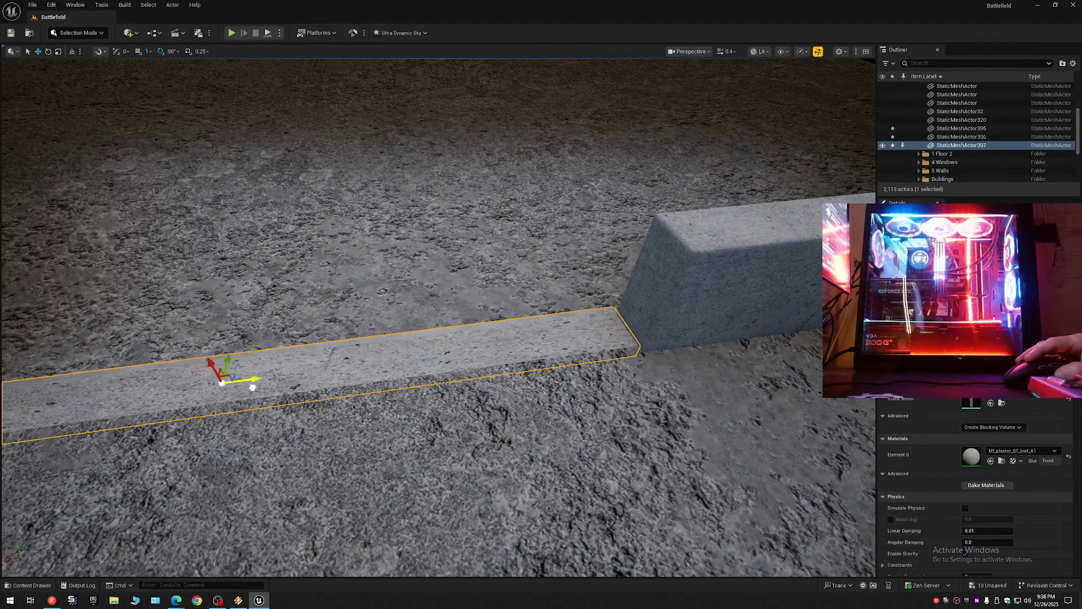
mouse_move(269, 387)
mouse_down()
mouse_move(174, 391)
mouse_move(152, 367)
mouse_up()
drag(337, 372, 338, 372)
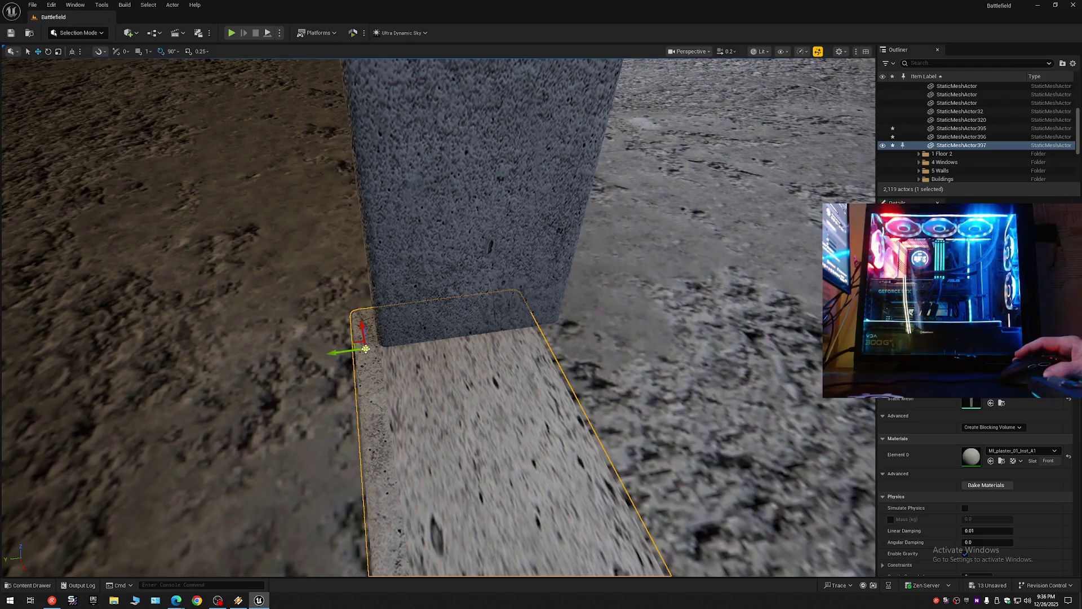
drag(362, 353, 363, 354)
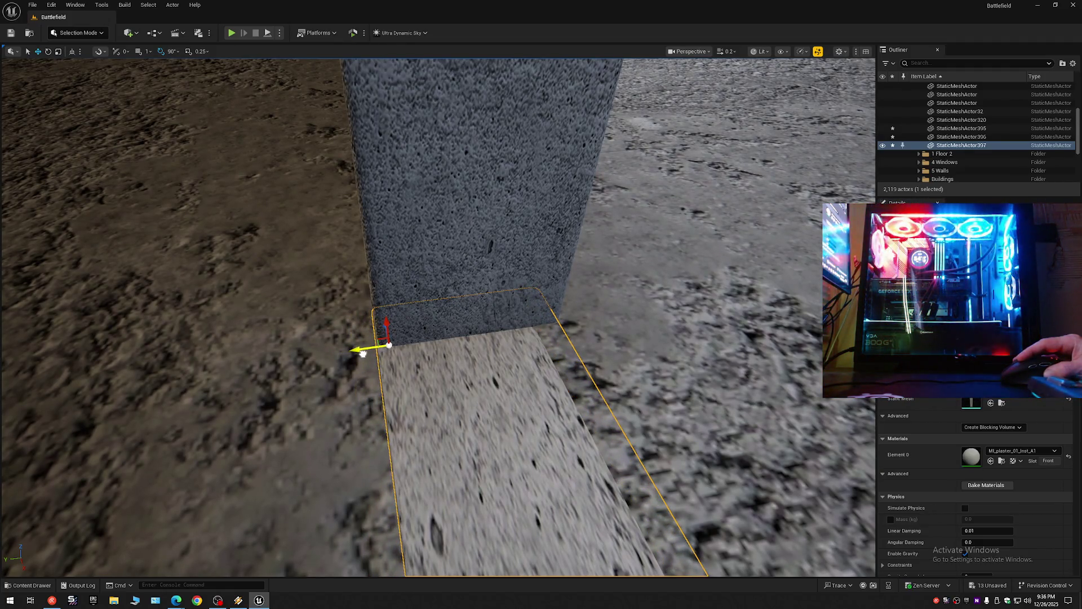
mouse_move(362, 358)
mouse_down()
mouse_move(343, 389)
mouse_move(304, 395)
mouse_up()
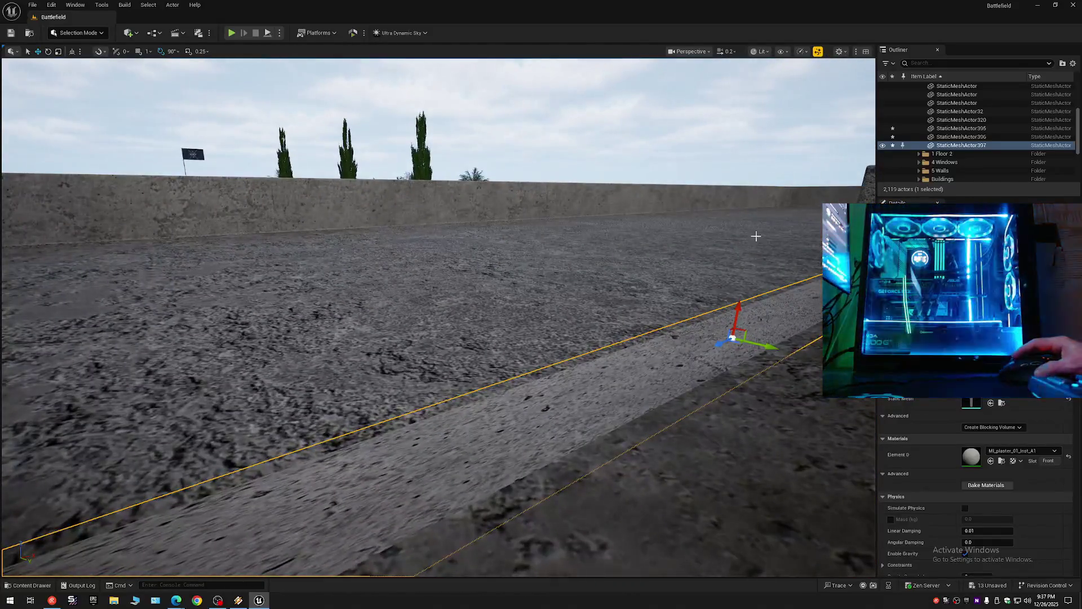
click(647, 367)
Step: Lower strip StaticMeshActor394 slightly, then undo the move
mouse_move(647, 367)
mouse_down()
mouse_move(666, 355)
mouse_move(617, 359)
mouse_move(642, 373)
mouse_up()
scroll(637, 358, up, 1)
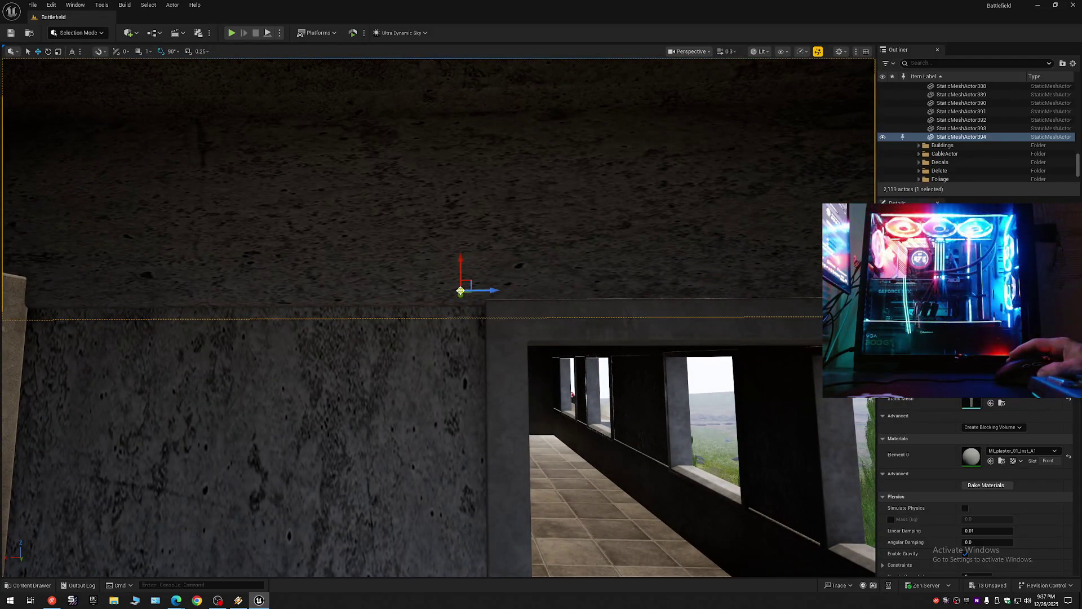
drag(460, 272, 462, 279)
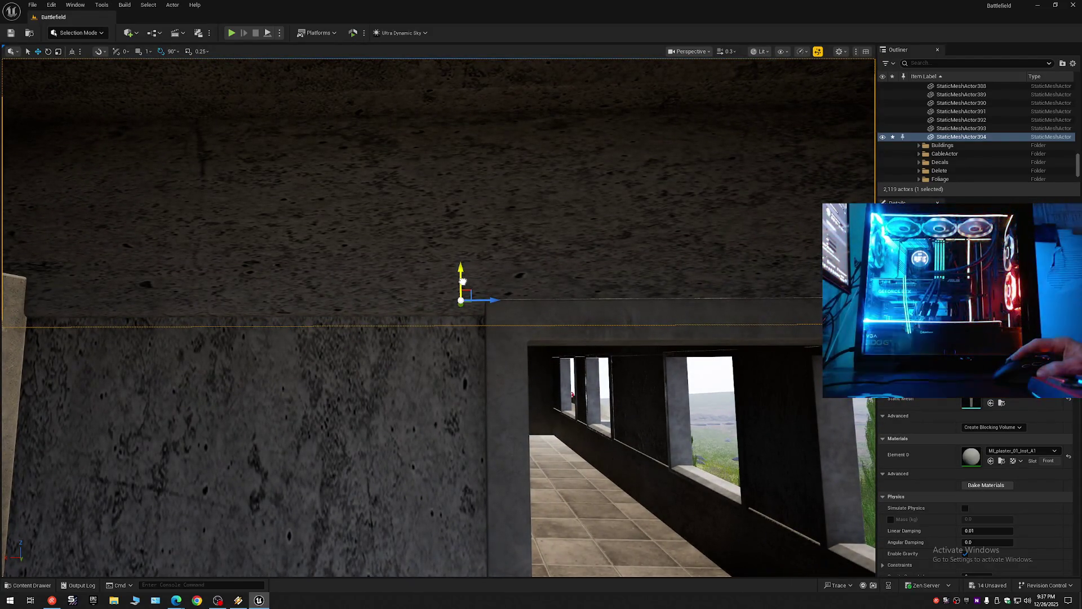
mouse_move(470, 295)
mouse_down()
mouse_move(493, 290)
mouse_move(446, 314)
mouse_move(410, 96)
mouse_move(411, 108)
mouse_up()
drag(399, 145, 399, 145)
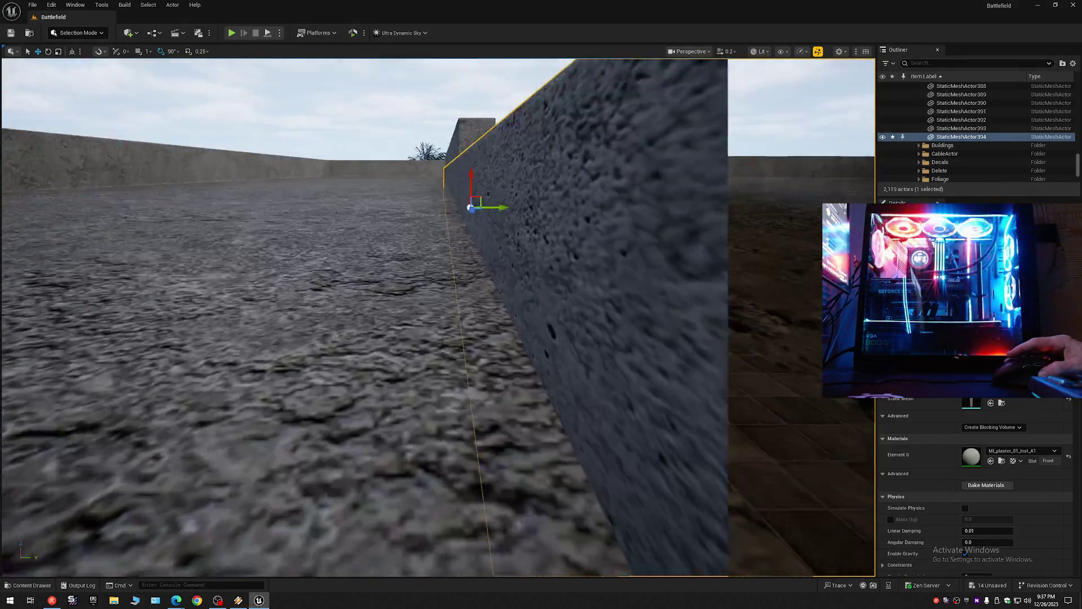
key(ctrl+z)
drag(456, 217, 456, 217)
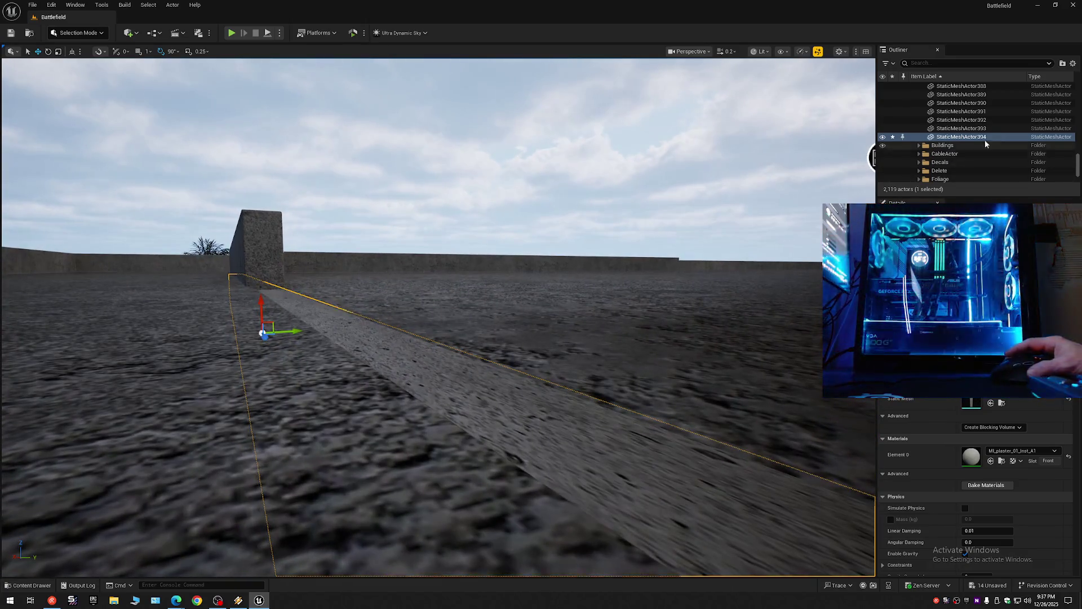
scroll(958, 129, up, 15)
Step: Hide the 1 Floor 2 folder in the Outliner and select the revealed ground strip
click(914, 86)
click(917, 105)
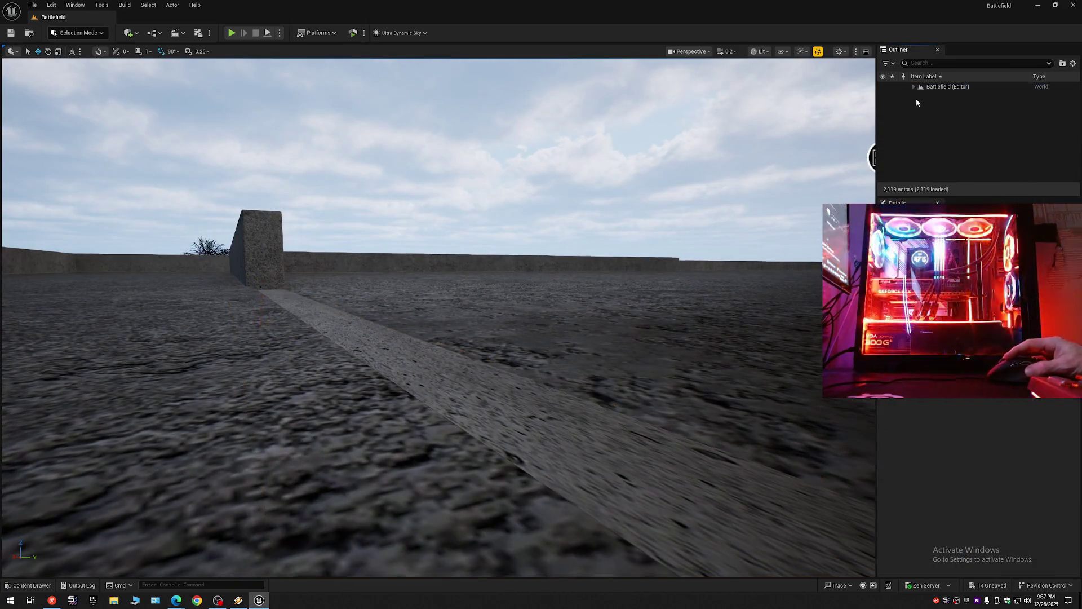
click(914, 86)
scroll(992, 147, down, 3)
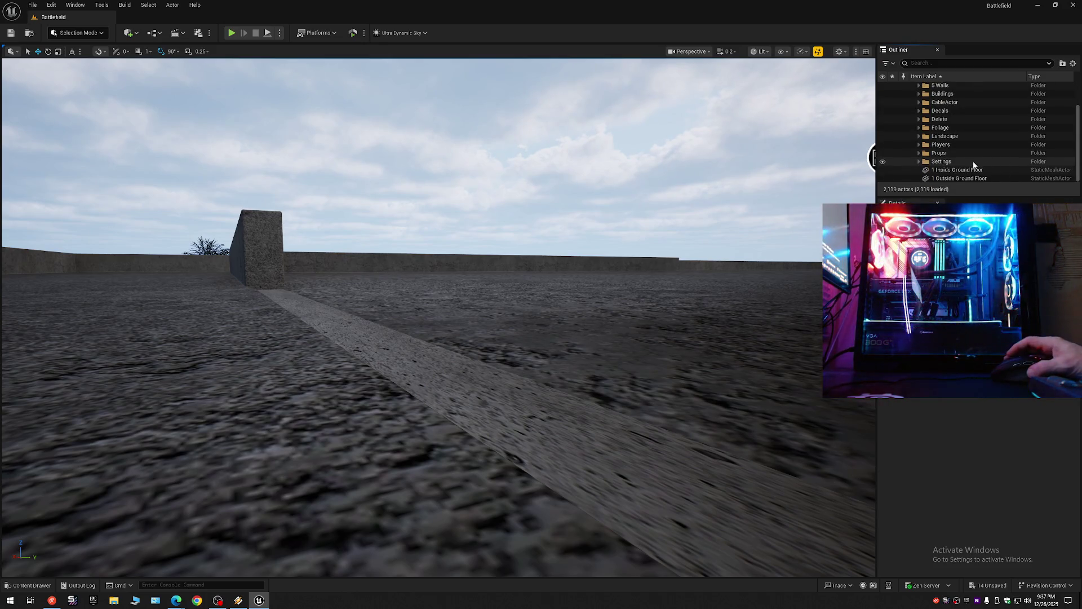
scroll(961, 136, up, 3)
click(884, 103)
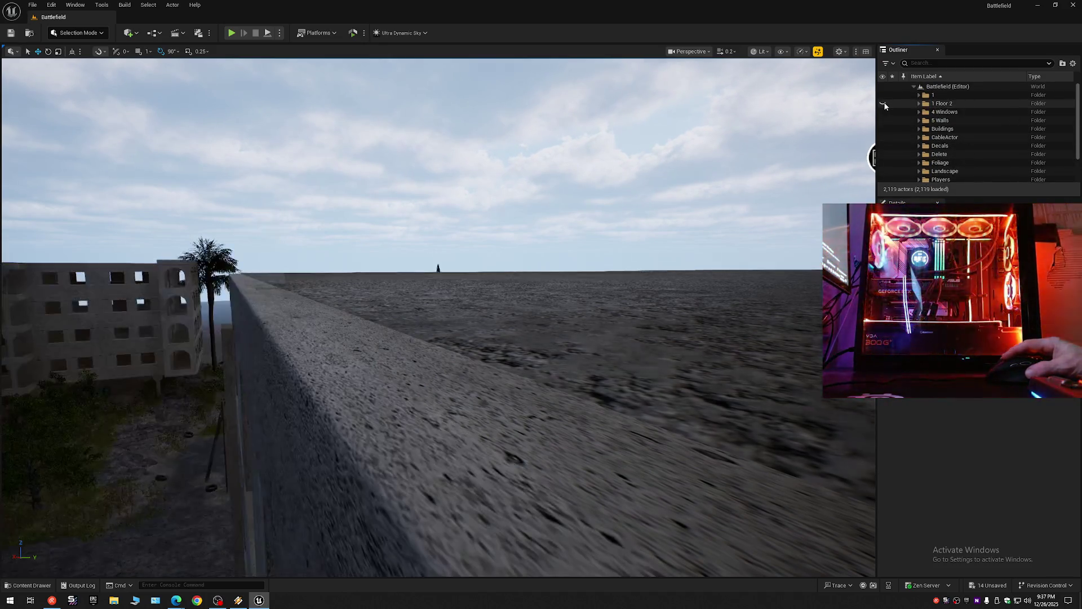
mouse_move(571, 368)
mouse_down()
mouse_move(546, 147)
mouse_move(95, 147)
mouse_move(485, 229)
mouse_move(716, 197)
mouse_up()
click(572, 368)
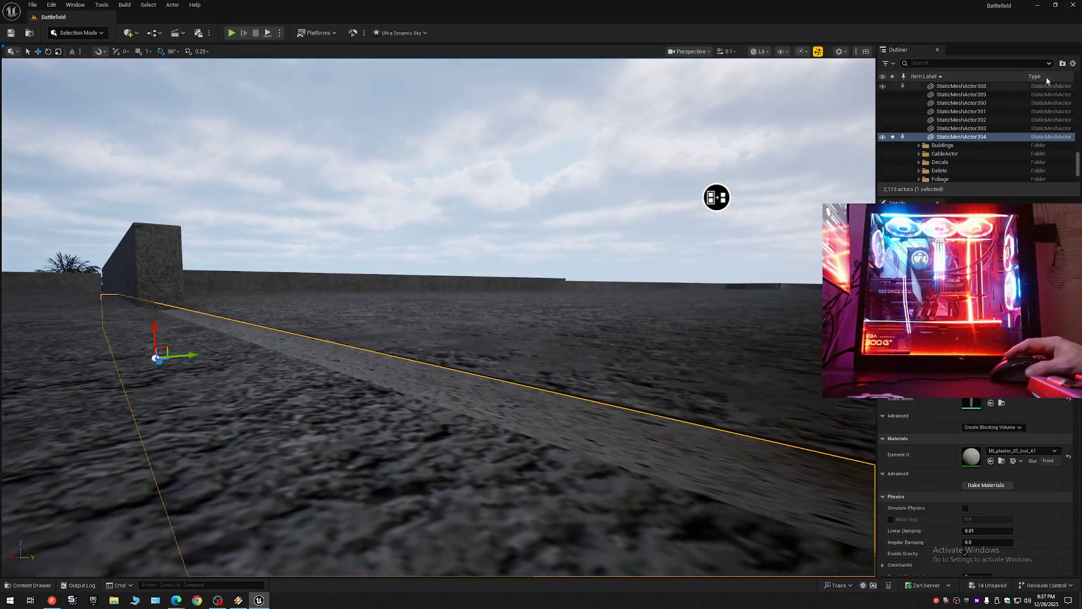
Step: Reset the Outliner, toggle folder 1's visibility, and select the slab in front of the pillar
right_click(961, 89)
click(970, 93)
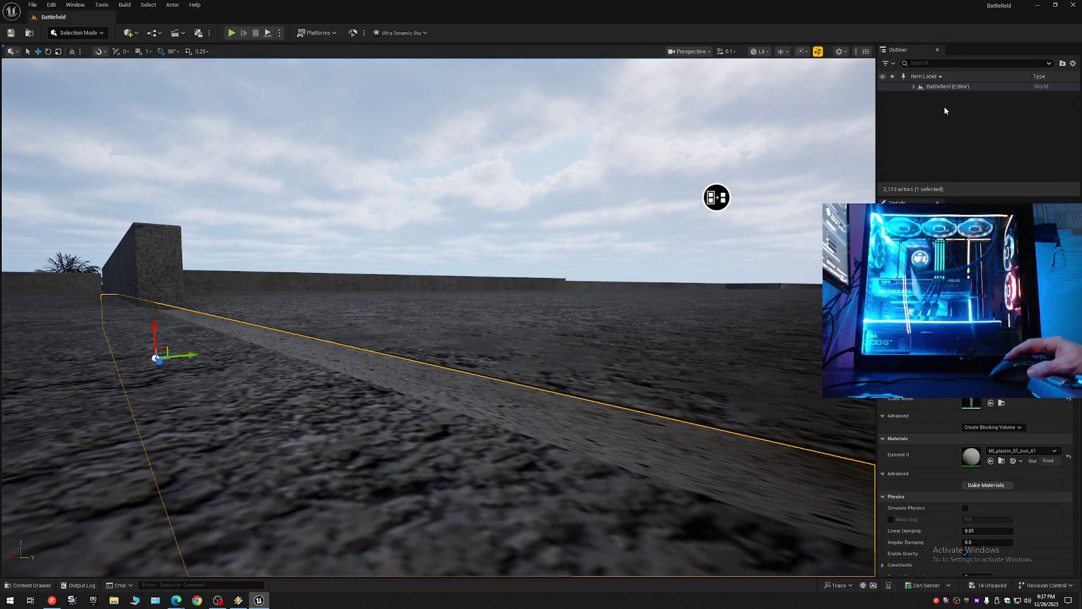
click(914, 87)
click(883, 95)
click(883, 95)
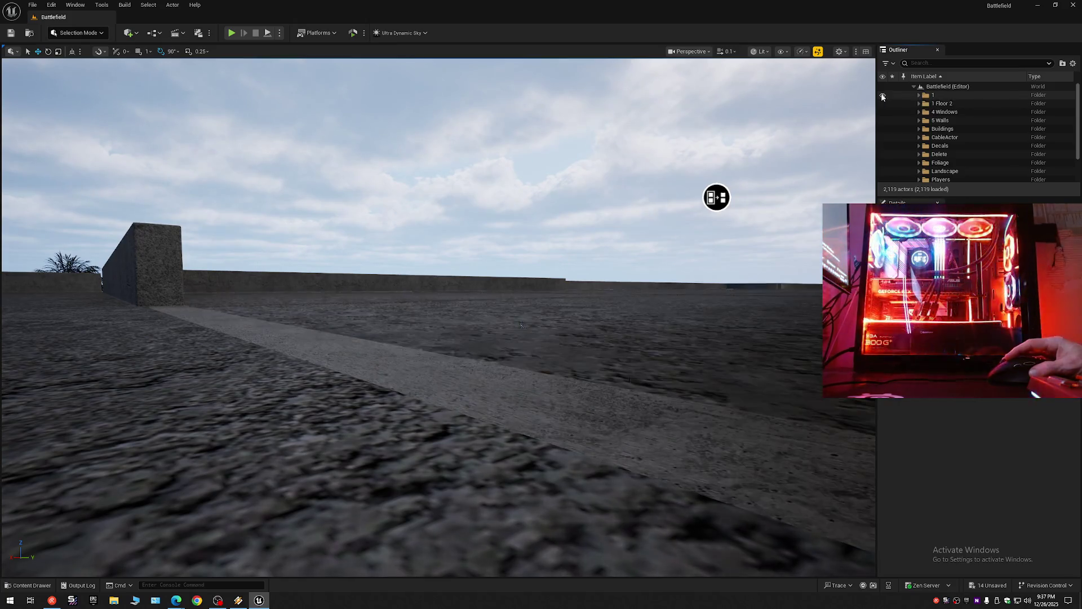
drag(716, 195, 214, 169)
mouse_move(430, 359)
mouse_down()
mouse_move(430, 389)
mouse_move(430, 360)
mouse_up()
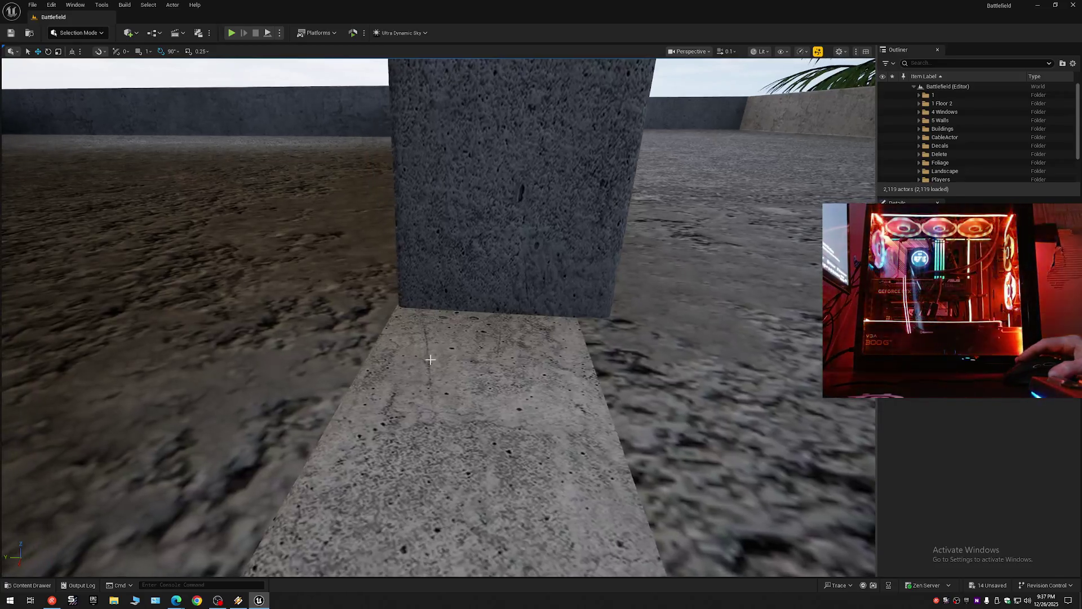
click(431, 359)
drag(509, 318, 494, 327)
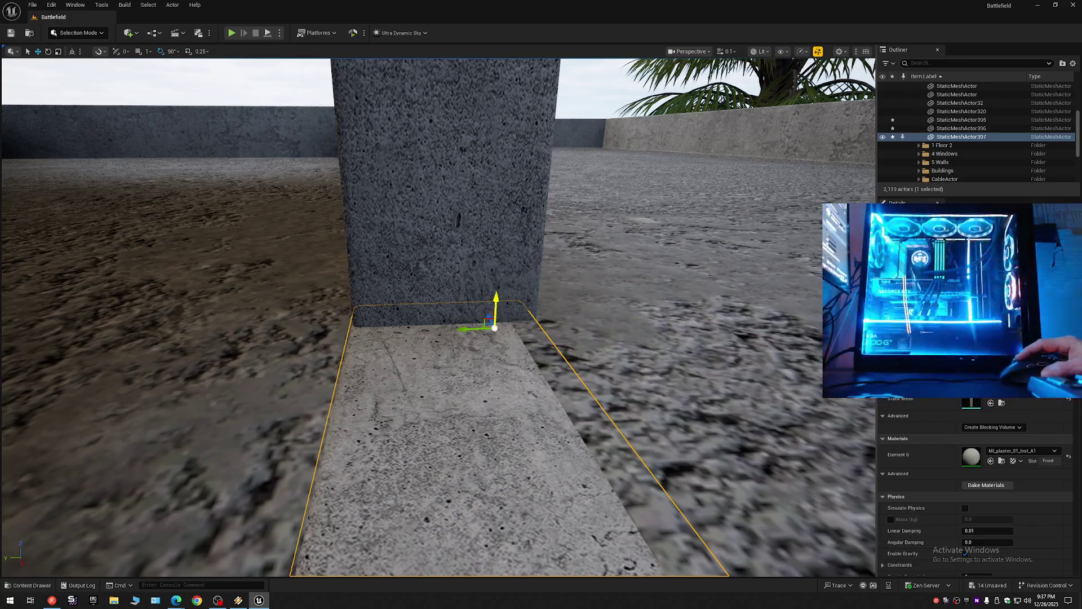
mouse_move(517, 317)
mouse_down()
mouse_move(273, 107)
mouse_move(620, 145)
mouse_move(816, 125)
mouse_move(620, 237)
mouse_move(523, 318)
mouse_move(406, 310)
mouse_up()
scroll(440, 313, up, 1)
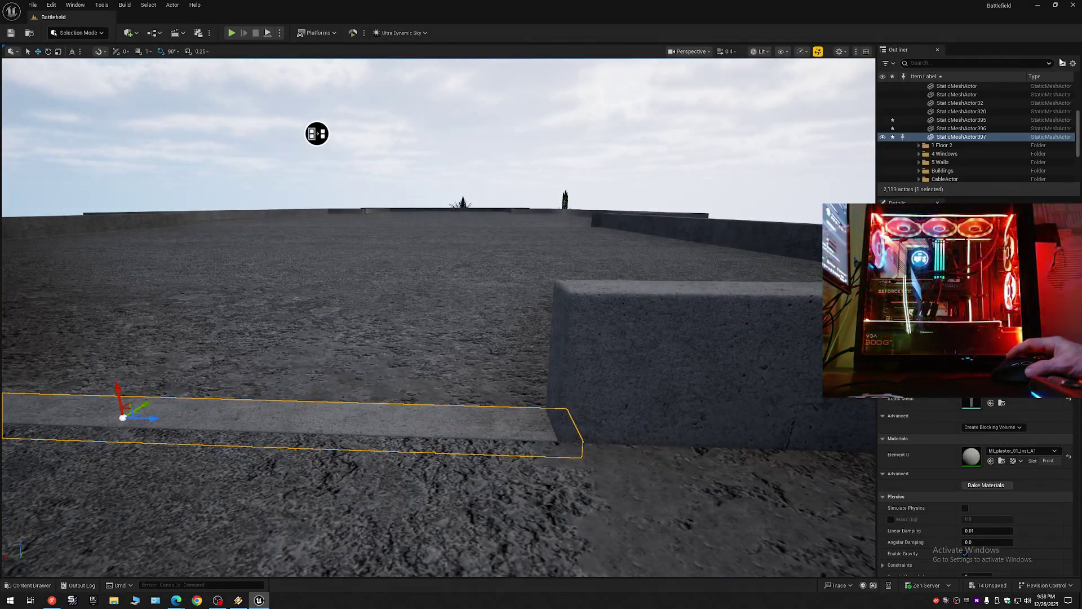
Step: Clear the slab selection and fly out to view the whole apartment block from outside
shift+click(915, 86)
click(915, 87)
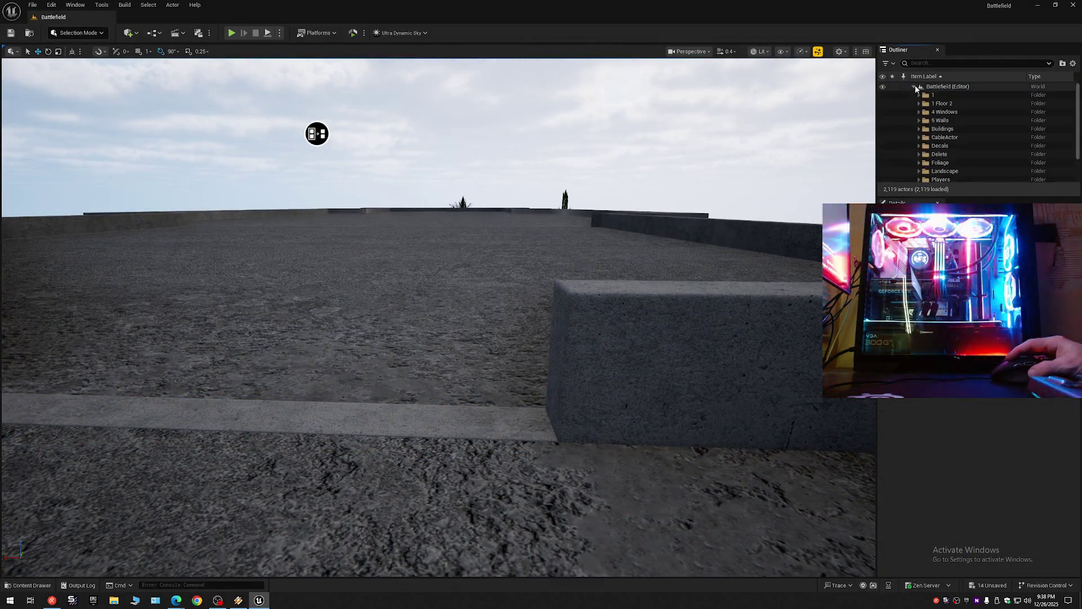
drag(360, 122, 339, 124)
scroll(338, 124, up, 2)
drag(828, 93, 439, 172)
scroll(439, 171, up, 1)
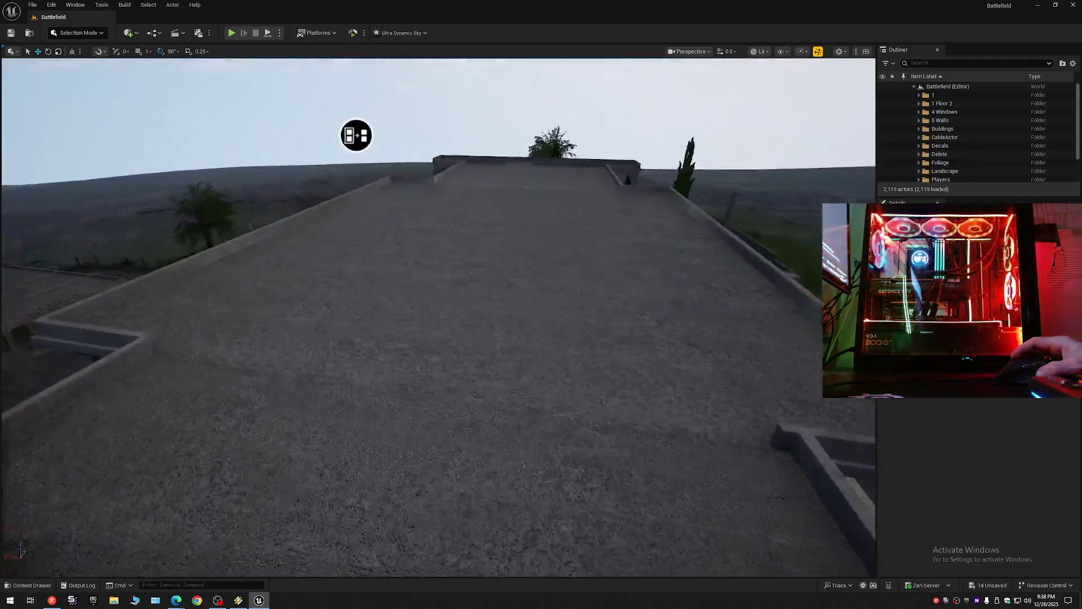
drag(357, 135, 316, 135)
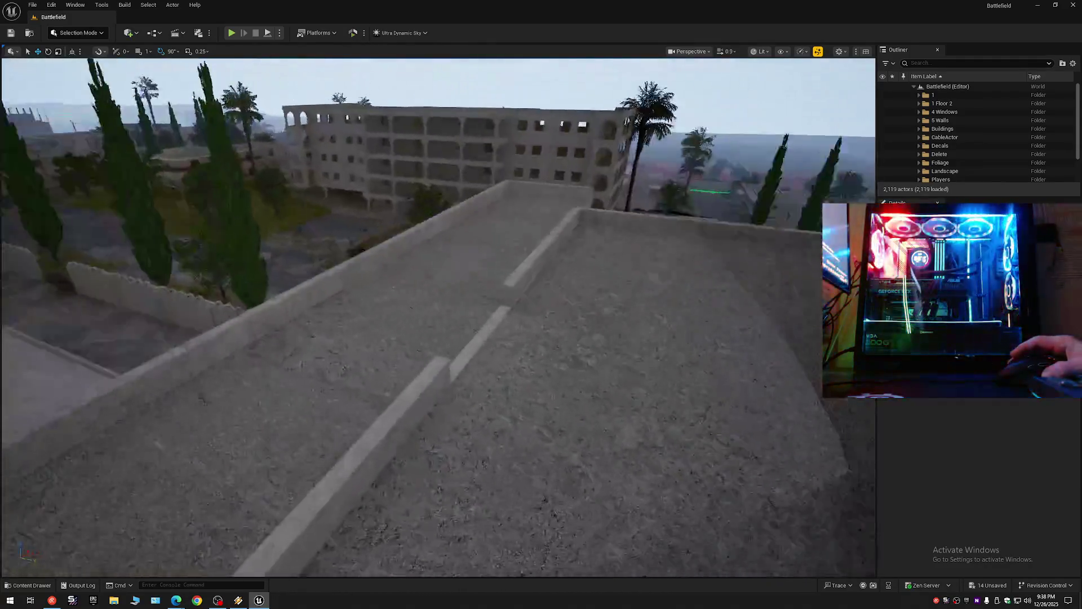
drag(507, 147, 535, 148)
drag(447, 164, 448, 198)
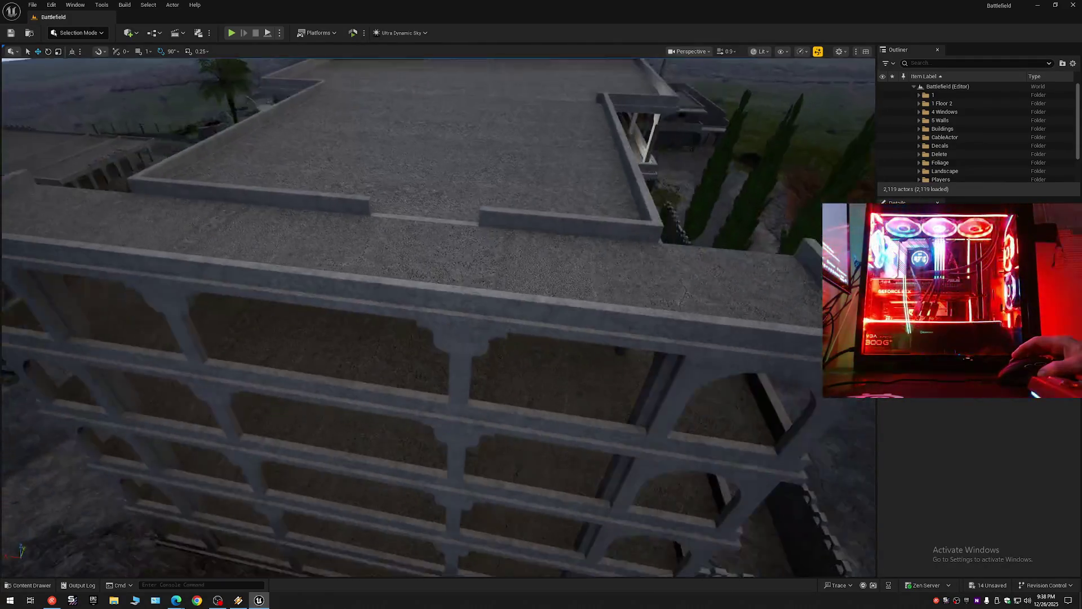
drag(566, 160, 378, 67)
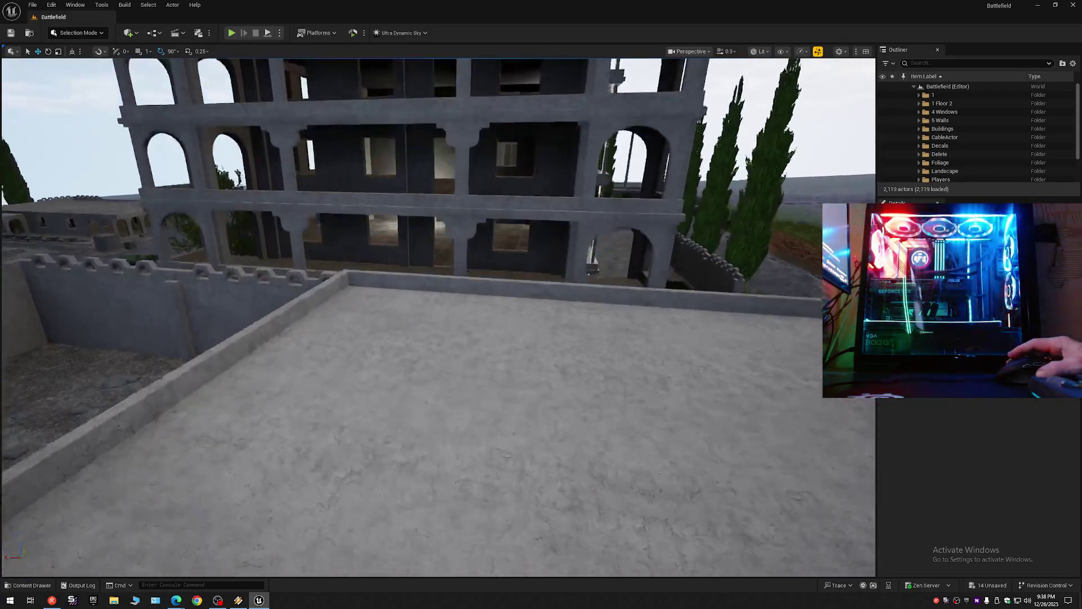
mouse_move(438, 315)
mouse_down()
mouse_move(227, 204)
mouse_move(231, 166)
mouse_move(316, 162)
mouse_move(214, 169)
mouse_move(561, 119)
mouse_move(453, 192)
mouse_move(426, 154)
mouse_up()
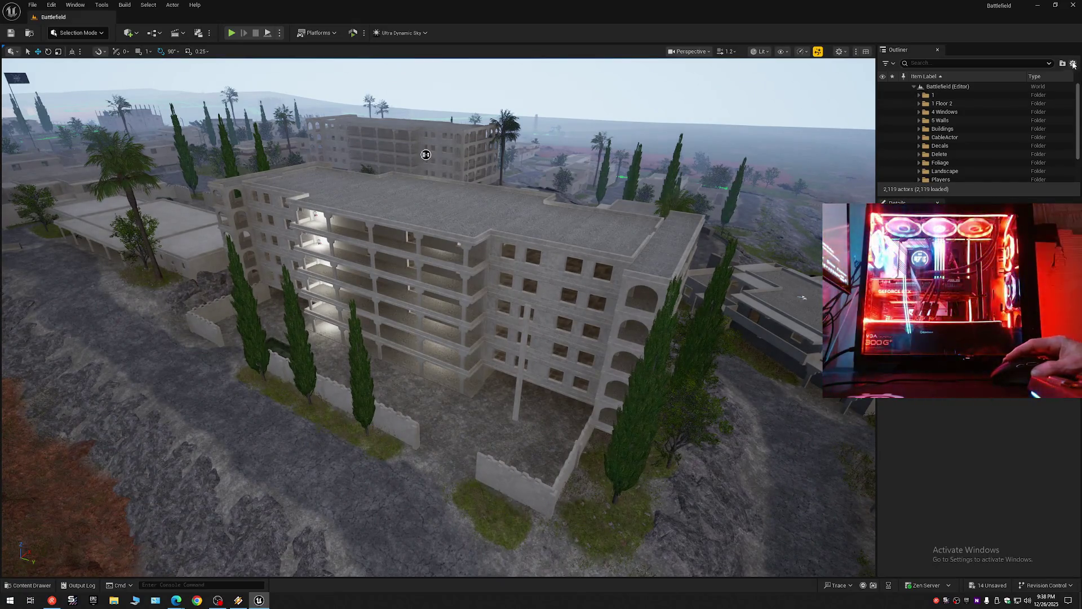
Step: Collapse the Outliner to the Battlefield level root and re-expand its folders
click(1074, 64)
click(994, 110)
click(914, 86)
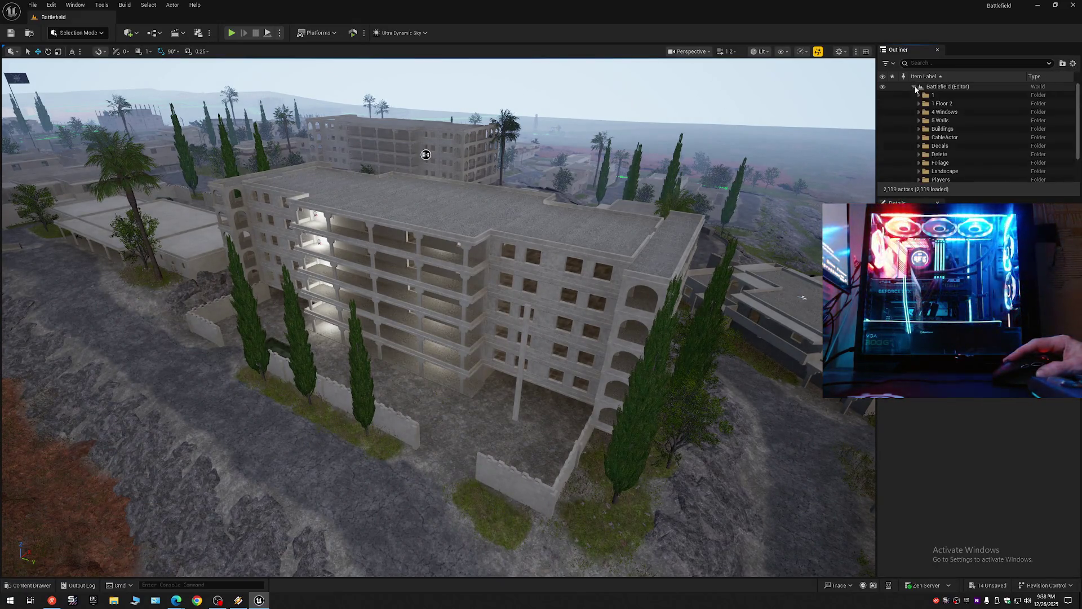
Step: Save all changes and overwrite the Battlefield map via Save Current Level As
click(11, 34)
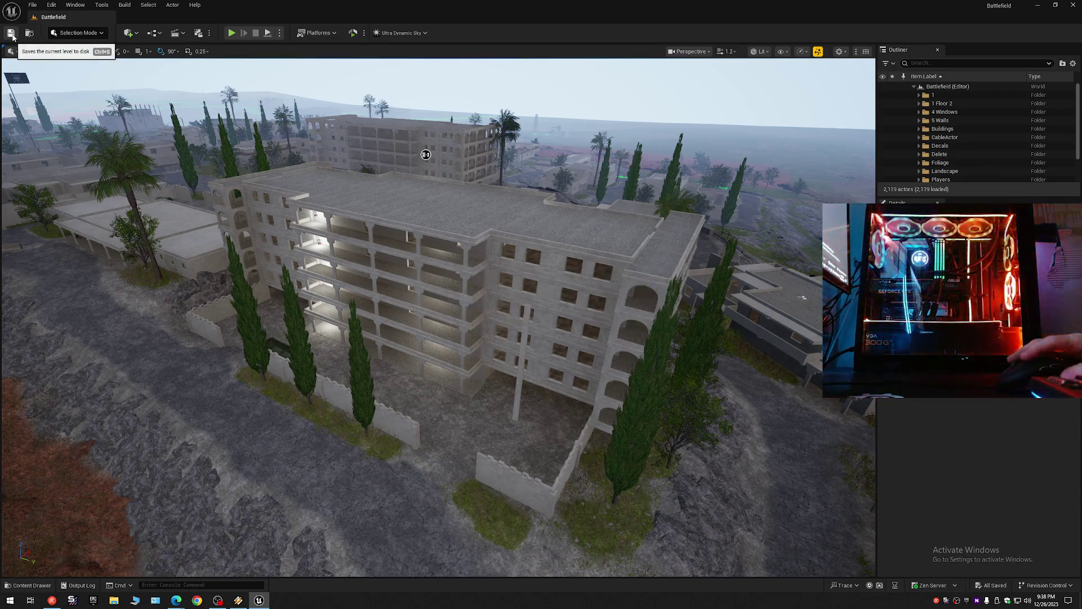
click(32, 4)
click(68, 107)
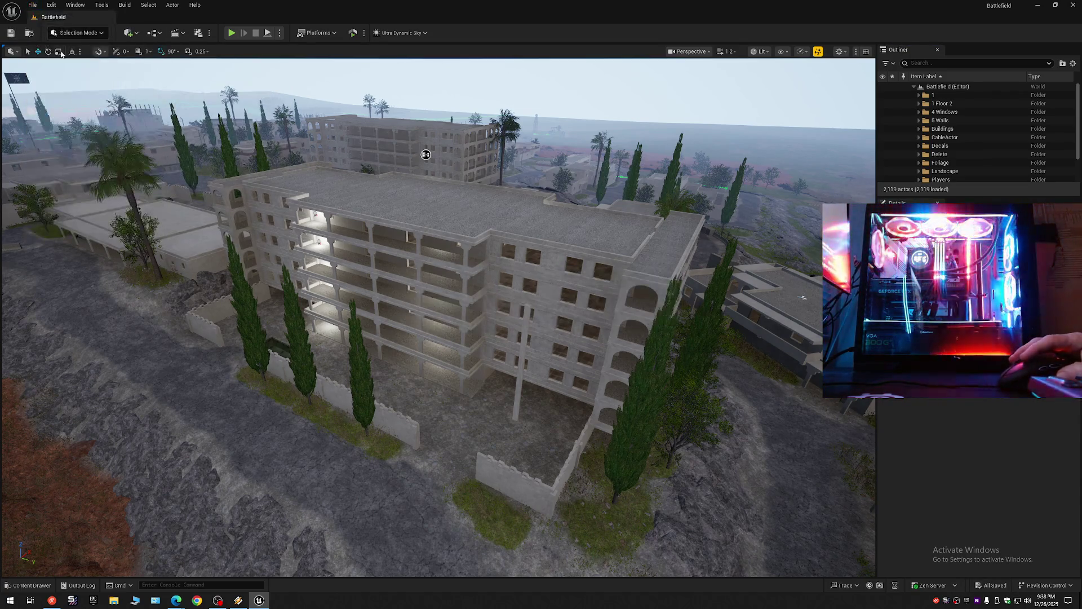
click(32, 5)
click(61, 129)
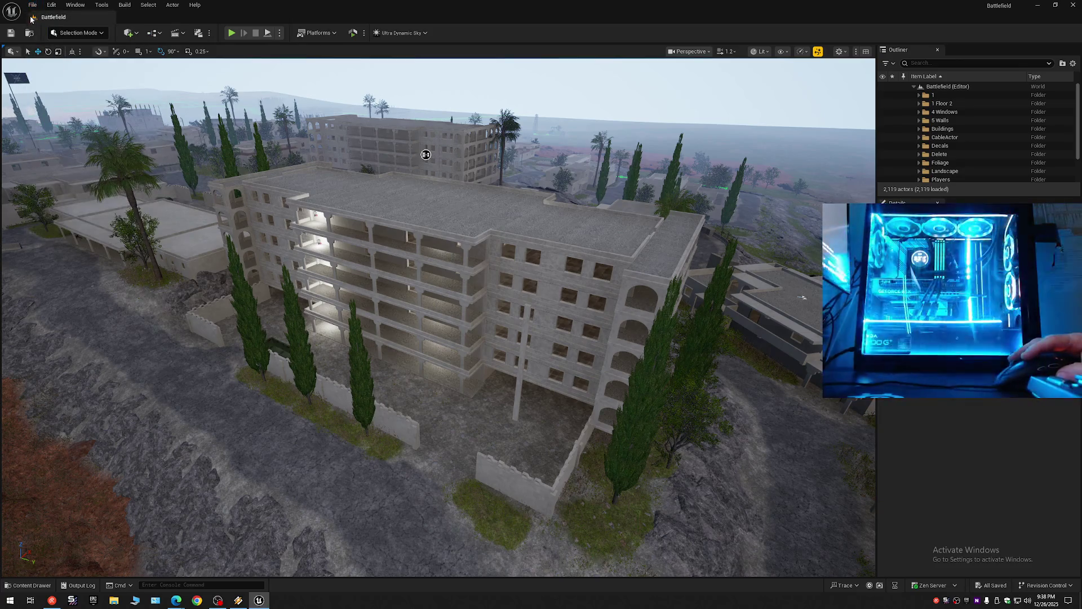
click(32, 4)
click(80, 120)
click(509, 234)
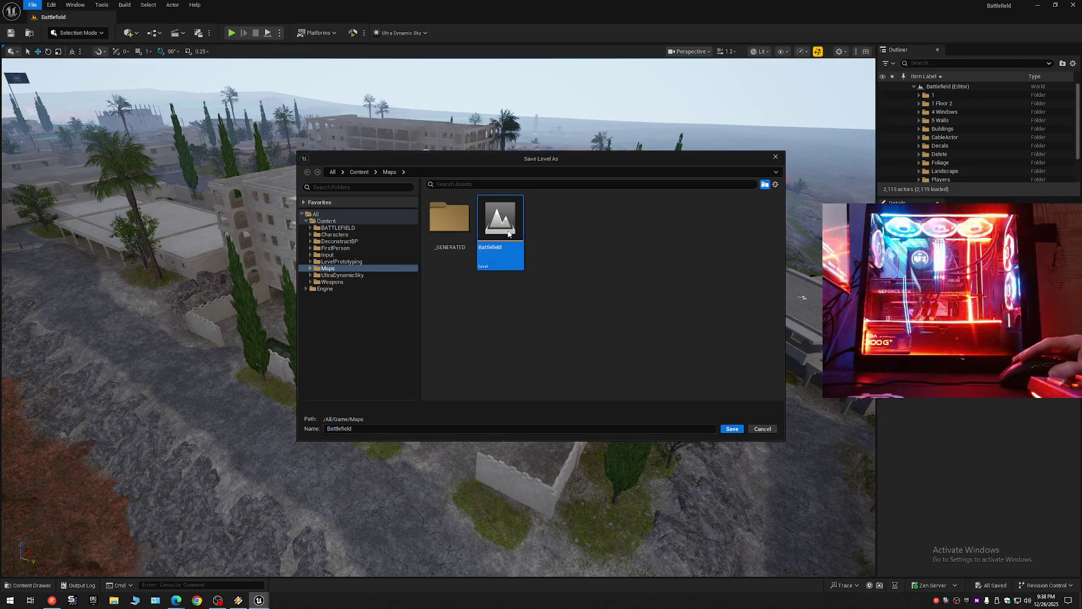
double_click(508, 234)
click(555, 314)
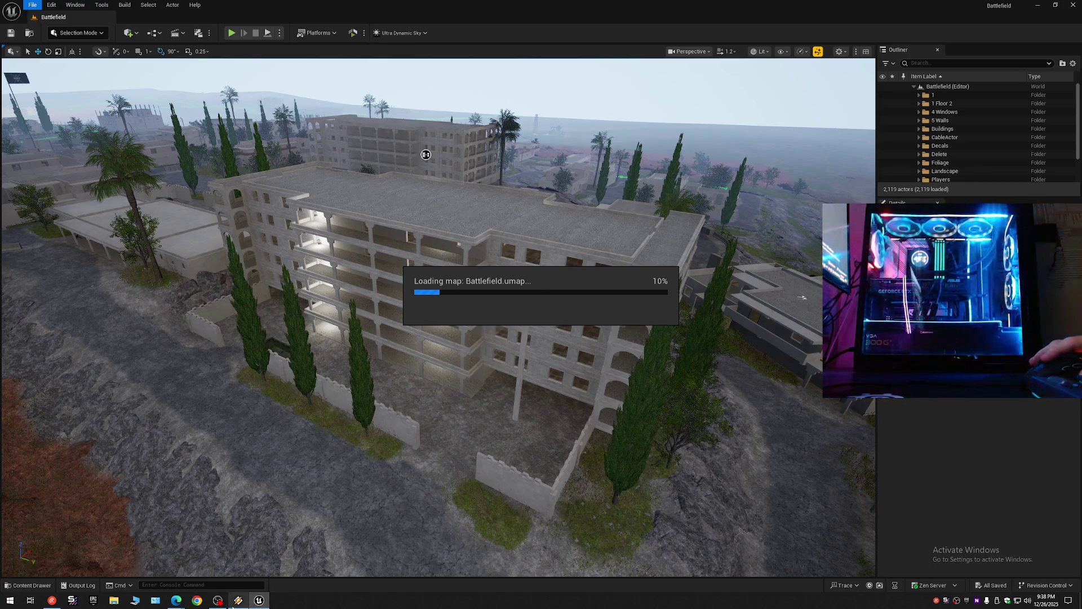
Step: Bring the music player window in front of the editor from the taskbar
mouse_move(234, 605)
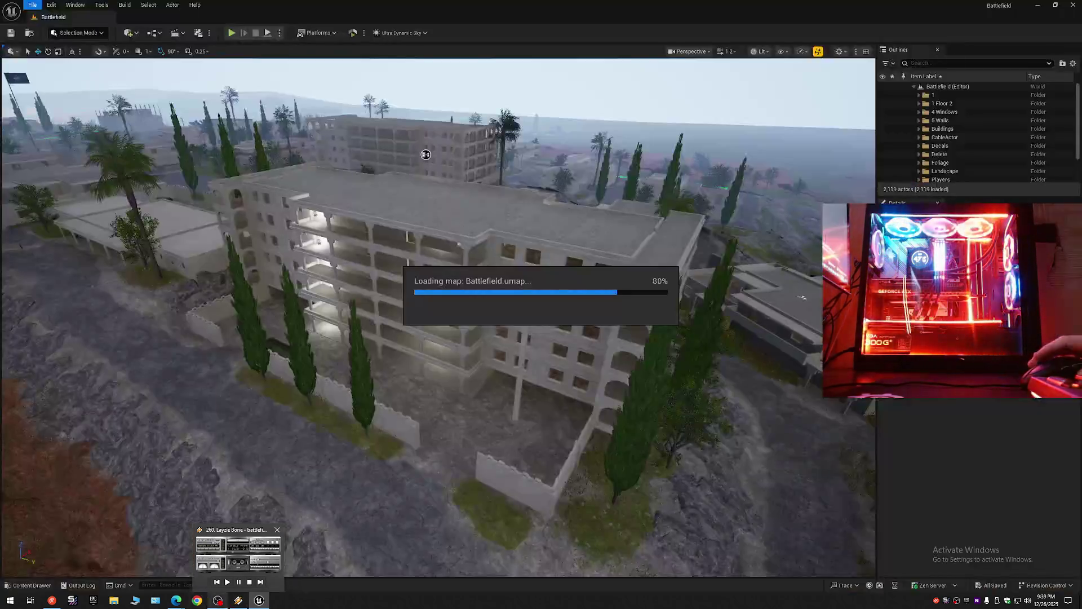
mouse_move(213, 536)
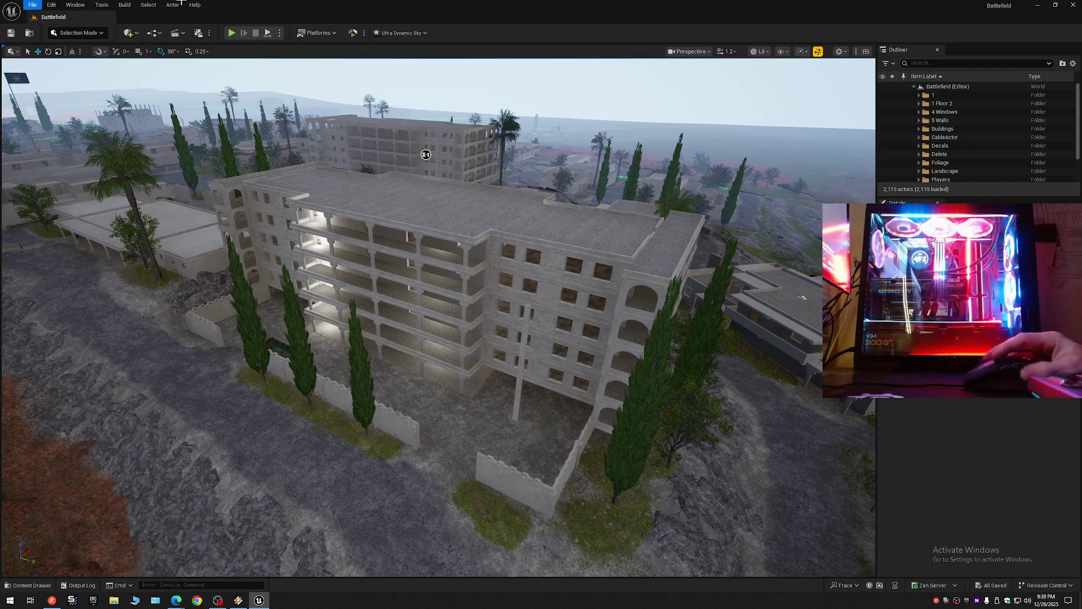
click(241, 604)
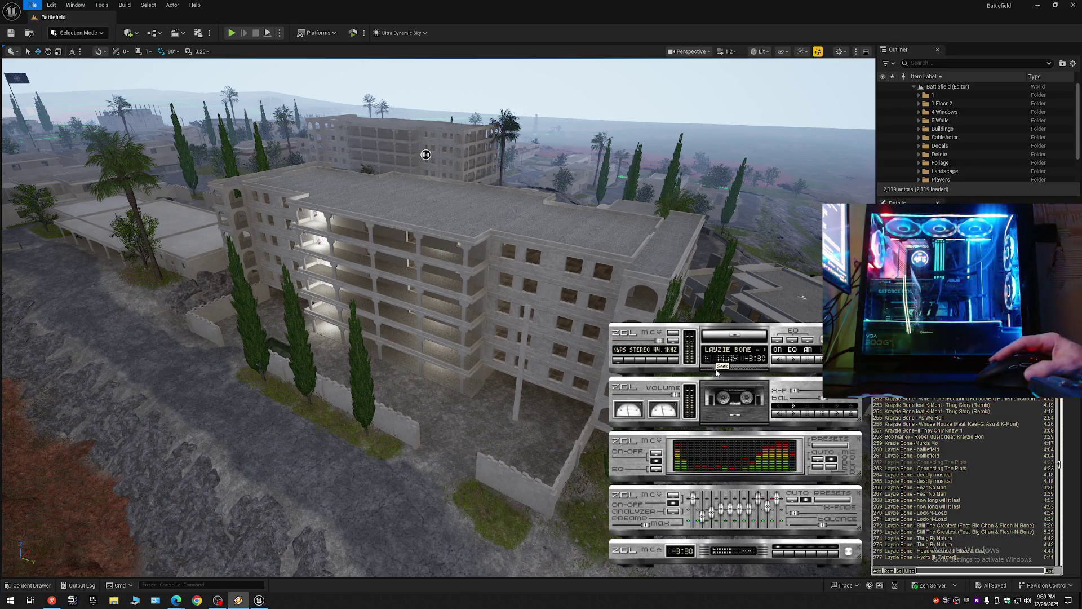
Step: Skip to the next music track, return to the editor, and fly close to the apartment block
key(b)
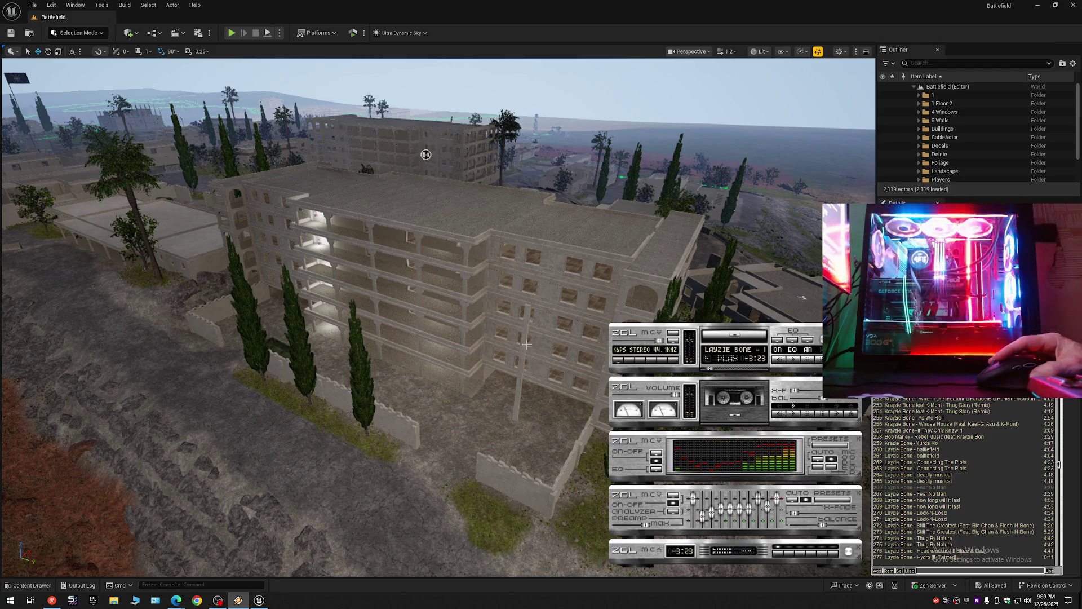
click(462, 423)
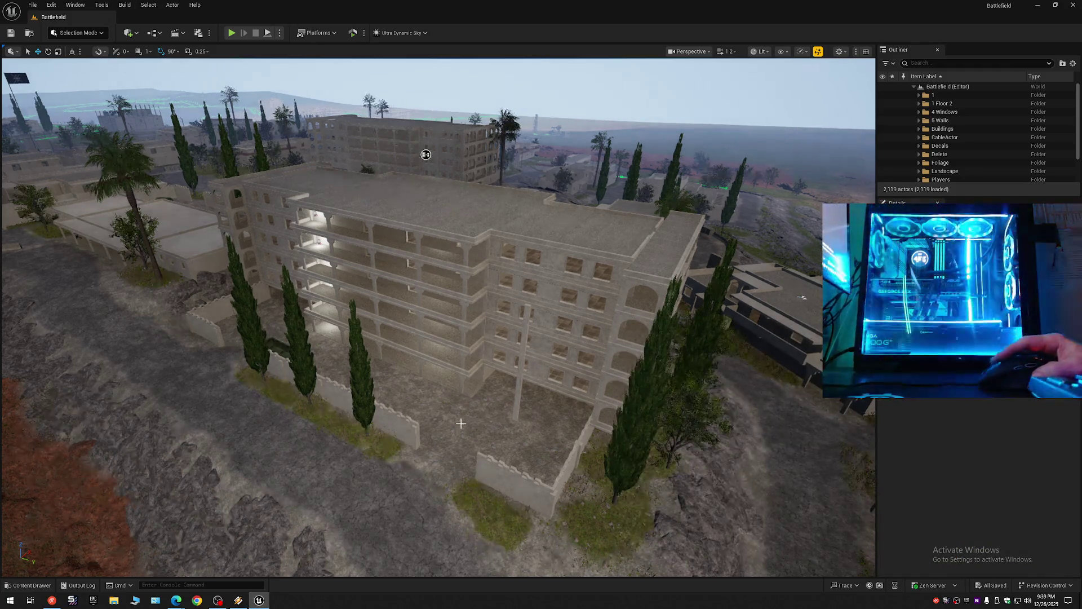
mouse_move(653, 378)
mouse_down()
mouse_move(651, 412)
mouse_move(651, 358)
mouse_up()
mouse_move(342, 100)
mouse_down()
mouse_move(346, 79)
mouse_move(493, 148)
mouse_move(708, 204)
mouse_move(515, 207)
mouse_move(317, 157)
mouse_move(654, 389)
mouse_up()
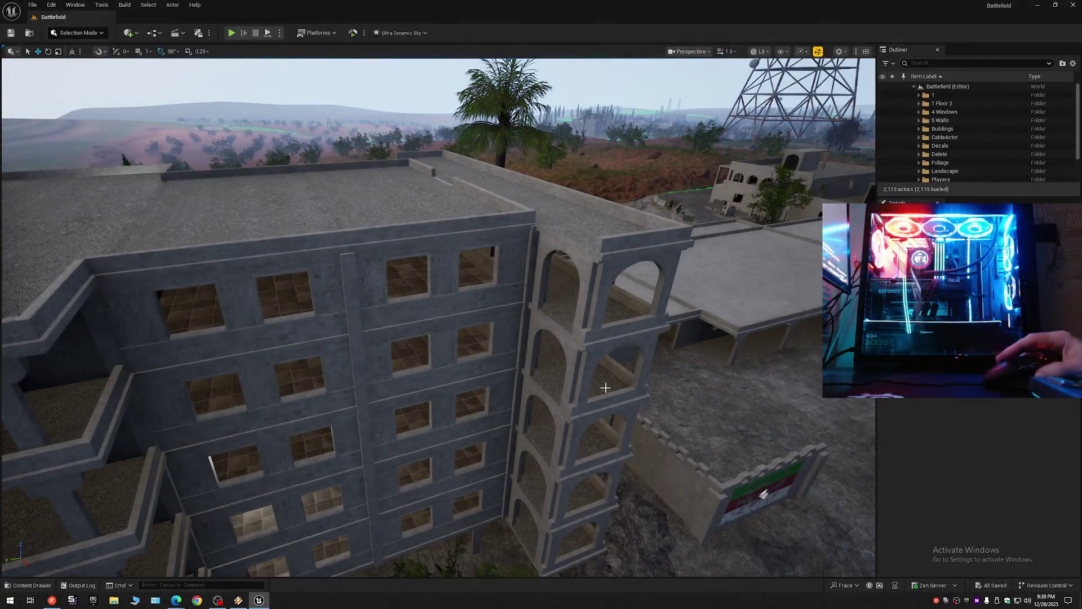
Step: Hide outer wall StaticMeshActor292 and frame the view on the thin wall strip
click(347, 291)
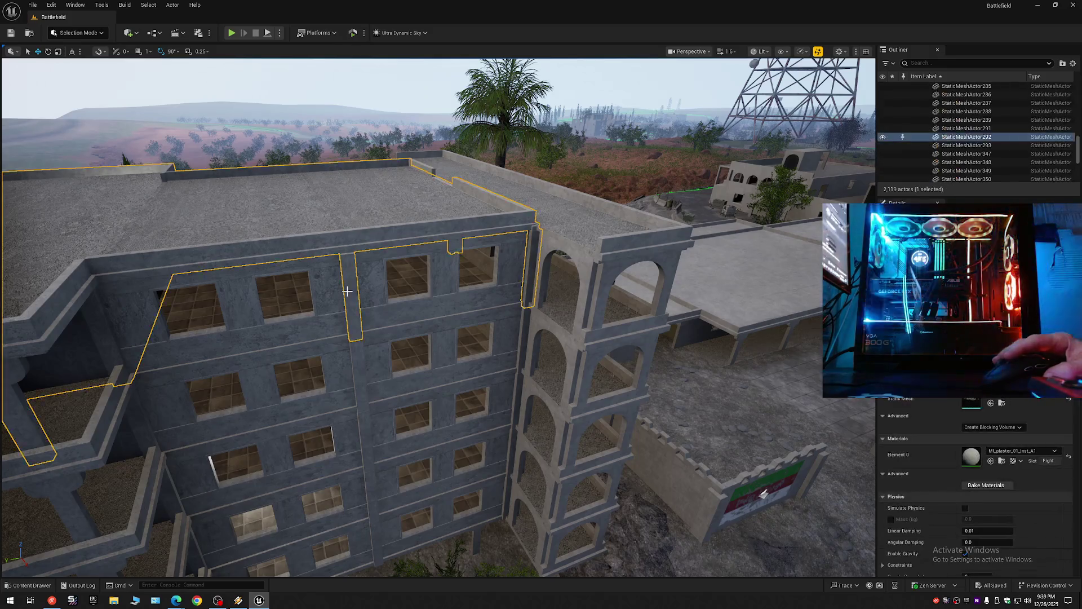
click(884, 139)
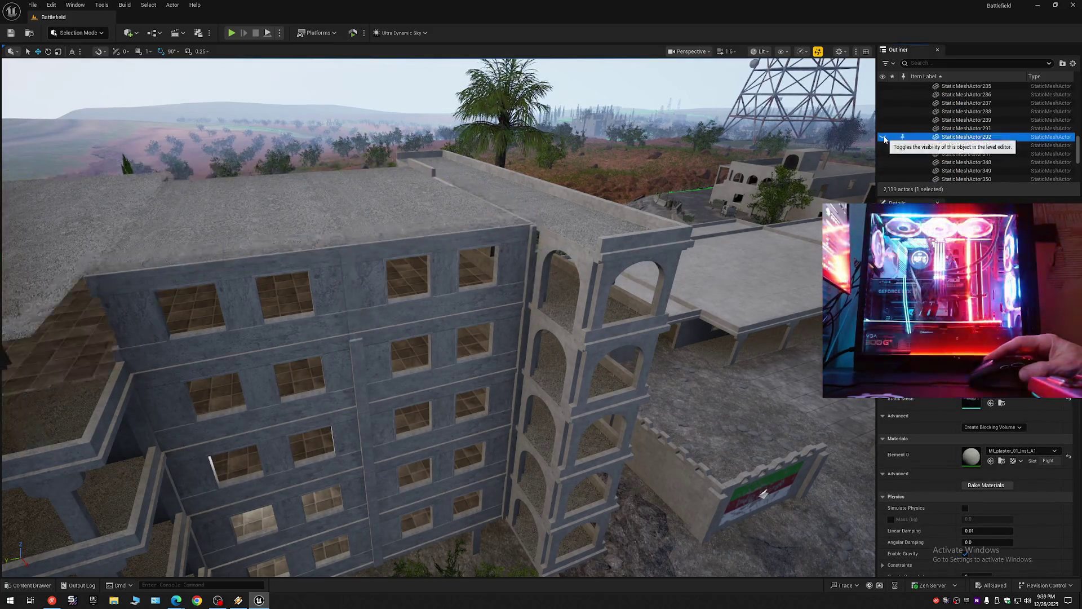
click(529, 268)
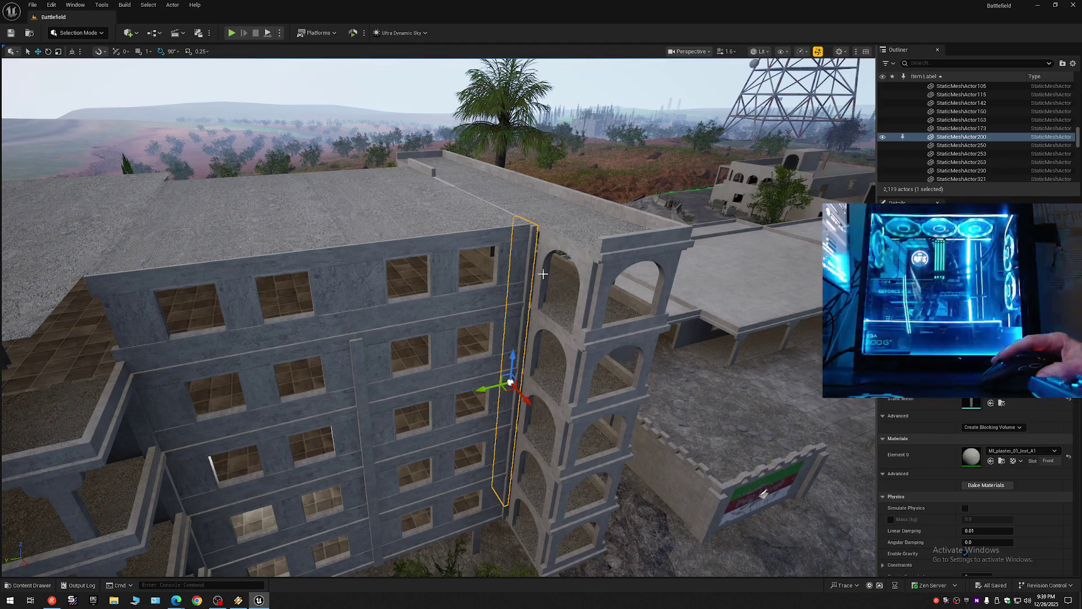
key(f)
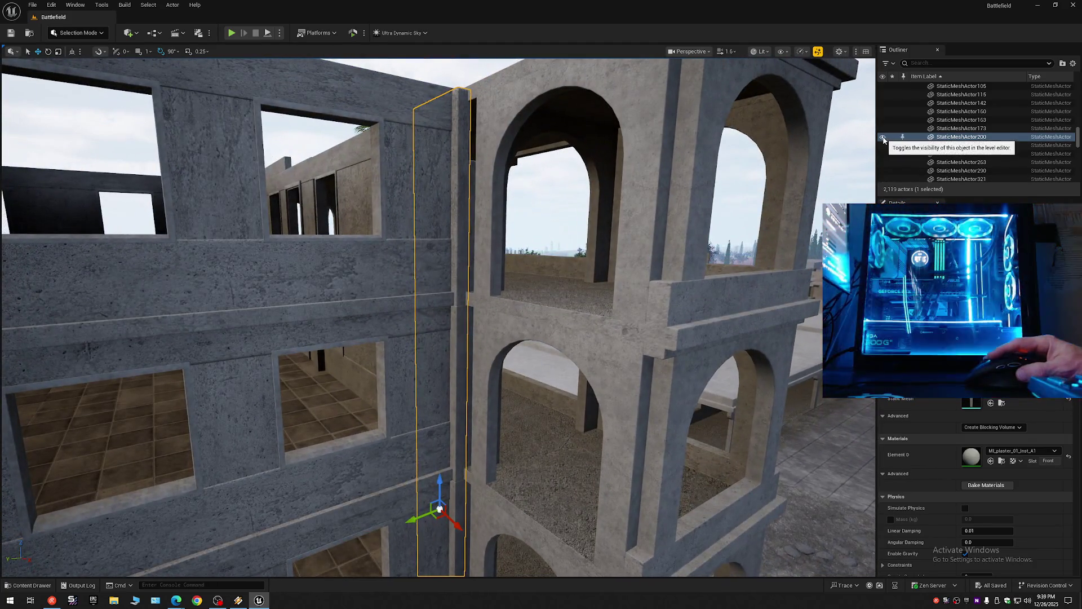
click(884, 139)
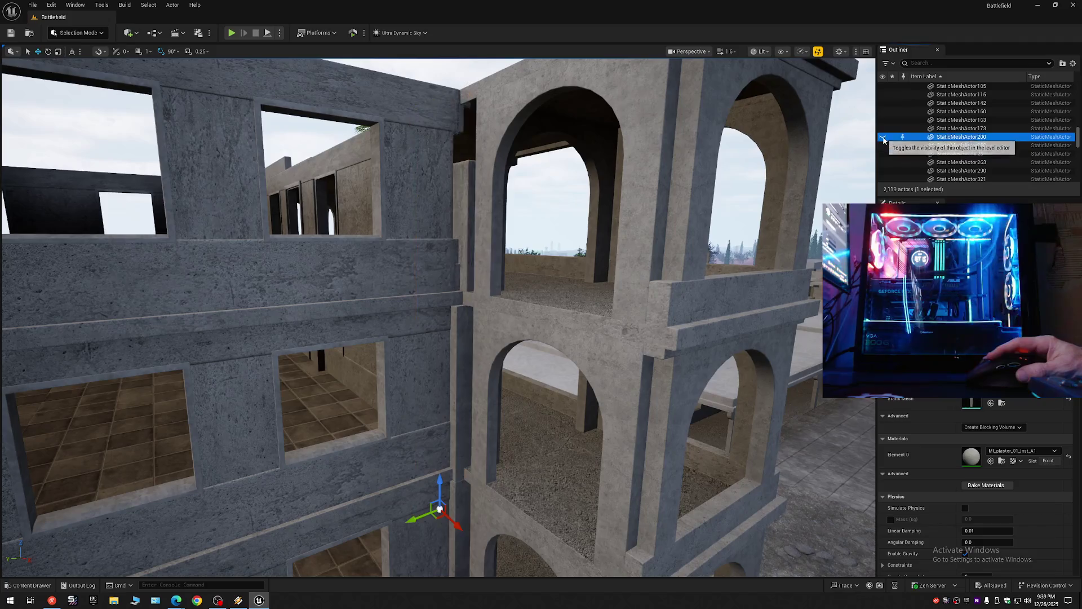
click(884, 139)
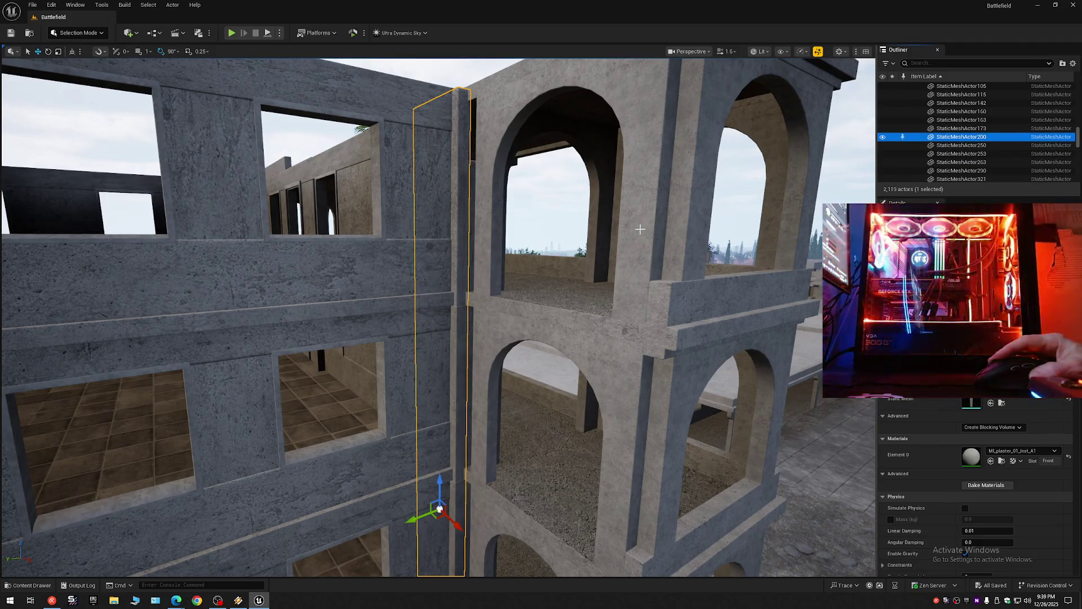
Step: Hide the upper and lower arch walls together with the floor ledge
click(487, 236)
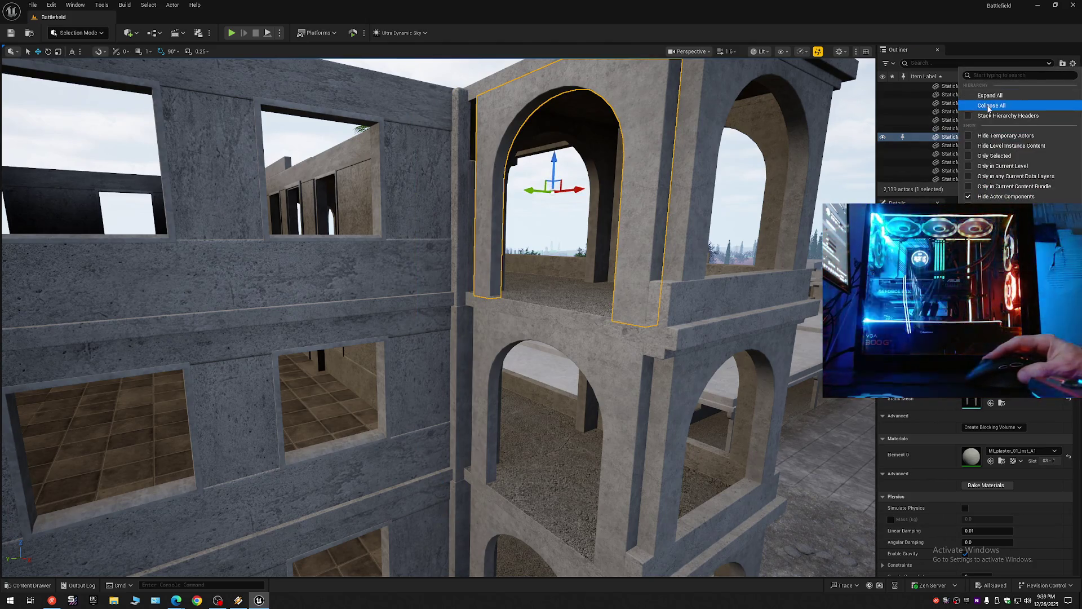
click(914, 86)
click(914, 86)
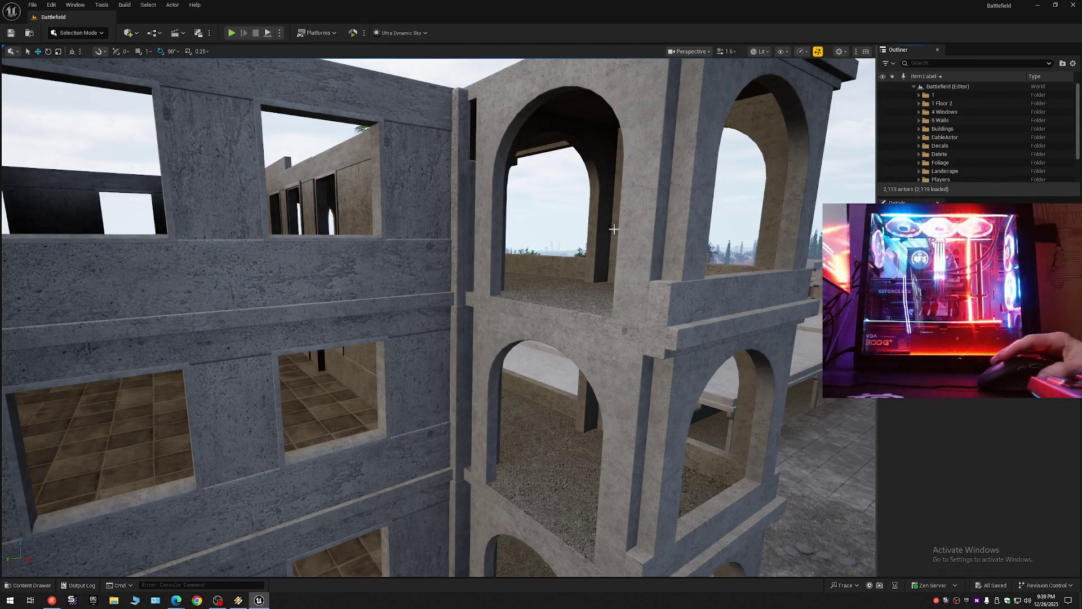
click(480, 215)
ctrl+click(487, 351)
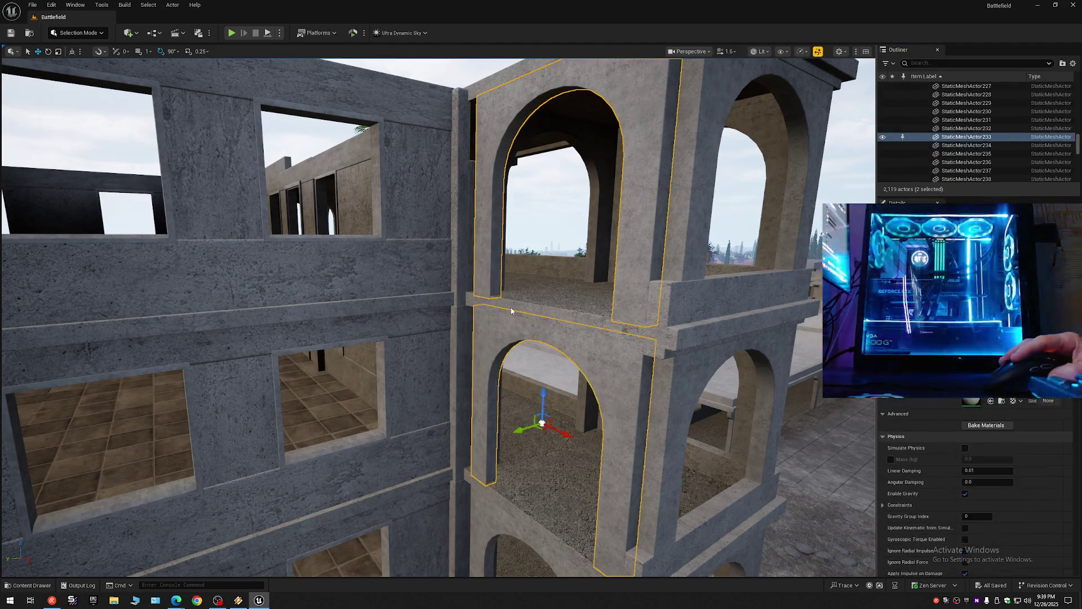
ctrl+click(490, 310)
click(884, 103)
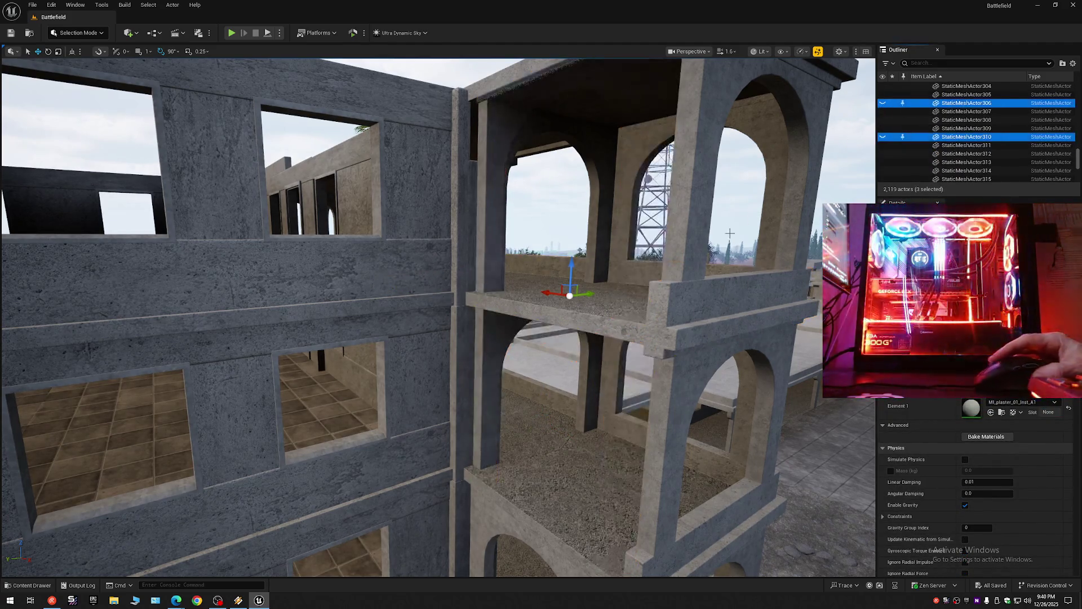
scroll(437, 316, up, 5)
scroll(438, 316, down, 5)
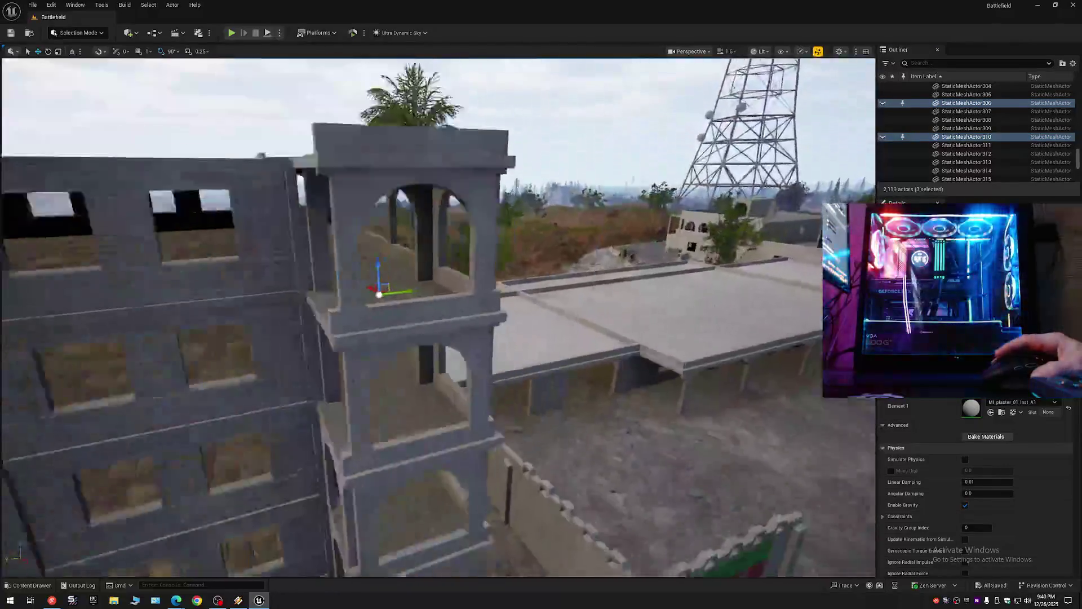
scroll(602, 237, up, 3)
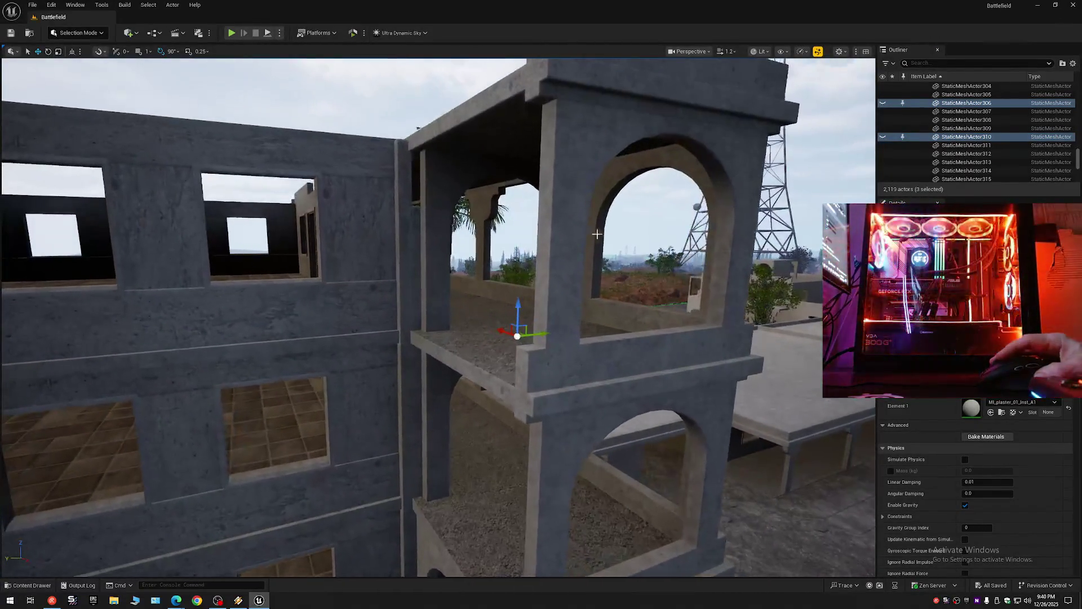
Step: Hide the remaining arch piece StaticMeshActor309 and fly onto the terrace by the pillar
click(570, 211)
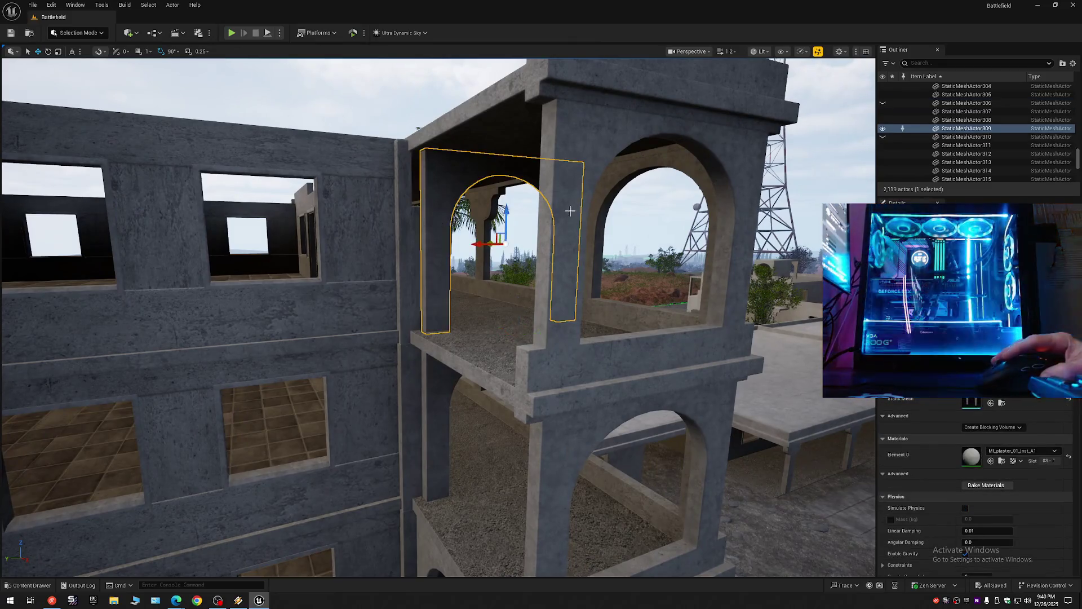
click(883, 129)
scroll(438, 316, down, 2)
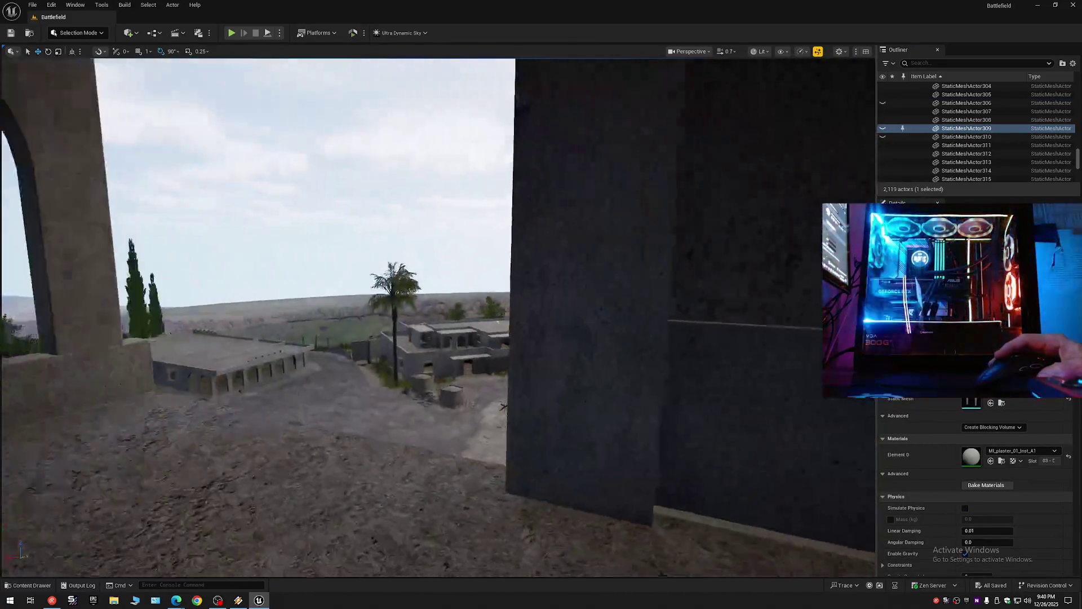
drag(503, 406, 606, 218)
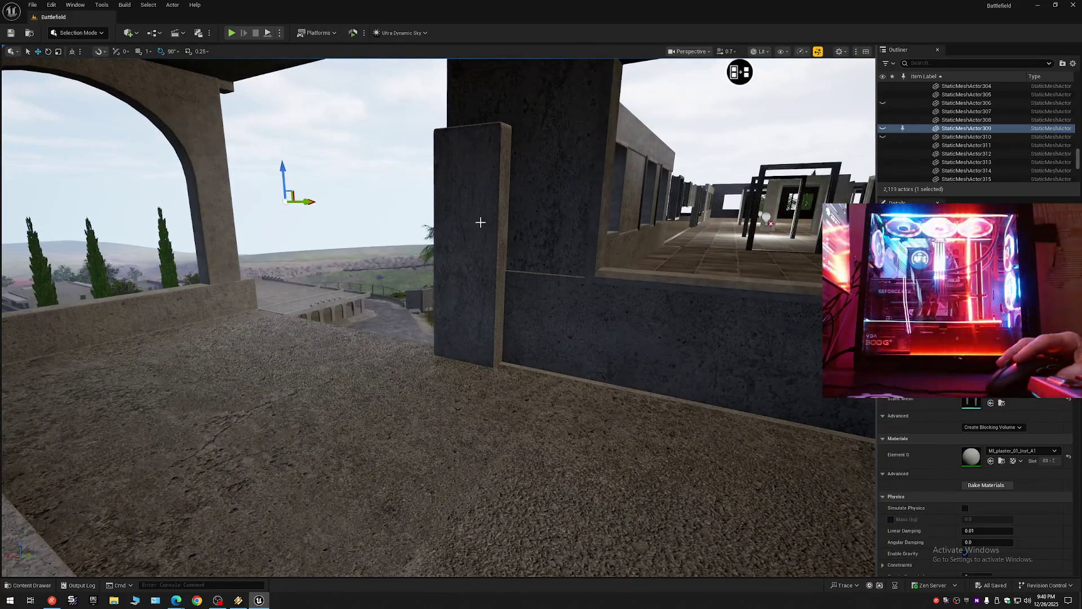
click(472, 243)
drag(472, 243, 499, 217)
mouse_move(570, 239)
mouse_down()
mouse_move(570, 285)
mouse_move(570, 239)
mouse_up()
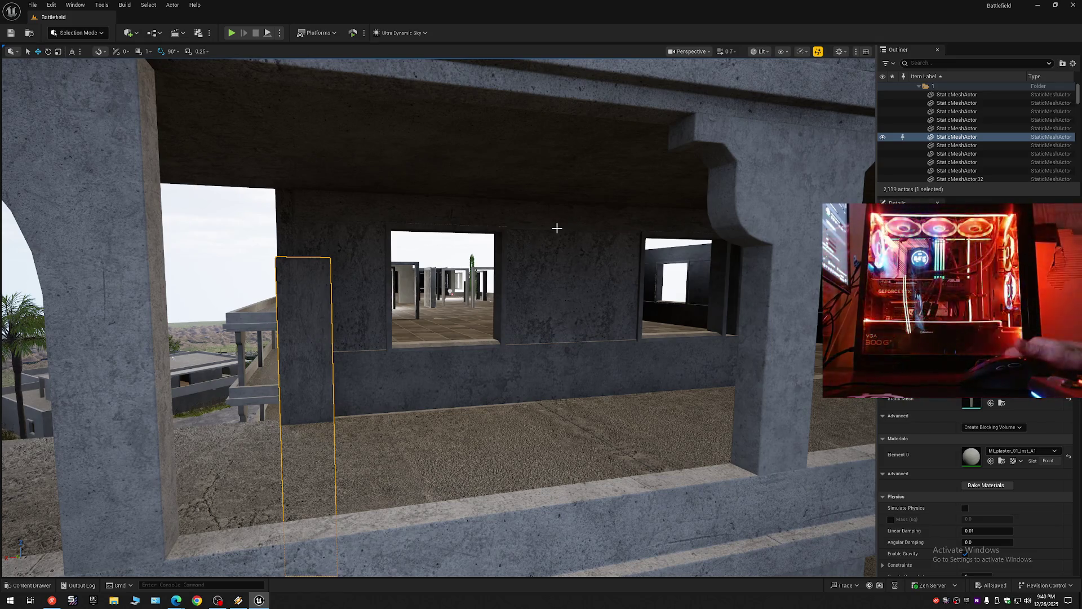
click(1072, 64)
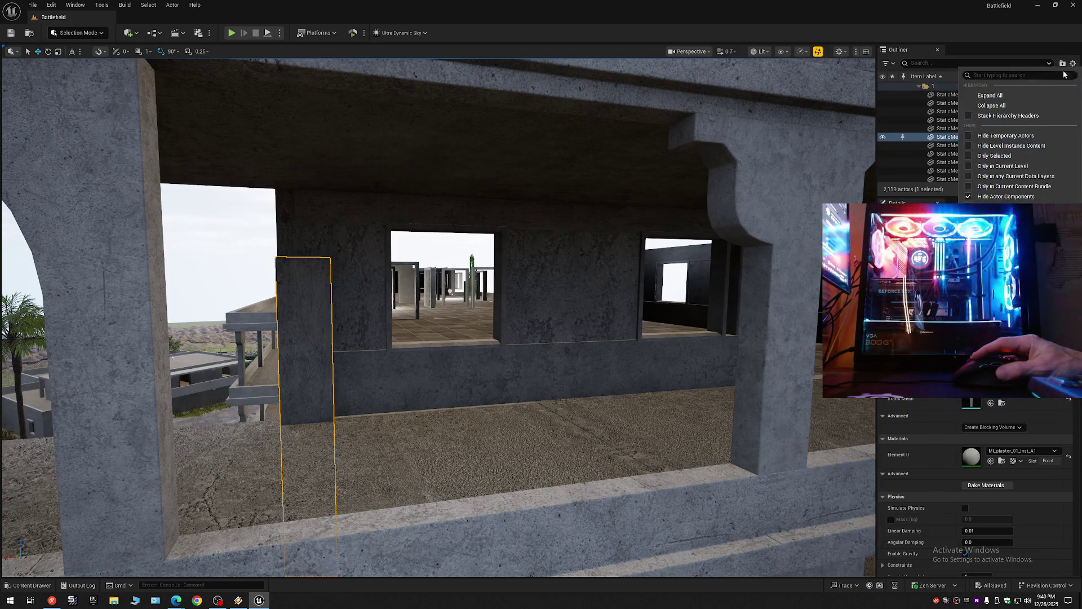
Step: Collapse the Outliner to top-level folders, hide folder 1, and toggle 1 Floor 2 off and on
click(992, 105)
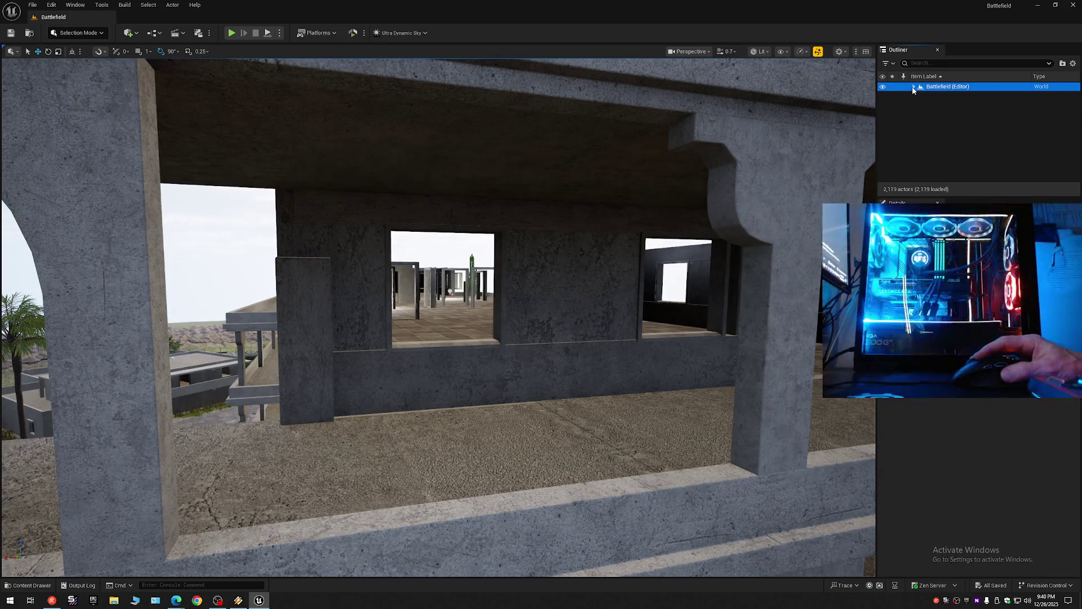
click(914, 87)
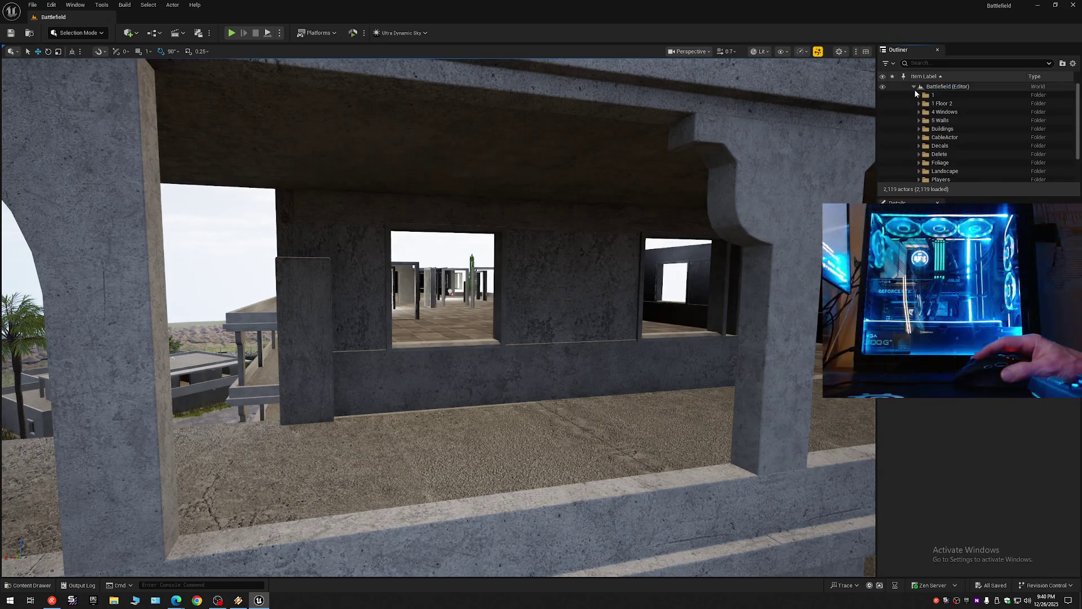
click(884, 96)
click(883, 96)
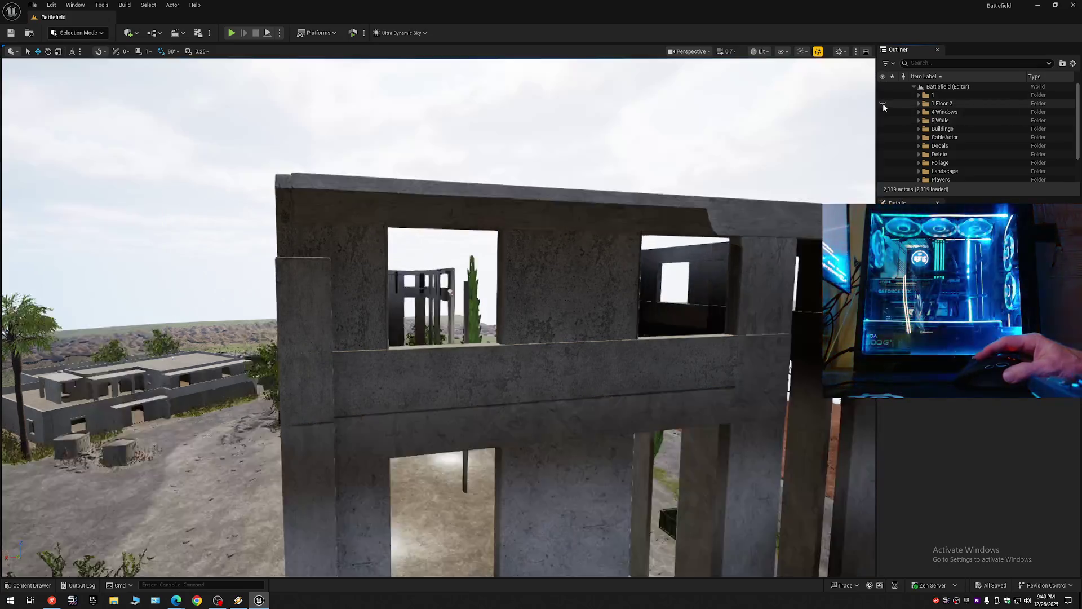
click(882, 104)
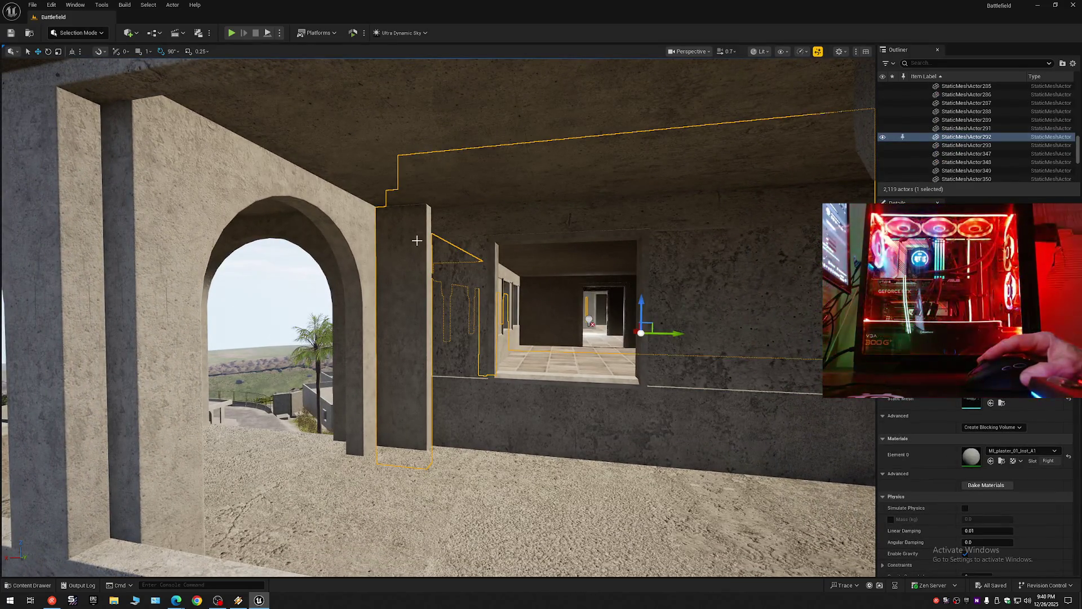
Step: Hide wall StaticMeshActor292 and delete the stray pillar beside the arch
mouse_move(446, 307)
mouse_down()
mouse_move(446, 338)
mouse_move(446, 293)
mouse_move(446, 338)
mouse_move(446, 307)
mouse_up()
mouse_move(844, 175)
mouse_down()
mouse_move(844, 147)
mouse_move(844, 176)
mouse_up()
click(884, 137)
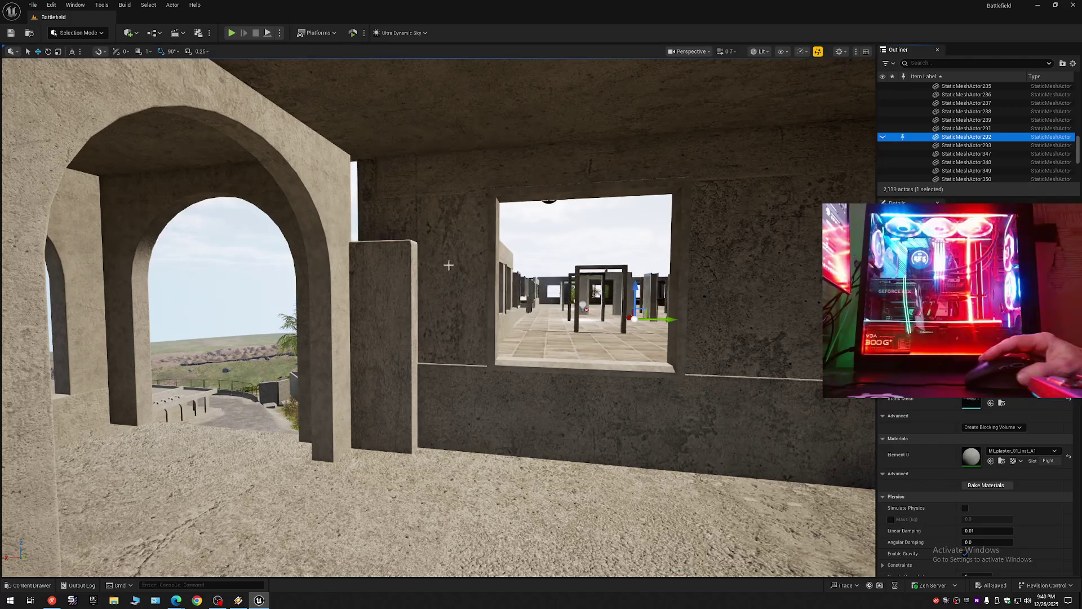
click(396, 280)
mouse_move(396, 280)
mouse_down()
mouse_move(397, 350)
mouse_move(373, 335)
mouse_move(123, 333)
mouse_up()
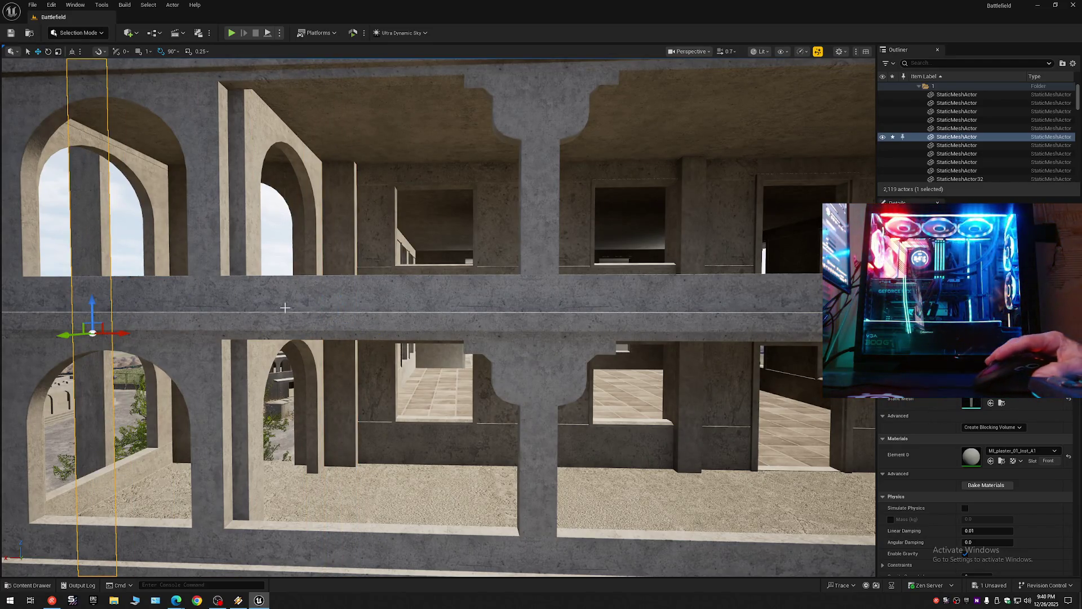
mouse_move(369, 268)
mouse_down()
mouse_move(327, 256)
mouse_move(396, 259)
mouse_up()
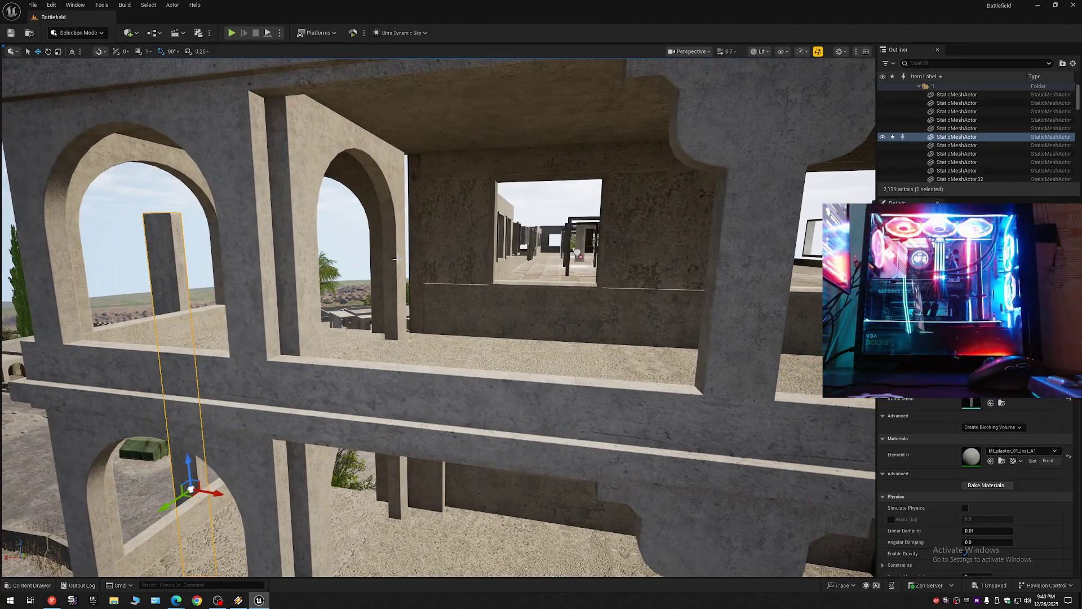
key(Delete)
Step: Hide wall piece StaticMeshActor74 and the upper wall panel inside the building
drag(441, 307, 418, 307)
click(418, 306)
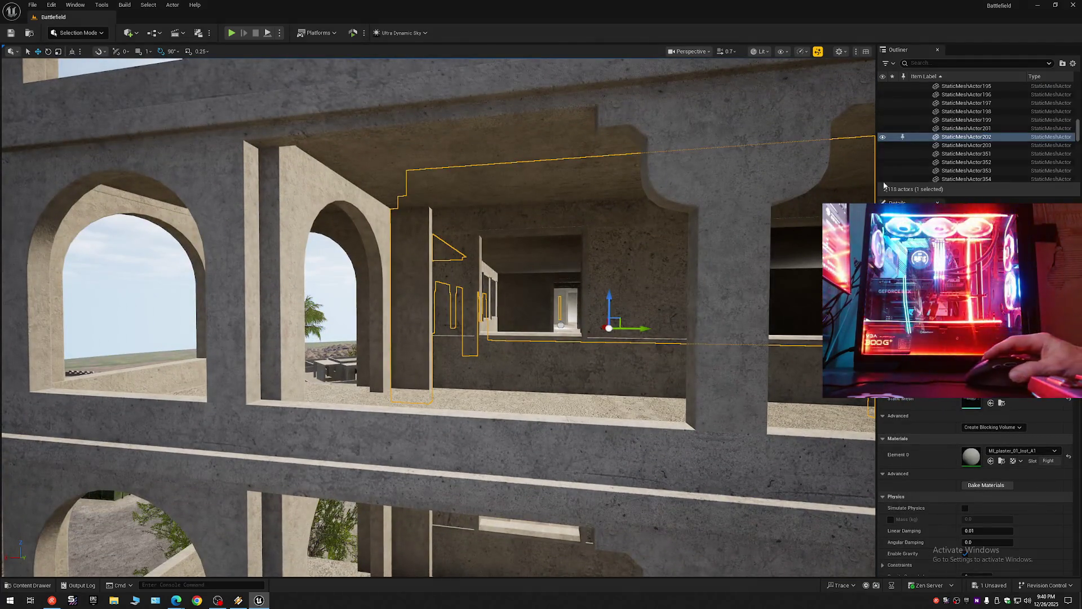
drag(419, 306, 394, 293)
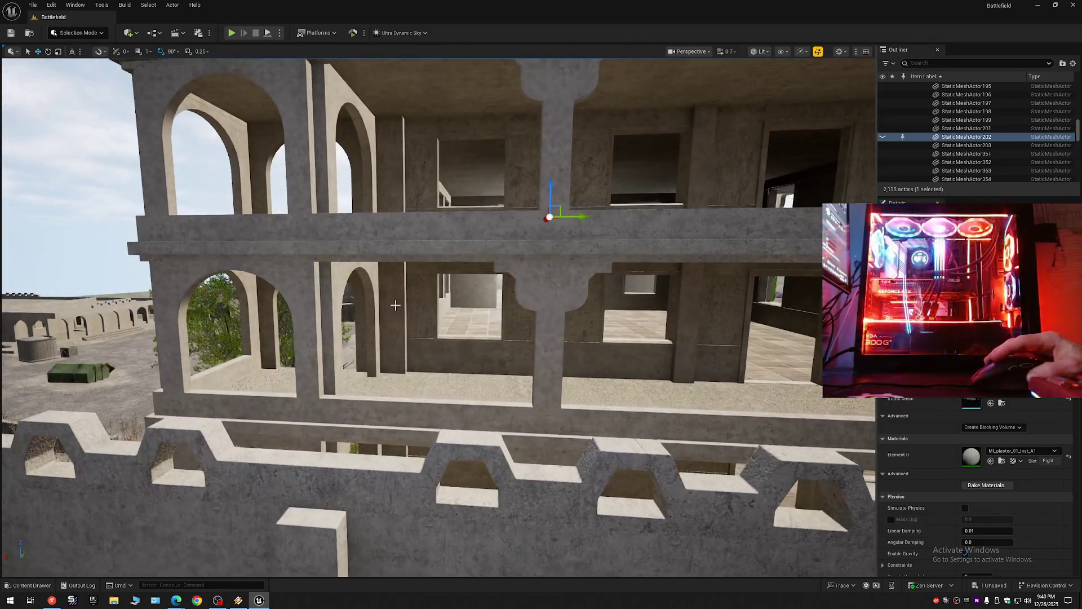
click(389, 293)
ctrl+click(505, 140)
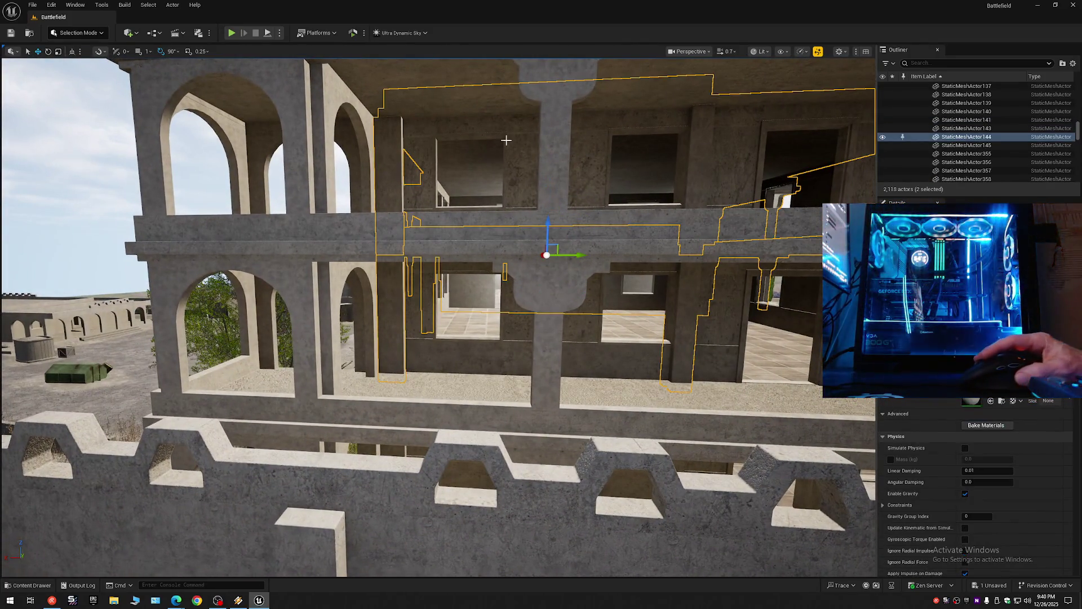
click(882, 136)
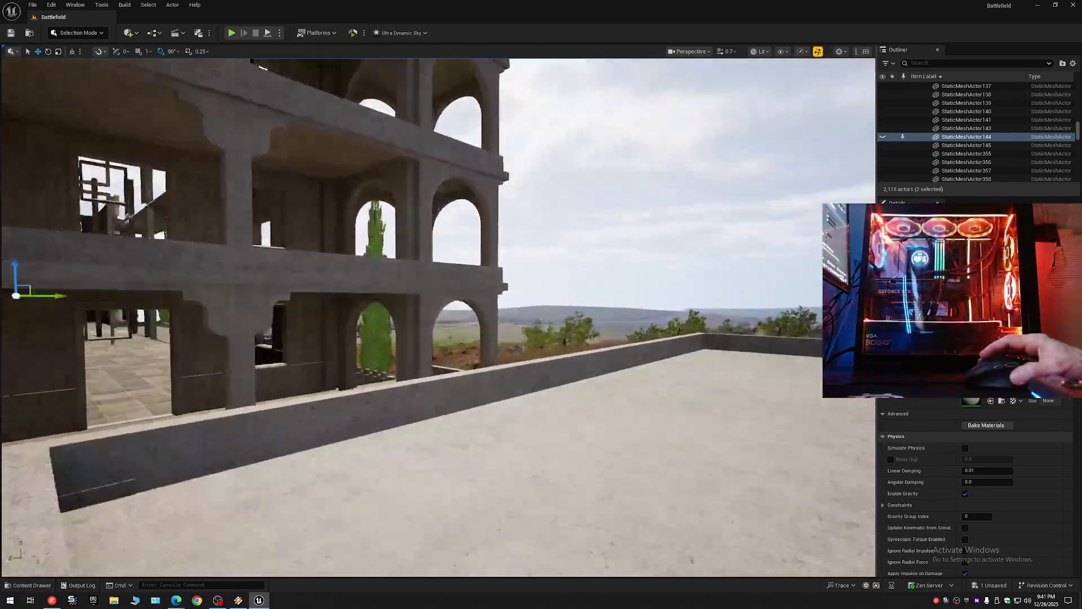
Step: Delete the stray wall column standing inside the building
scroll(438, 318, up, 5)
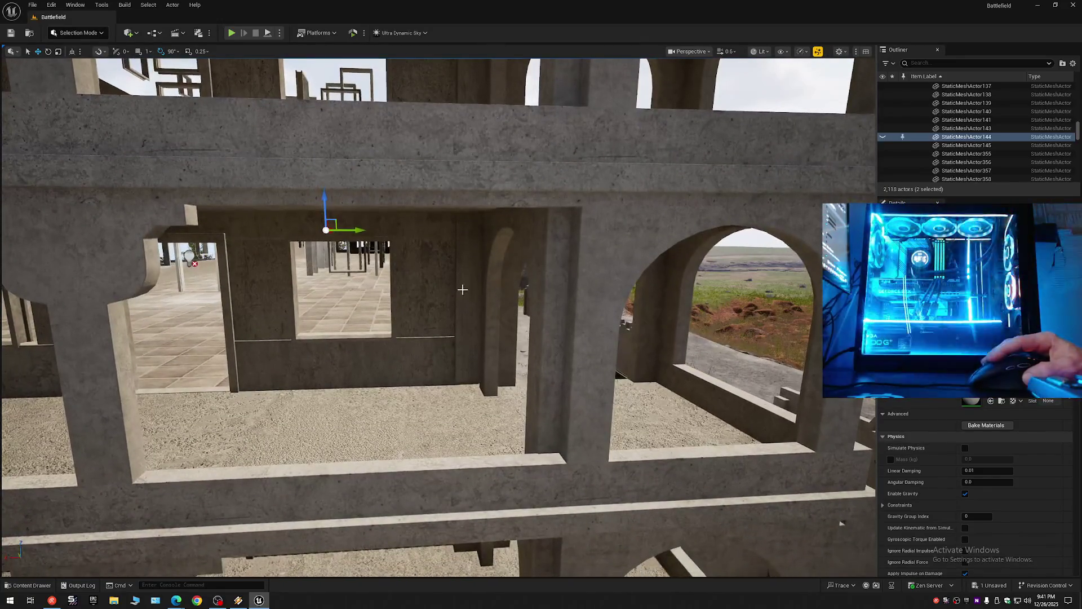
click(463, 289)
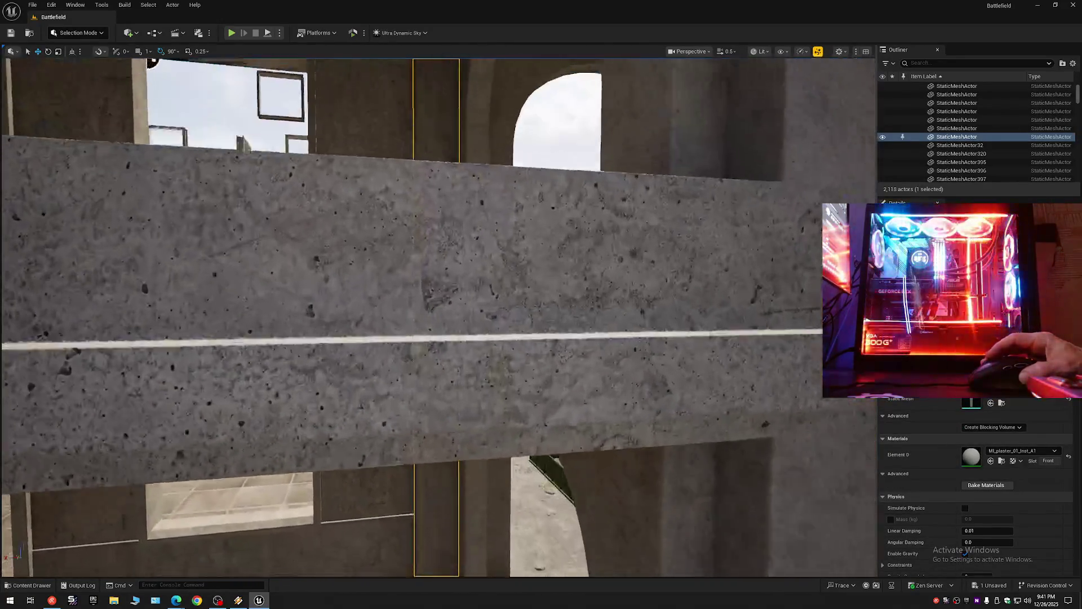
scroll(438, 316, up, 10)
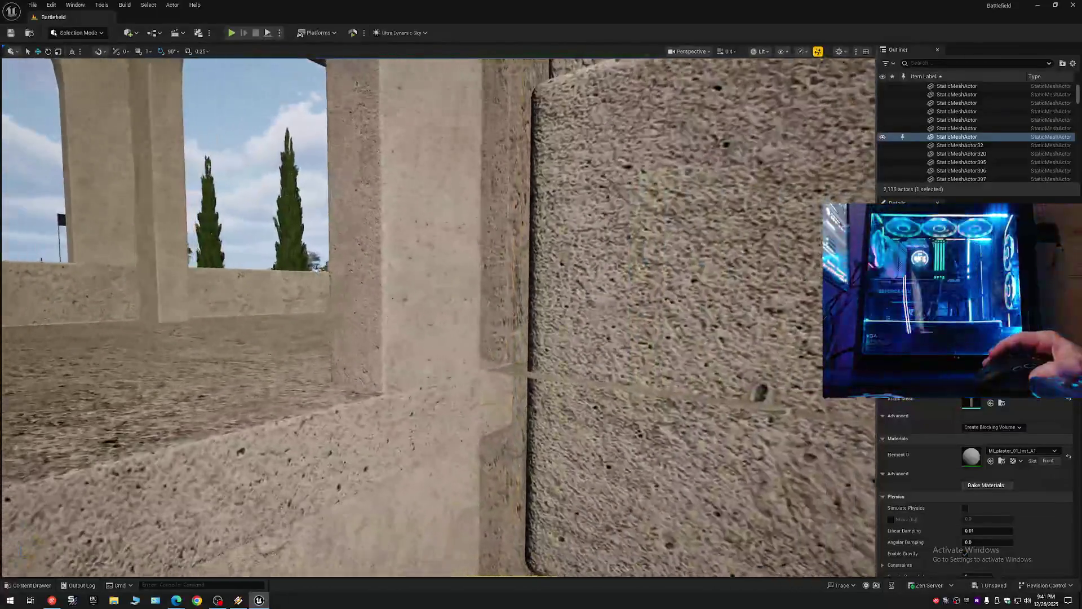
scroll(447, 289, down, 8)
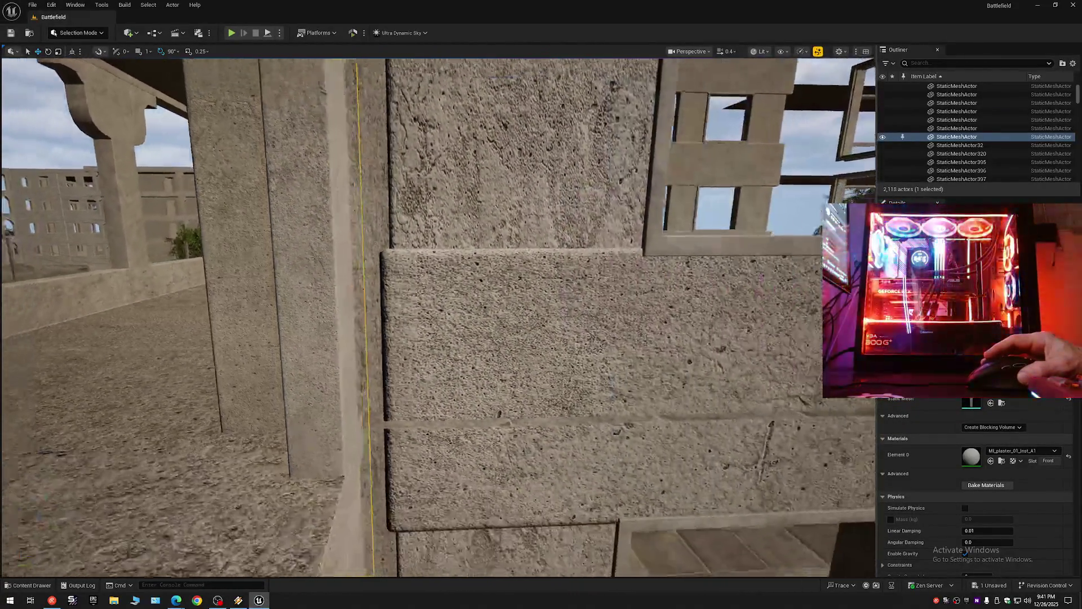
scroll(411, 269, down, 6)
scroll(404, 267, up, 5)
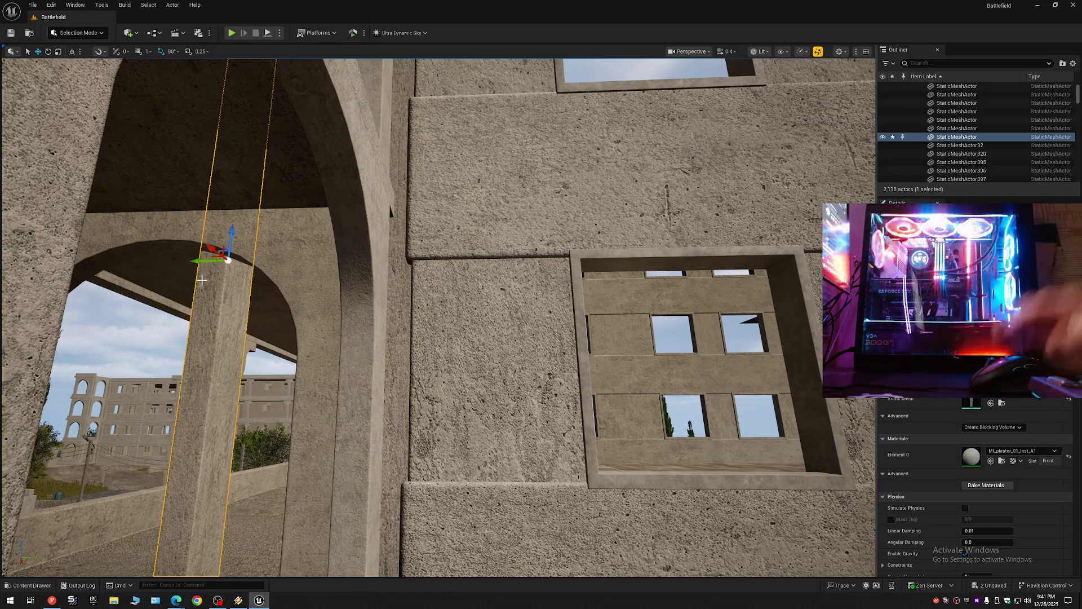
key(Delete)
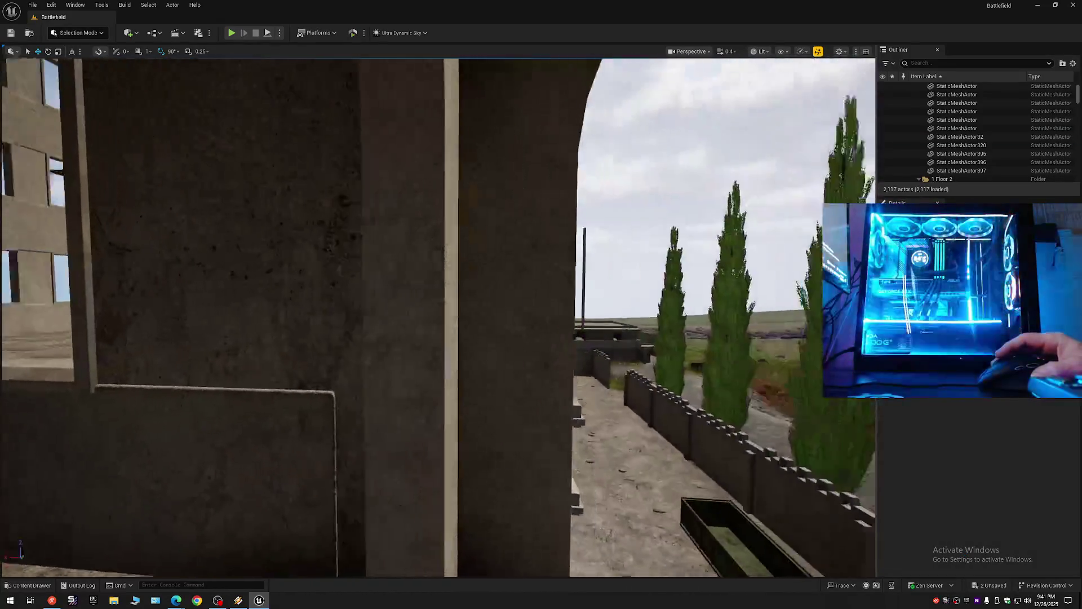
Step: Collapse the Outliner tree and toggle the 1 Floor 2 folder's visibility off and back on
key(s)
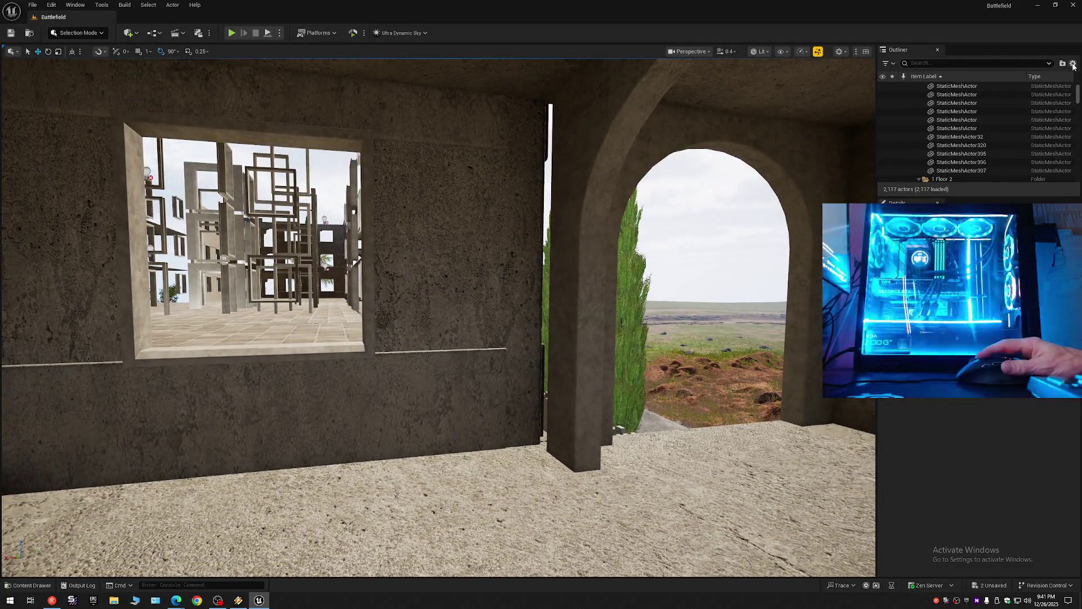
click(1074, 63)
click(992, 105)
click(914, 86)
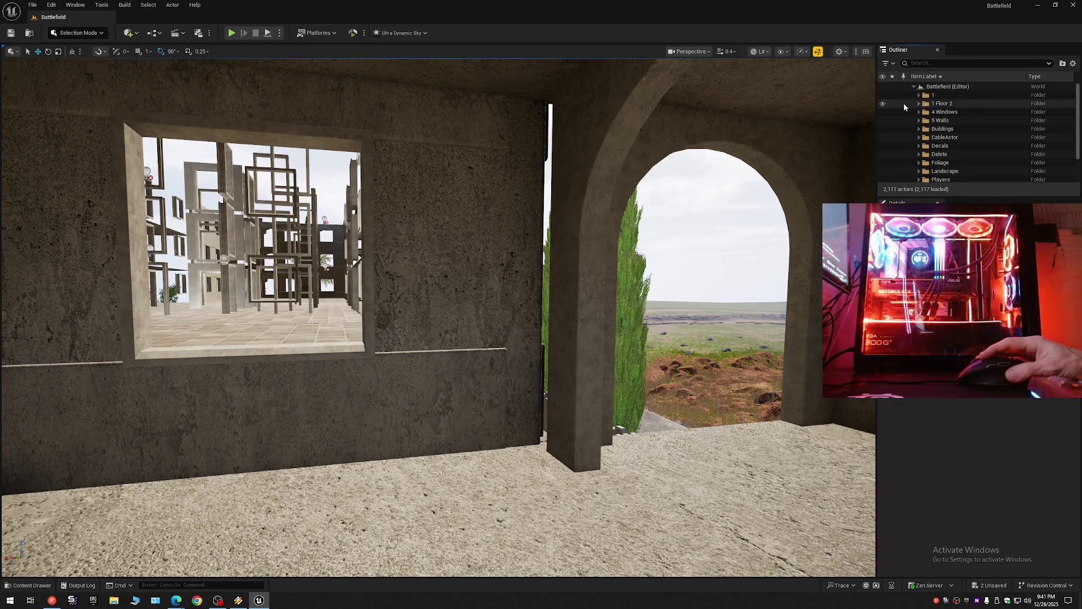
click(882, 105)
click(883, 105)
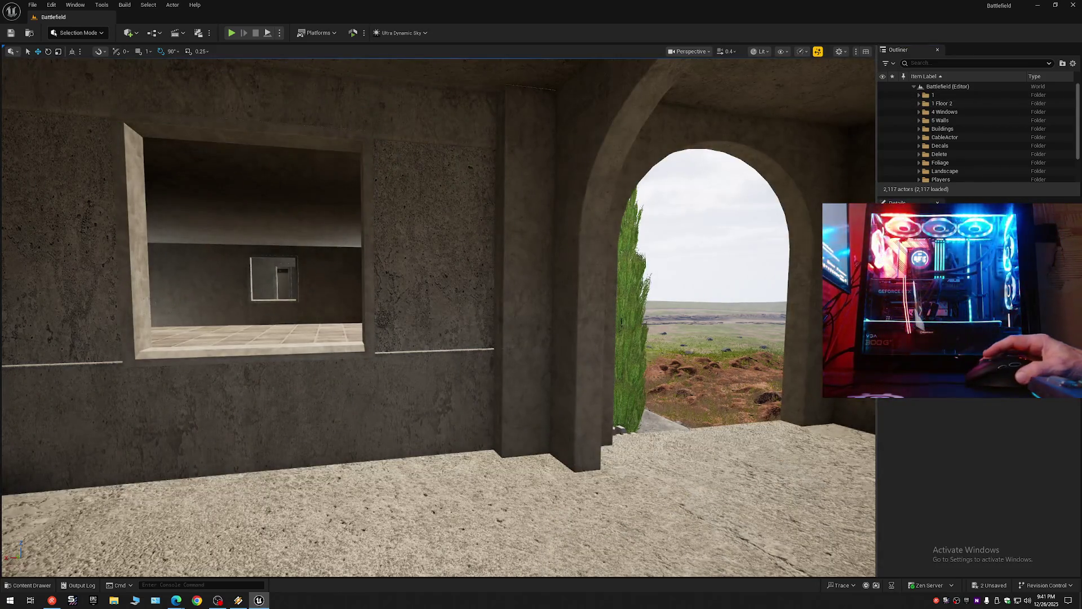
Step: Hide two stray interior wall pieces near the arch
key(w)
key(w)
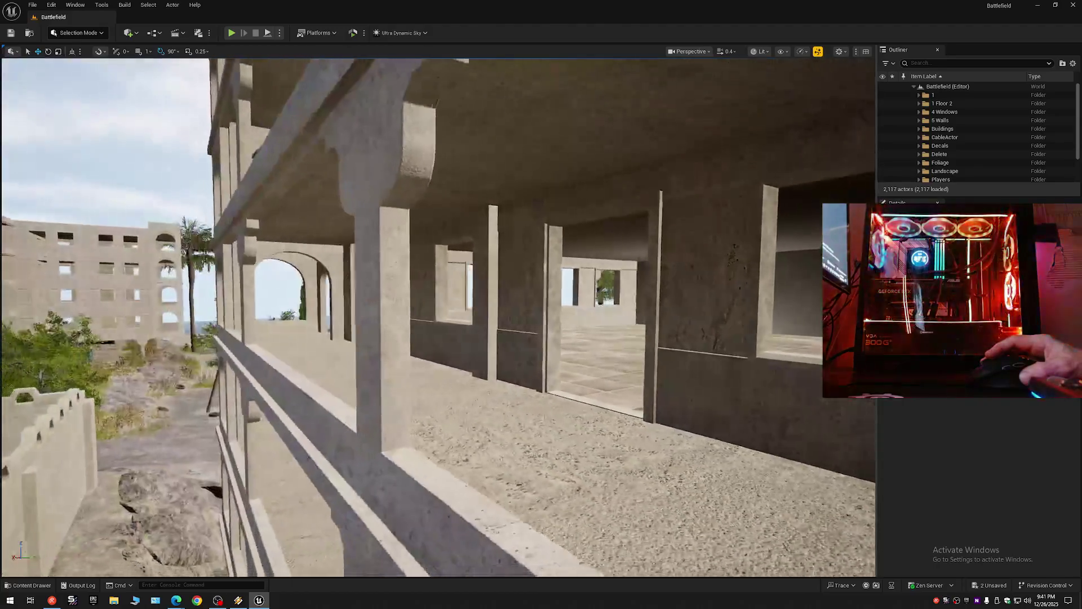
scroll(438, 317, up, 2)
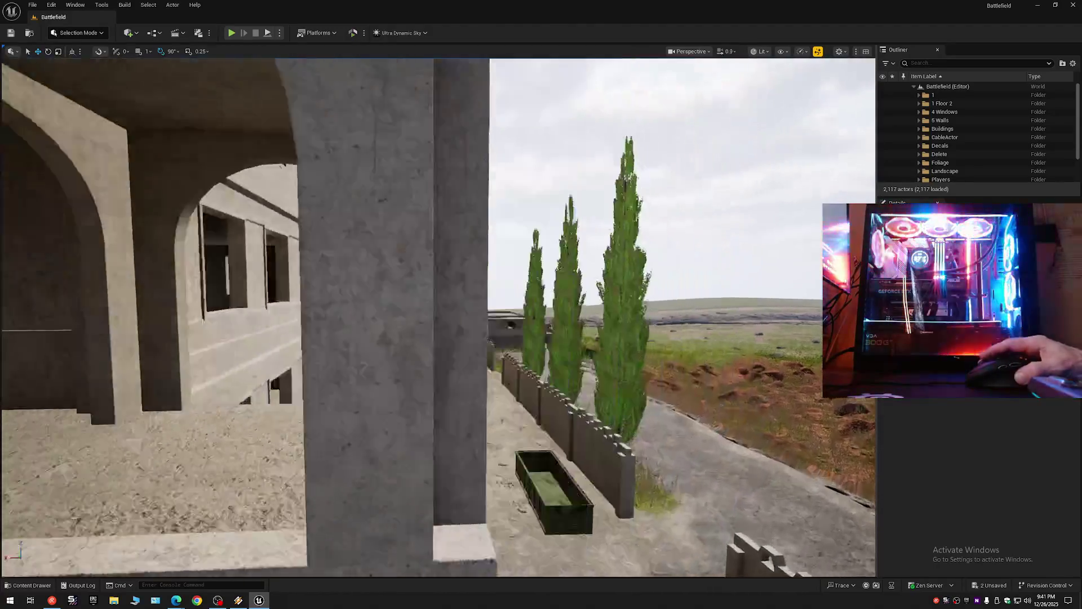
scroll(438, 317, down, 2)
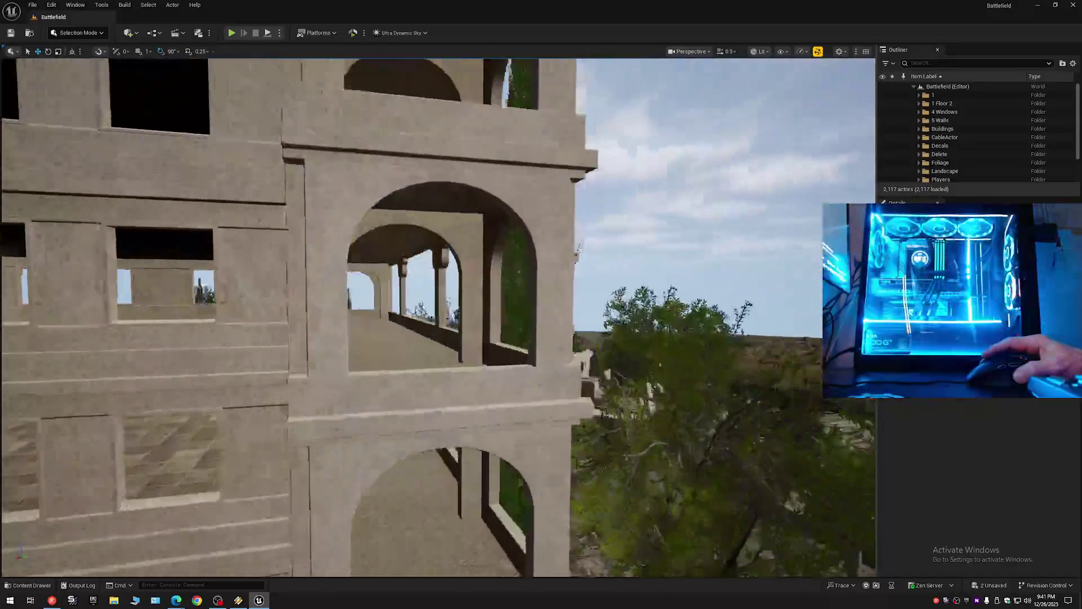
key(s)
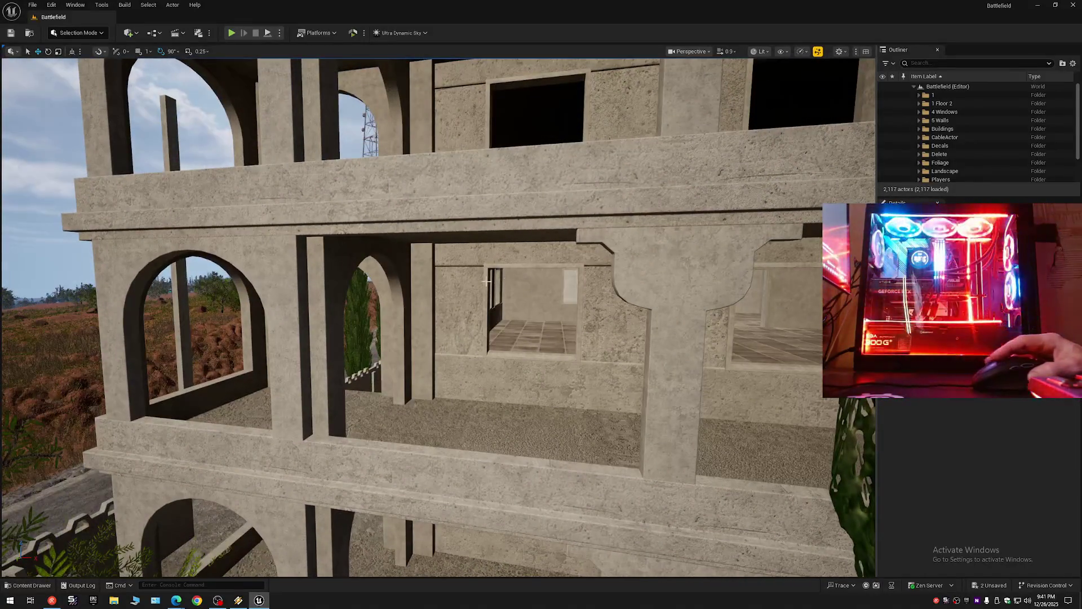
click(420, 295)
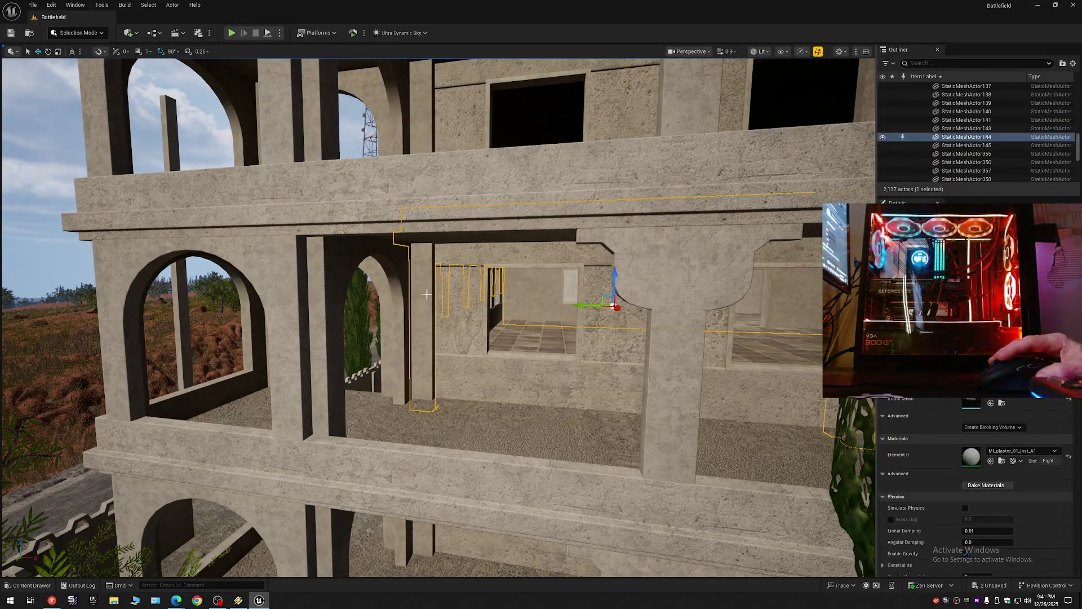
click(882, 138)
click(424, 117)
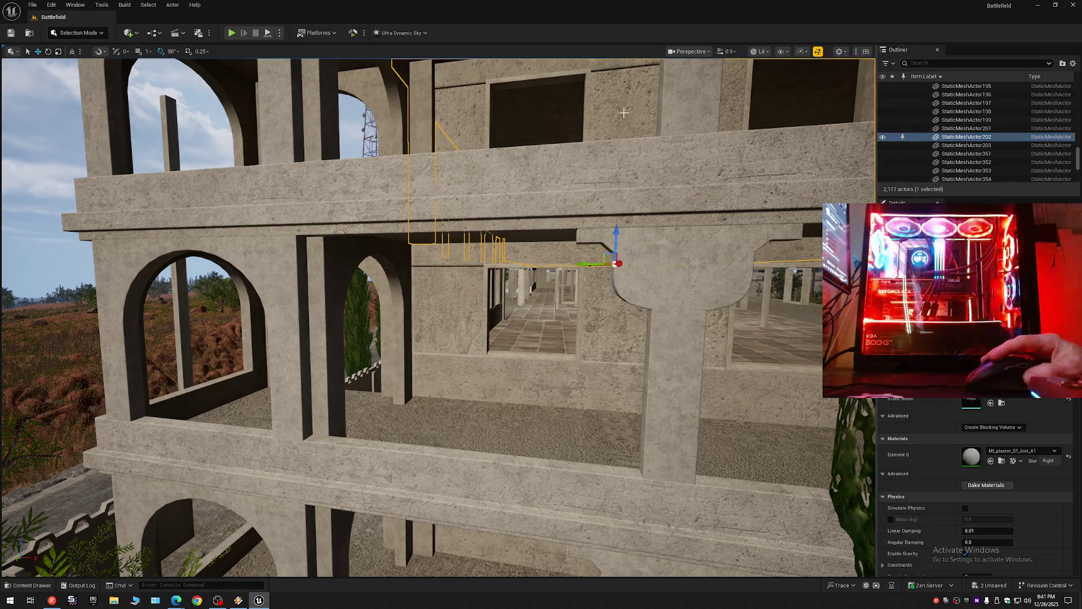
click(882, 138)
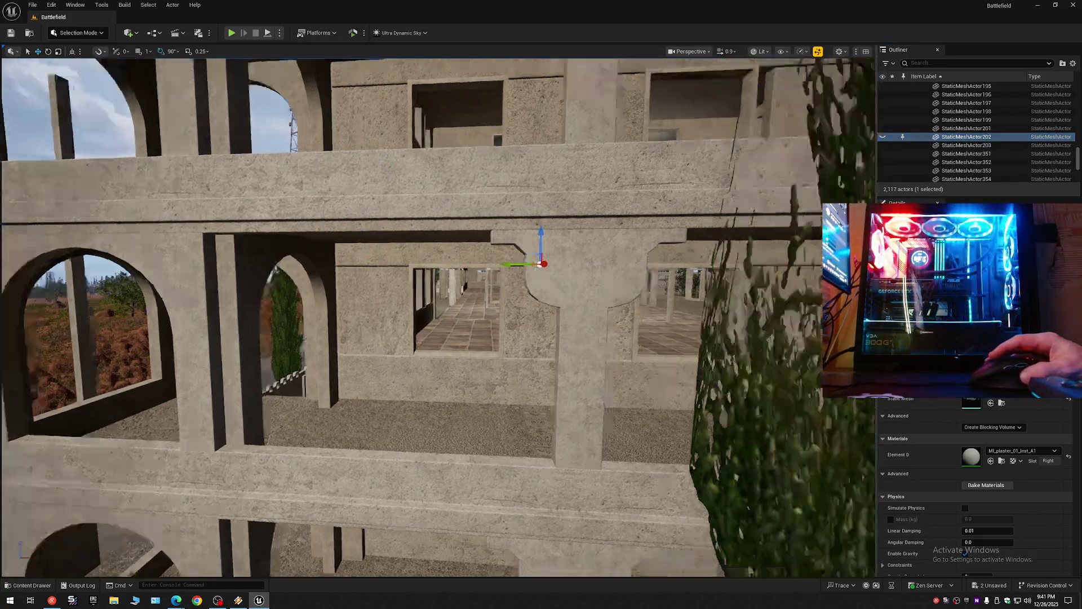
Step: Fly through the arches and hide the stray pillar and beam with H
key(w)
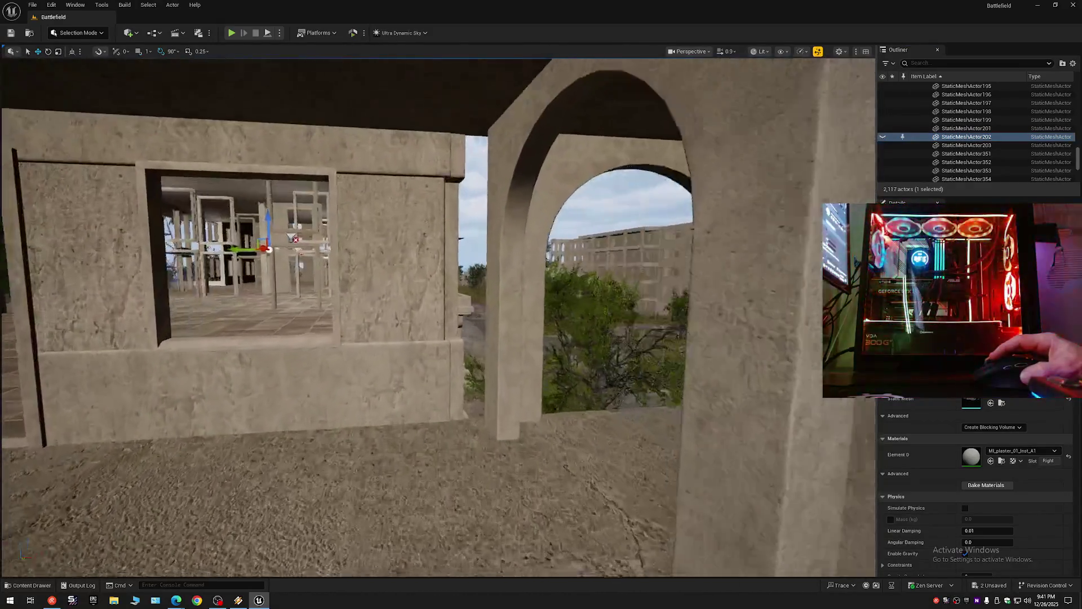
key(w)
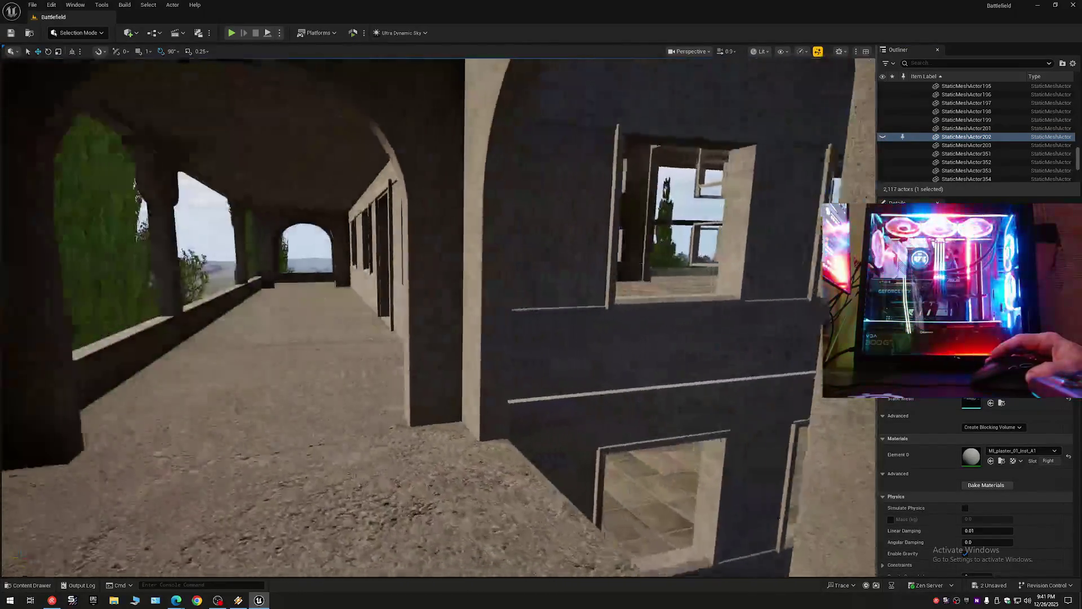
key(w)
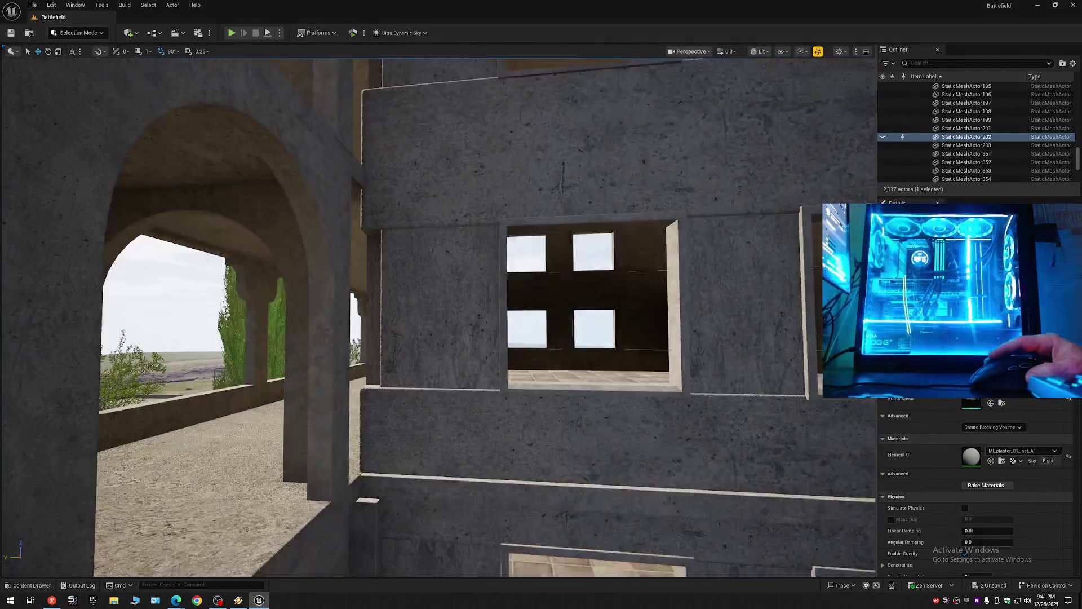
key(w)
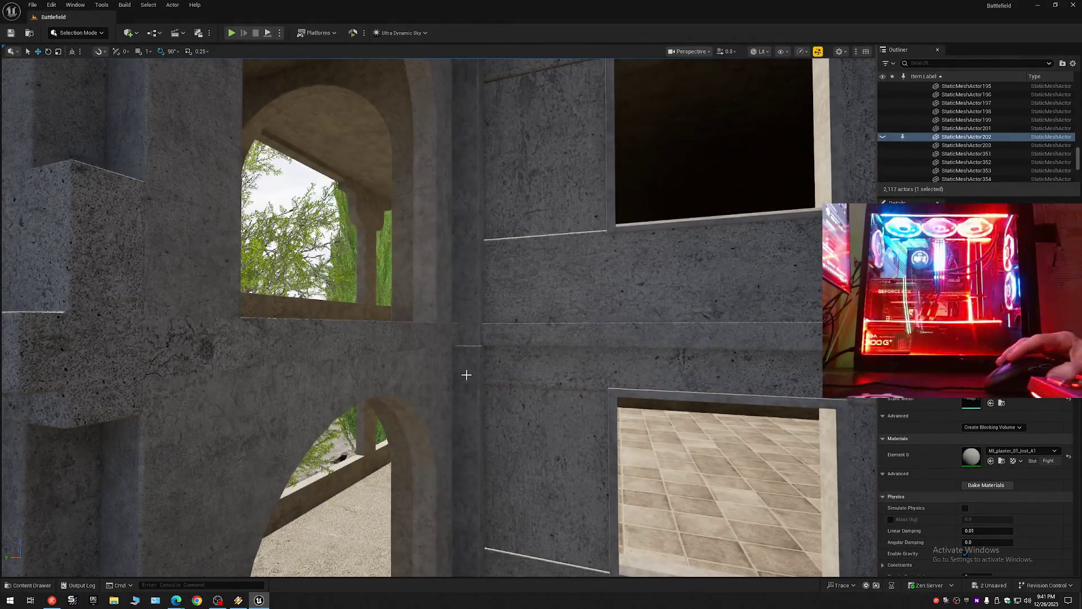
click(470, 374)
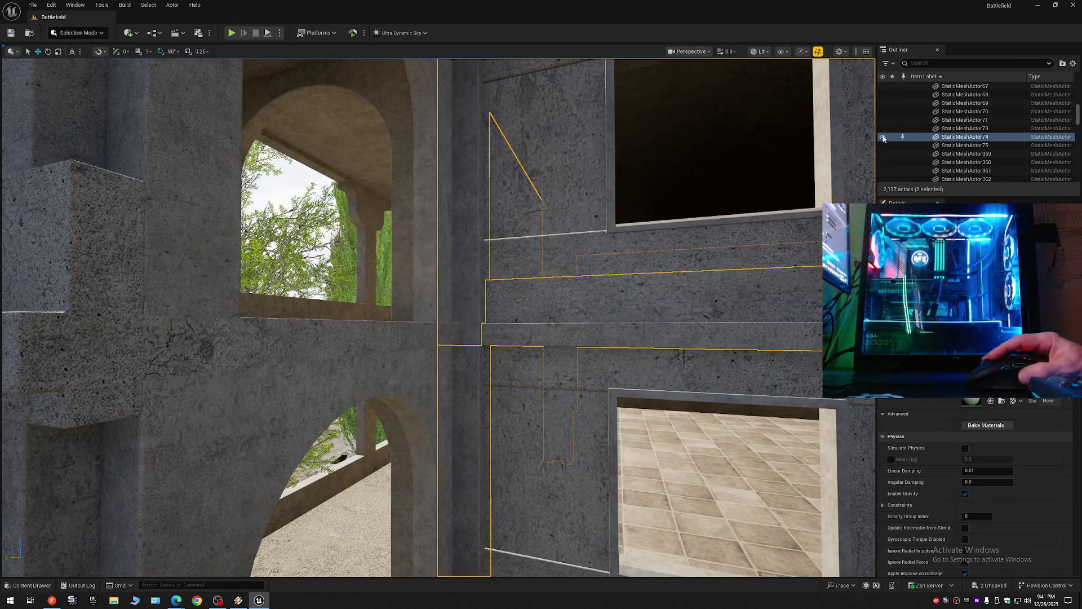
key(h)
Step: Fly up to the upper floor and select a stray wall piece there
key(w)
key(s)
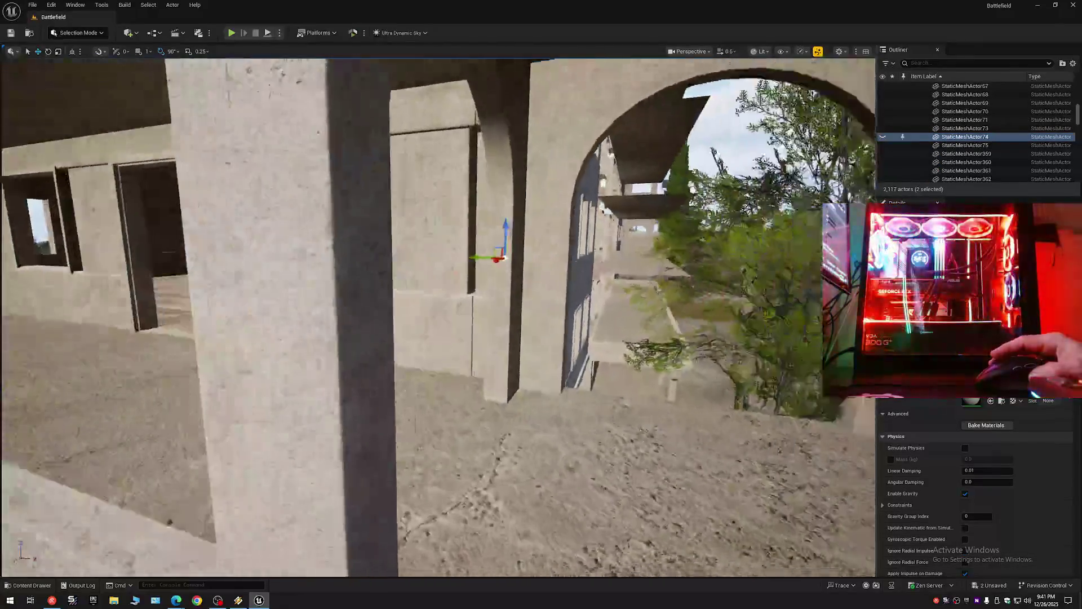
key(d)
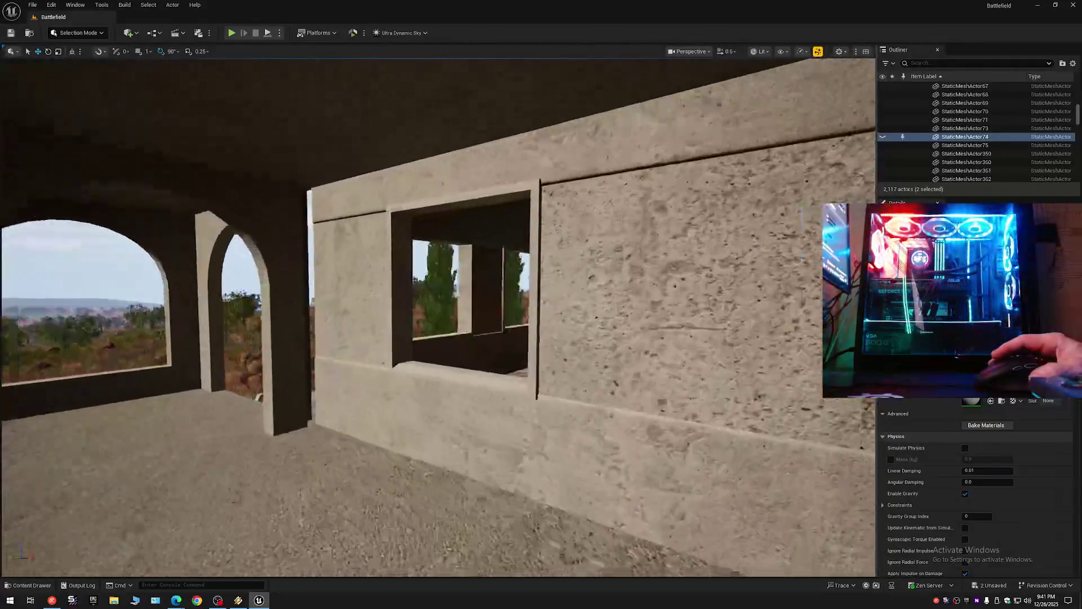
key(s)
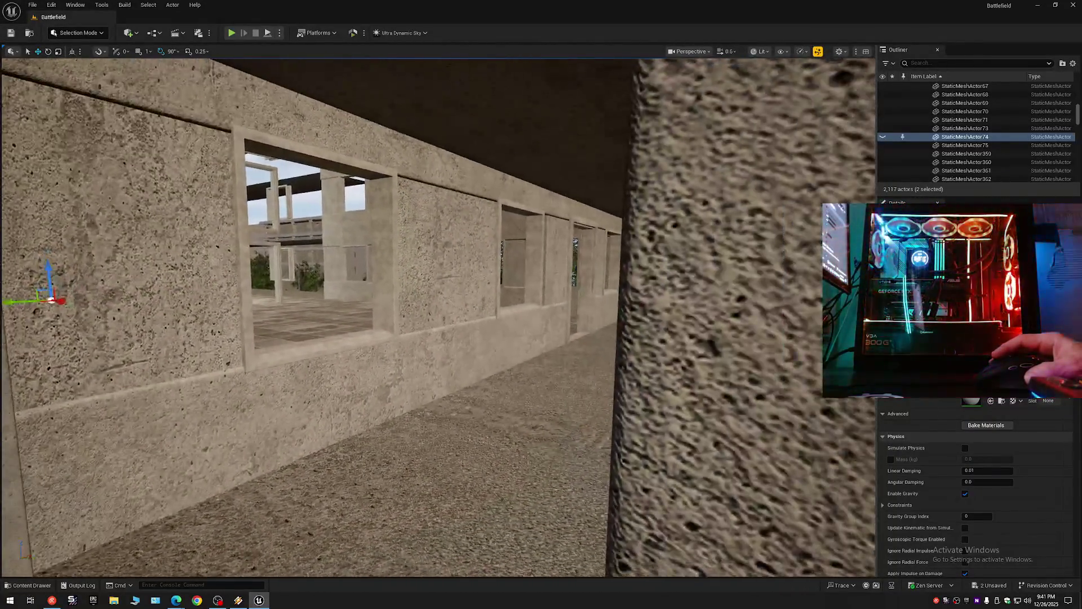
scroll(438, 316, up, 1)
key(w)
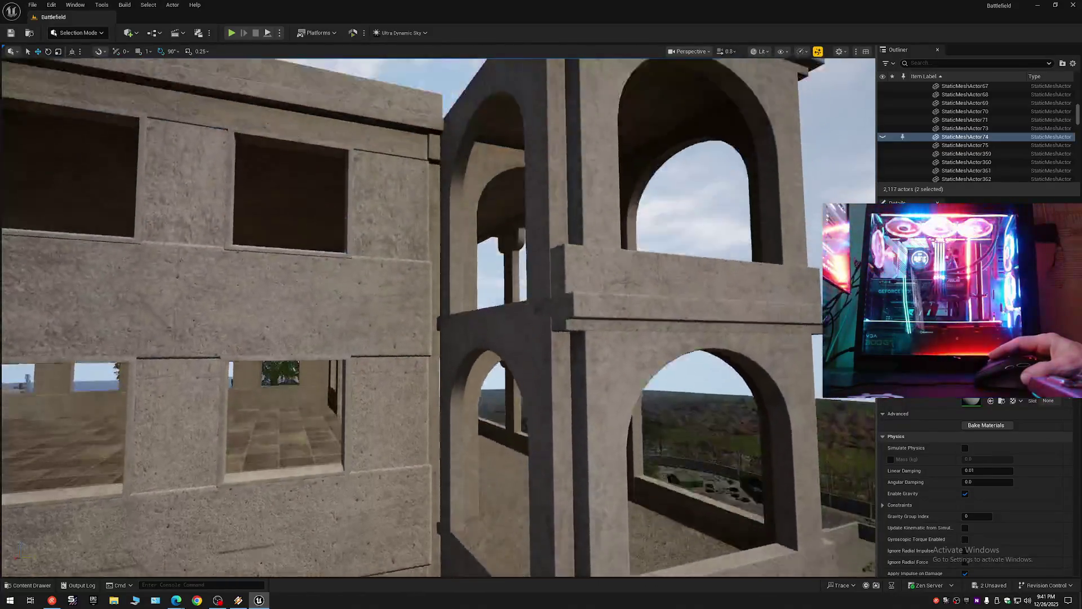
key(s)
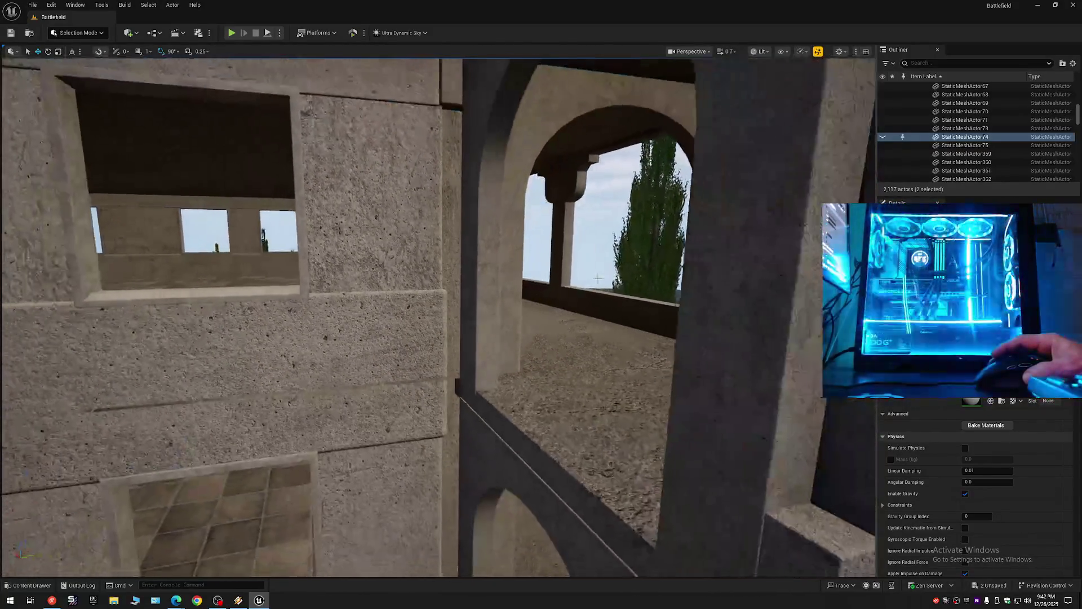
click(424, 254)
Step: Hide the upper wall panel and lower wall bands on the upper floor
ctrl+click(424, 254)
ctrl+click(425, 307)
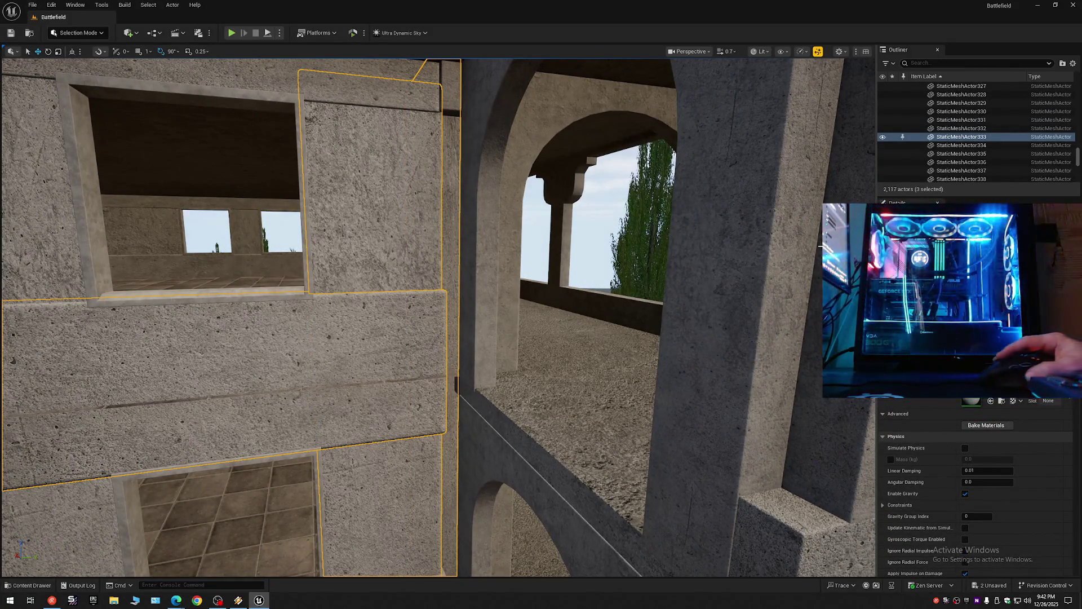
click(883, 136)
drag(729, 202, 729, 202)
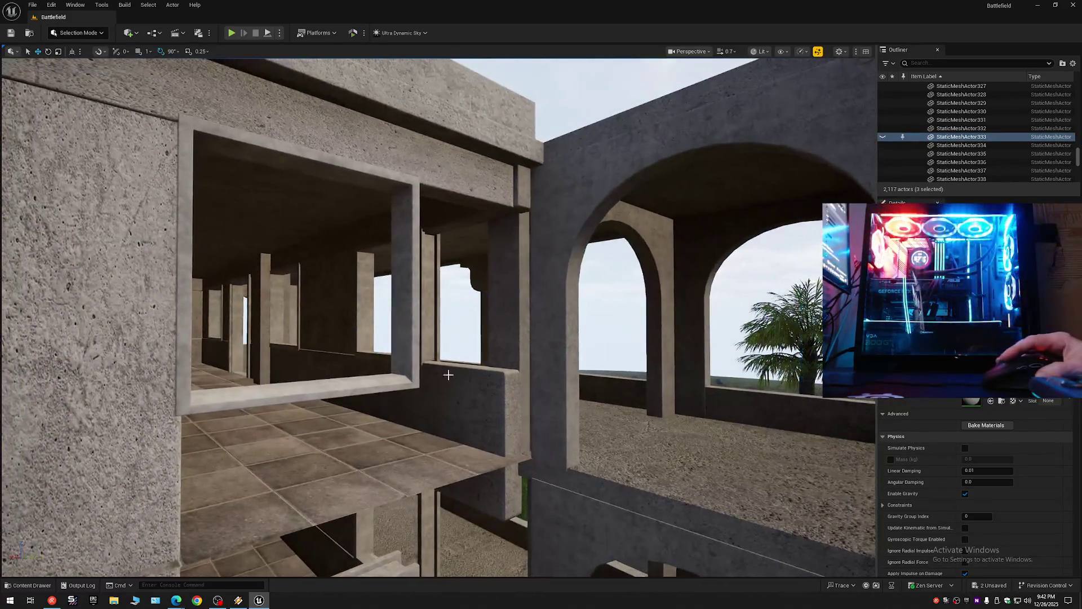
click(454, 382)
click(883, 137)
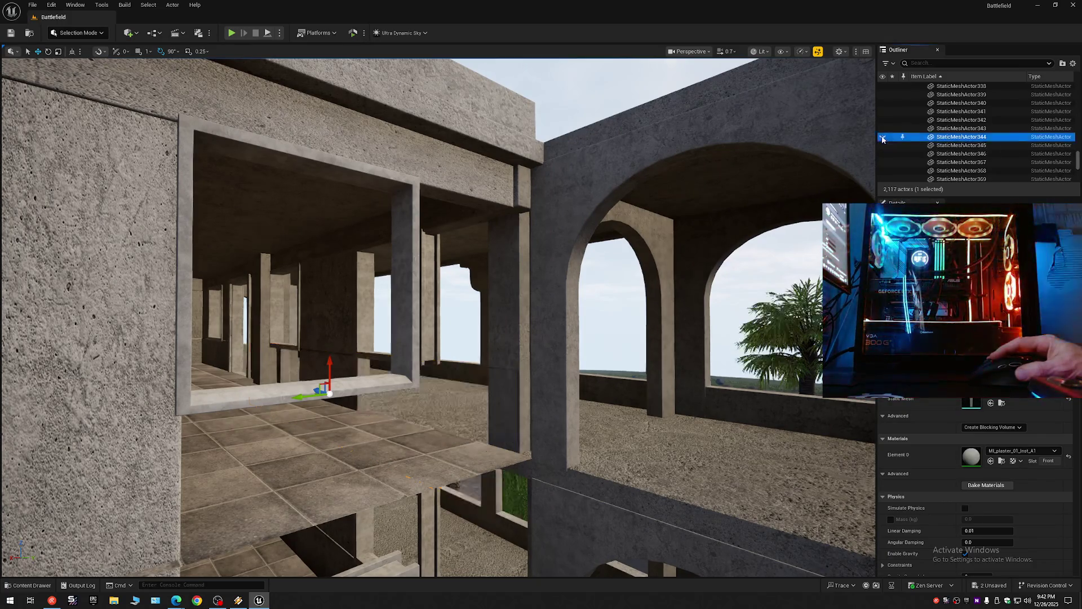
Step: Hide the upper wall-and-column piece, then the beam, pillar panel, lower wall and right panel
click(527, 327)
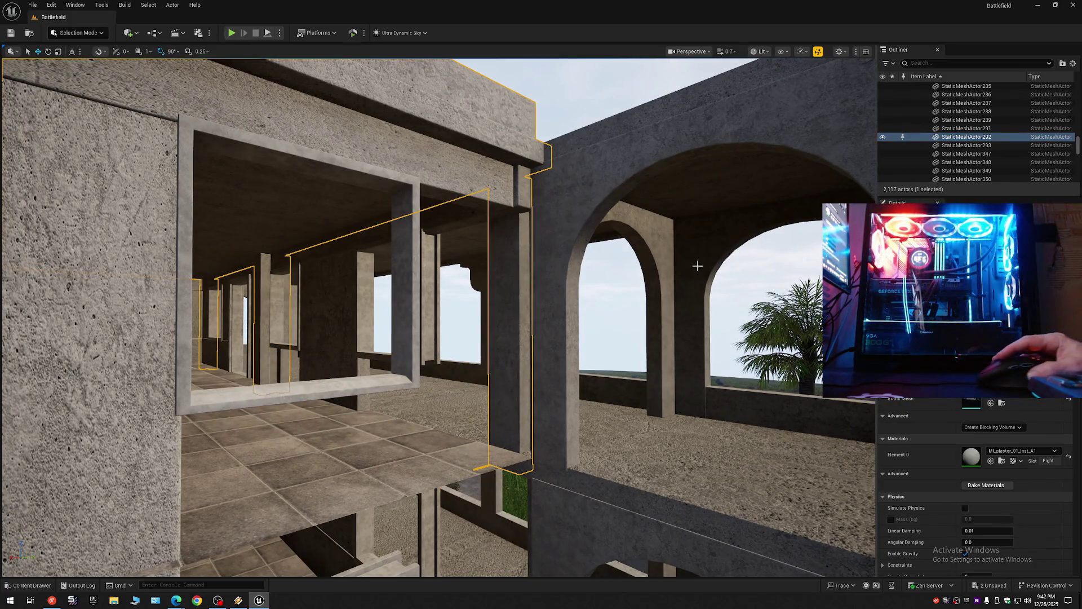
mouse_move(232, 206)
mouse_down()
mouse_move(249, 225)
mouse_move(211, 222)
mouse_move(211, 191)
mouse_move(649, 179)
mouse_up()
click(883, 136)
scroll(210, 192, up, 2)
click(503, 254)
click(489, 154)
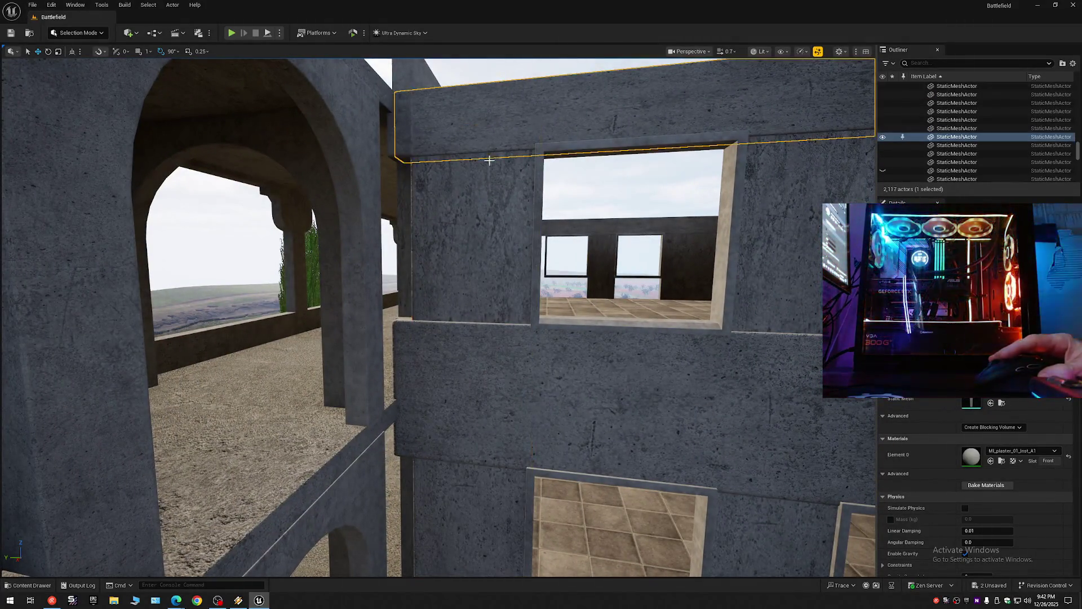
ctrl+click(483, 207)
ctrl+click(476, 353)
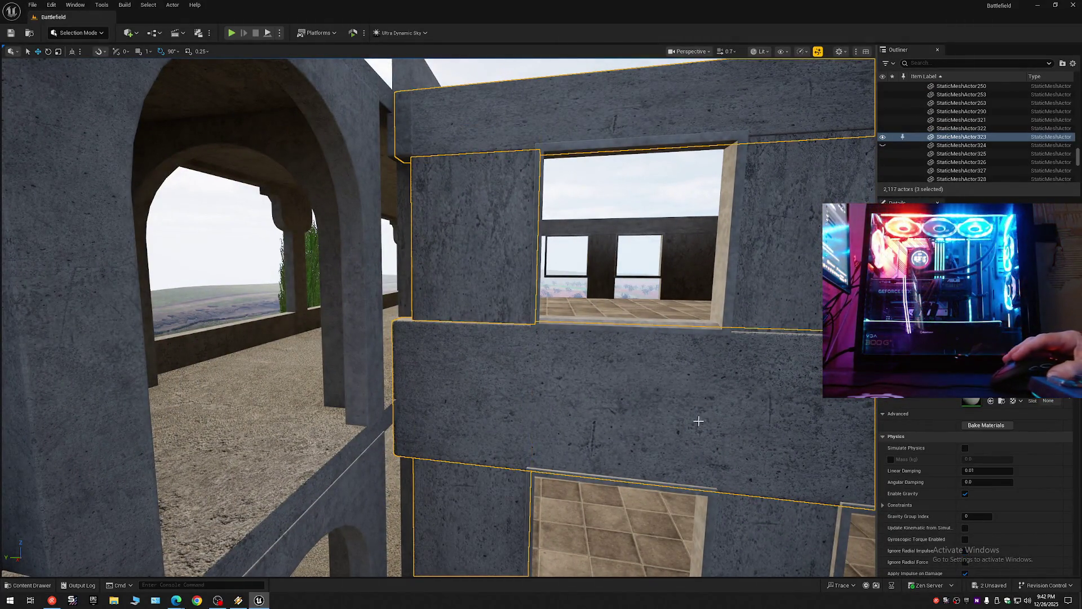
ctrl+click(786, 310)
click(882, 129)
Step: Hide the arch walls and both floor slabs on the arched facade's floor
mouse_move(848, 141)
mouse_down()
mouse_move(767, 147)
mouse_move(761, 116)
mouse_move(421, 101)
mouse_move(243, 73)
mouse_up()
mouse_move(709, 188)
mouse_down()
mouse_move(699, 169)
mouse_move(709, 188)
mouse_up()
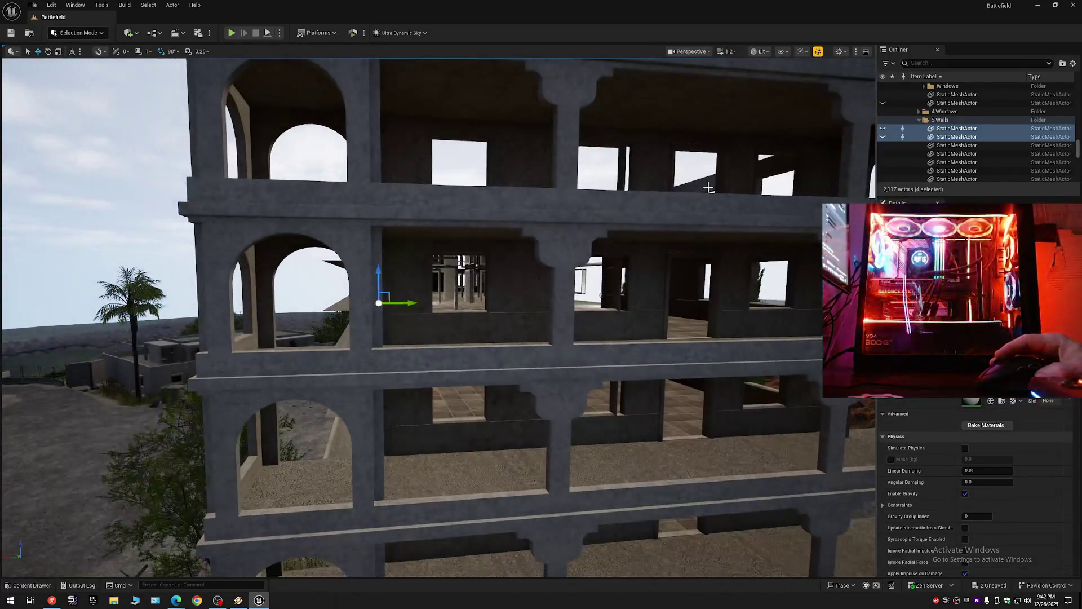
drag(531, 224, 507, 225)
drag(548, 109, 549, 107)
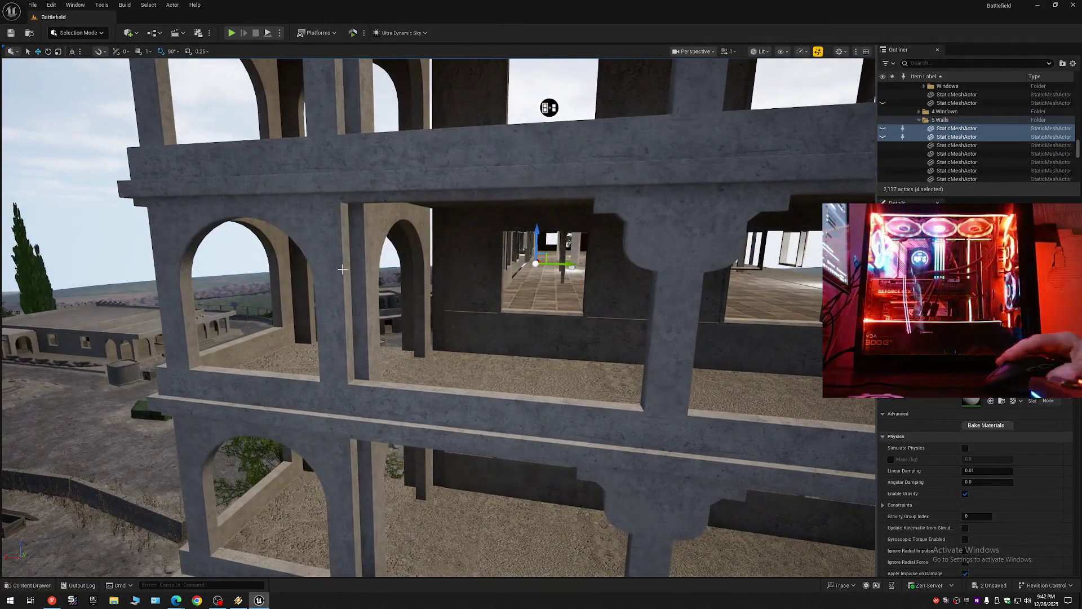
click(405, 244)
ctrl+click(442, 372)
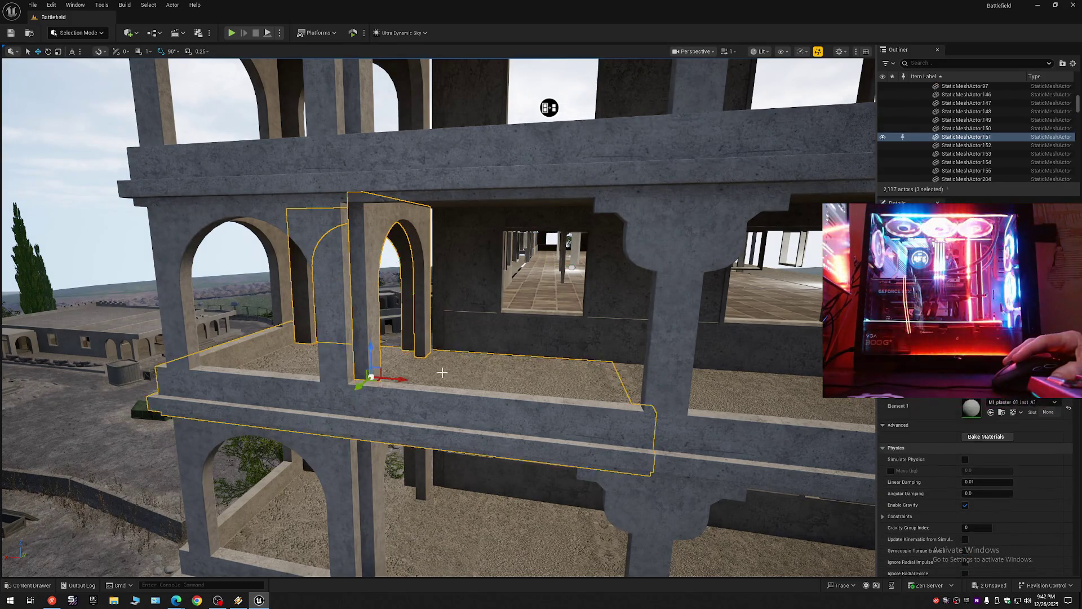
ctrl+click(741, 391)
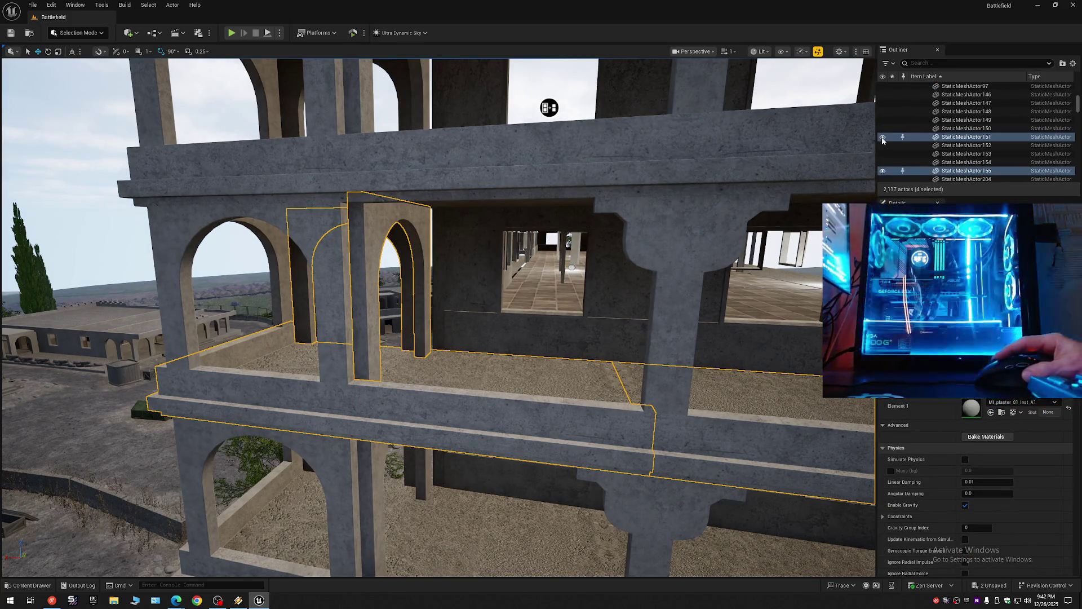
click(883, 138)
Step: Hide the top concrete beam and its right-hand section
click(439, 135)
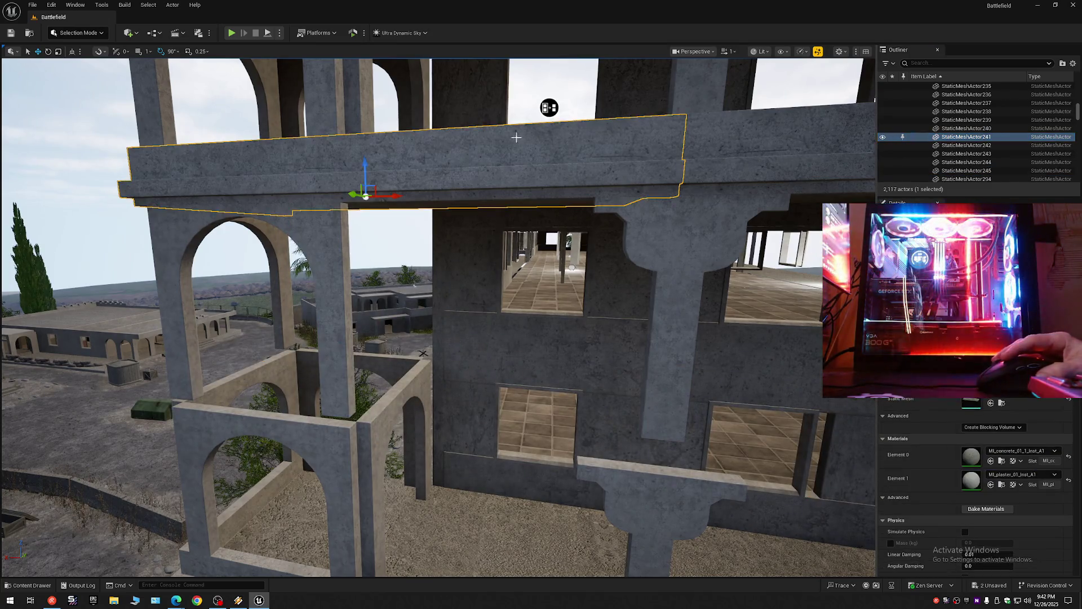
ctrl+click(707, 146)
click(883, 137)
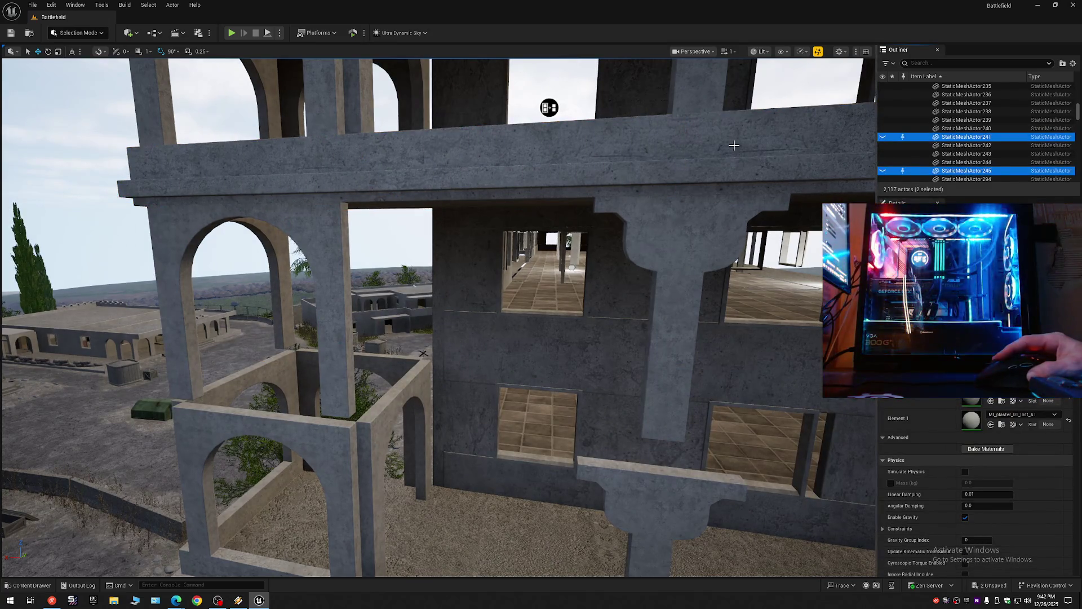
click(883, 137)
click(883, 137)
Step: Toggle the three balcony beam pieces off and back on, then collapse the Outliner
drag(552, 98, 552, 169)
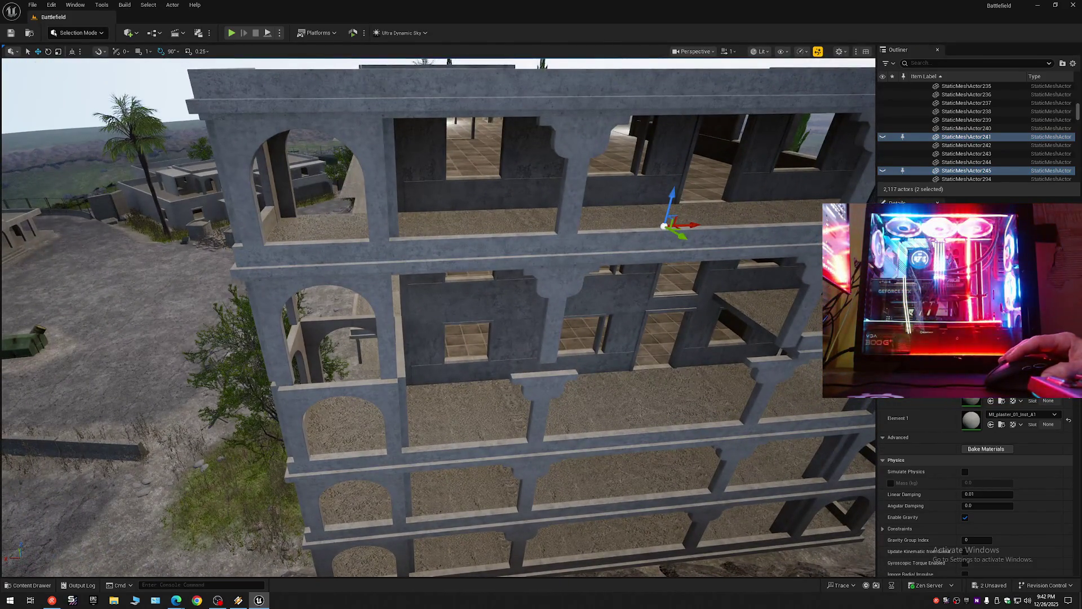
click(437, 231)
ctrl+click(599, 226)
ctrl+click(811, 211)
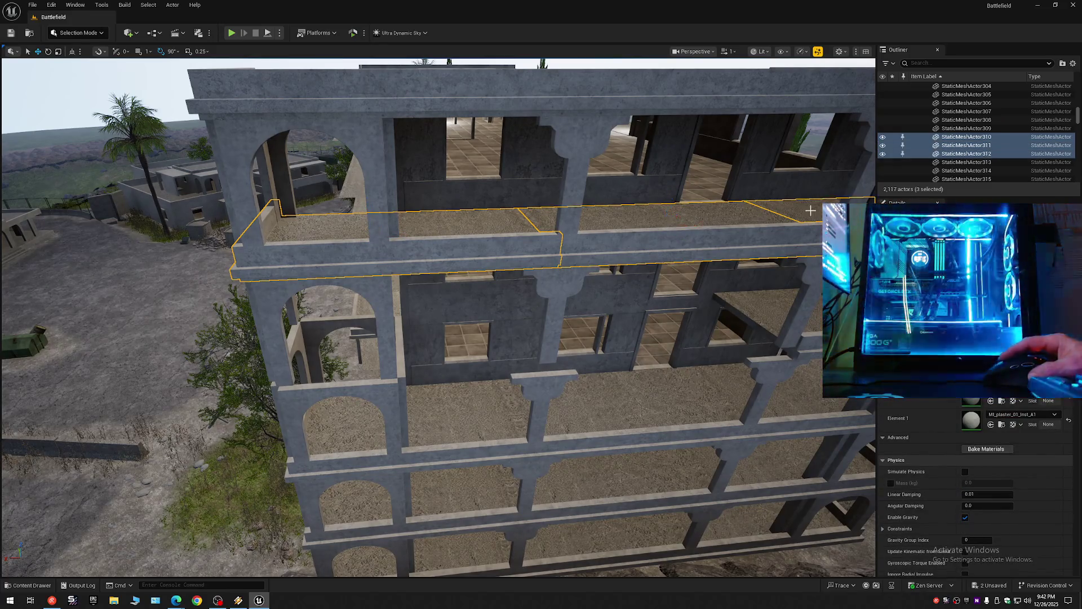
click(883, 139)
click(884, 139)
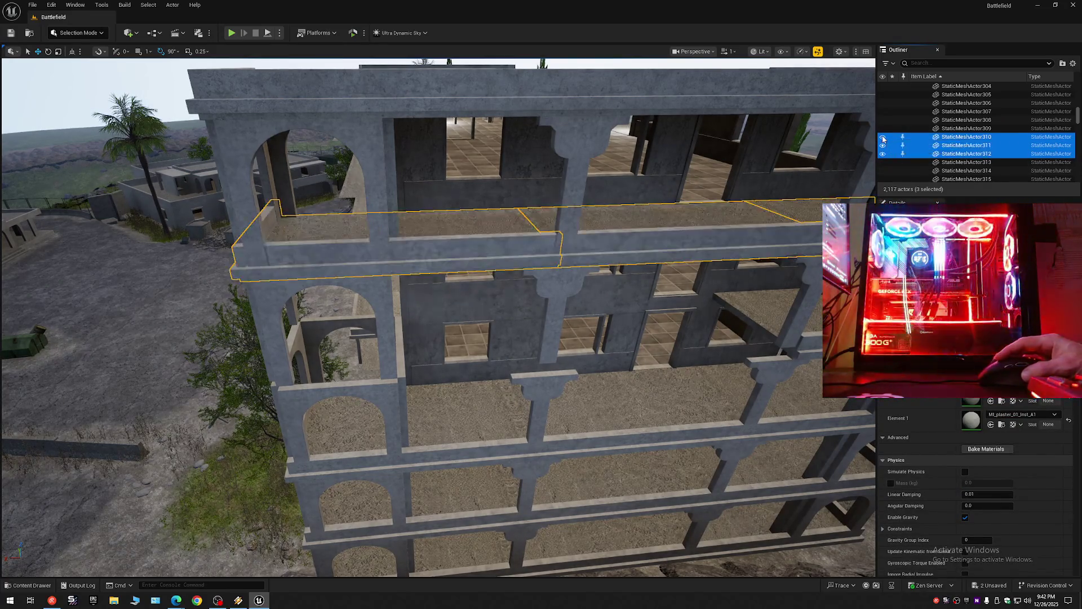
click(1073, 64)
click(986, 107)
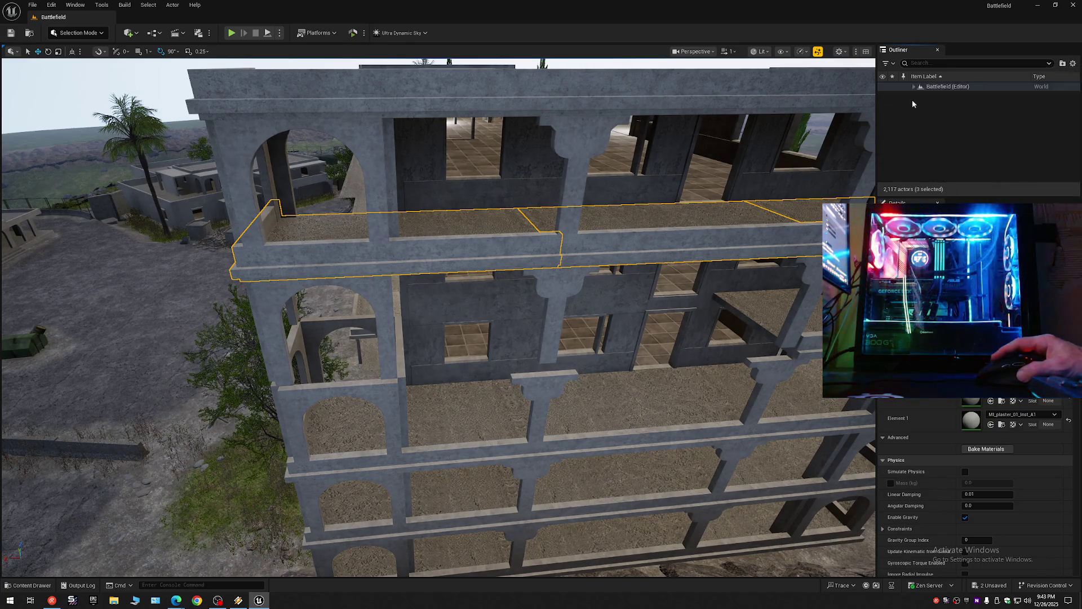
Step: Toggle the 1 Floor 2 folder's eye icon so its pieces are visible again
click(883, 103)
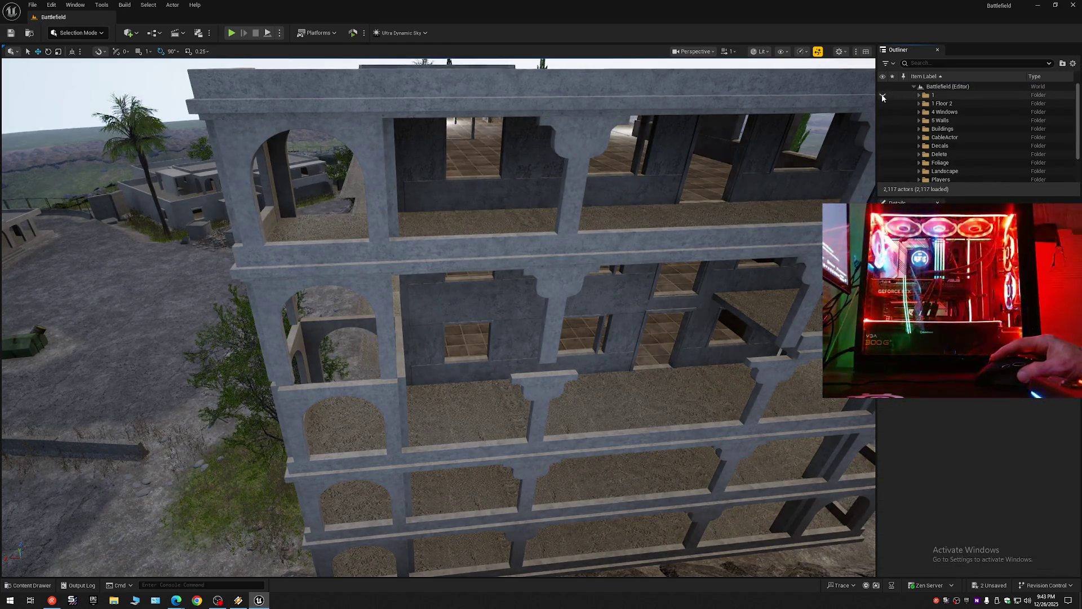
click(884, 104)
click(883, 105)
click(884, 105)
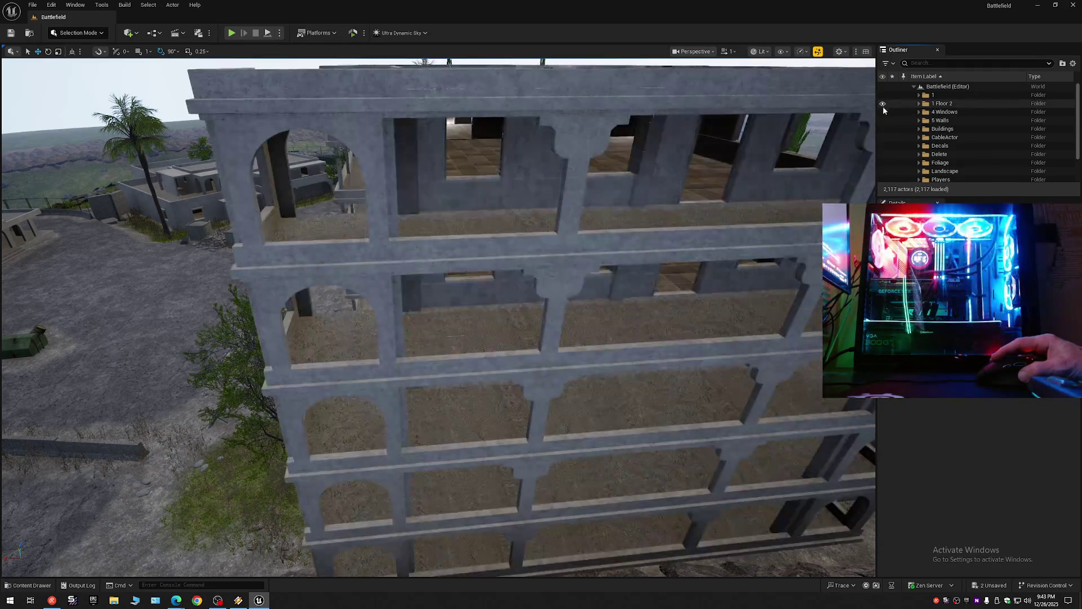
Step: Save the current level and all changed assets
click(9, 34)
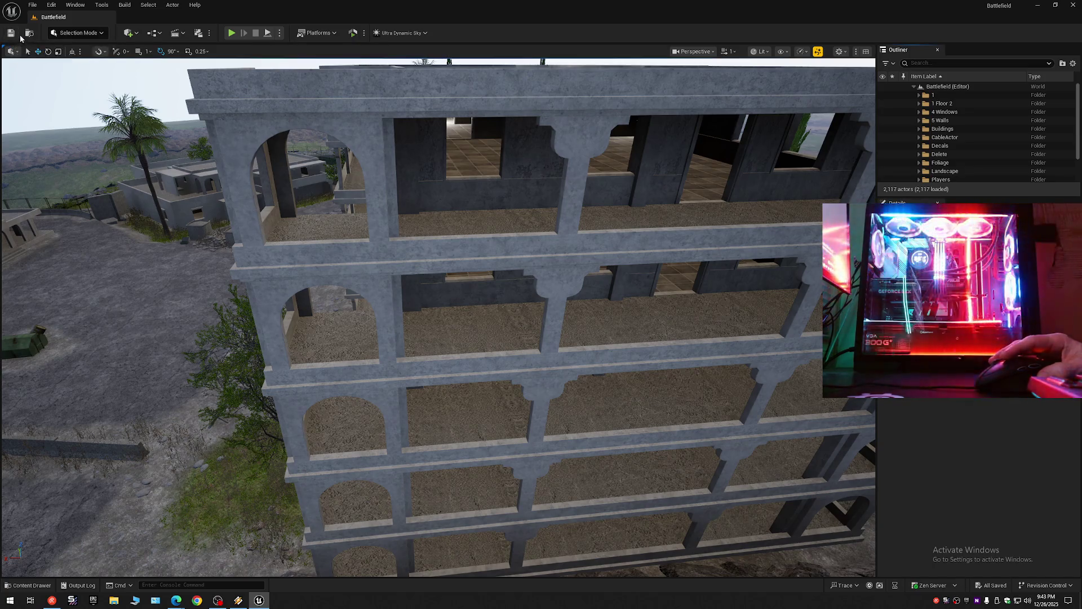
click(32, 4)
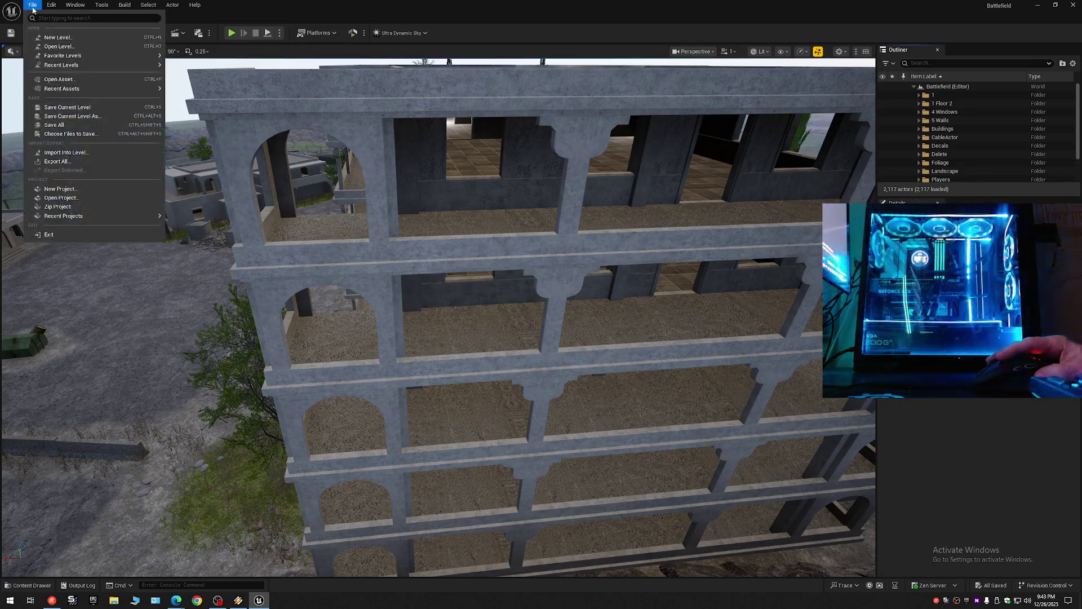
click(71, 105)
click(33, 4)
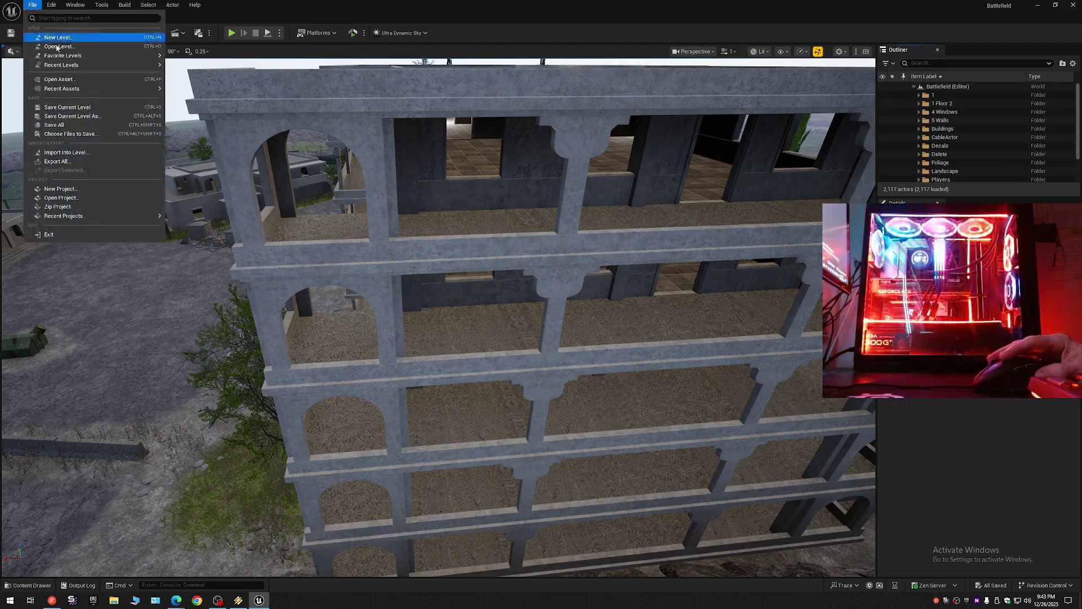
click(70, 126)
Step: Save the level as Battlefield, replacing the existing map, then bring up Winamp
click(33, 5)
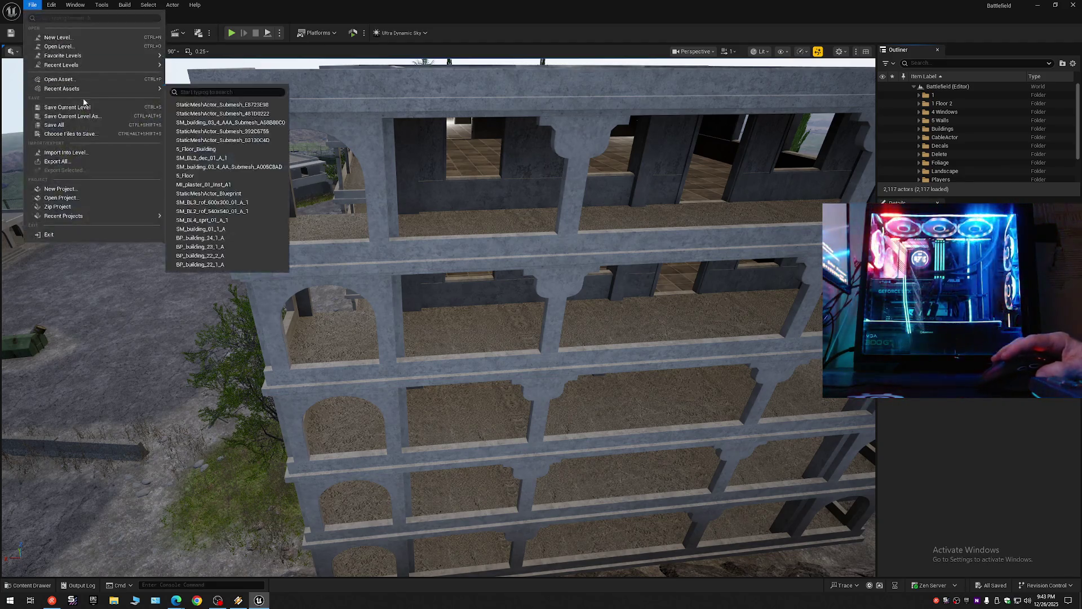
click(79, 116)
click(518, 230)
double_click(519, 230)
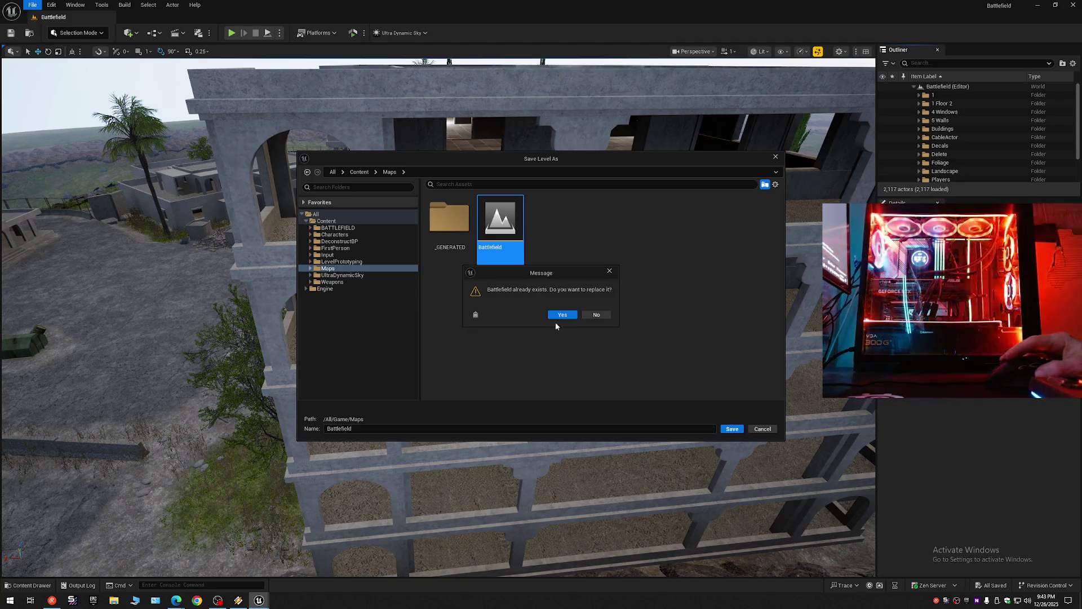
click(554, 319)
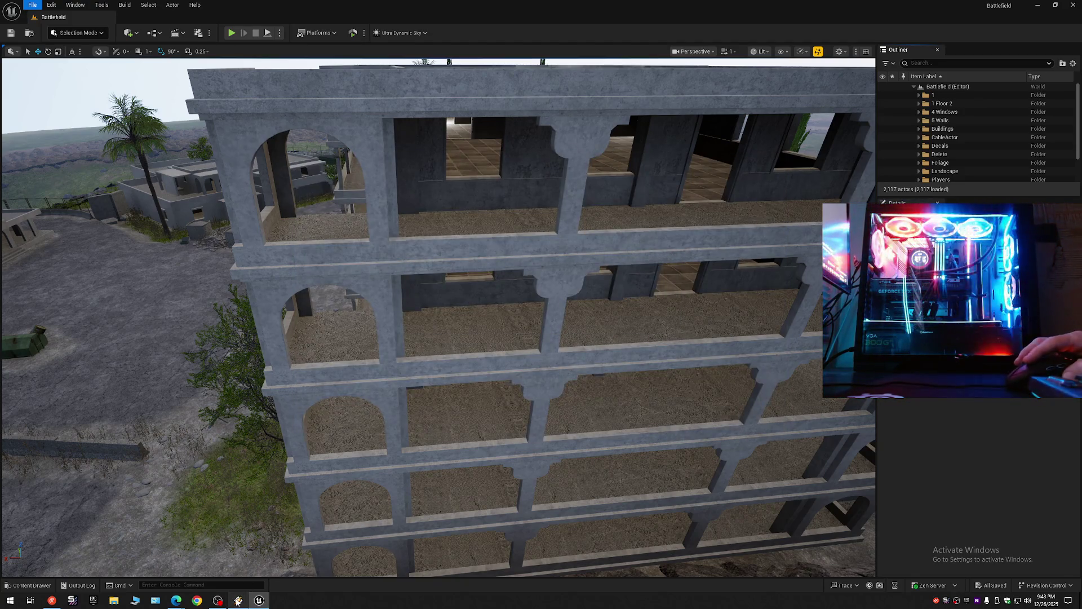
click(238, 601)
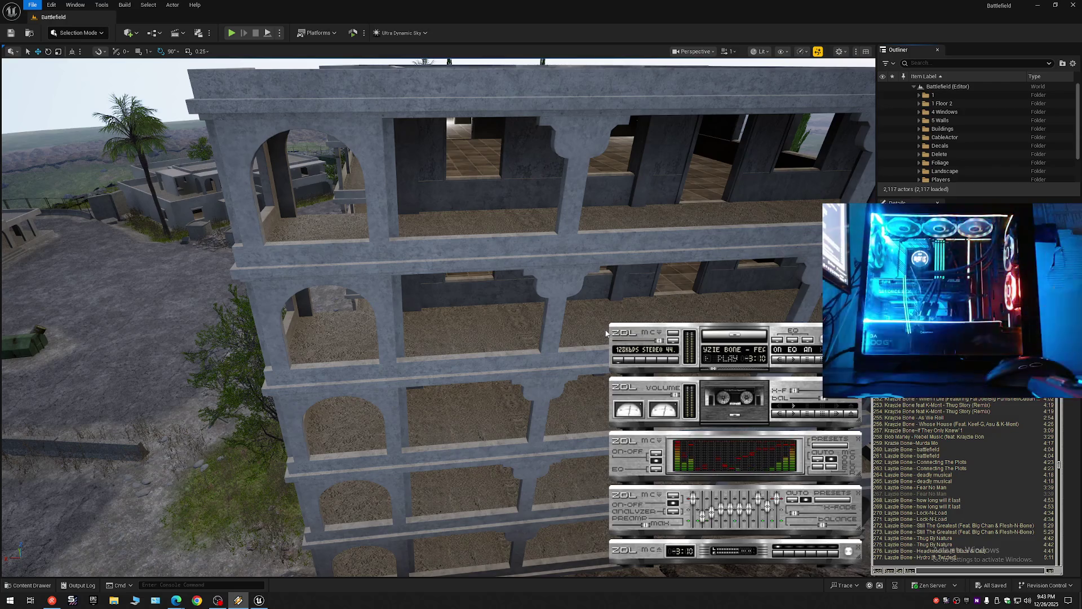
Step: Skip Winamp ahead to track 268 'how long will it last' and return to the Unreal Editor
key(b)
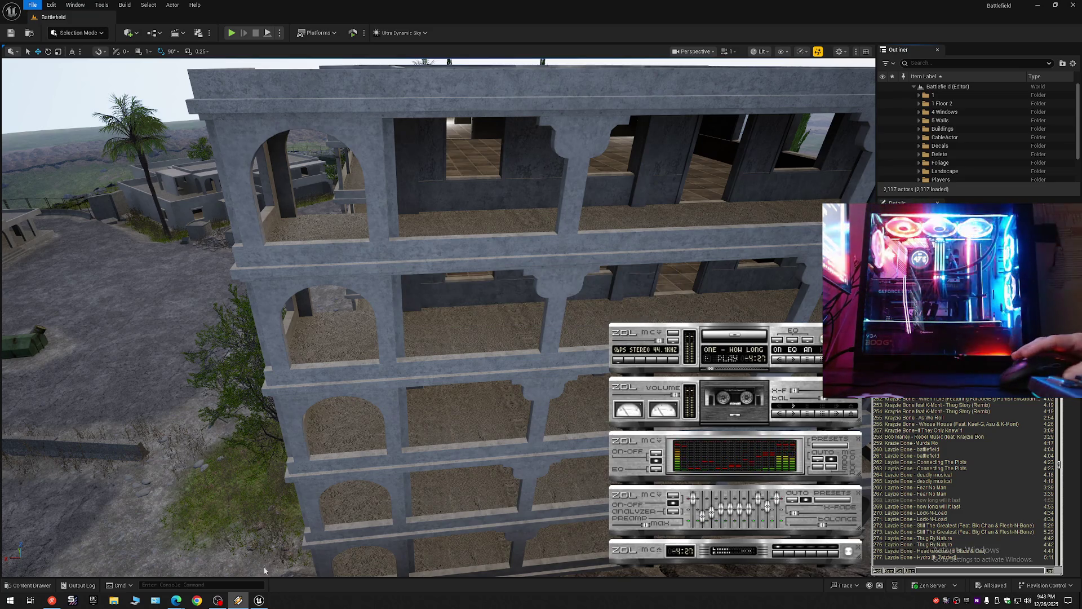
mouse_move(258, 600)
mouse_move(258, 566)
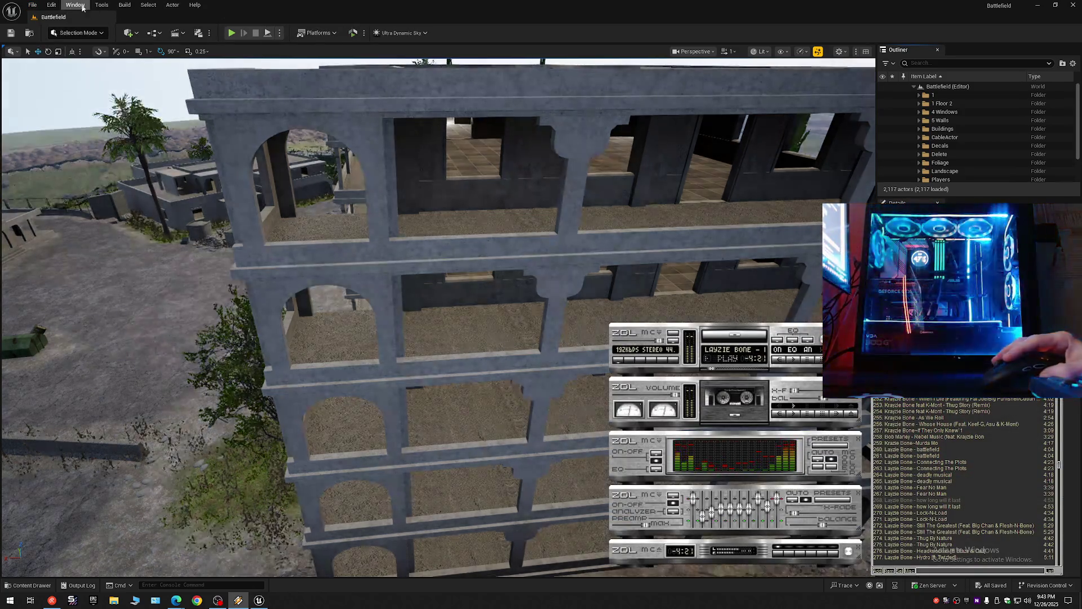
click(263, 602)
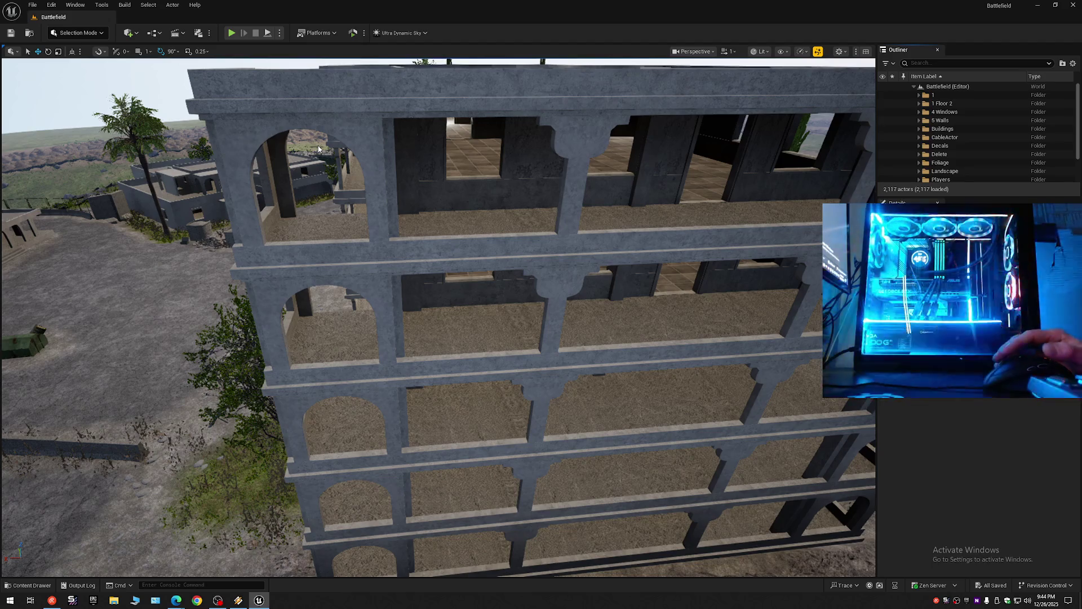
Step: Collapse the Outliner, re-expand Battlefield, and hide the level's foliage
click(1073, 63)
click(1000, 106)
click(913, 86)
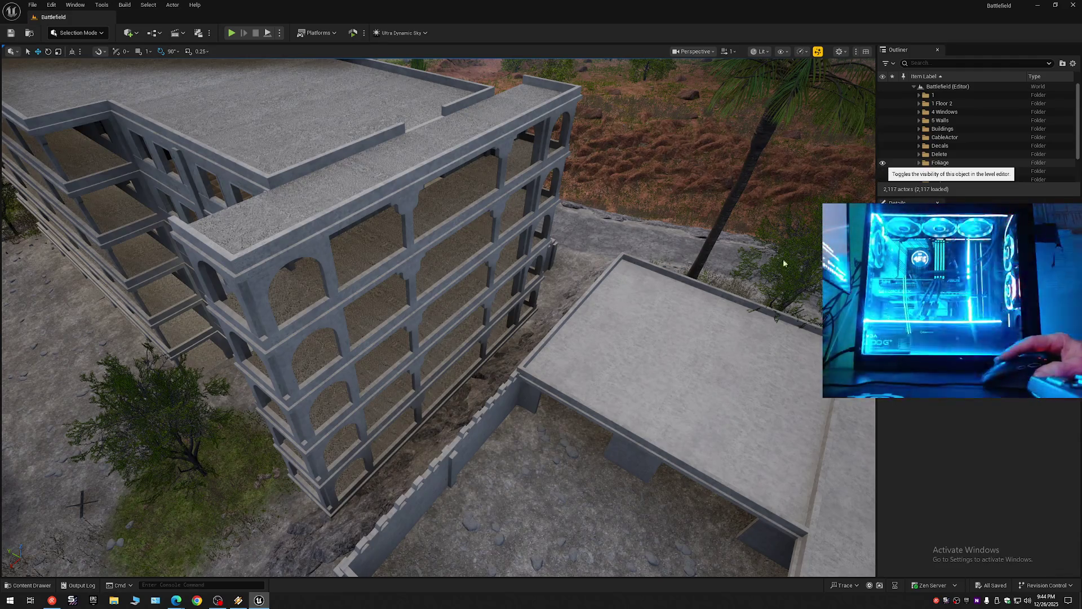
click(883, 163)
Step: Hide the flat-roofed building beside the tower and lower the view to face the tower
click(692, 320)
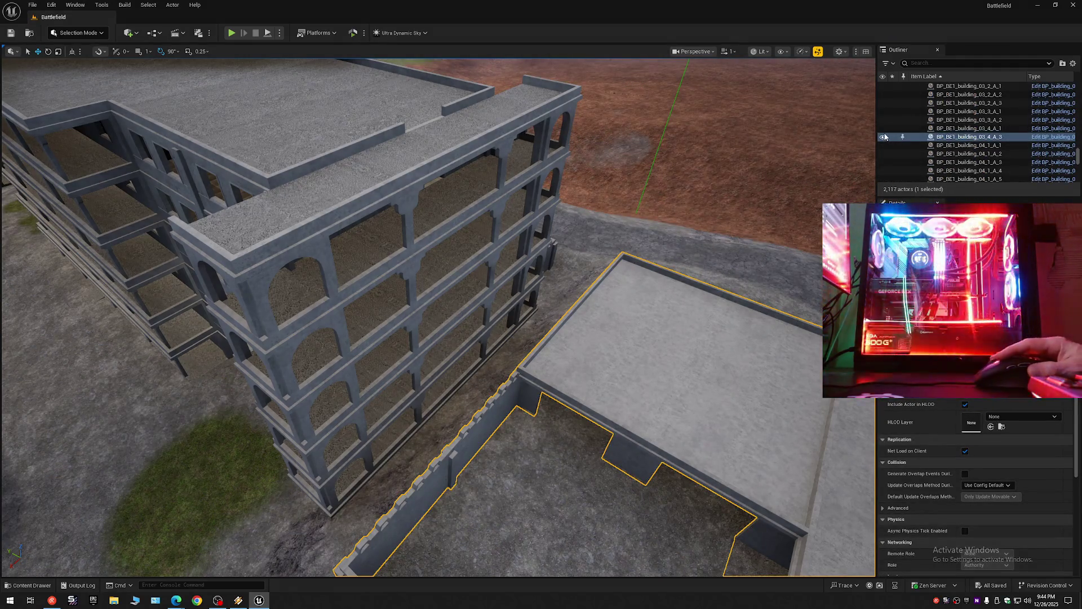
key(h)
mouse_move(755, 287)
mouse_down()
mouse_move(68, 483)
mouse_move(90, 442)
mouse_move(214, 441)
mouse_up()
drag(631, 433, 641, 432)
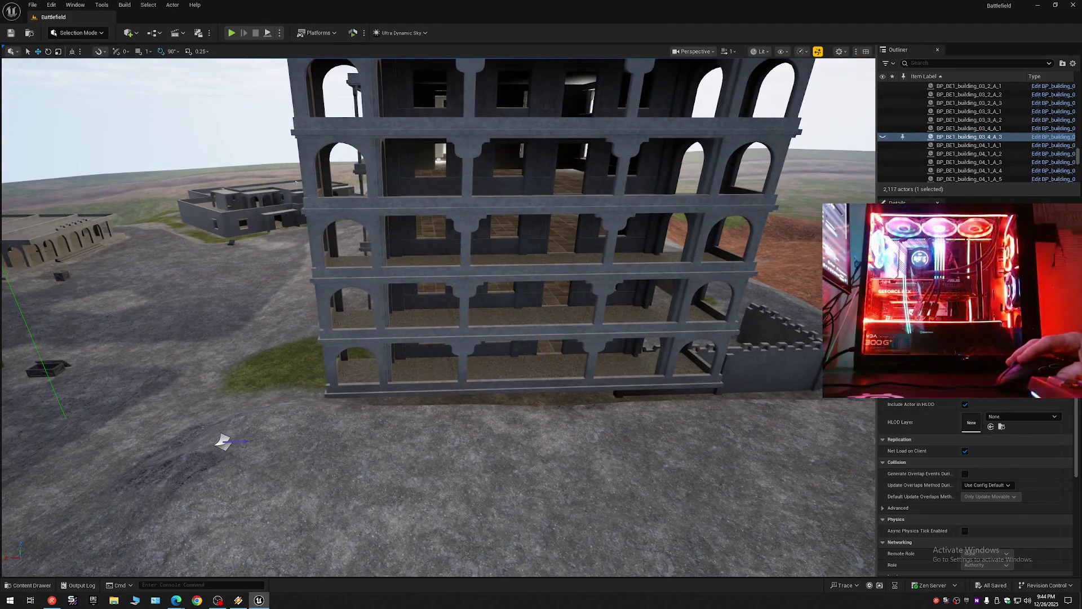
Step: Hide LandscapeStreamingProxy_2_3_0 under the tower and fly closer to select a lower balcony slab
click(796, 319)
click(883, 137)
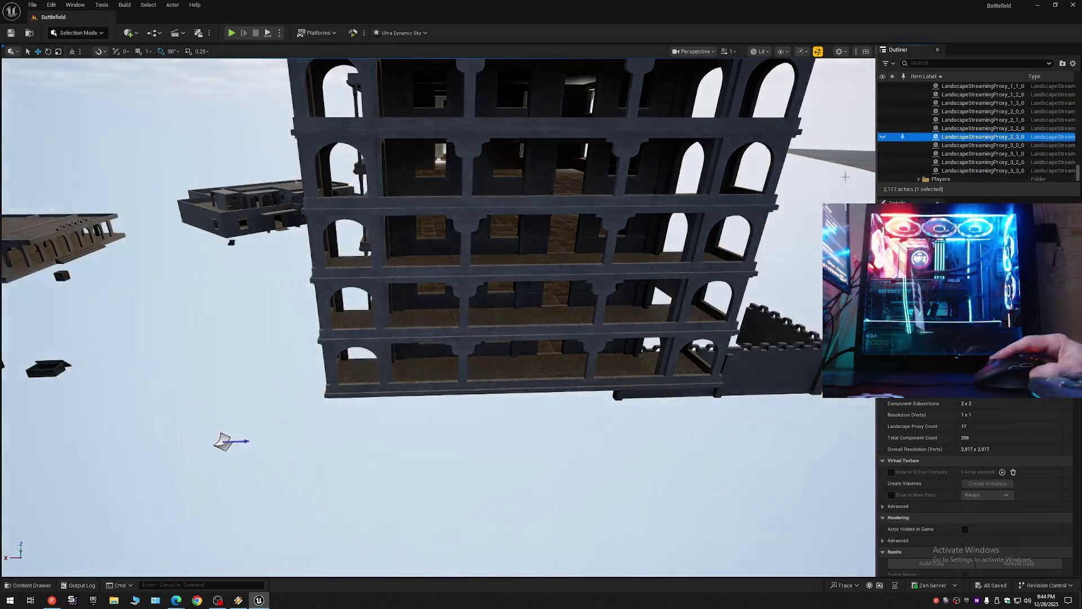
key(w)
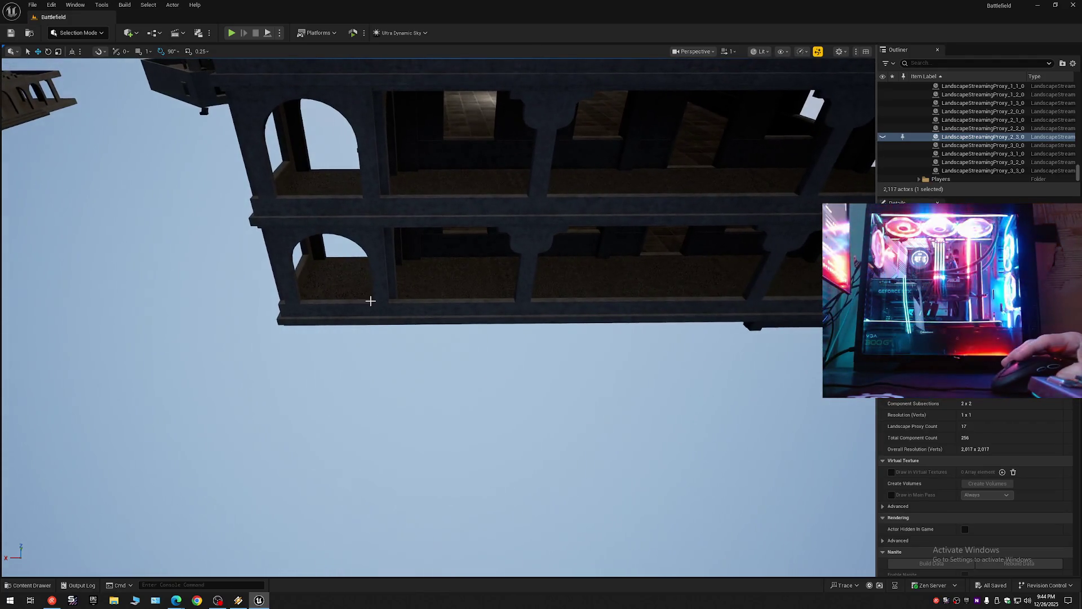
click(325, 284)
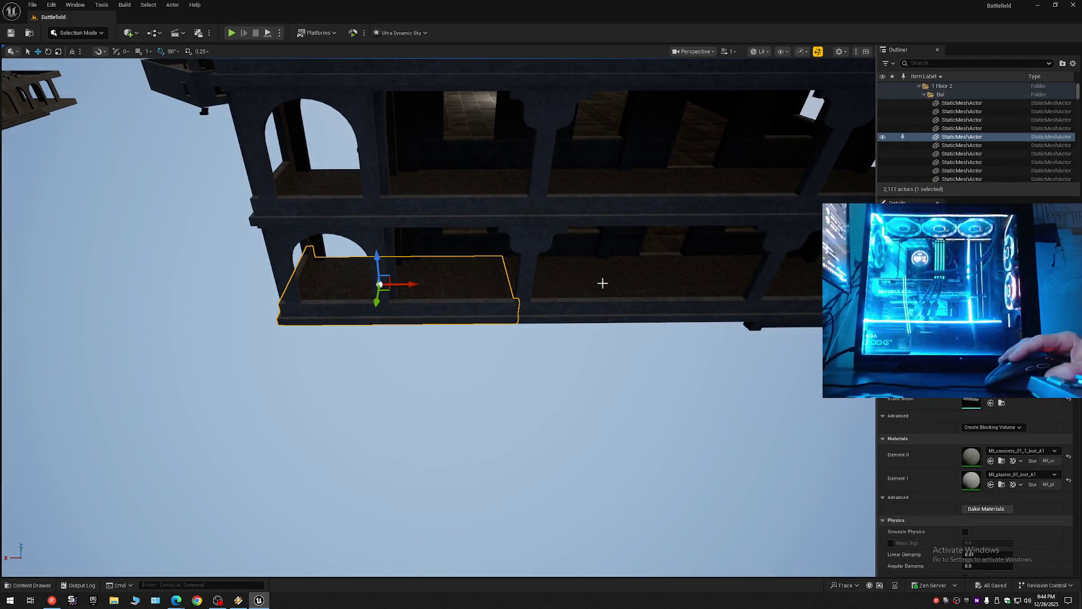